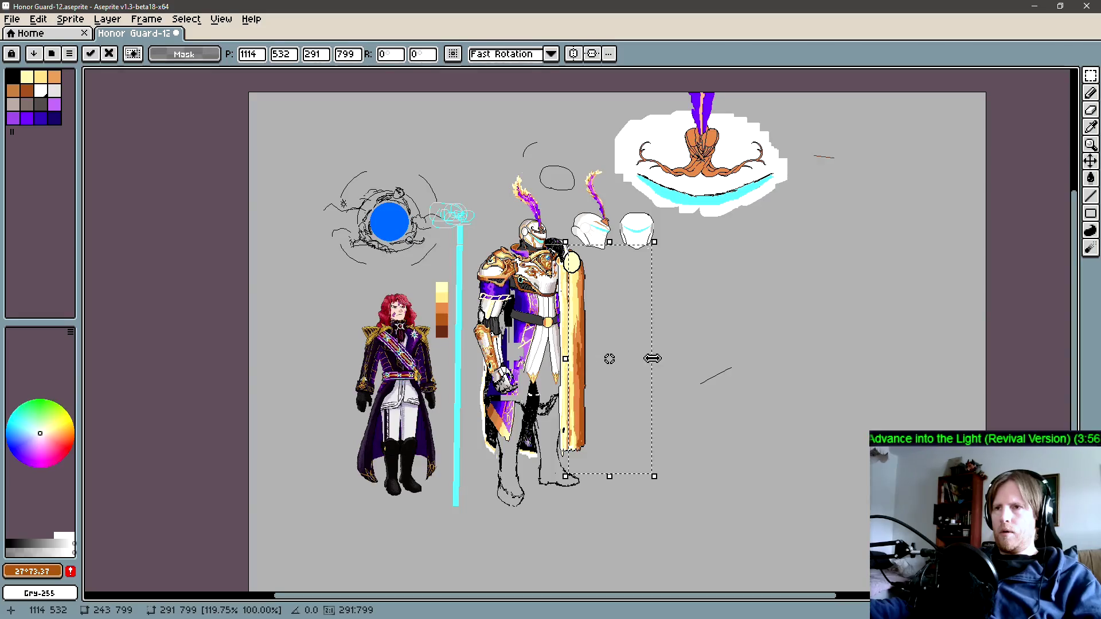
# Step: Commit the golden cape piece beside the knight, then zoom around to inspect the knight and officer
pyautogui.hotkey('ctrl', 'd')
pyautogui.press('b')
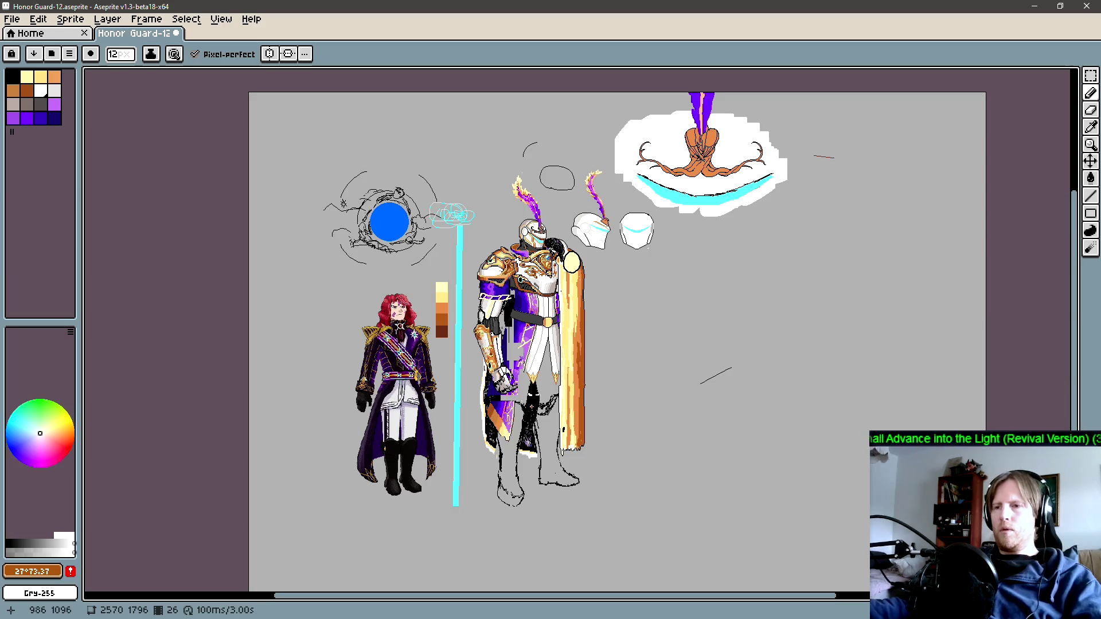
pyautogui.scroll(1, 488, 342)
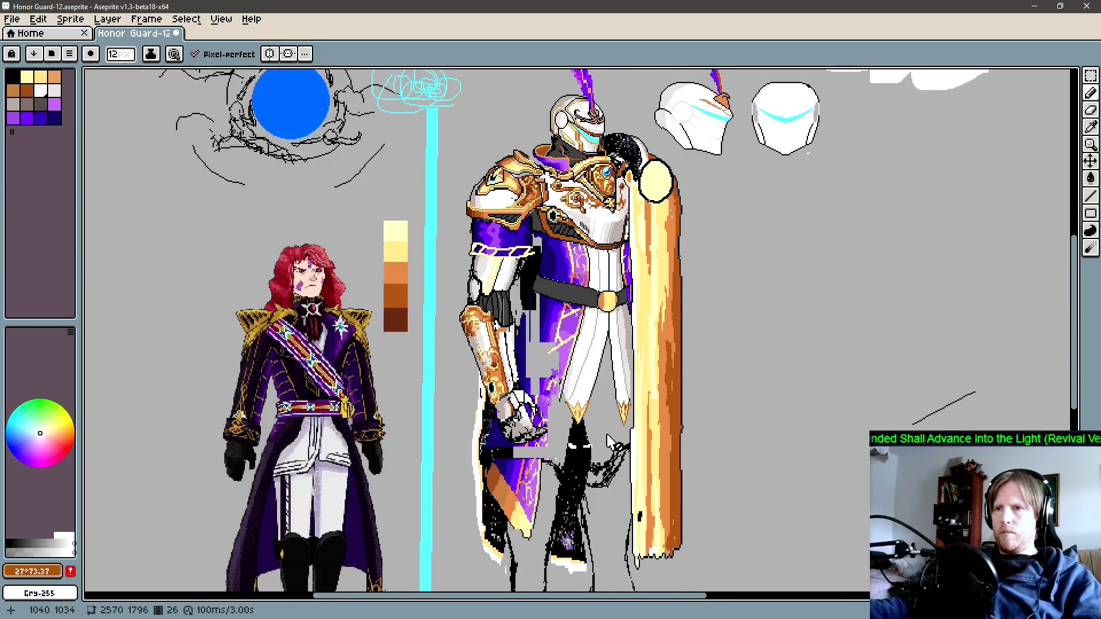
pyautogui.scroll(-2, 550, 330)
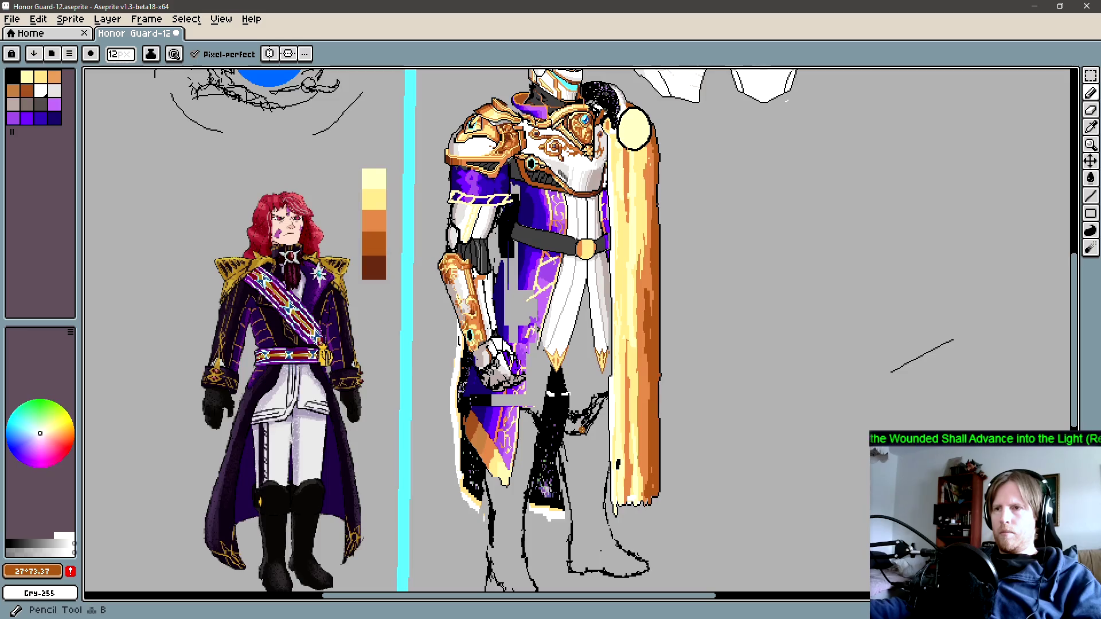
pyautogui.scroll(-1, 550, 330)
pyautogui.scroll(-1, 539, 430)
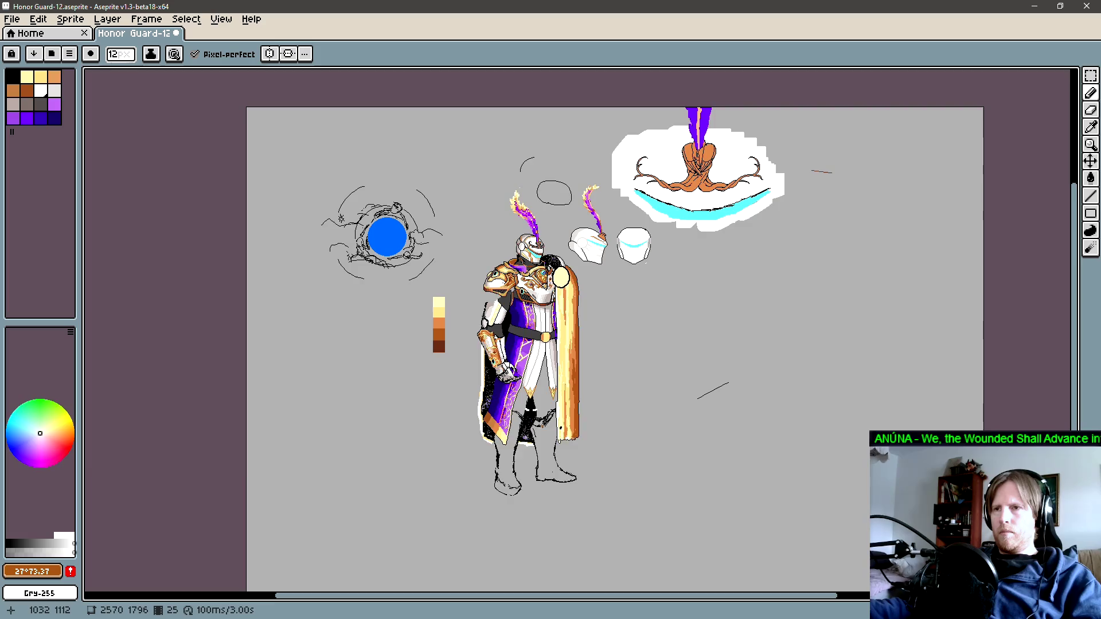
pyautogui.scroll(1, 534, 385)
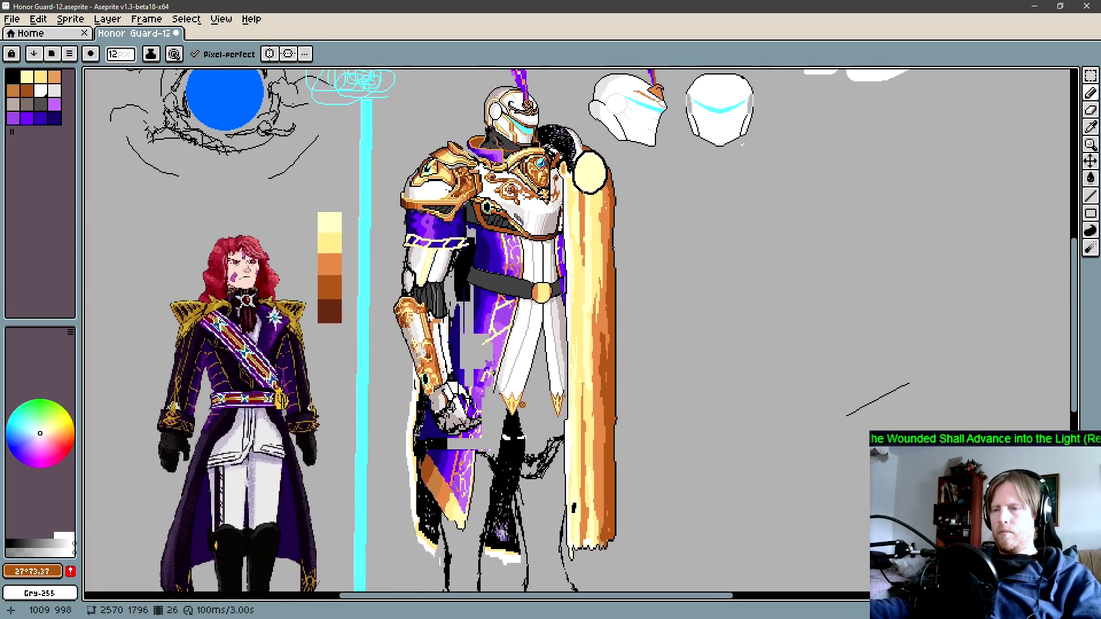
pyautogui.scroll(1, 527, 402)
pyautogui.press('q')
pyautogui.scroll(-1, 521, 406)
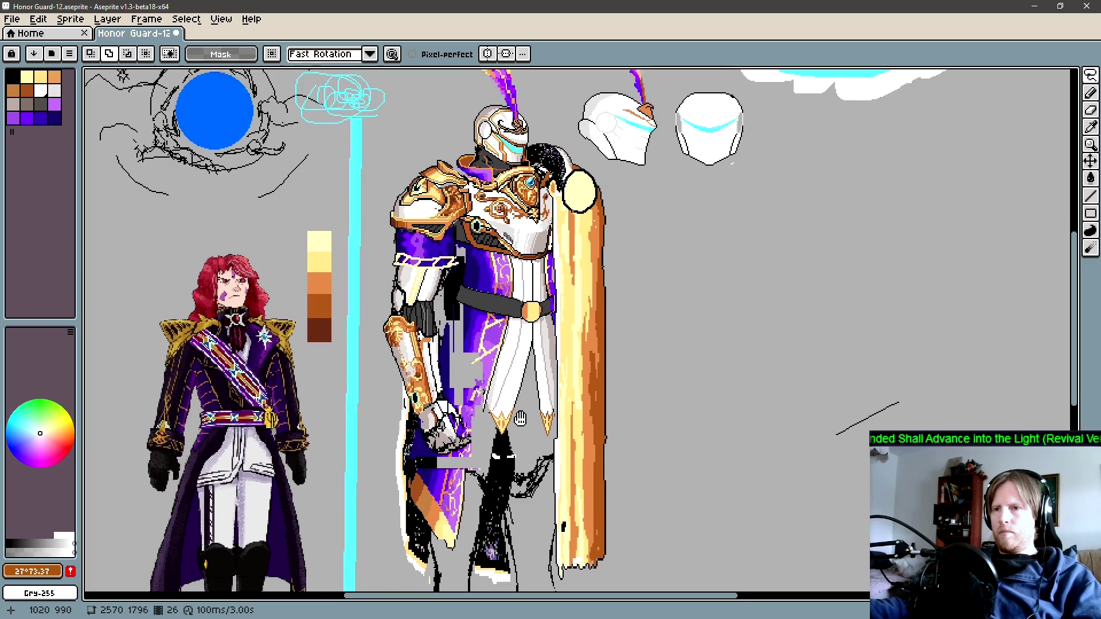
pyautogui.moveTo(477, 417); pyautogui.dragTo(510, 415)
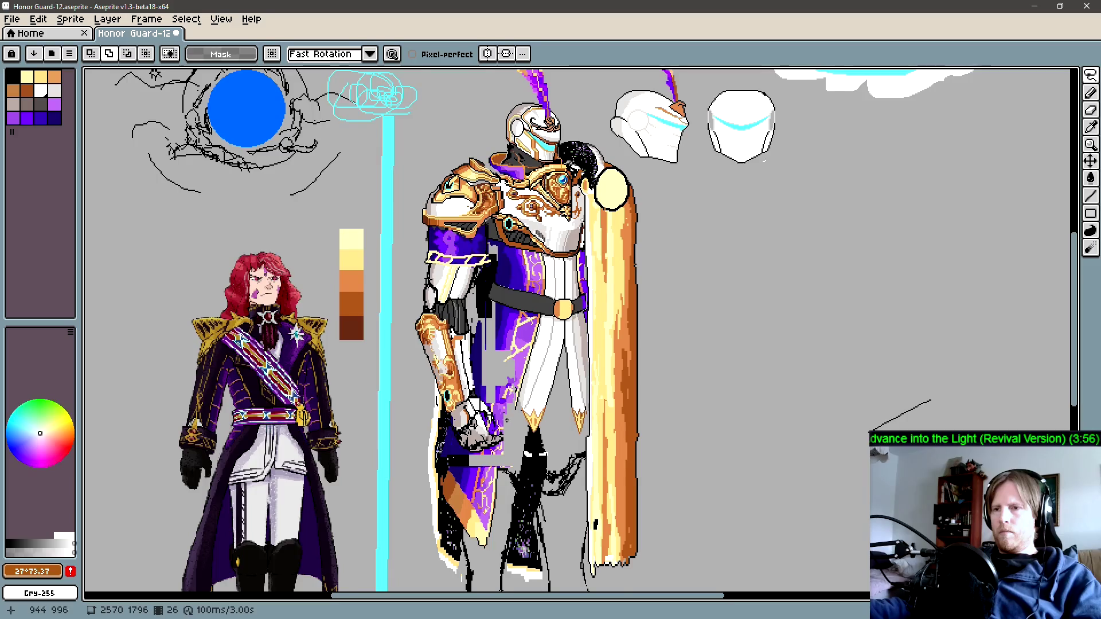
pyautogui.scroll(2, 538, 391)
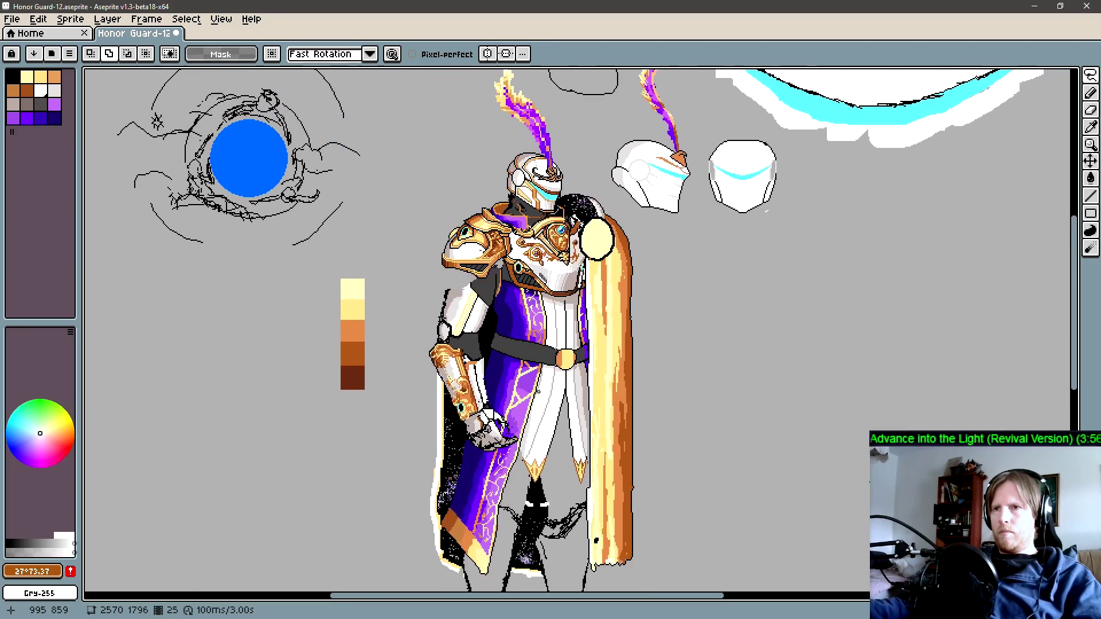
pyautogui.moveTo(538, 391); pyautogui.dragTo(551, 437)
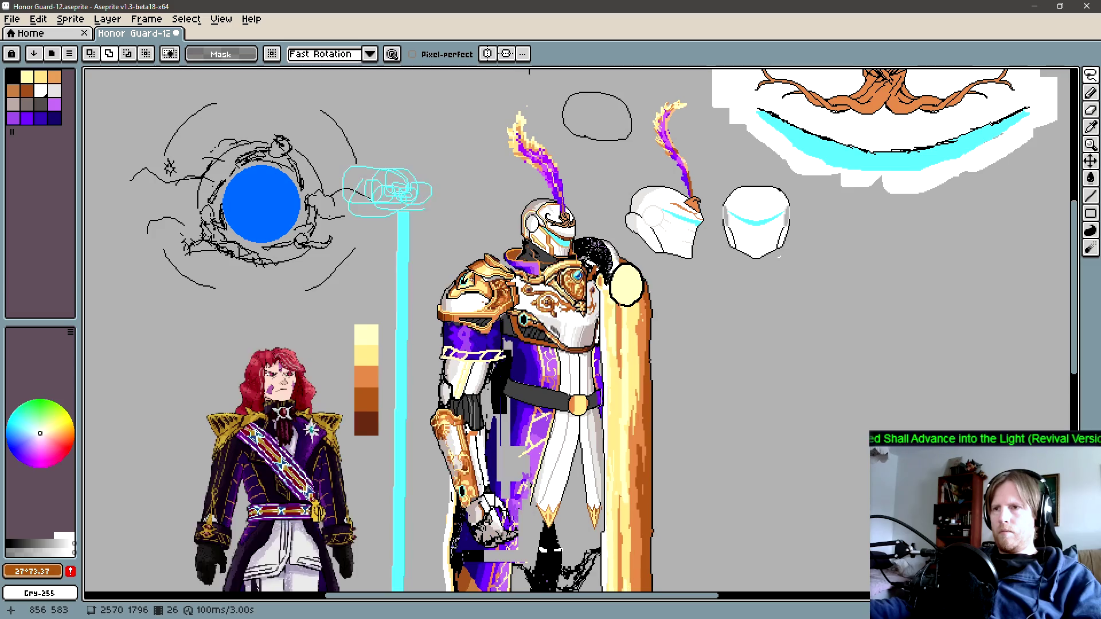
pyautogui.scroll(-2, 496, 259)
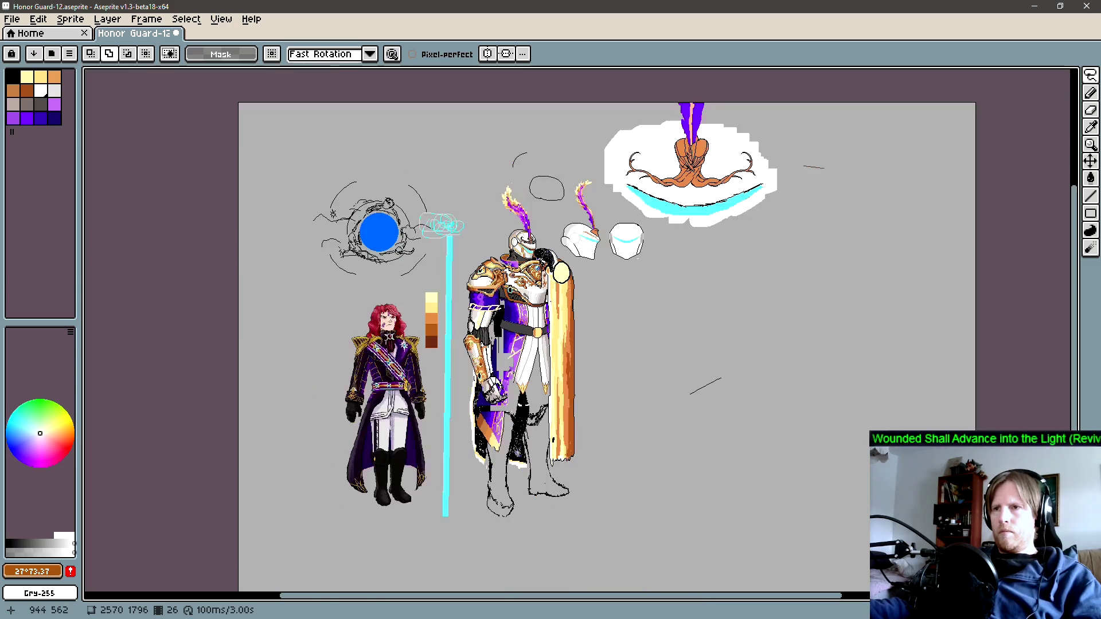
pyautogui.moveTo(509, 264); pyautogui.dragTo(541, 274)
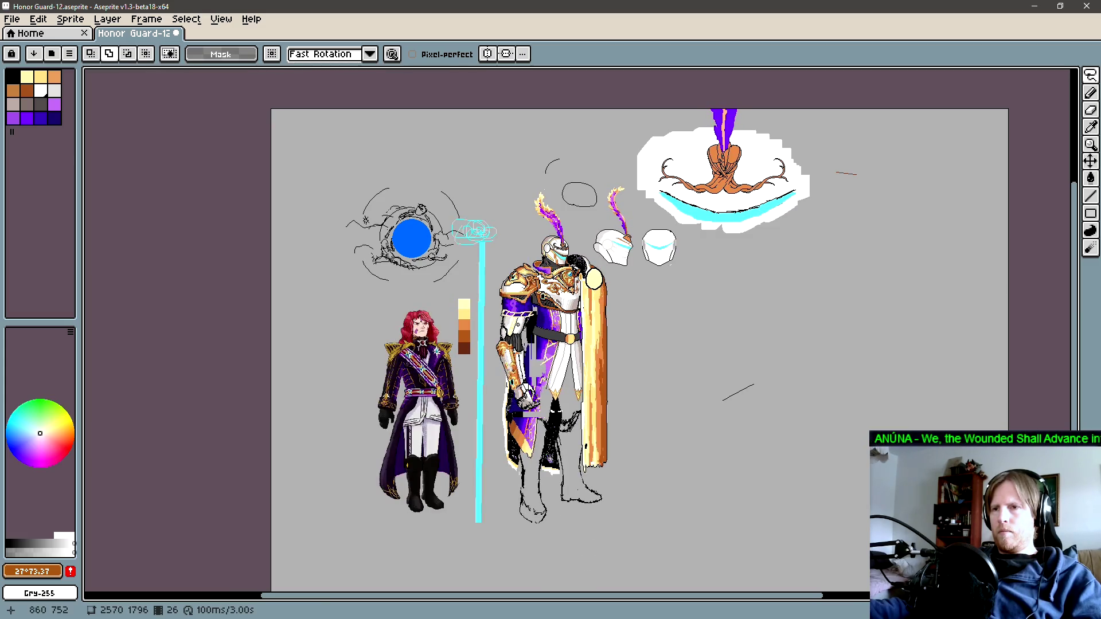
pyautogui.moveTo(535, 333); pyautogui.dragTo(530, 332)
pyautogui.scroll(3, 530, 333)
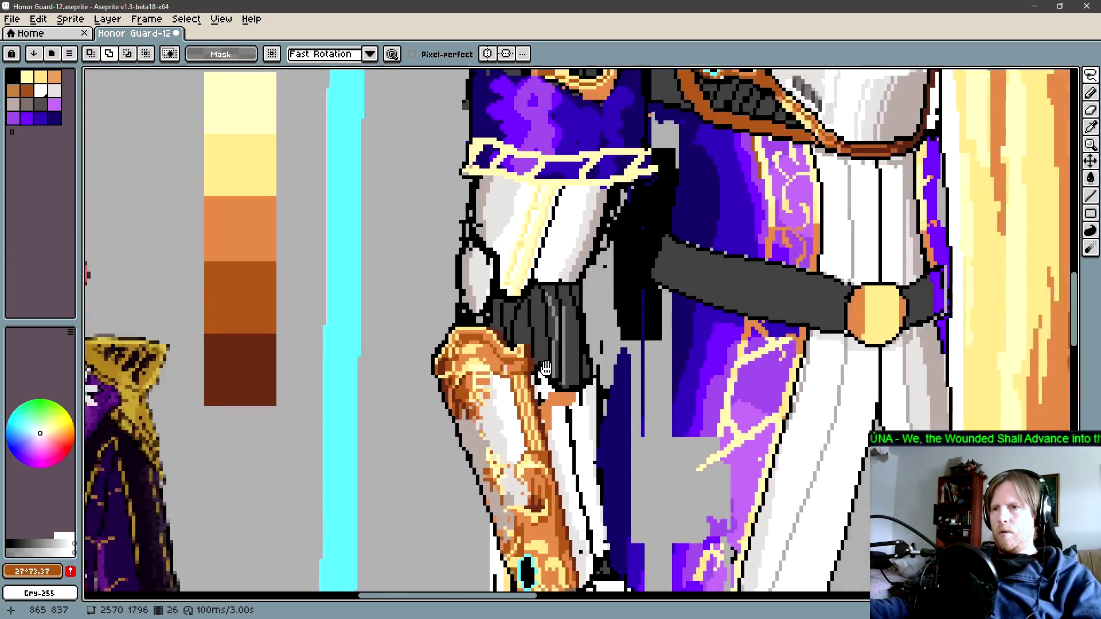
pyautogui.scroll(-2, 383, 337)
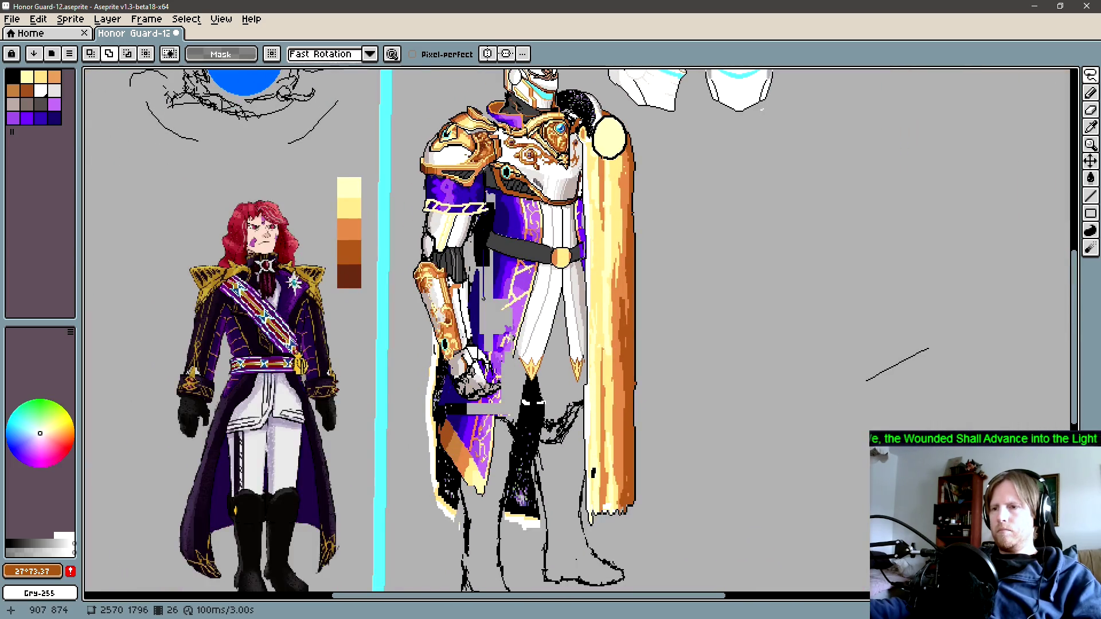
pyautogui.moveTo(541, 257)
pyautogui.mouseDown()
pyautogui.moveTo(559, 355)
pyautogui.moveTo(560, 213)
pyautogui.mouseUp()
pyautogui.press('b')
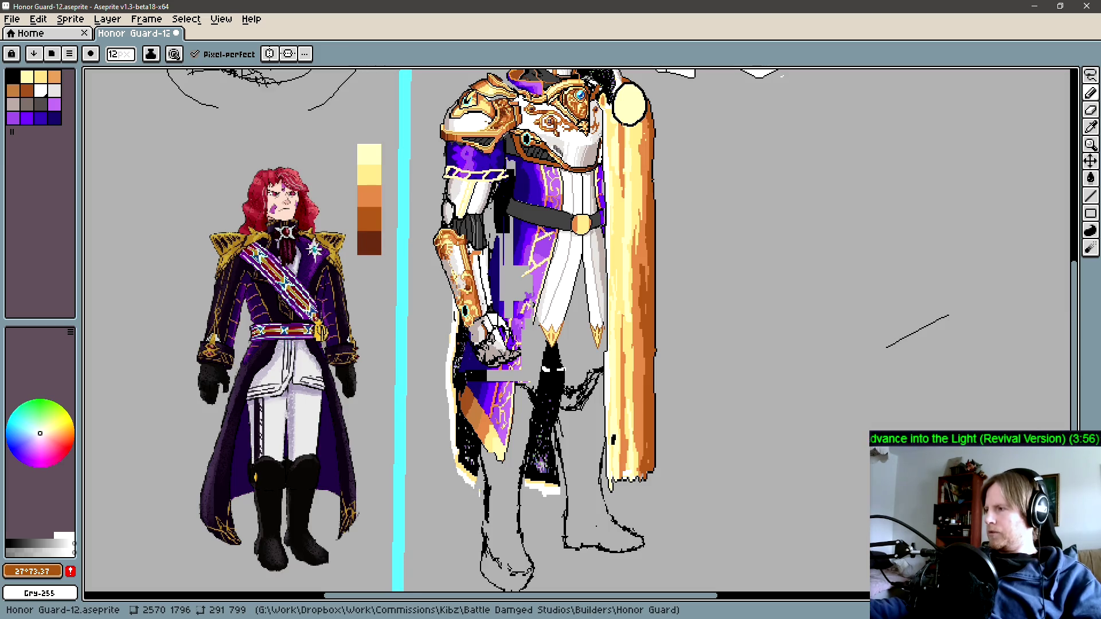
pyautogui.moveTo(577, 371); pyautogui.dragTo(512, 404)
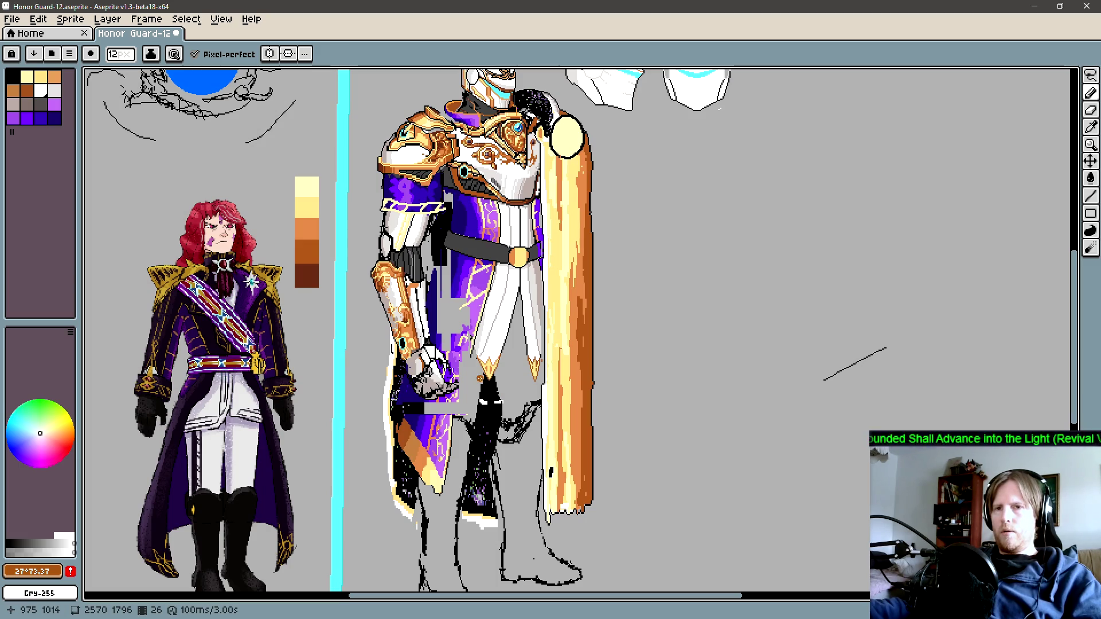
pyautogui.moveTo(480, 378); pyautogui.dragTo(496, 370)
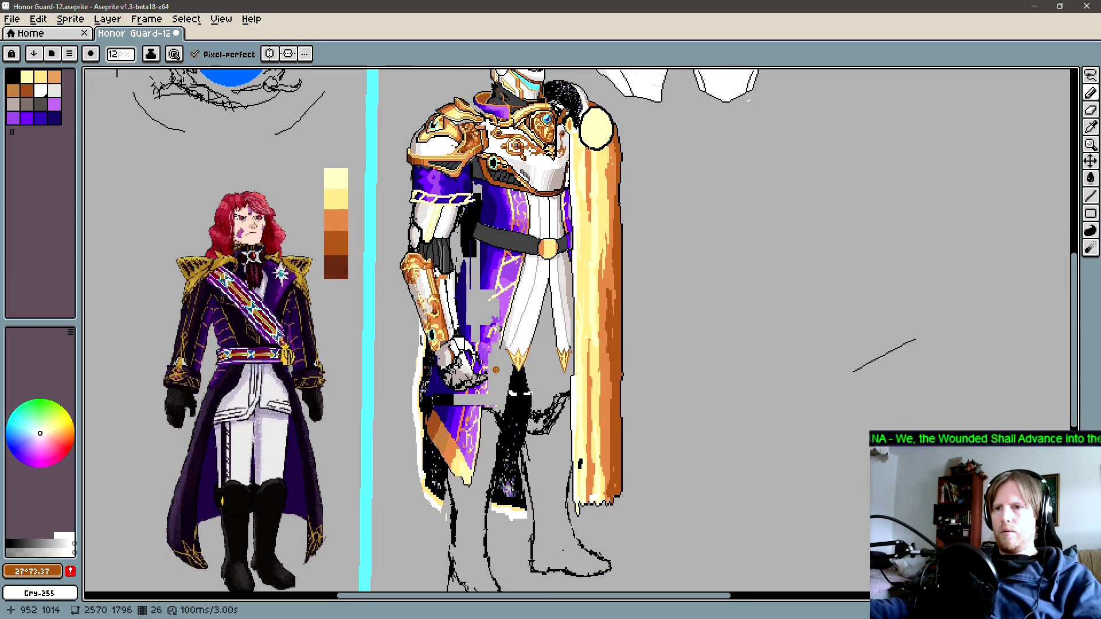
pyautogui.moveTo(487, 370)
pyautogui.mouseDown()
pyautogui.moveTo(531, 385)
pyautogui.moveTo(484, 463)
pyautogui.mouseUp()
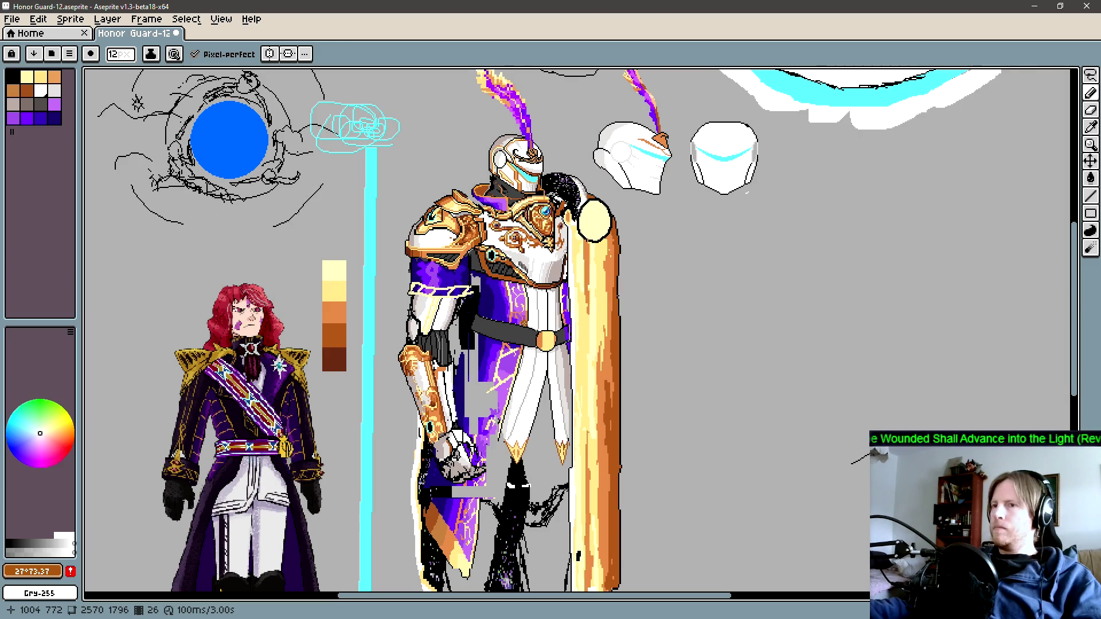
pyautogui.moveTo(526, 321); pyautogui.dragTo(590, 315)
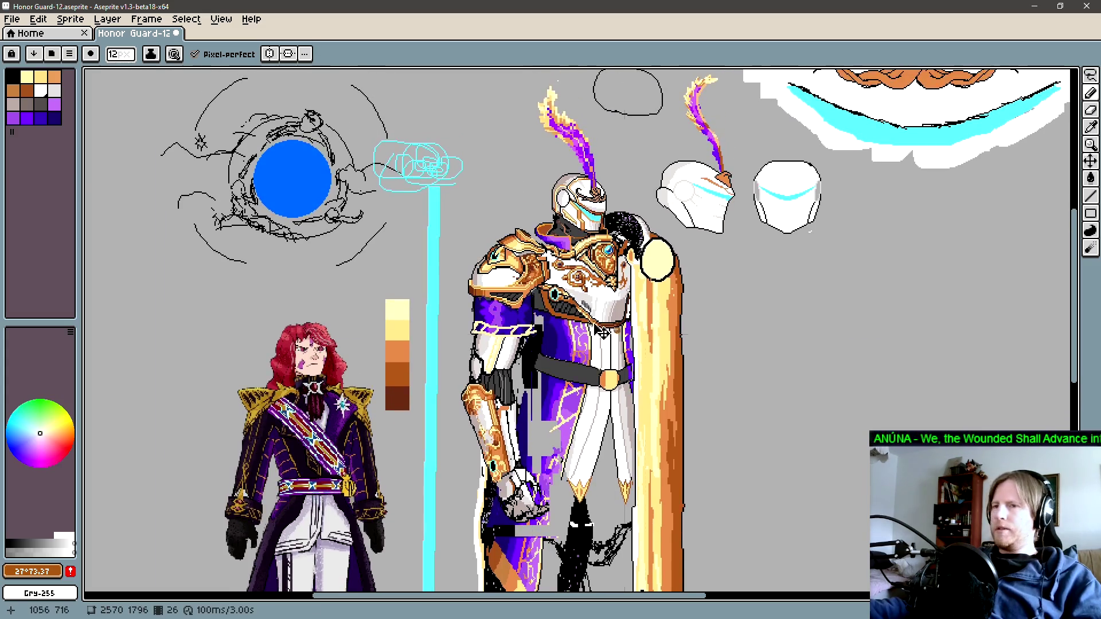
pyautogui.press('m')
pyautogui.scroll(2, 541, 284)
pyautogui.scroll(1, 541, 283)
# Step: Lasso the knight's left golden pauldron, then add its lower part to the selection
pyautogui.moveTo(578, 282); pyautogui.dragTo(494, 287)
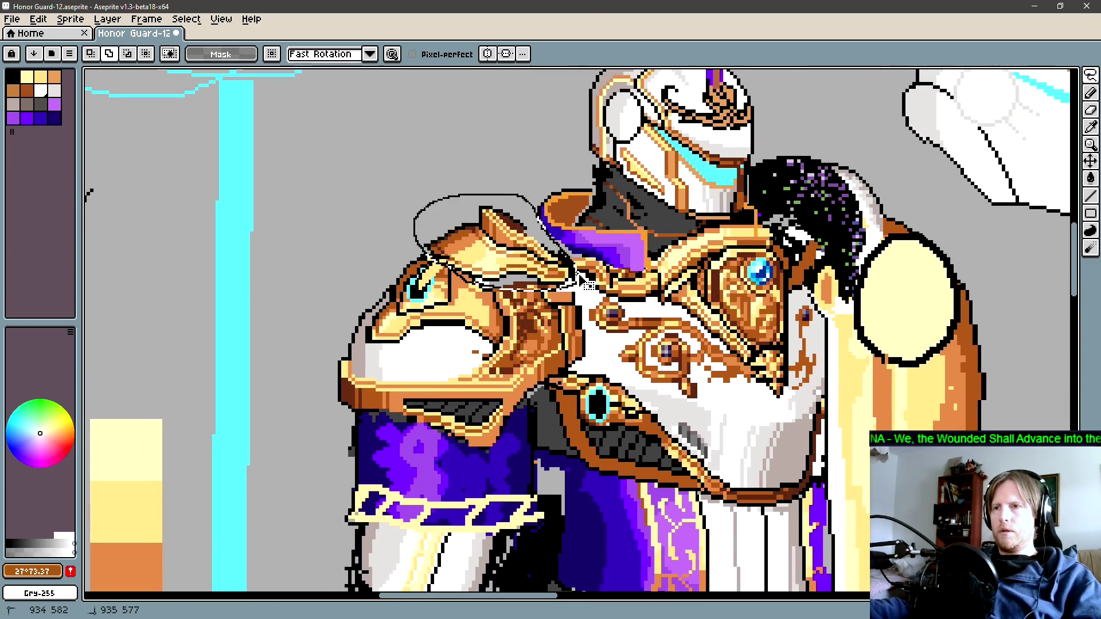
pyautogui.moveTo(579, 279); pyautogui.dragTo(579, 281)
pyautogui.moveTo(514, 345); pyautogui.dragTo(480, 366)
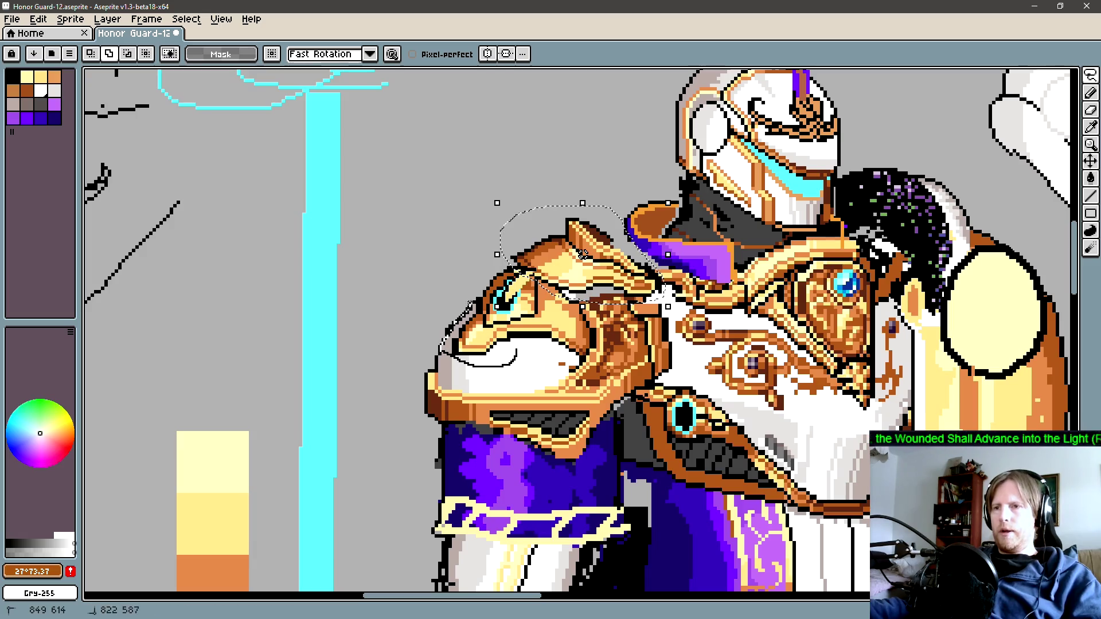
pyautogui.moveTo(582, 254); pyautogui.dragTo(551, 286)
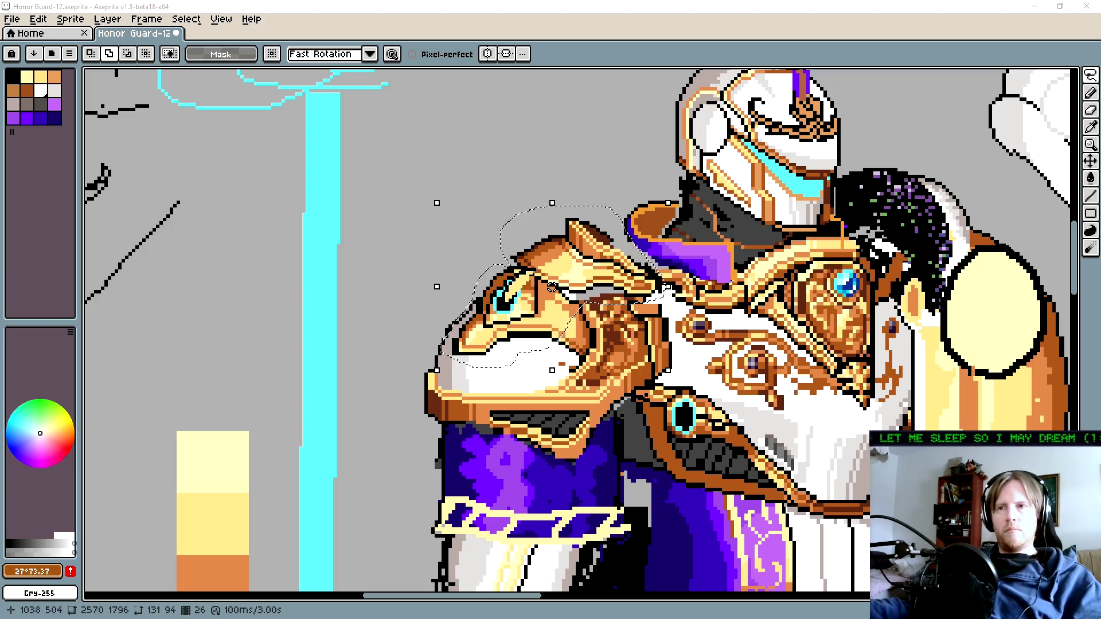
pyautogui.scroll(-2, 561, 230)
# Step: Pan and zoom over the knight from his legs and boots up to the helmet plumes
pyautogui.scroll(-2, 560, 230)
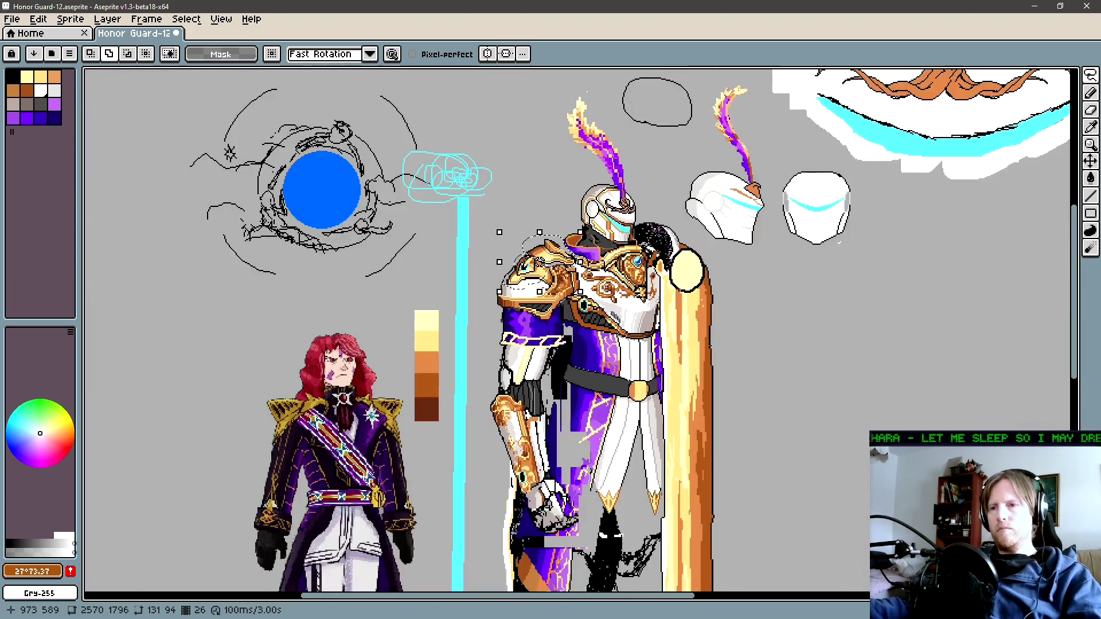
pyautogui.moveTo(677, 359); pyautogui.dragTo(619, 291)
pyautogui.moveTo(641, 408); pyautogui.dragTo(620, 275)
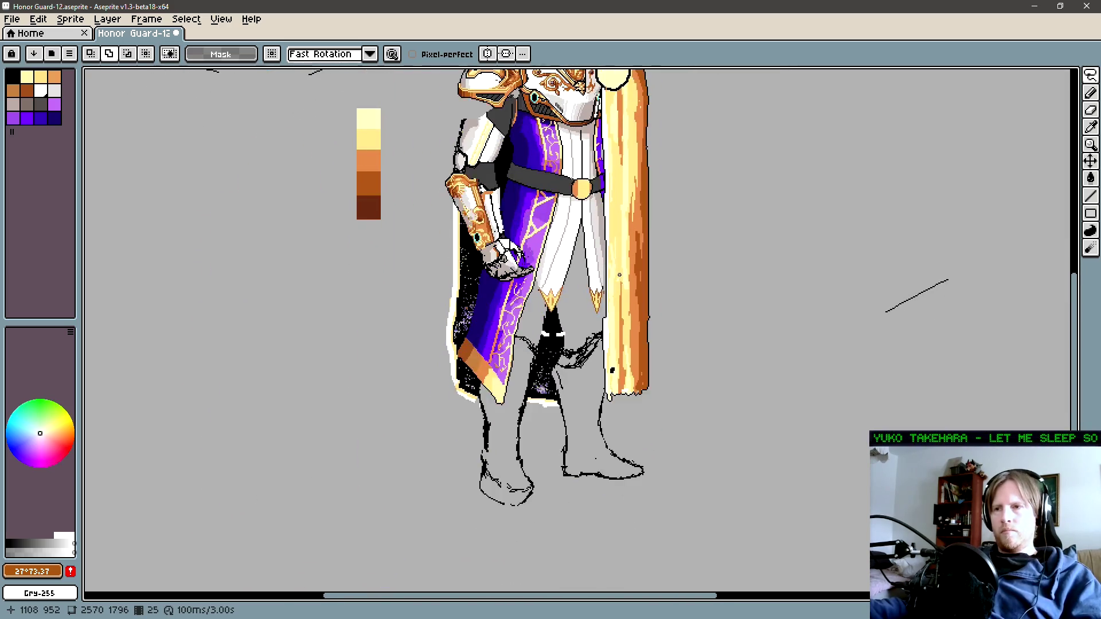
pyautogui.press('b')
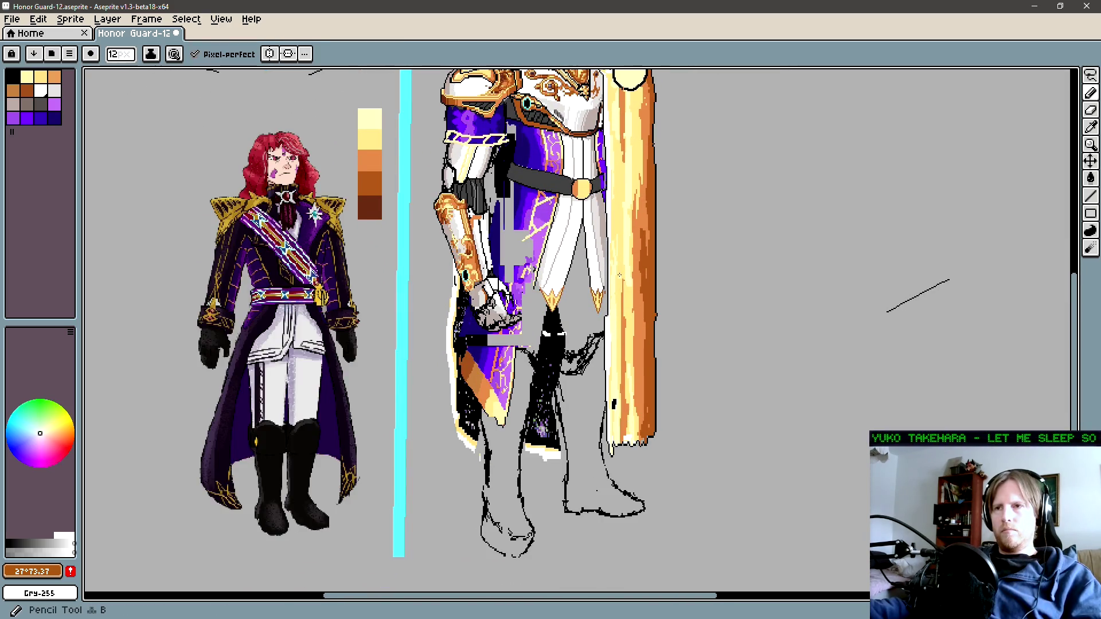
pyautogui.moveTo(607, 168); pyautogui.dragTo(580, 392)
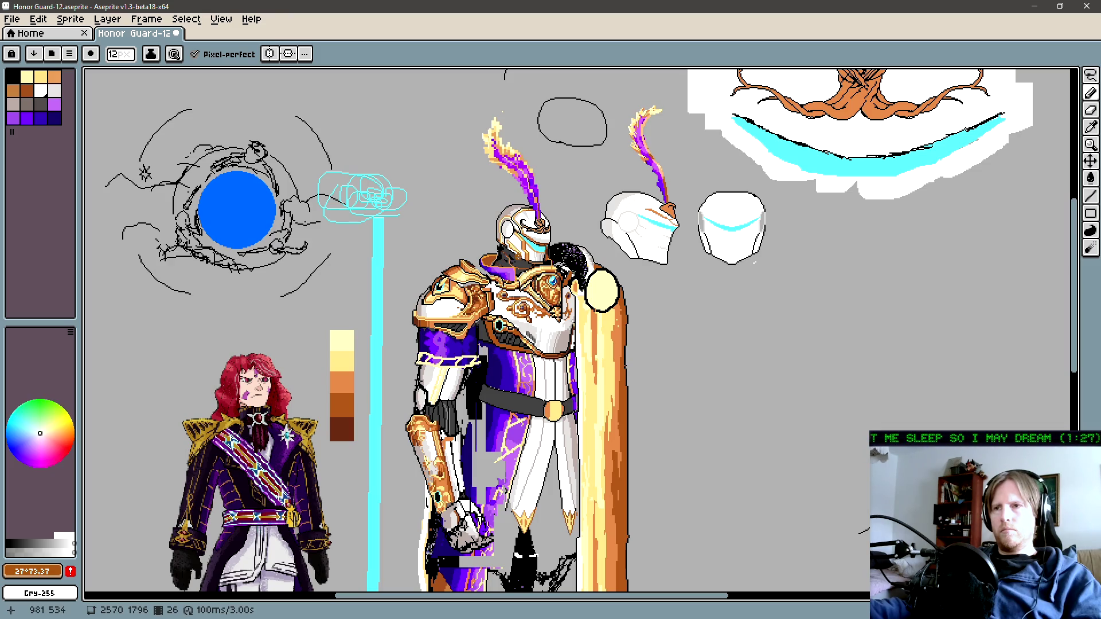
pyautogui.moveTo(580, 391); pyautogui.dragTo(583, 413)
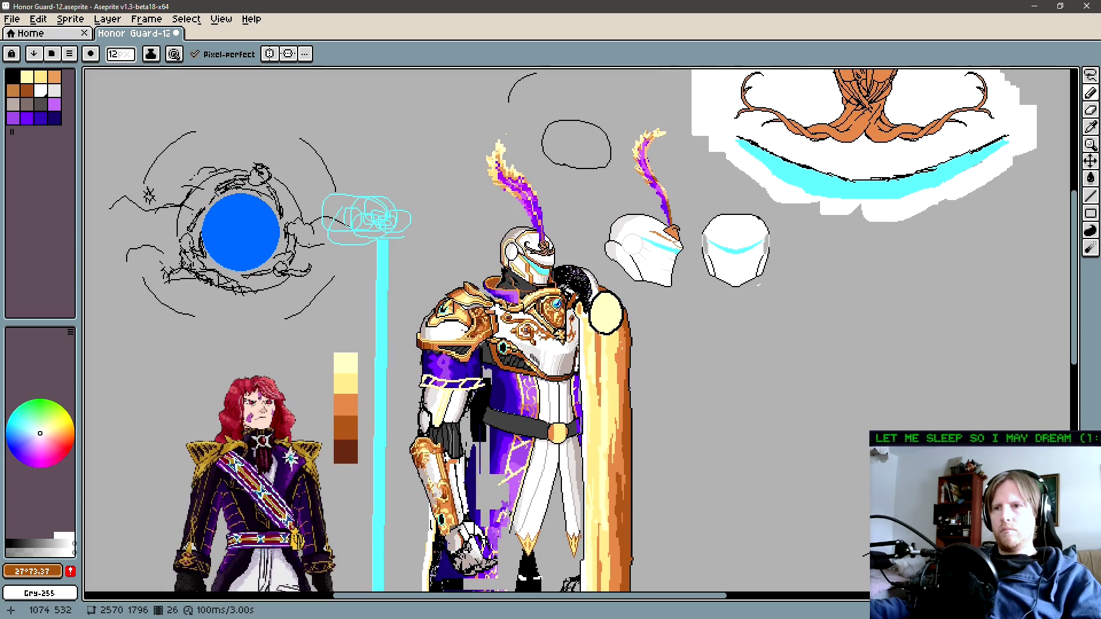
pyautogui.moveTo(609, 284); pyautogui.dragTo(603, 346)
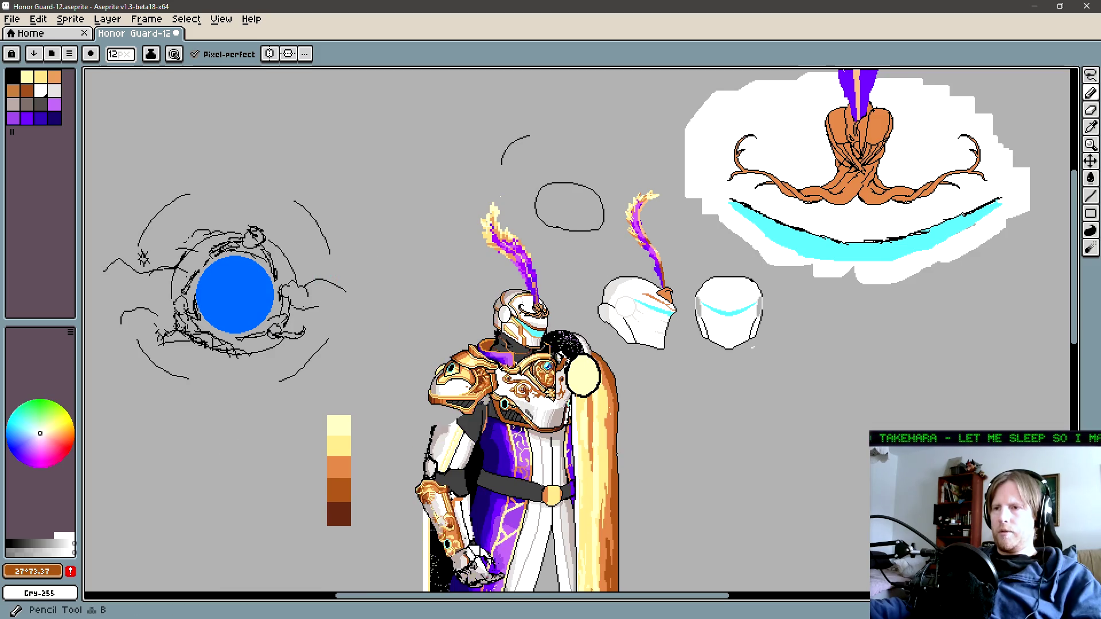
pyautogui.scroll(1, 585, 315)
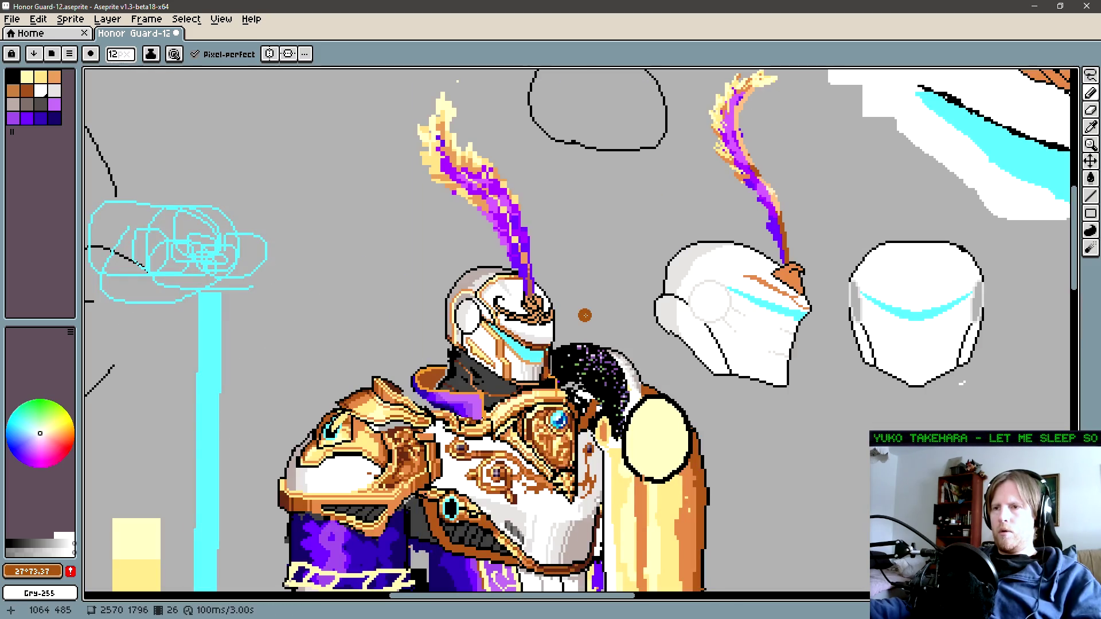
pyautogui.scroll(-1, 586, 315)
pyautogui.moveTo(757, 233)
pyautogui.mouseDown()
pyautogui.moveTo(735, 254)
pyautogui.moveTo(719, 229)
pyautogui.mouseUp()
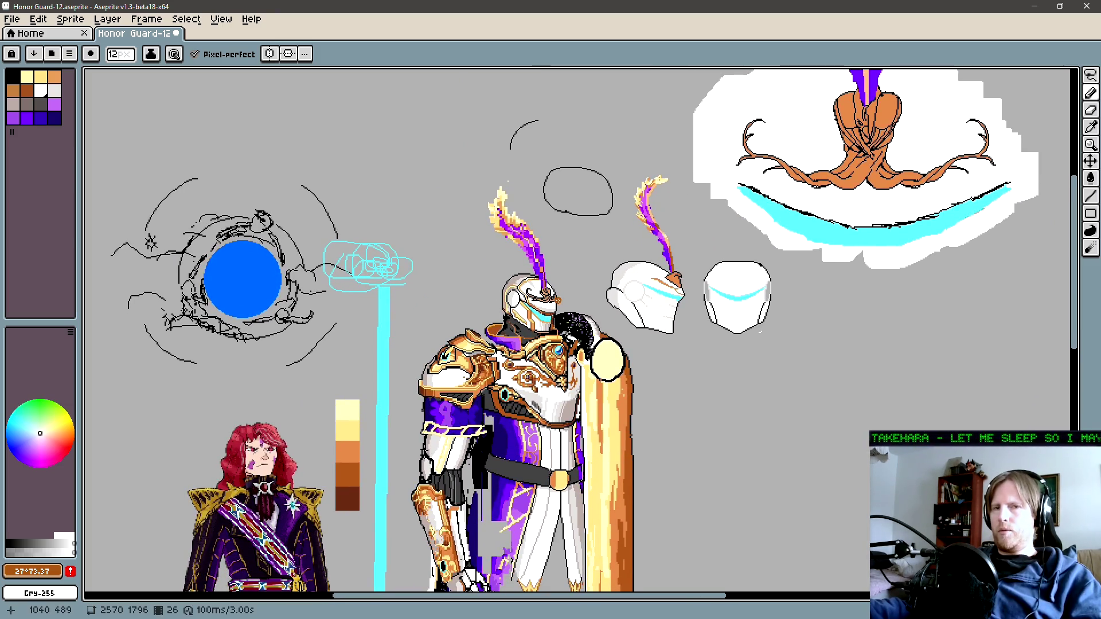
pyautogui.scroll(-1, 568, 293)
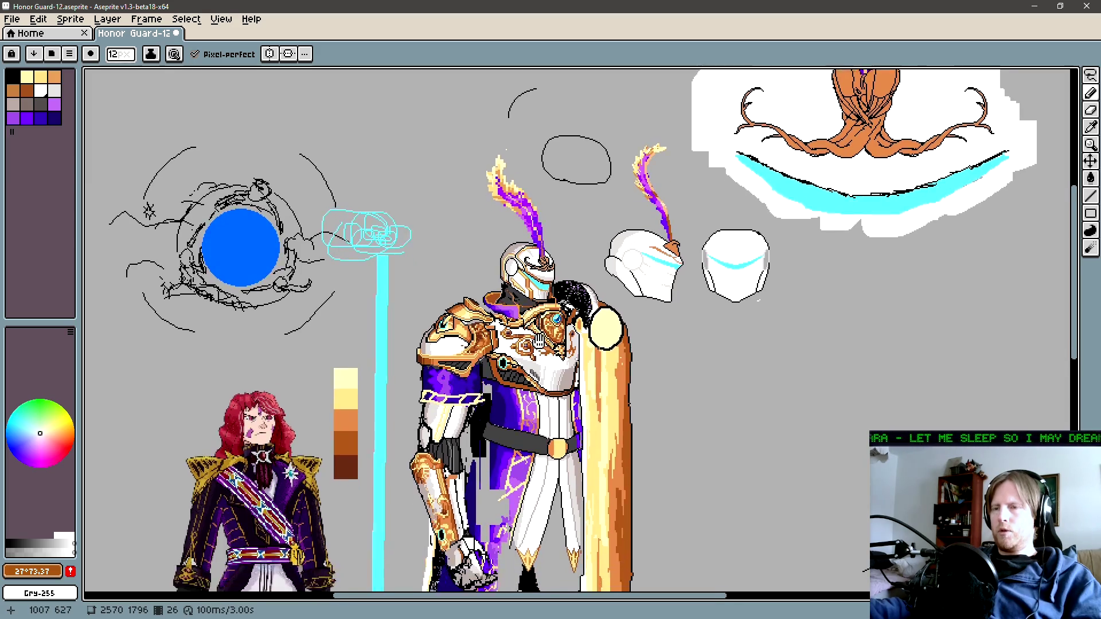
pyautogui.scroll(-4, 591, 287)
# Step: Compare adjacent frames, sample a canvas colour, and centre the view on the boot sketch
pyautogui.press('Left')
pyautogui.press('Right')
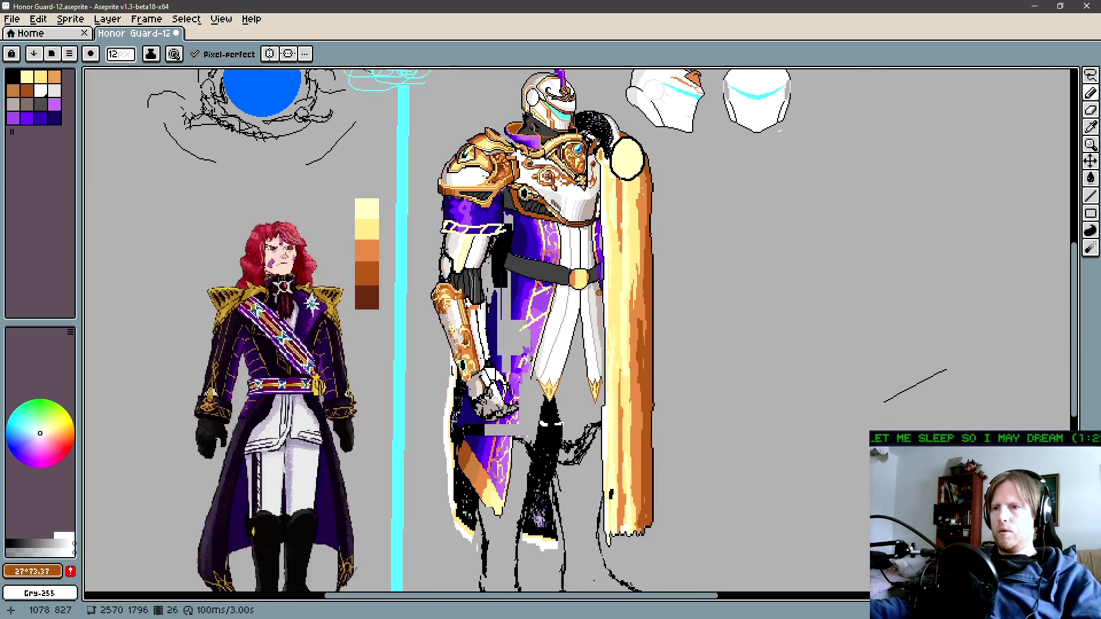
pyautogui.press('Left')
pyautogui.press('Right')
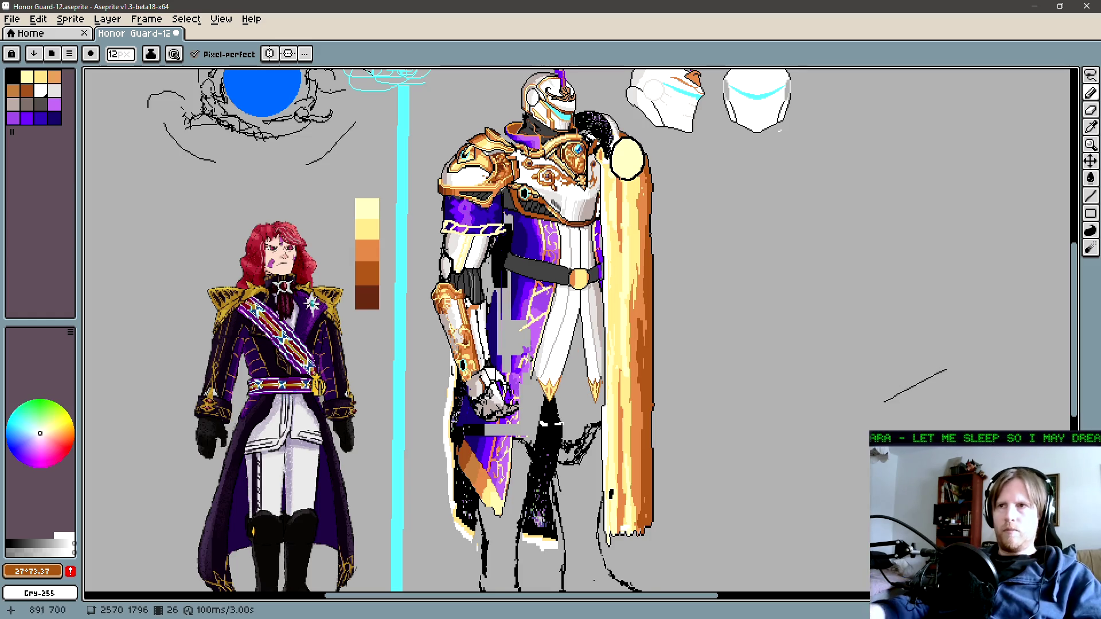
pyautogui.moveTo(563, 473); pyautogui.dragTo(569, 402)
pyautogui.press('alt')
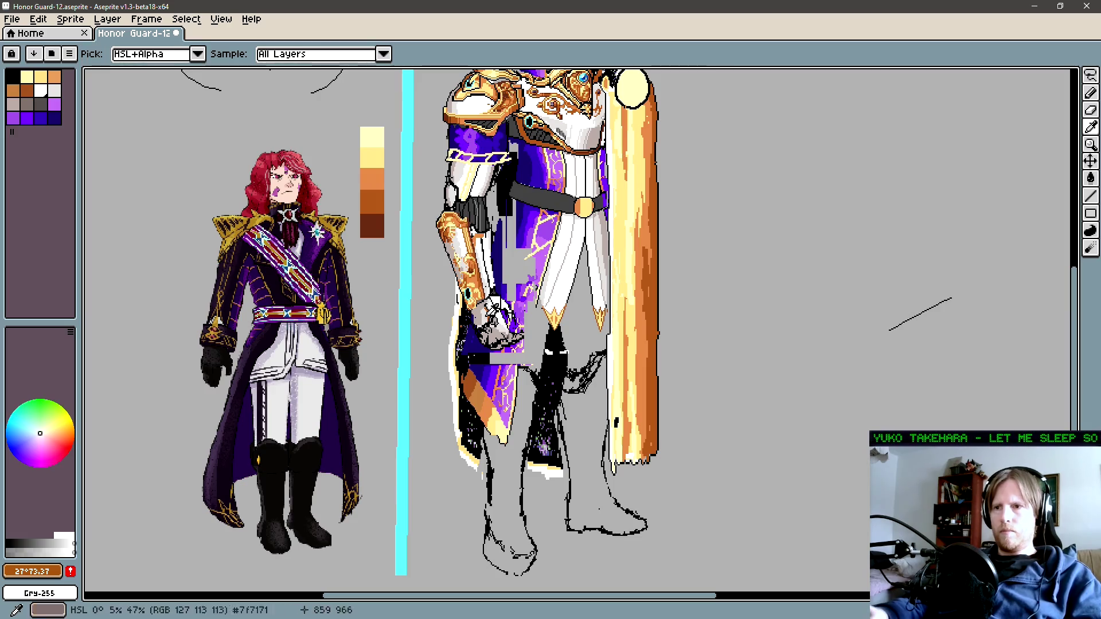
pyautogui.press('b')
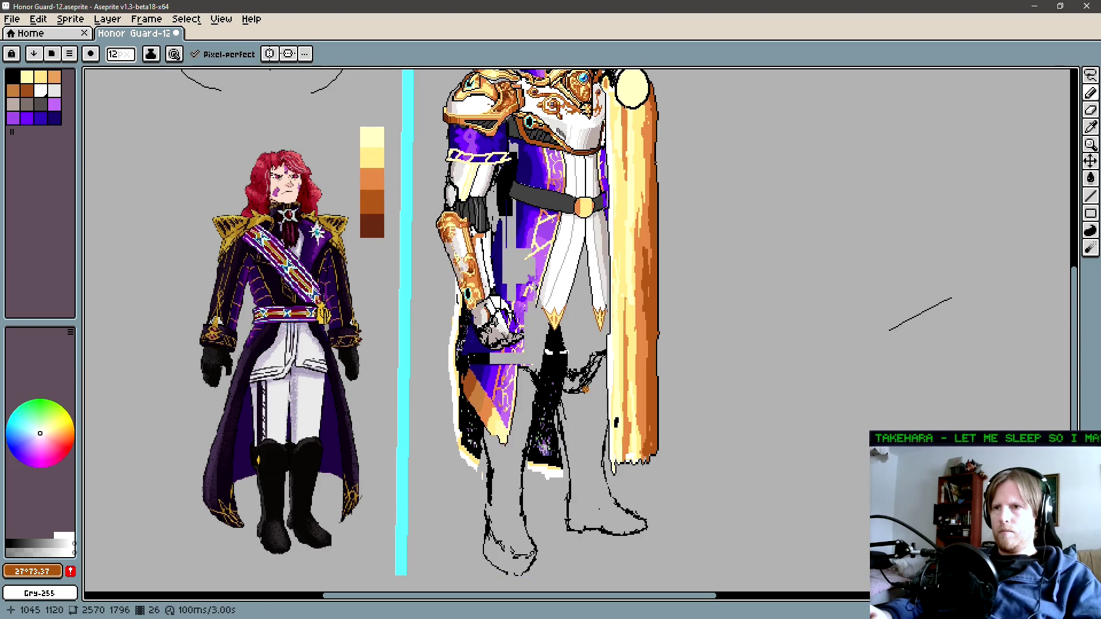
pyautogui.press('Right')
pyautogui.press('Left')
pyautogui.press('Right')
pyautogui.press('Left')
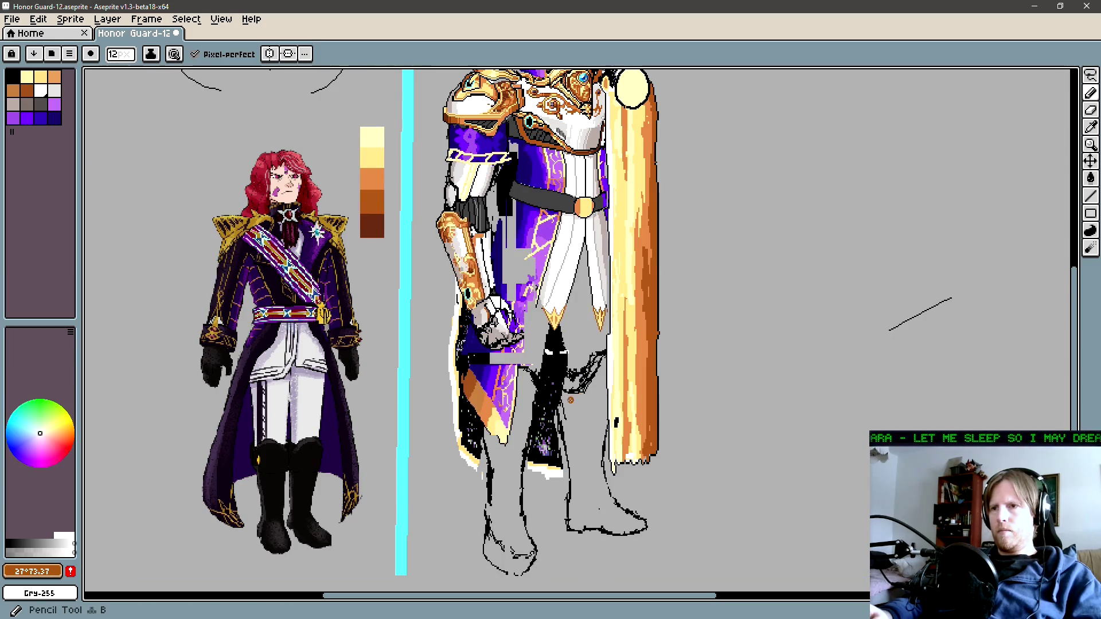
pyautogui.moveTo(595, 464); pyautogui.dragTo(551, 428)
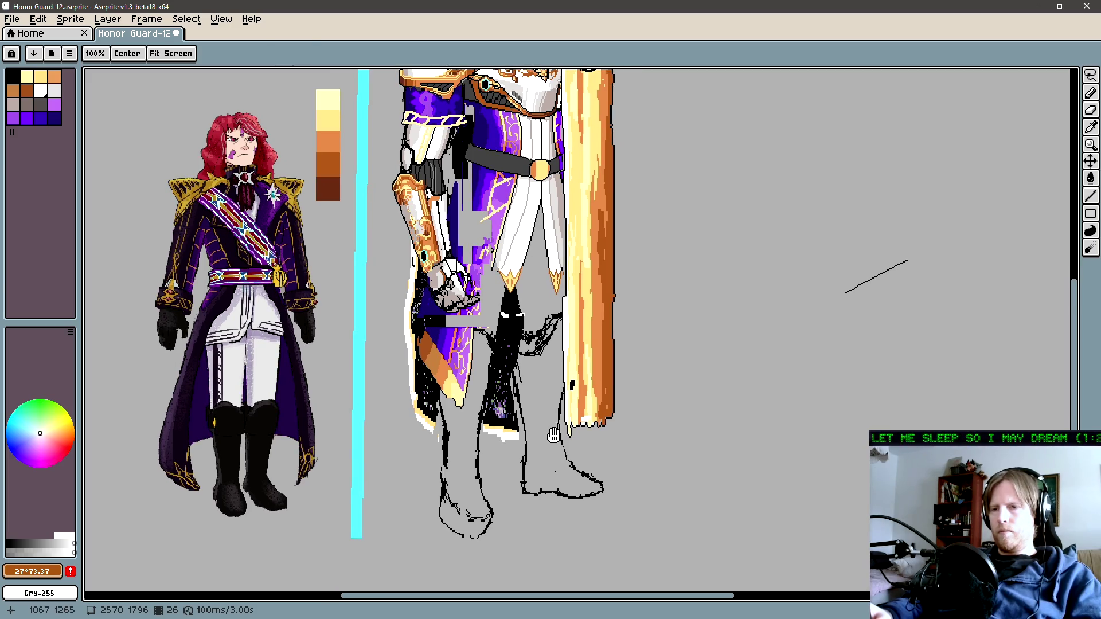
# Step: Lasso around the knight's rough feet and lower legs
pyautogui.press('Right')
pyautogui.press('Left')
pyautogui.press('Right')
pyautogui.press('Left')
pyautogui.hotkey('ctrl', 'q')
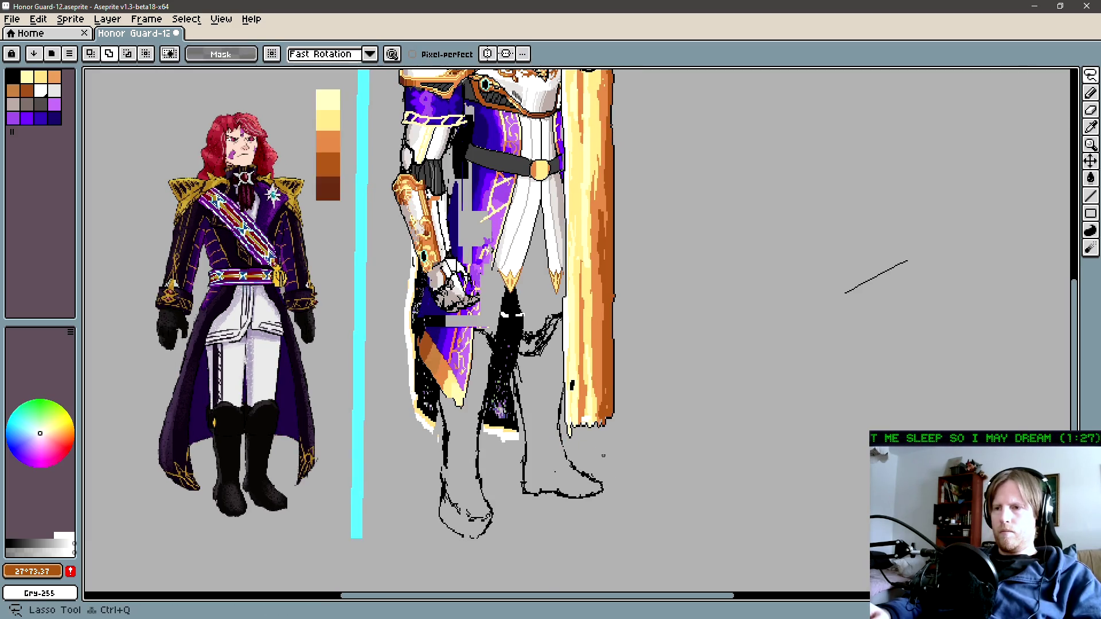
pyautogui.moveTo(599, 559)
pyautogui.mouseDown()
pyautogui.moveTo(431, 539)
pyautogui.moveTo(447, 354)
pyautogui.mouseUp()
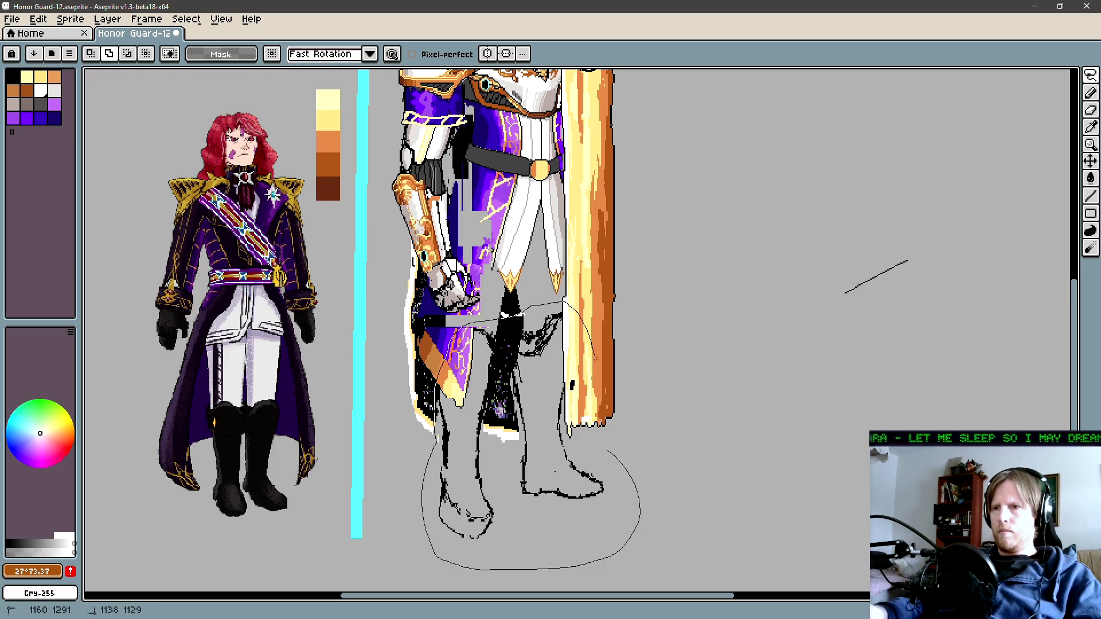
pyautogui.moveTo(595, 359); pyautogui.dragTo(596, 362)
# Step: Zoom in and cut the coat tail out of the selection with rectangular marquee drags
pyautogui.press('Right')
pyautogui.press('Left')
pyautogui.press('Right')
pyautogui.press('Left')
pyautogui.press('z')
pyautogui.click(469, 366)
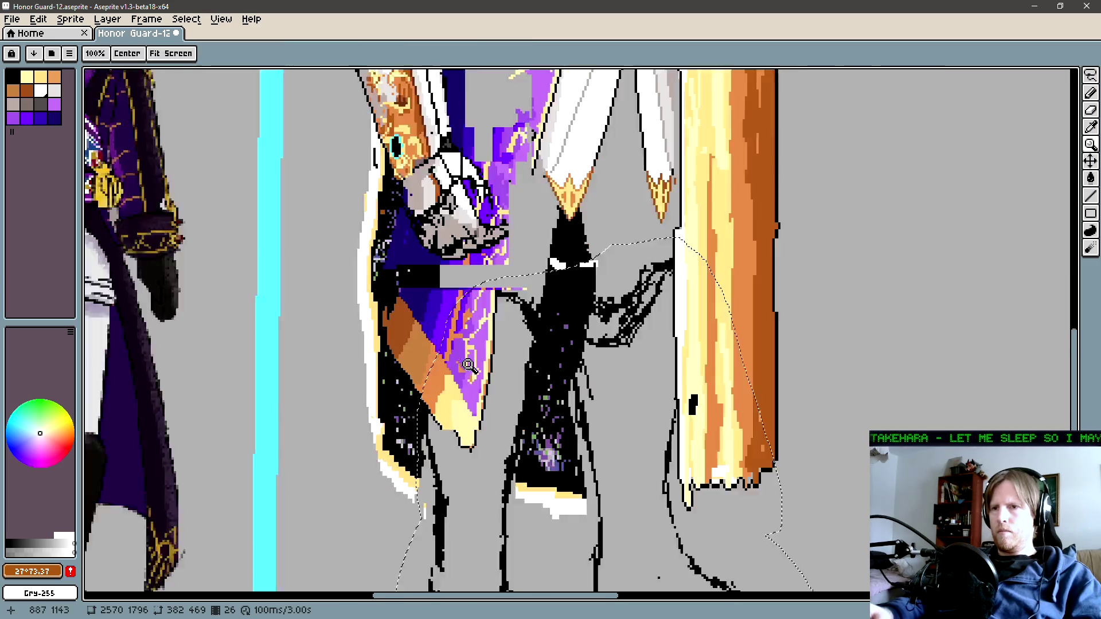
pyautogui.click(469, 365)
pyautogui.press('m')
pyautogui.moveTo(456, 496); pyautogui.dragTo(544, 313)
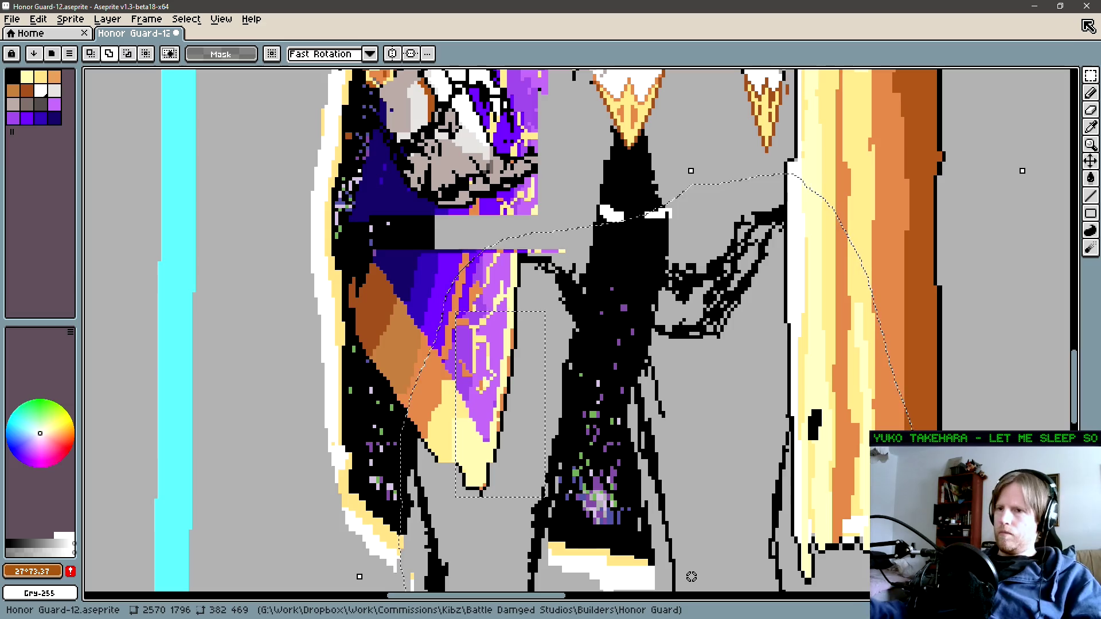
pyautogui.moveTo(528, 478); pyautogui.dragTo(588, 542)
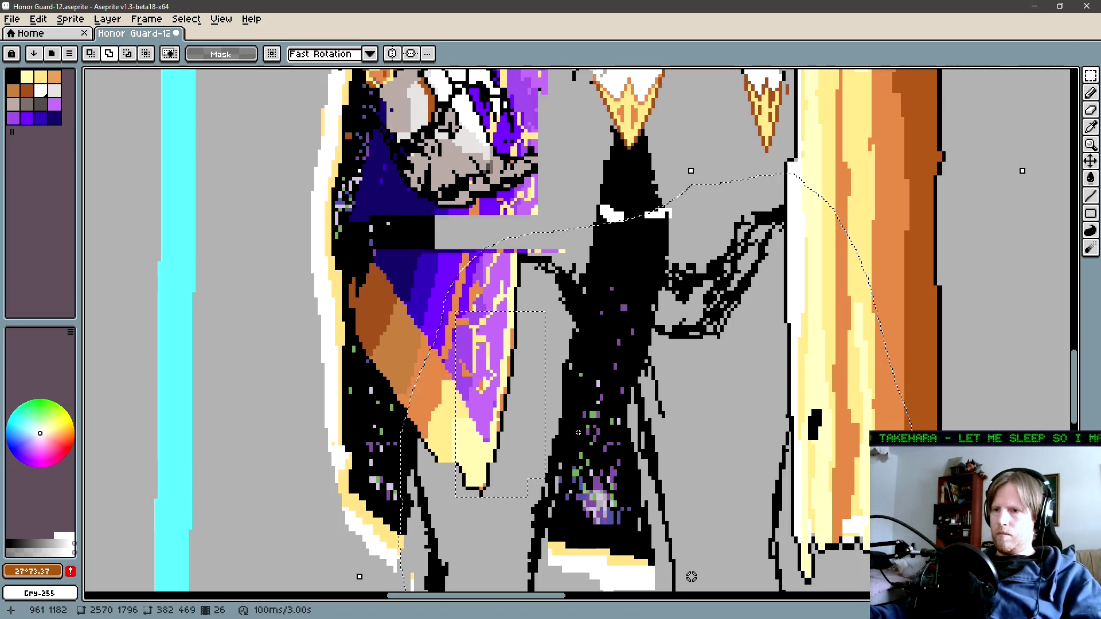
pyautogui.moveTo(495, 316); pyautogui.dragTo(413, 237)
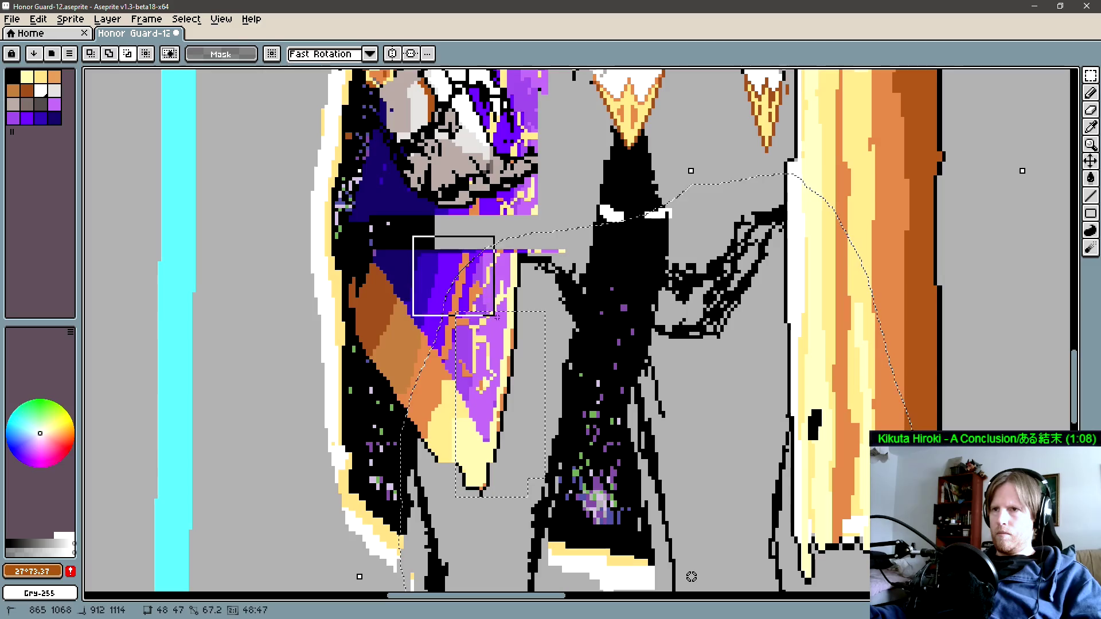
pyautogui.moveTo(497, 317); pyautogui.dragTo(519, 348)
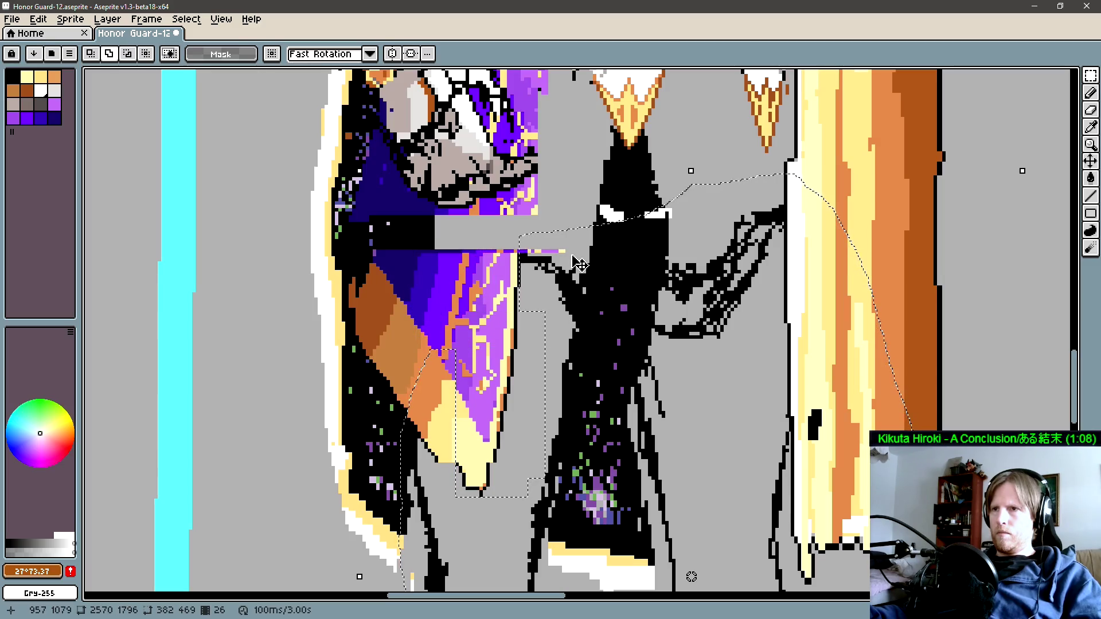
pyautogui.moveTo(571, 227); pyautogui.dragTo(356, 251)
pyautogui.moveTo(522, 242); pyautogui.dragTo(482, 290)
# Step: Refine the selection at the coat tail tip with a Magic Wand click
pyautogui.scroll(-2, 481, 292)
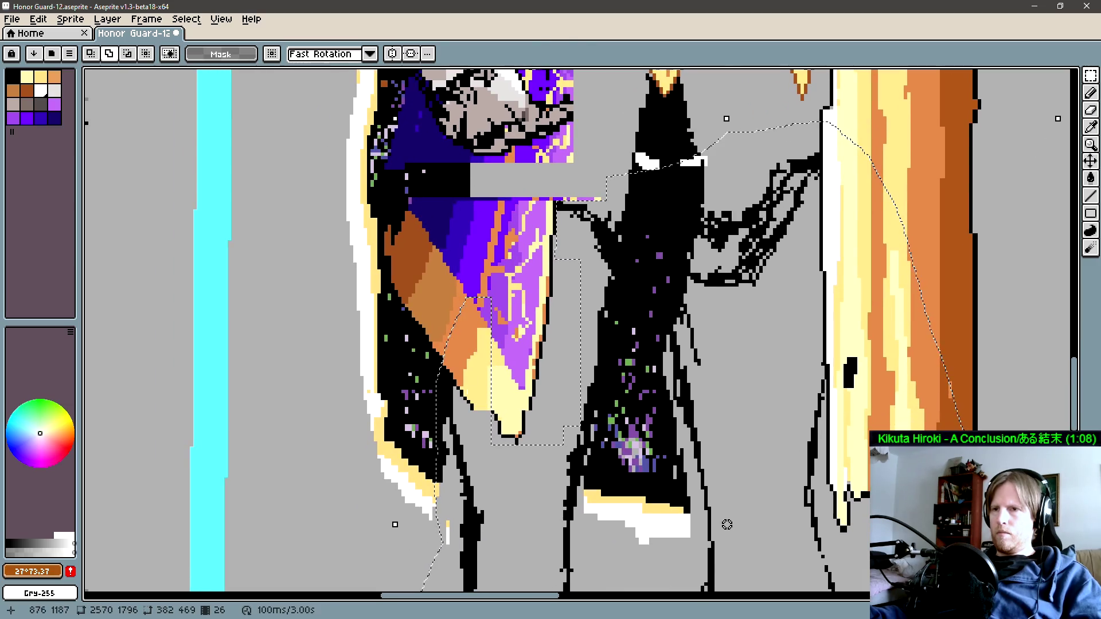
pyautogui.press('w')
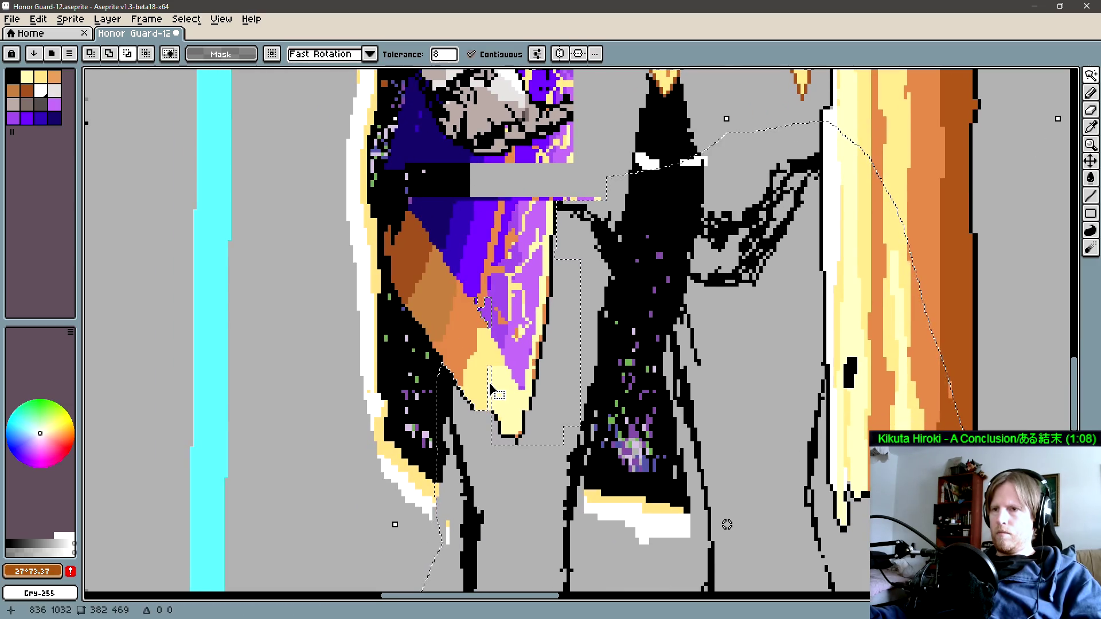
pyautogui.keyDown('shift'); pyautogui.click(482, 316); pyautogui.keyUp('shift')
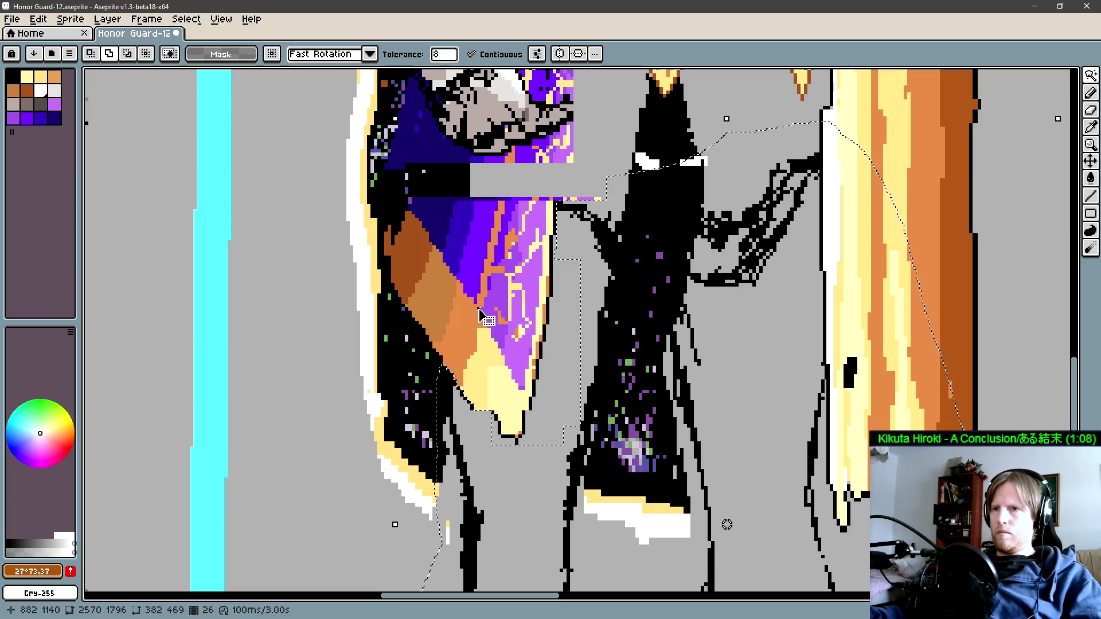
pyautogui.scroll(3, 480, 313)
pyautogui.scroll(-1, 480, 311)
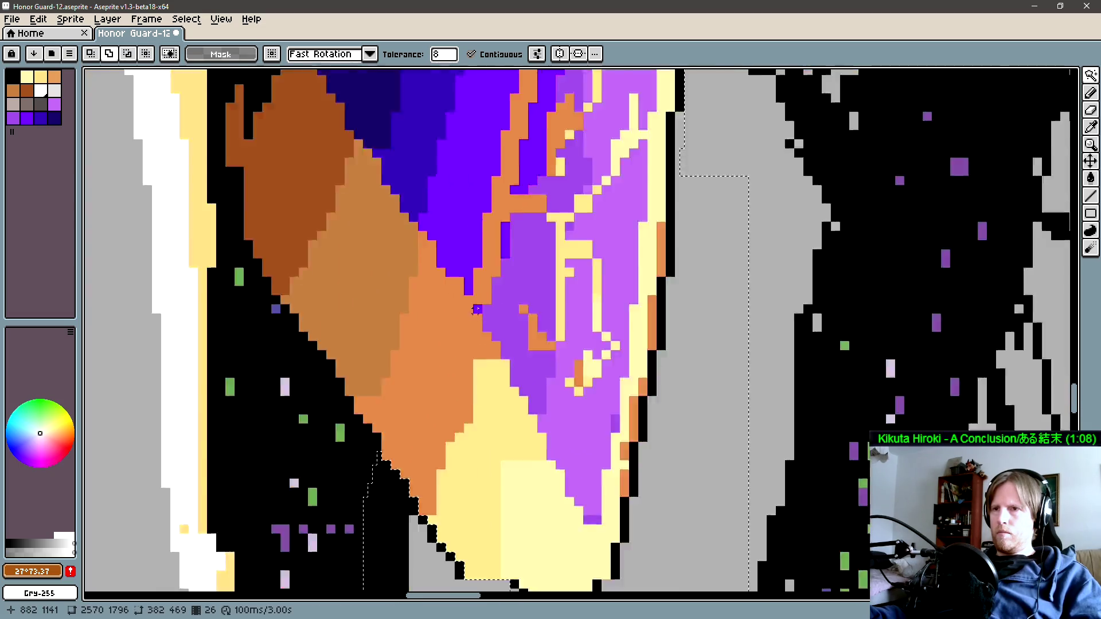
pyautogui.scroll(-3, 477, 310)
pyautogui.scroll(1, 493, 367)
pyautogui.press('m')
pyautogui.scroll(1, 499, 390)
pyautogui.scroll(1, 501, 394)
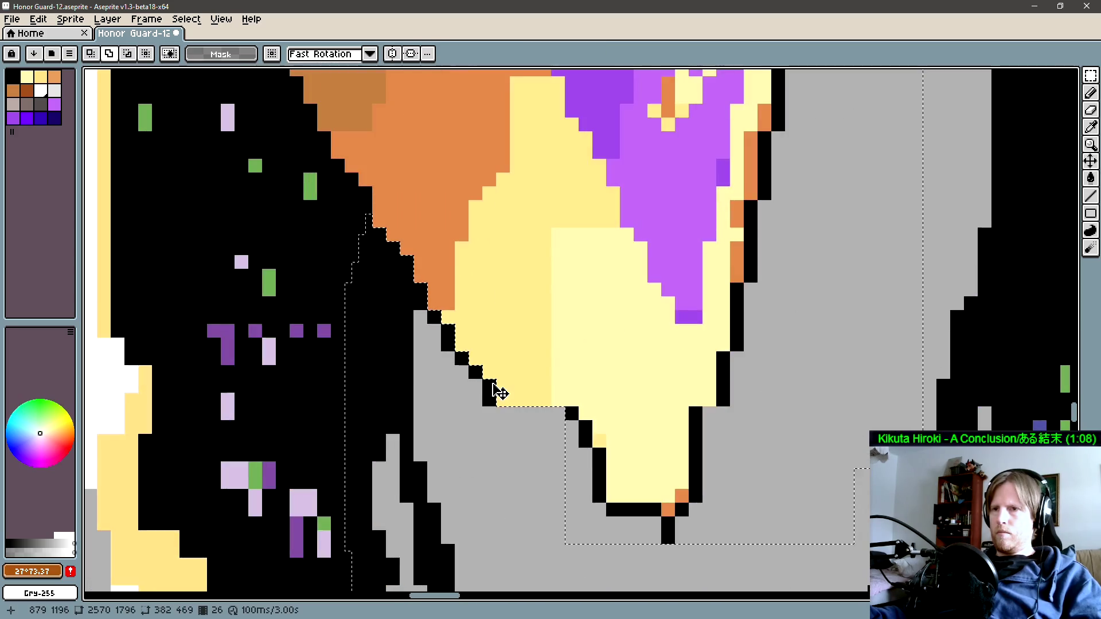
pyautogui.press('m')
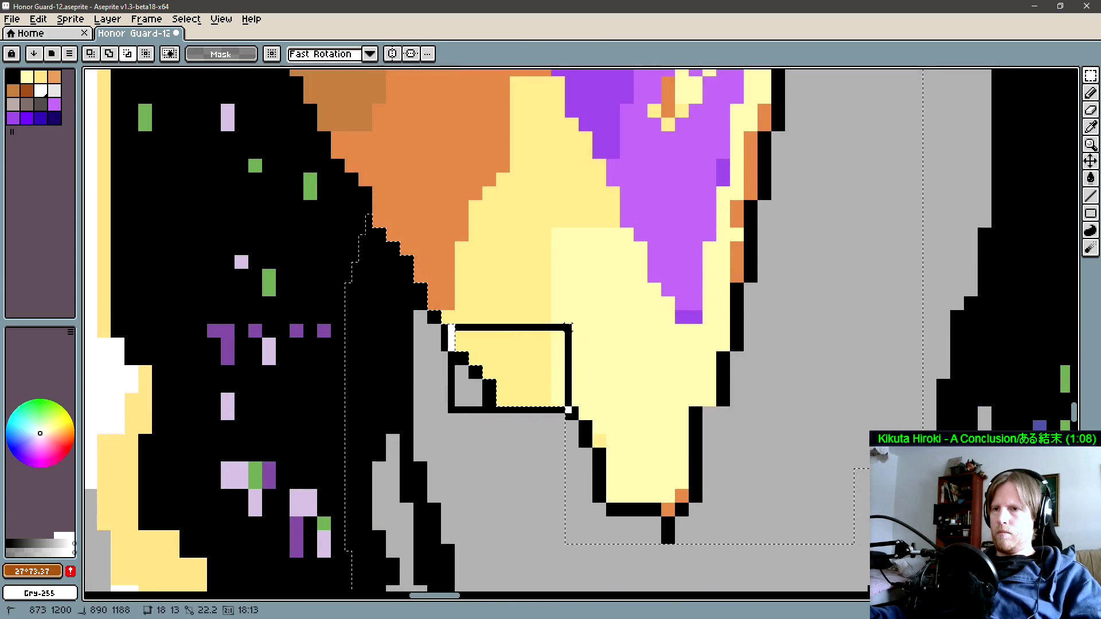
pyautogui.moveTo(504, 270)
pyautogui.mouseDown()
pyautogui.moveTo(625, 320)
pyautogui.moveTo(560, 433)
pyautogui.mouseUp()
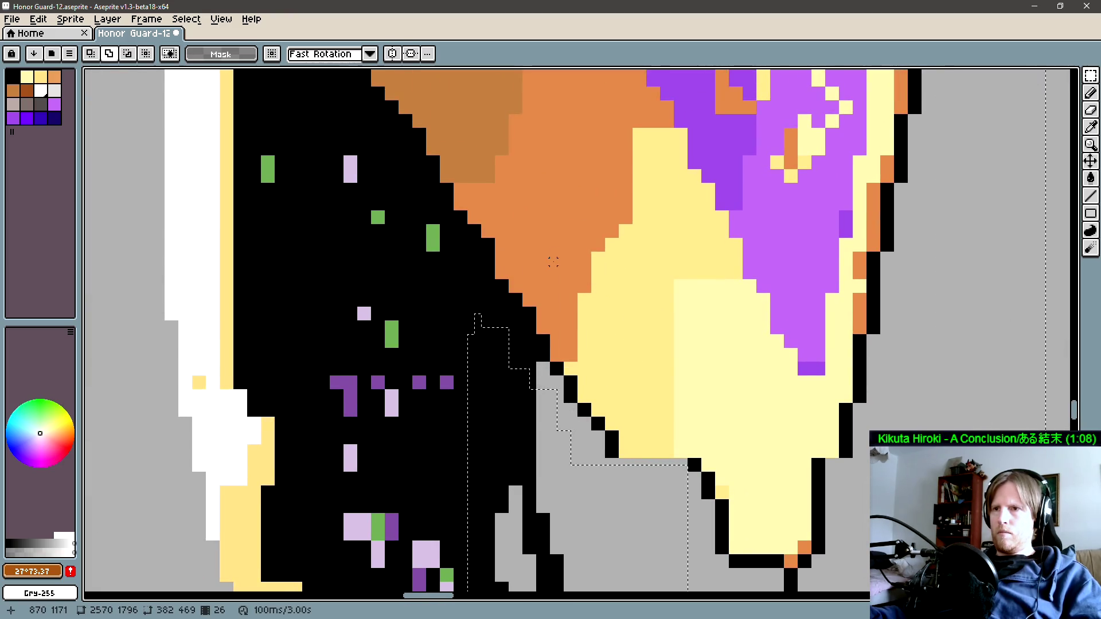
pyautogui.scroll(-1, 553, 262)
pyautogui.scroll(-1, 505, 275)
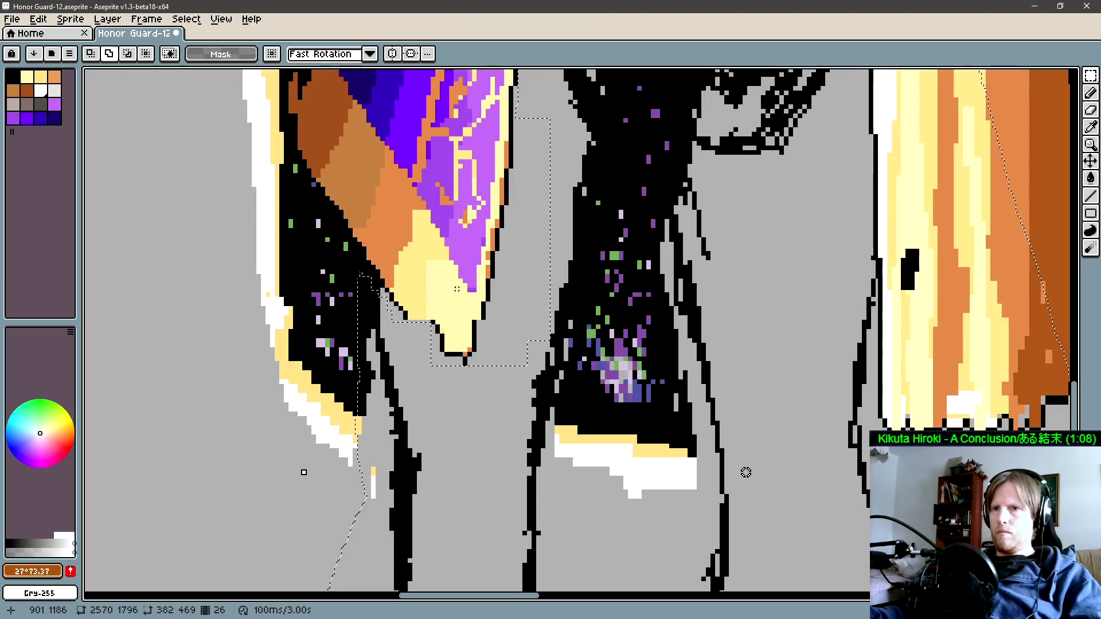
pyautogui.scroll(3, 457, 289)
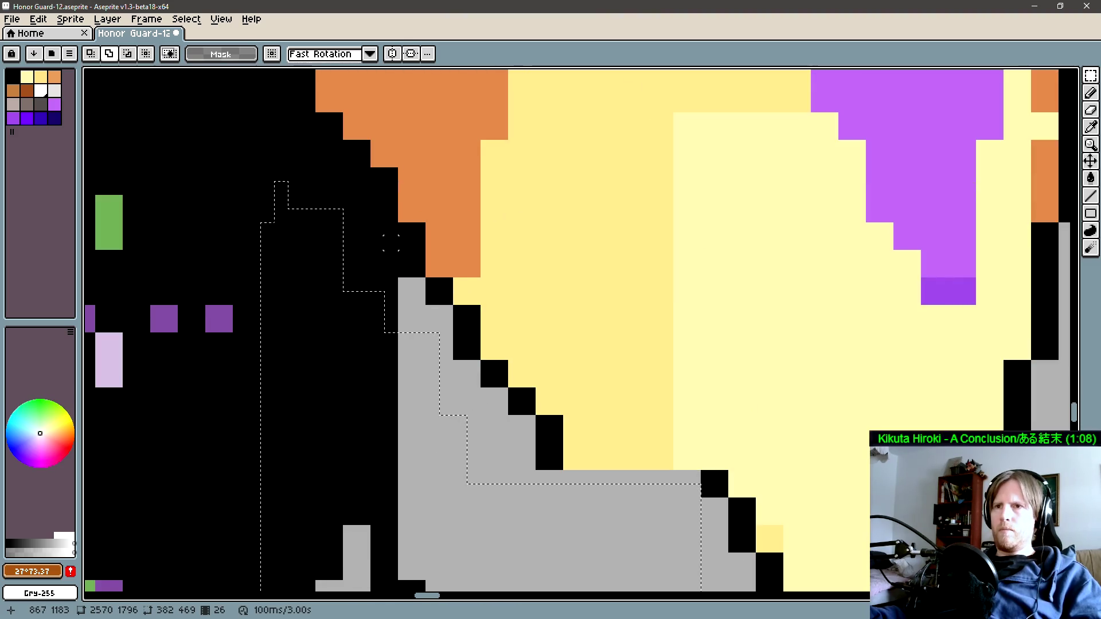
pyautogui.scroll(-2, 310, 338)
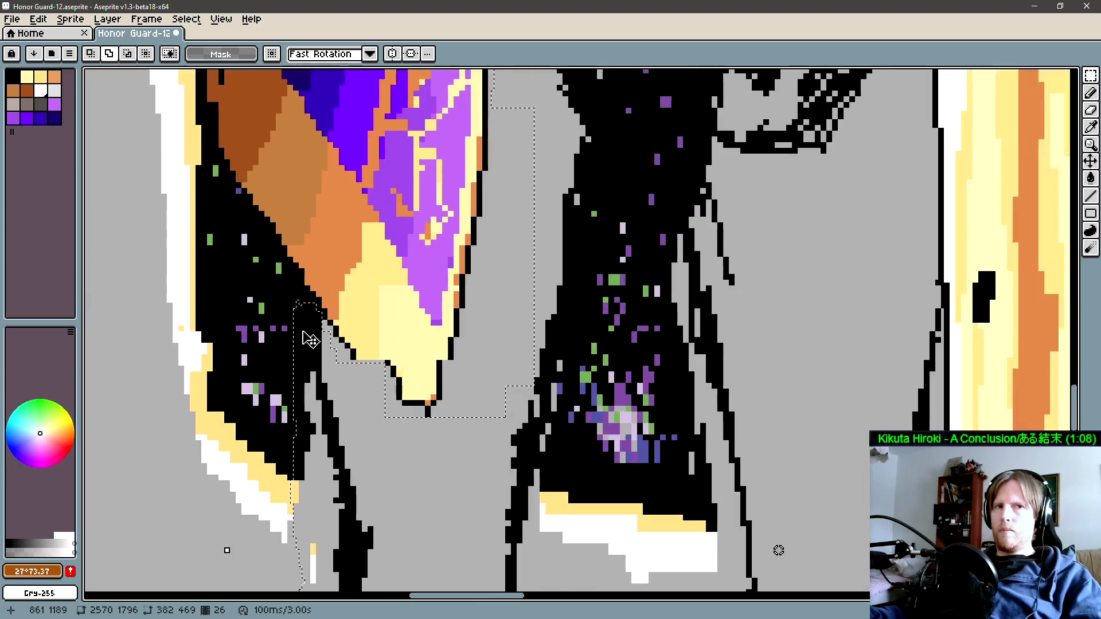
pyautogui.scroll(-2, 307, 338)
pyautogui.scroll(-1, 307, 339)
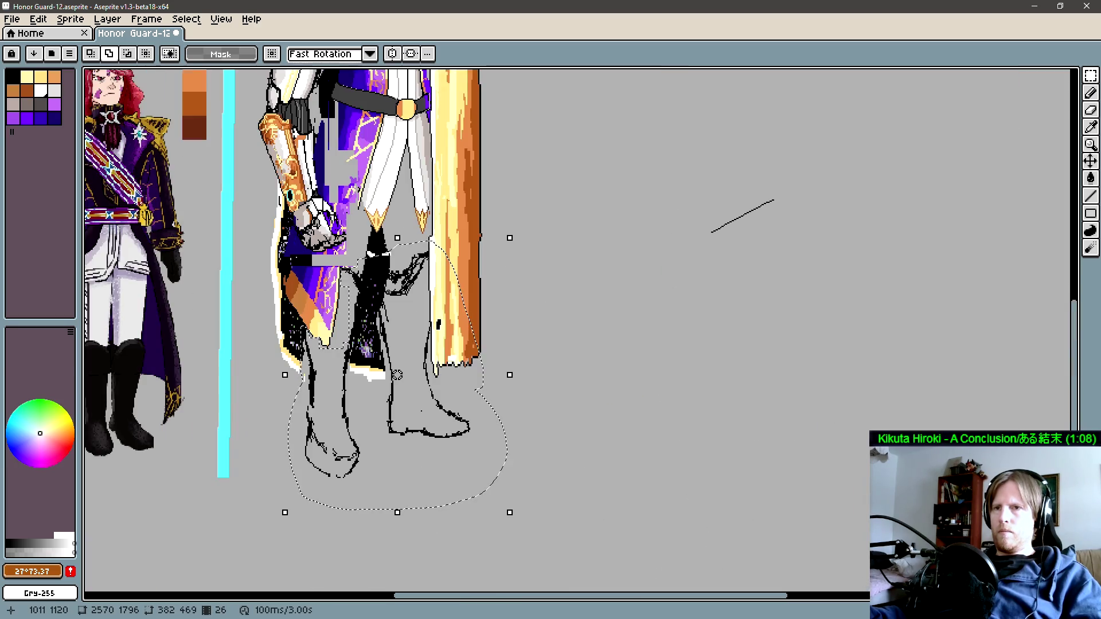
# Step: Delete the selected foot sketch, show the timeline, and paste the leg sketch onto Layer 20
pyautogui.scroll(1, 559, 309)
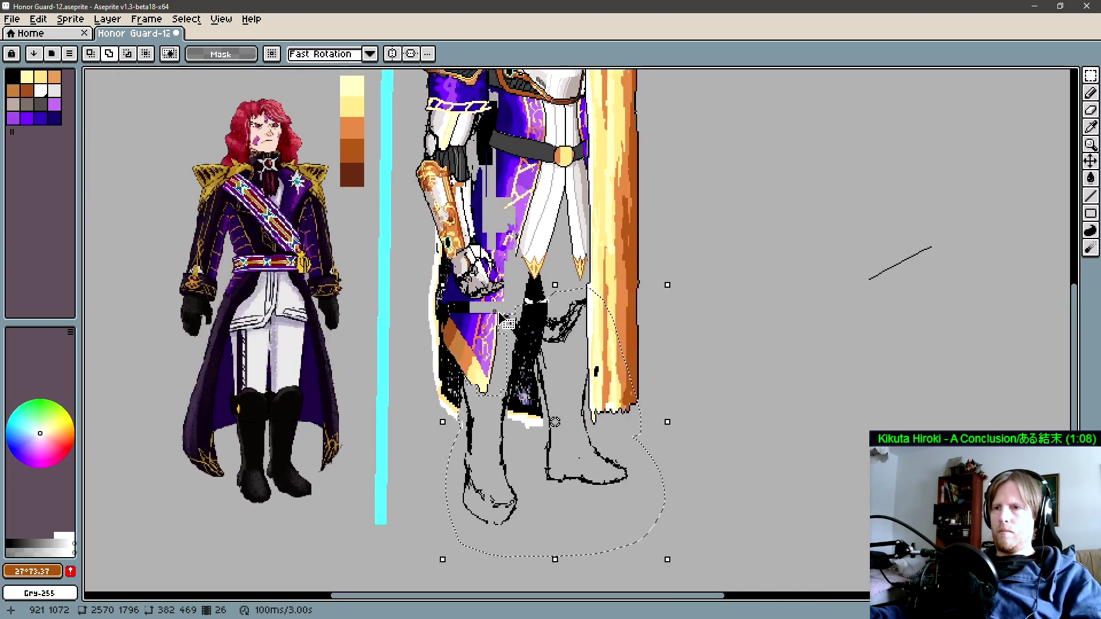
pyautogui.scroll(1, 560, 310)
pyautogui.press('Return')
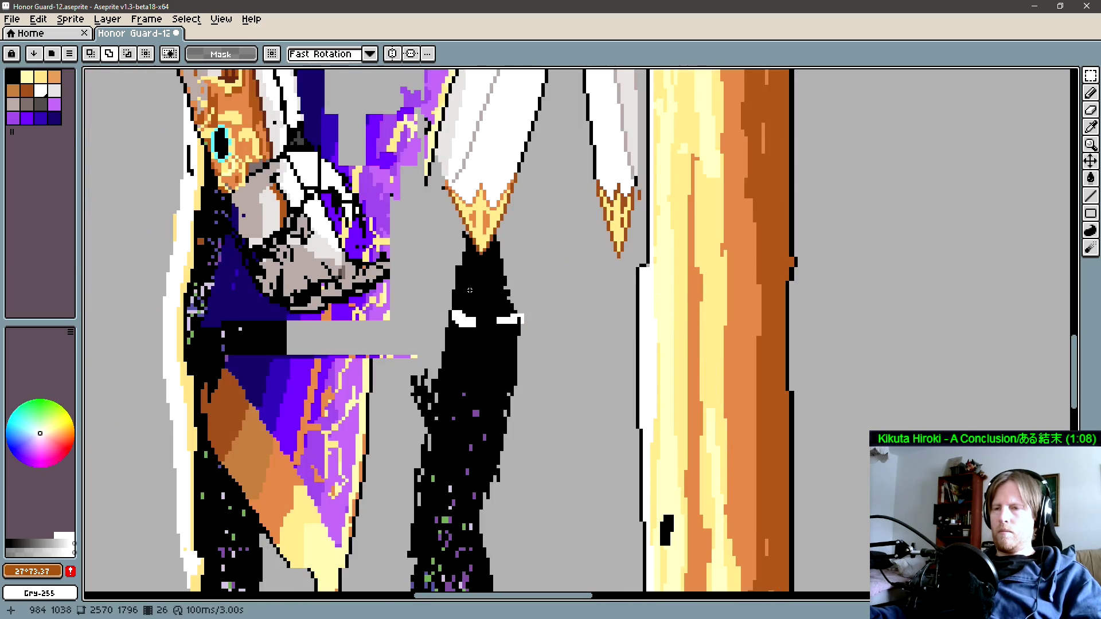
pyautogui.scroll(-3, 471, 290)
pyautogui.scroll(1, 470, 290)
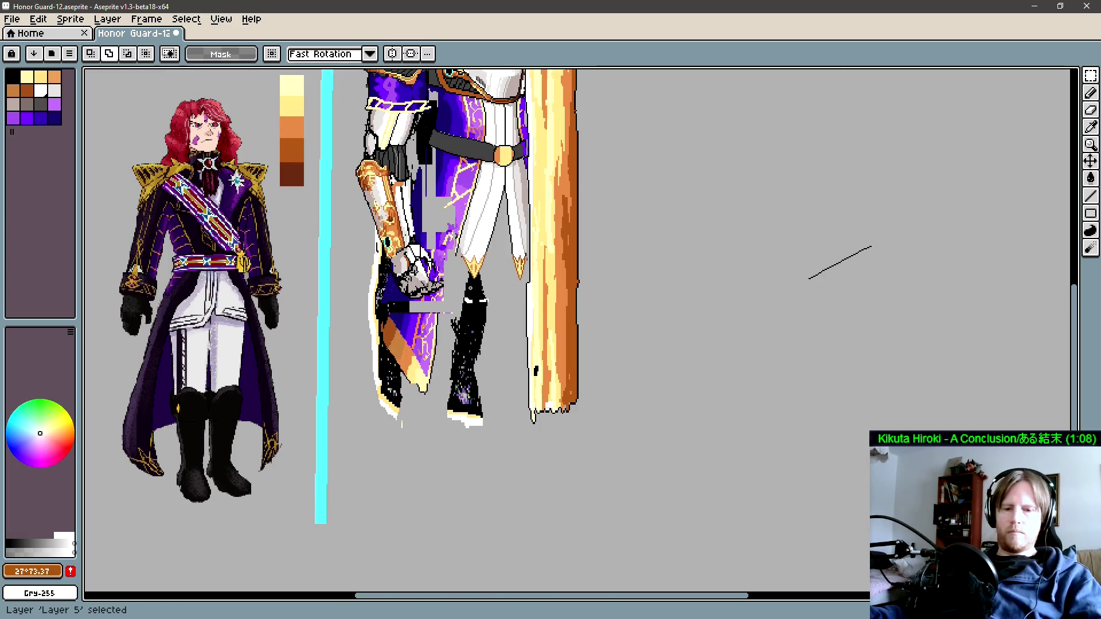
pyautogui.press('Tab')
pyautogui.hotkey('ctrl', 'v')
# Step: Commit the pasted leg sketch and rename Layer 20 to 'Bootws' via Layer Properties
pyautogui.press('Return')
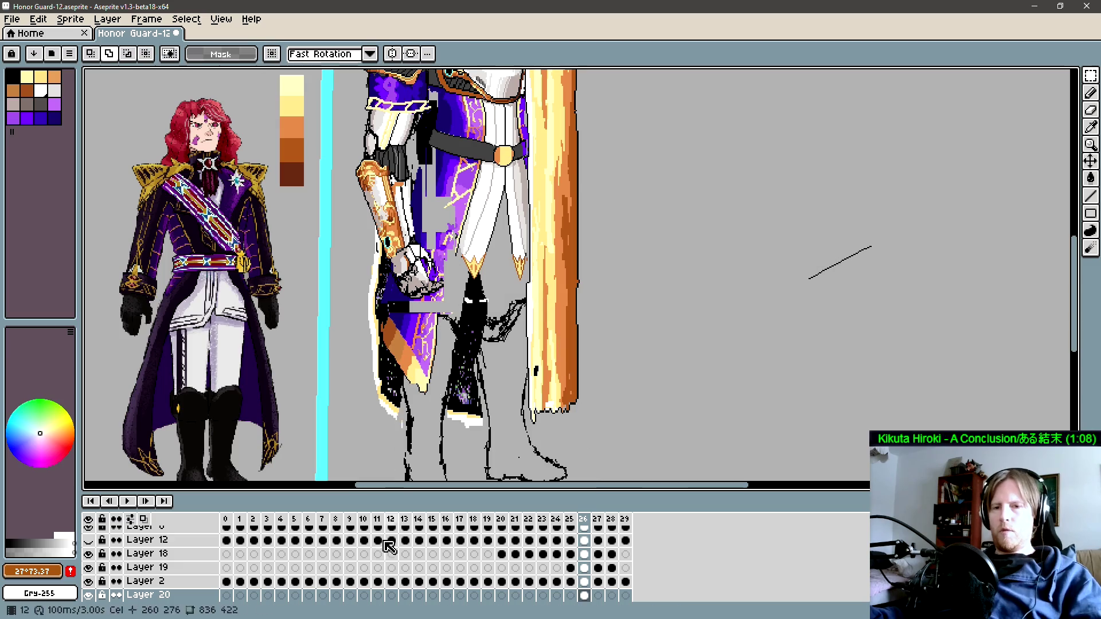
pyautogui.rightClick(183, 596)
pyautogui.click(220, 512)
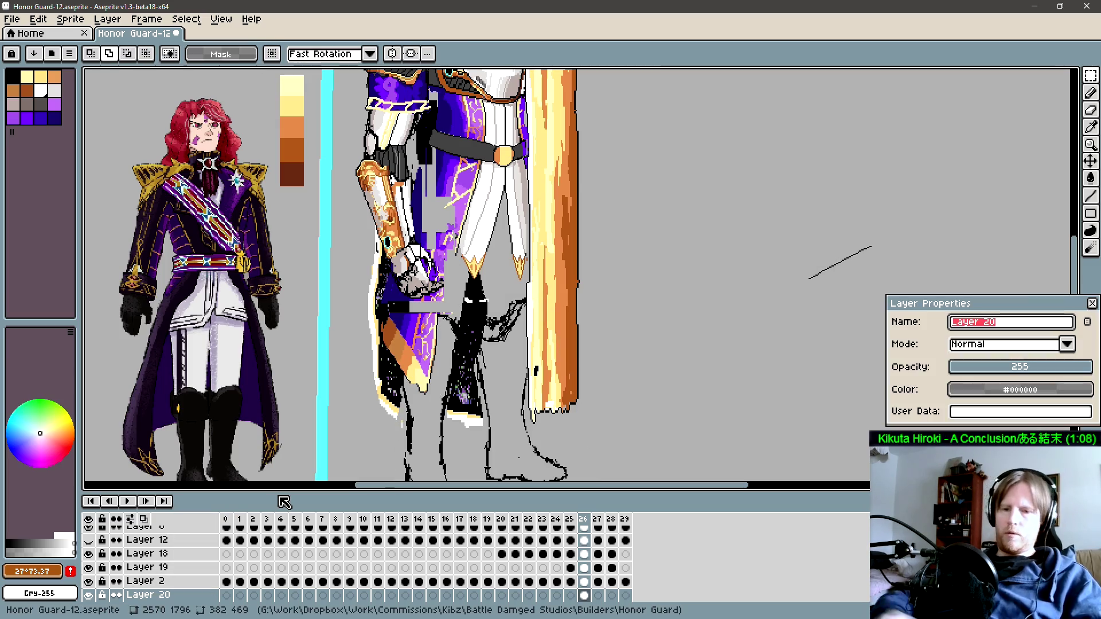
pyautogui.write('Bootws')
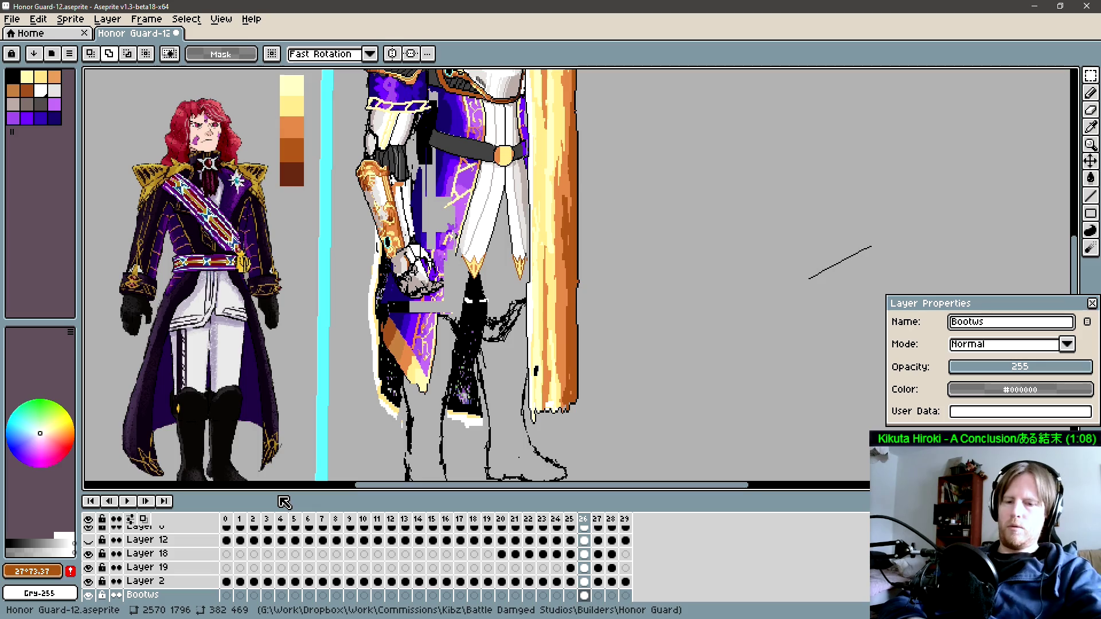
pyautogui.press('Return')
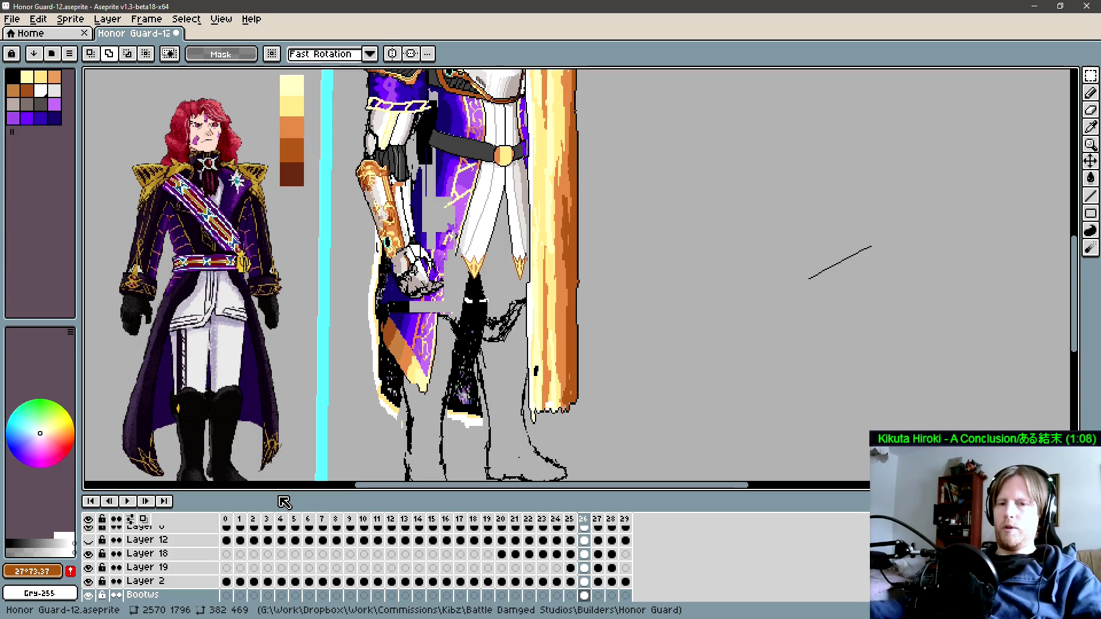
pyautogui.moveTo(505, 395)
pyautogui.mouseDown()
pyautogui.moveTo(586, 350)
pyautogui.moveTo(531, 352)
pyautogui.moveTo(515, 381)
pyautogui.mouseUp()
pyautogui.press('b')
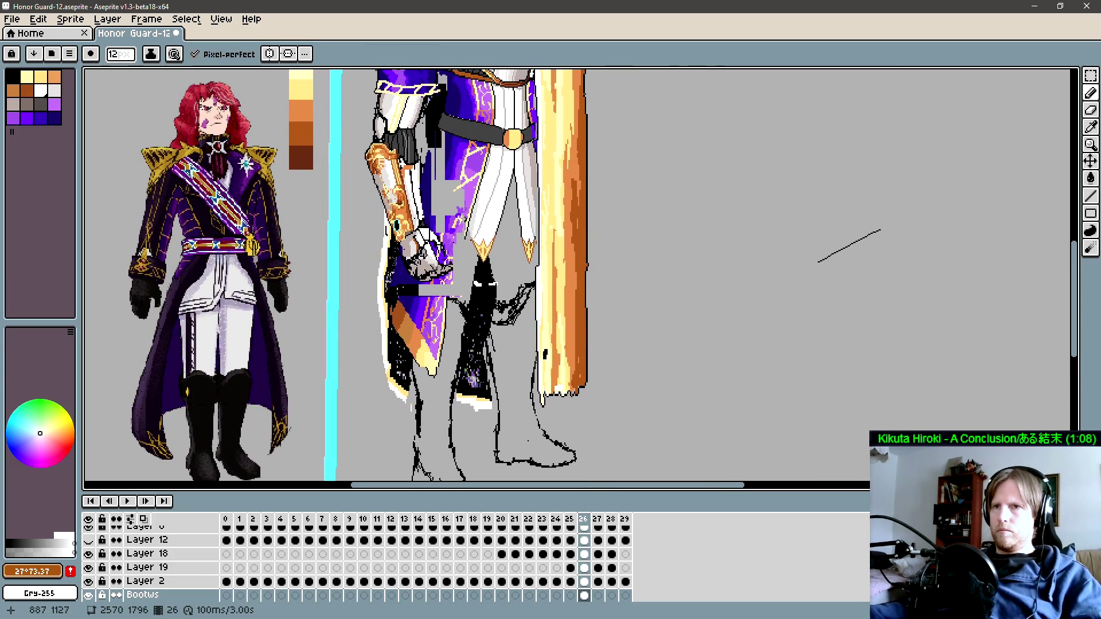
pyautogui.scroll(-2, 614, 378)
pyautogui.press('m')
pyautogui.scroll(2, 459, 407)
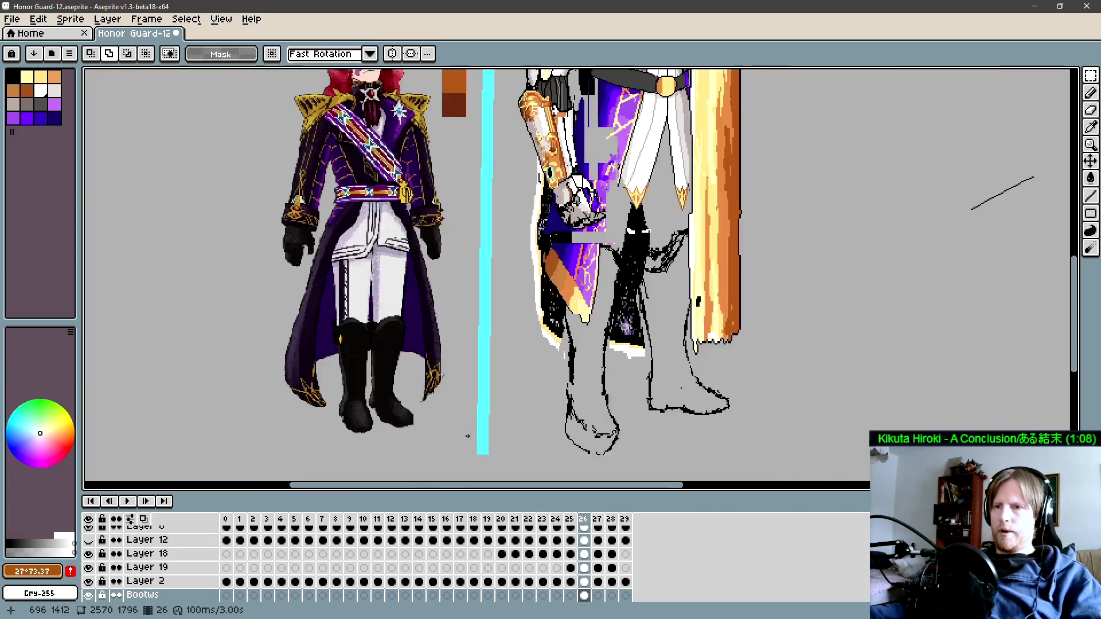
pyautogui.scroll(-2, 367, 437)
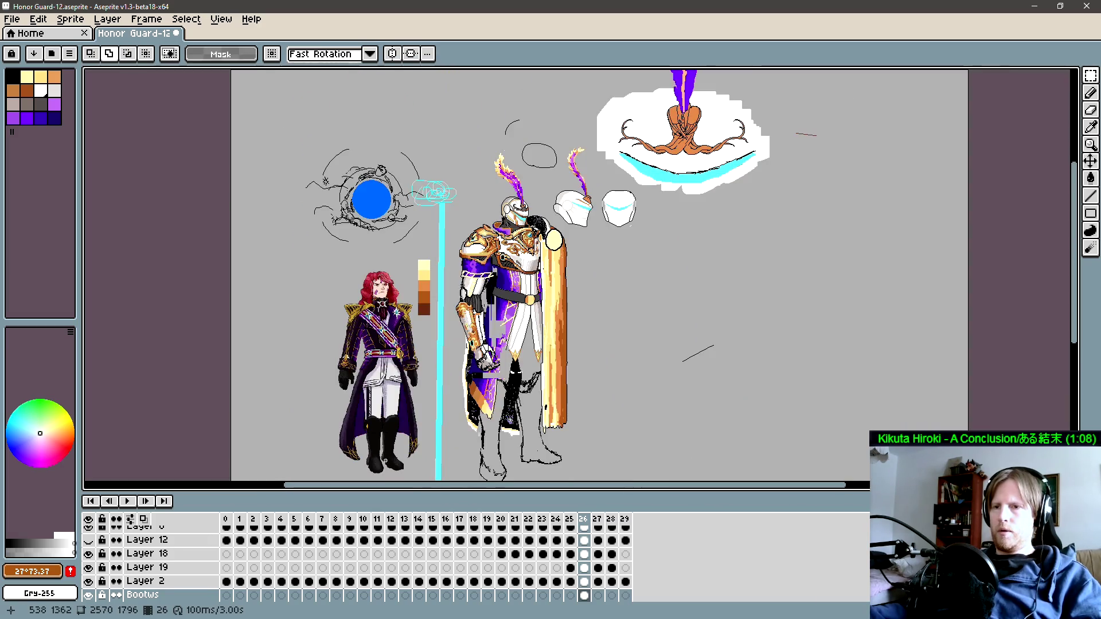
pyautogui.moveTo(373, 273); pyautogui.dragTo(373, 268)
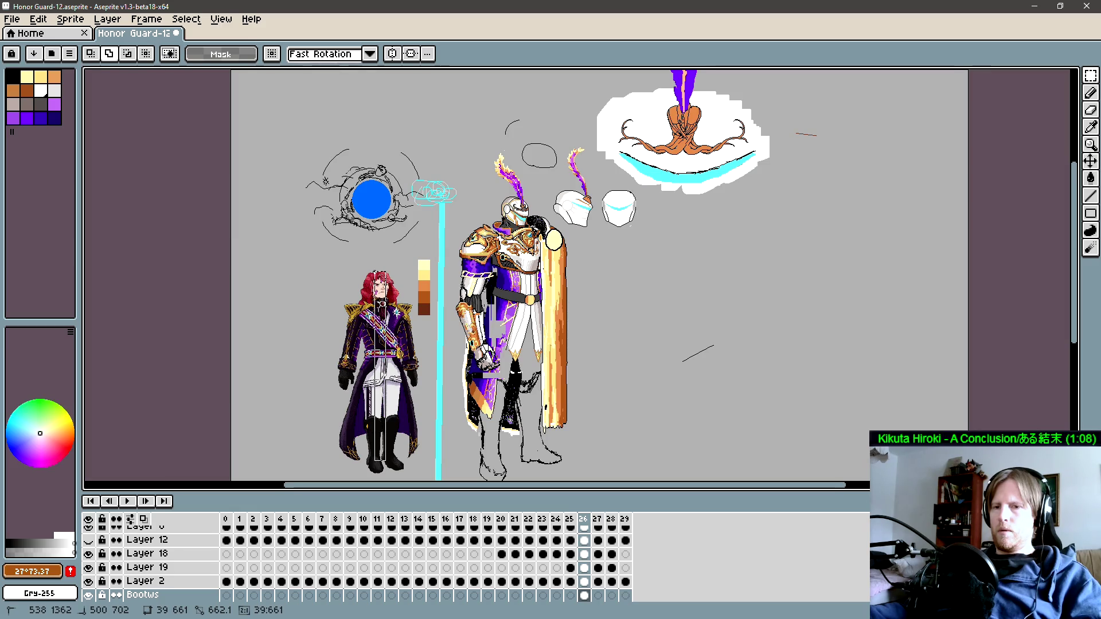
pyautogui.moveTo(374, 269); pyautogui.dragTo(374, 270)
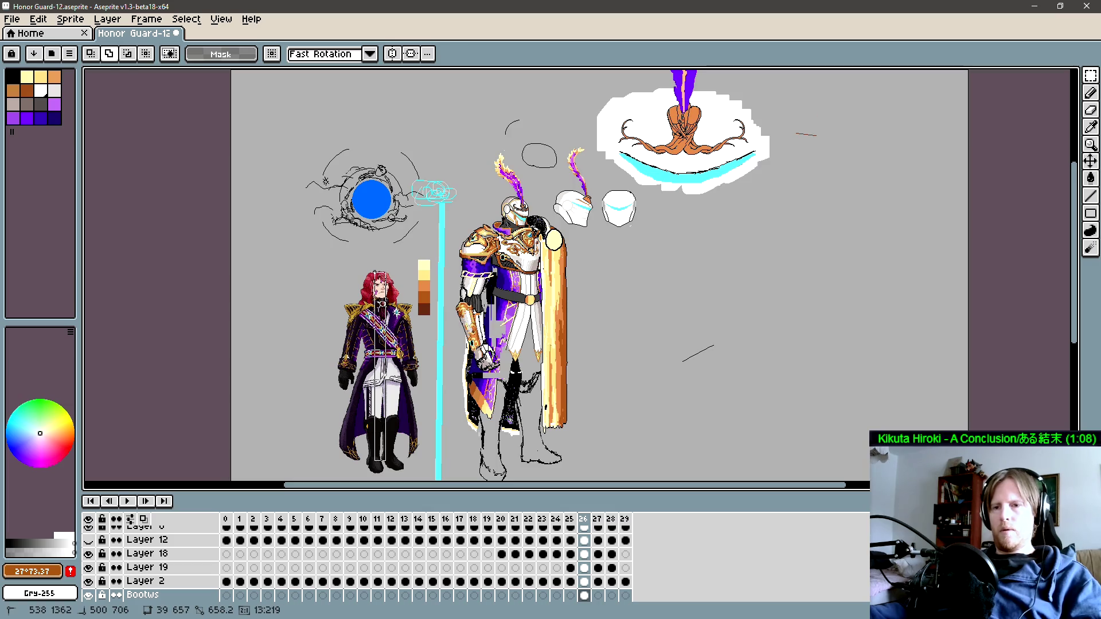
pyautogui.moveTo(385, 463); pyautogui.dragTo(388, 463)
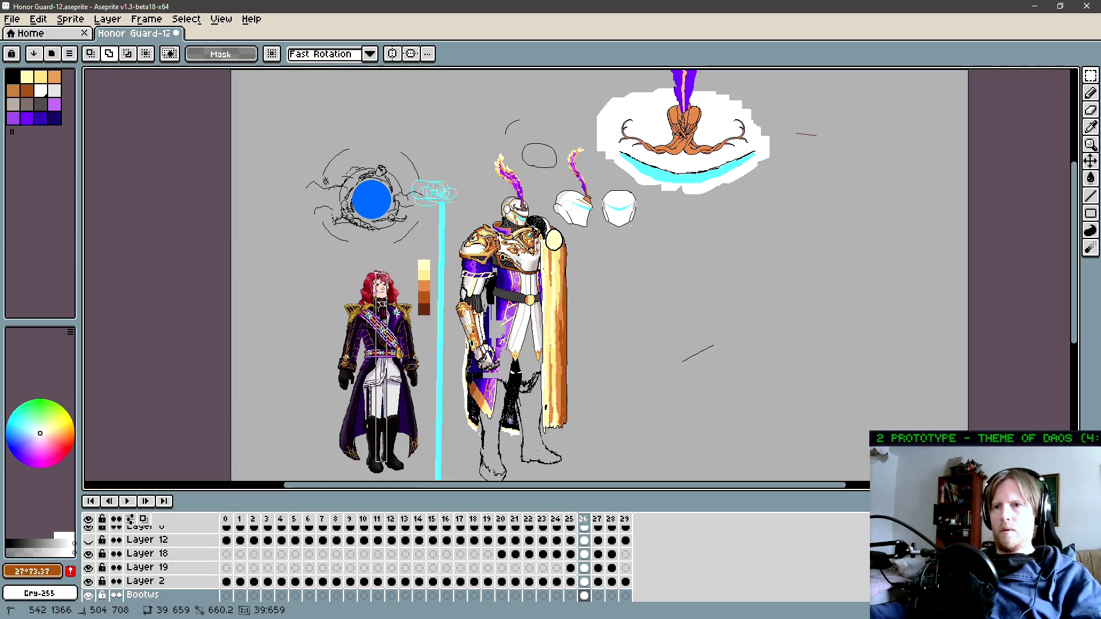
pyautogui.moveTo(376, 273); pyautogui.dragTo(376, 272)
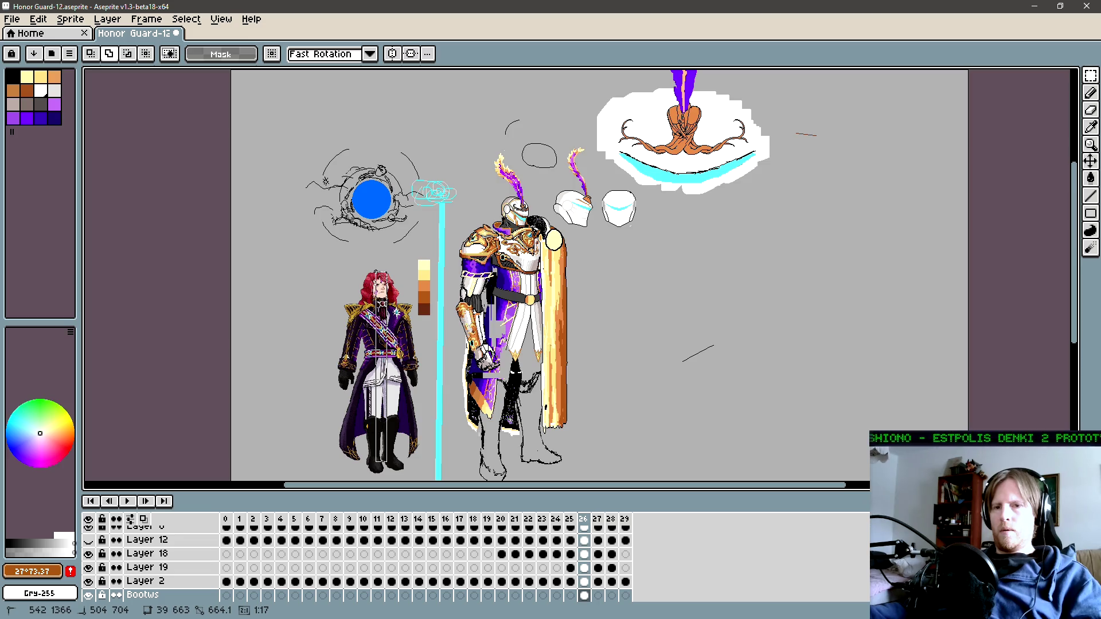
pyautogui.press('m')
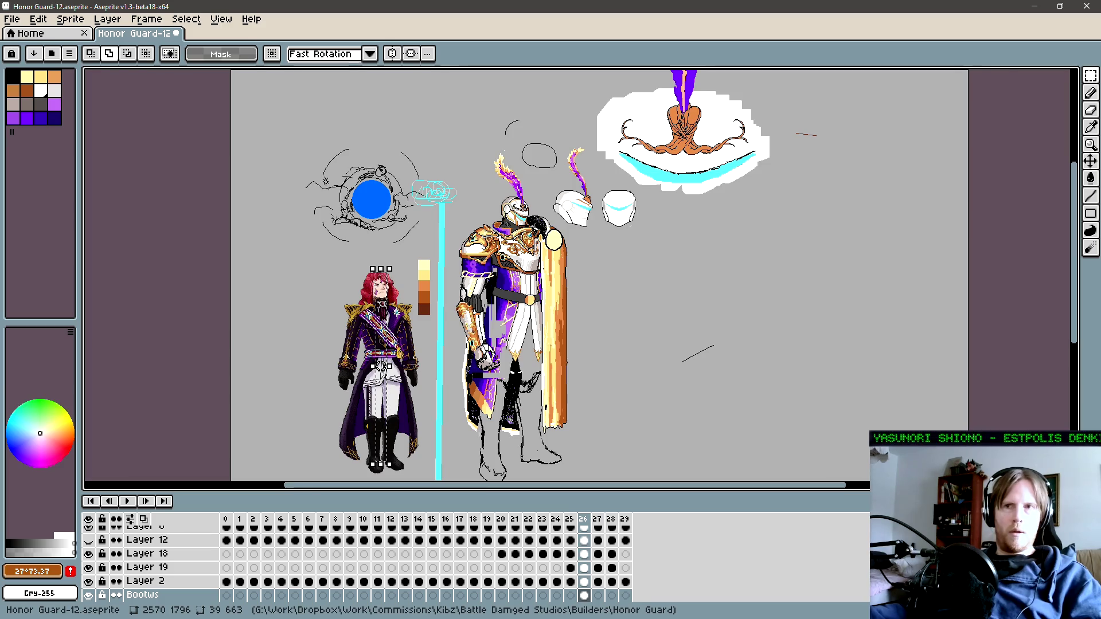
pyautogui.click(511, 459)
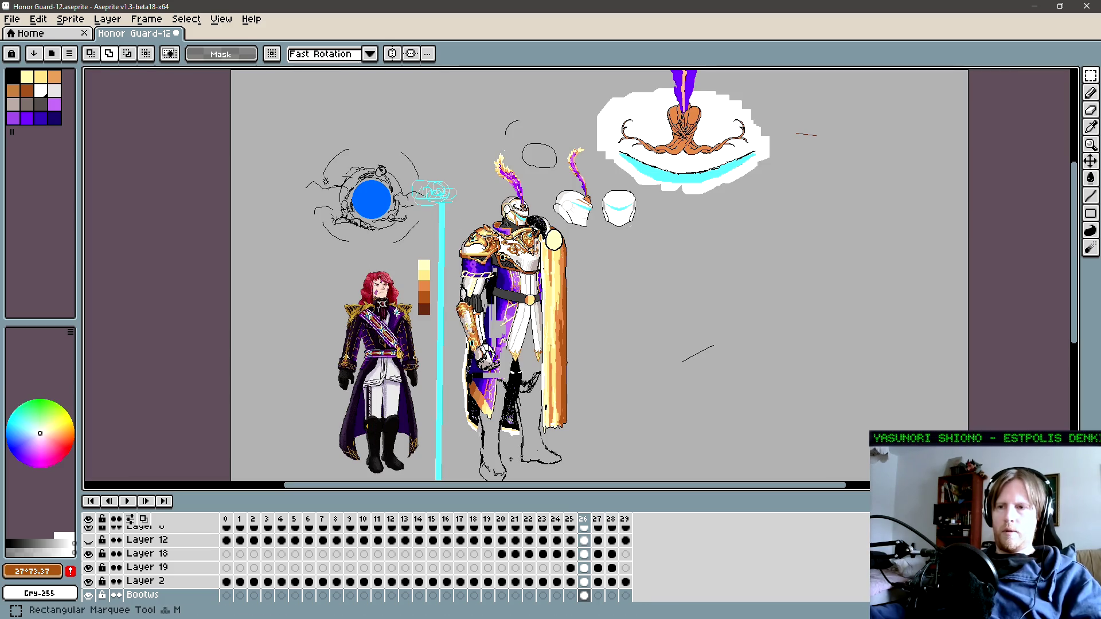
# Step: Drag a tall thin marquee from the knight's feet to his helmet plume to read his height
pyautogui.moveTo(513, 463); pyautogui.dragTo(496, 194)
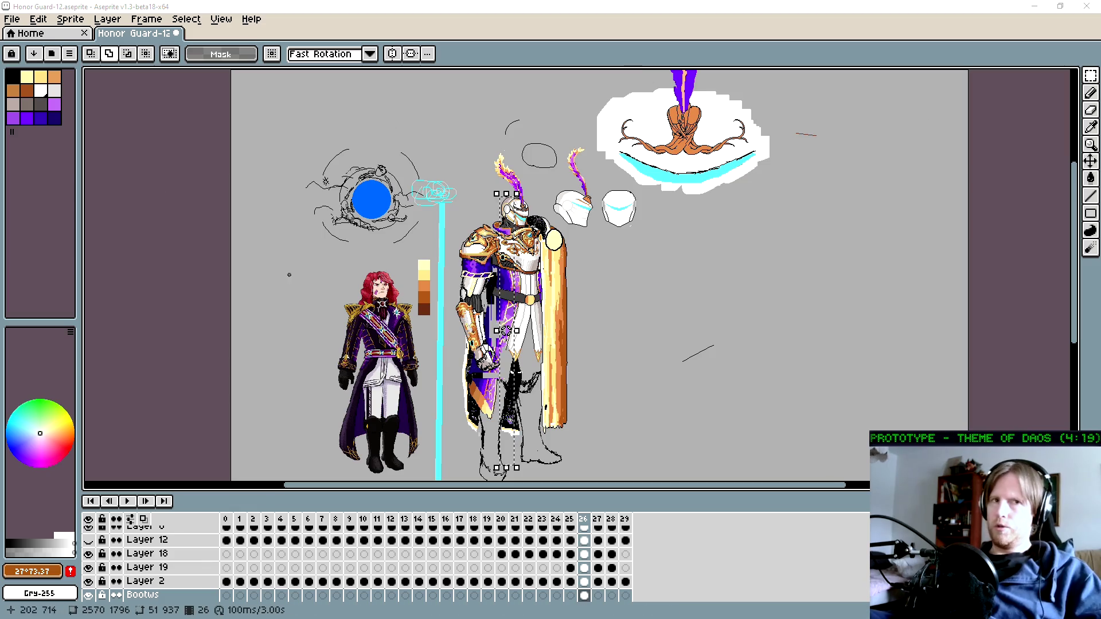
# Step: Measure the officer's height with a thin marquee from her feet up to her head
pyautogui.click(385, 337)
pyautogui.hotkey('ctrl', 'd')
pyautogui.moveTo(385, 337)
pyautogui.mouseDown()
pyautogui.moveTo(392, 332)
pyautogui.moveTo(392, 457)
pyautogui.mouseUp()
pyautogui.moveTo(378, 296); pyautogui.dragTo(378, 261)
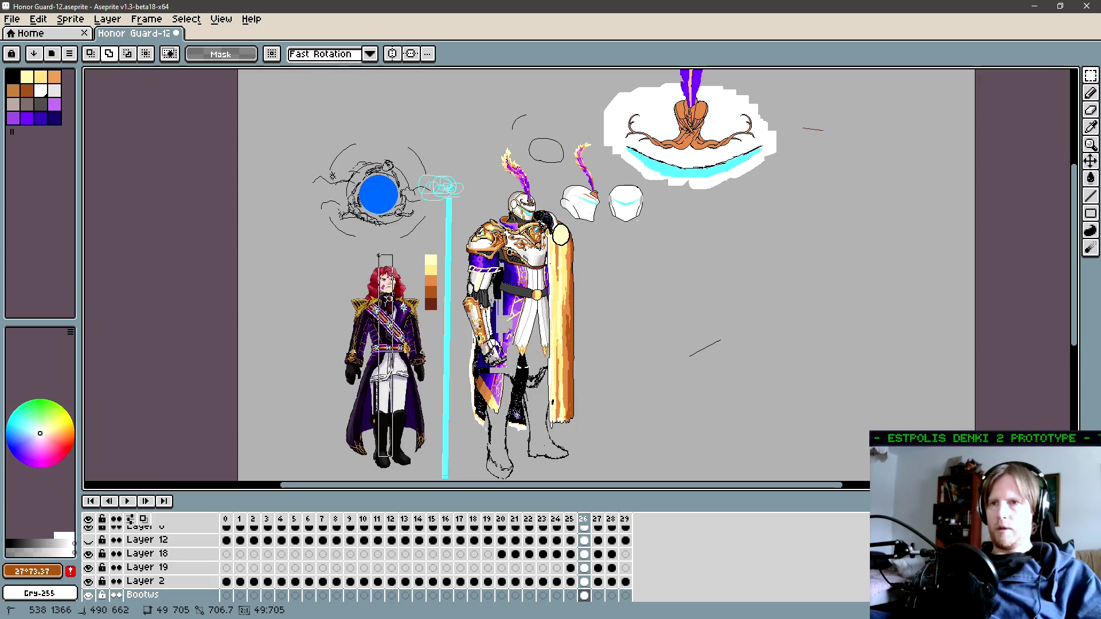
# Step: Clear the measurement selection and make Layer 7 active with the Pencil
pyautogui.hotkey('ctrl', 'd')
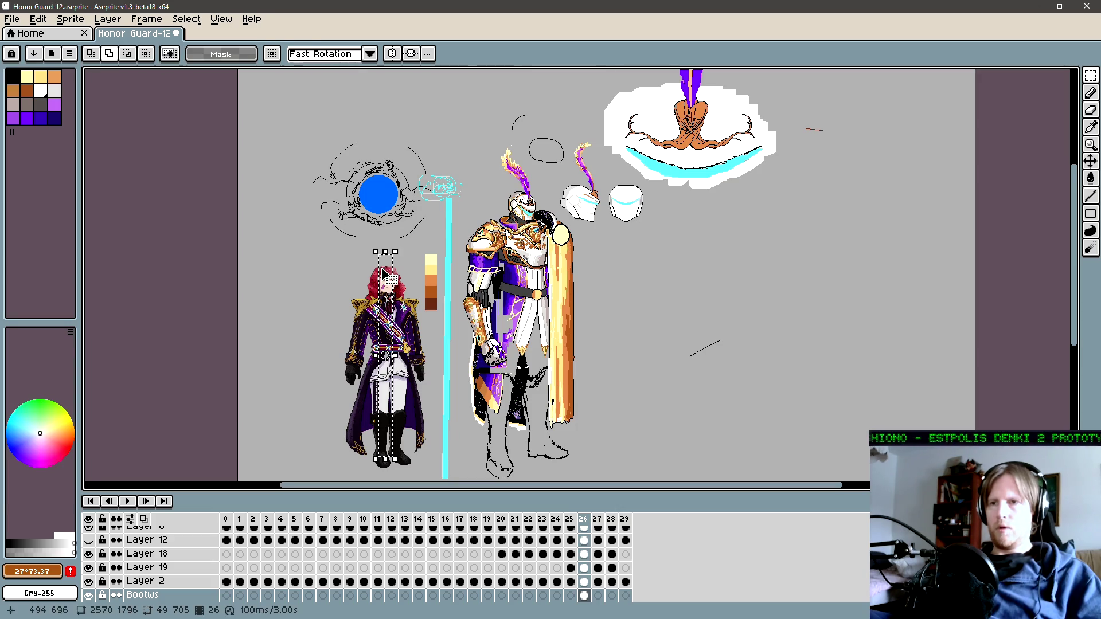
pyautogui.press('b')
pyautogui.keyDown('ctrl'); pyautogui.click(420, 423); pyautogui.keyUp('ctrl')
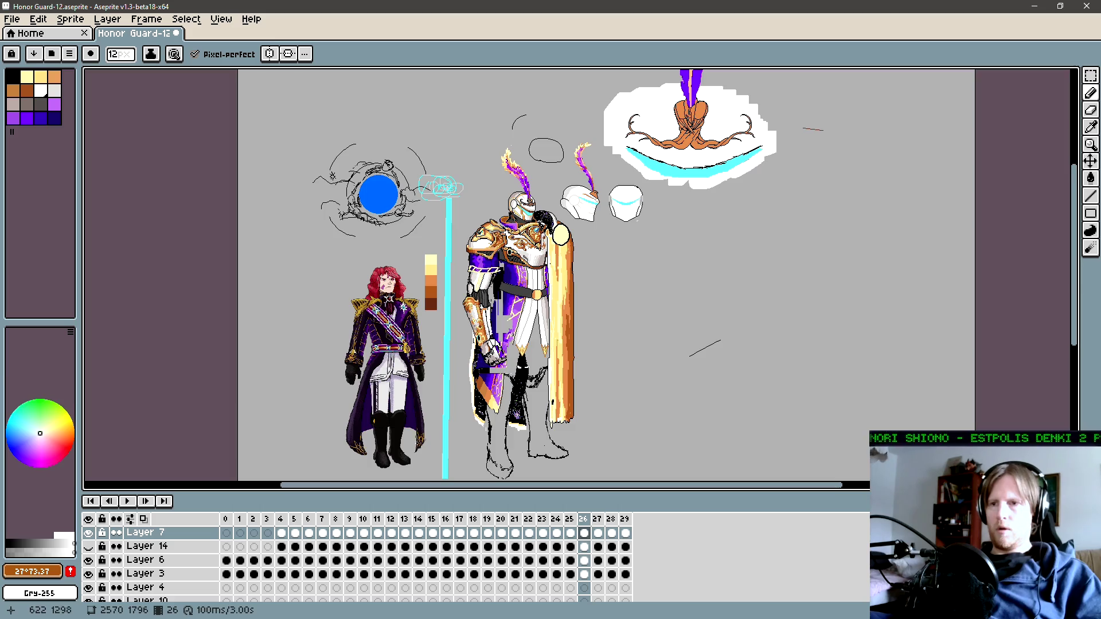
# Step: Drag a thin marquee column from the officer's feet to the knight's height above her hair
pyautogui.press('m')
pyautogui.moveTo(432, 471)
pyautogui.mouseDown()
pyautogui.moveTo(316, 299)
pyautogui.moveTo(315, 262)
pyautogui.mouseUp()
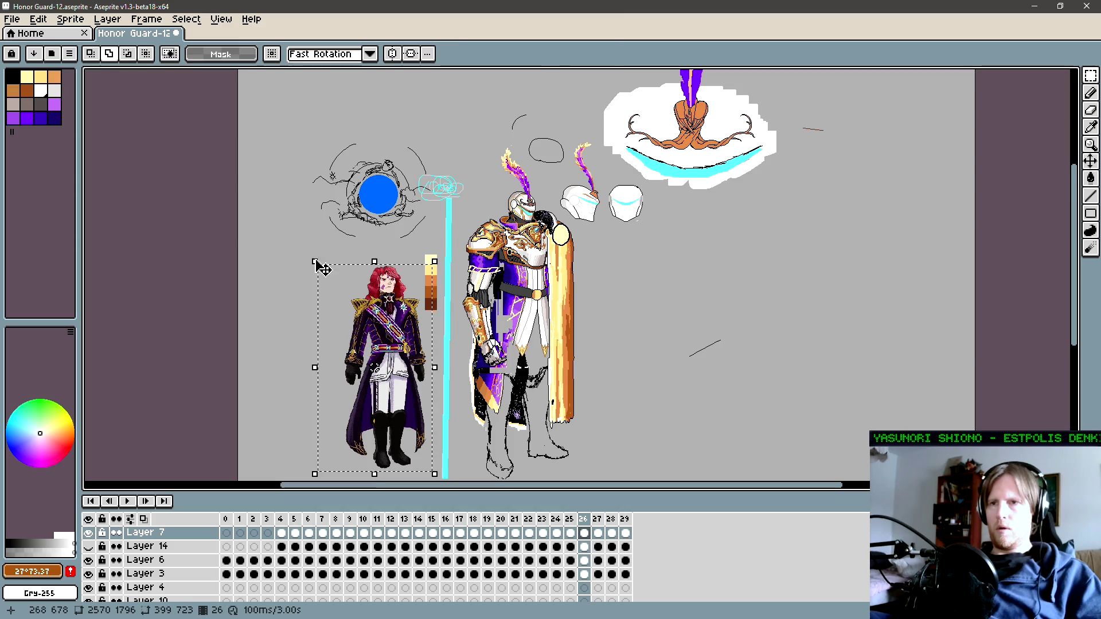
pyautogui.press('b')
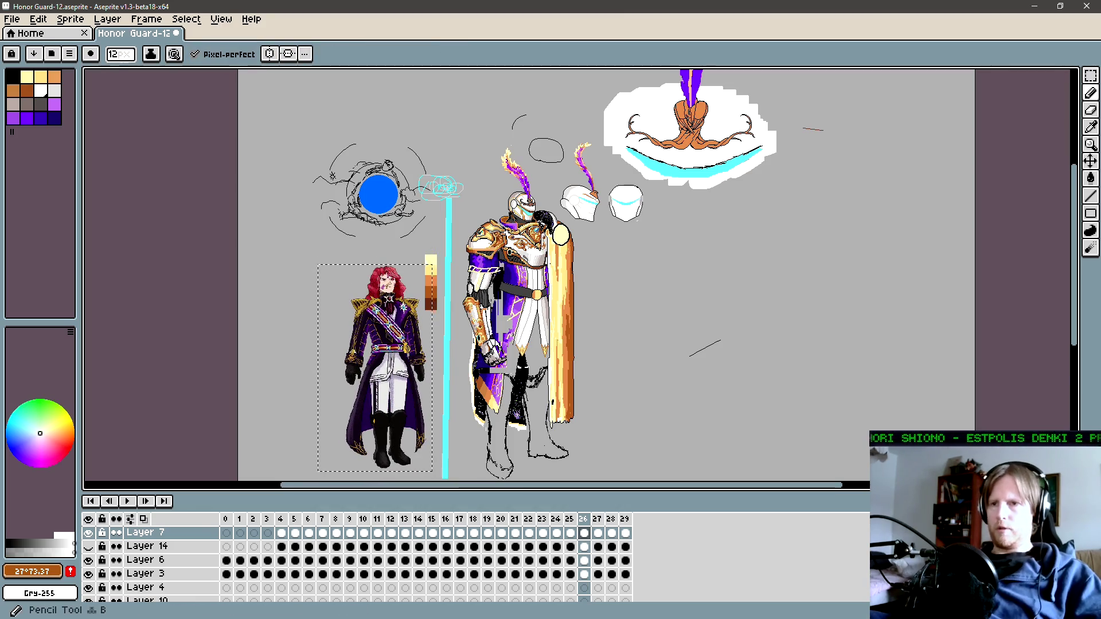
pyautogui.press('m')
pyautogui.scroll(1, 389, 461)
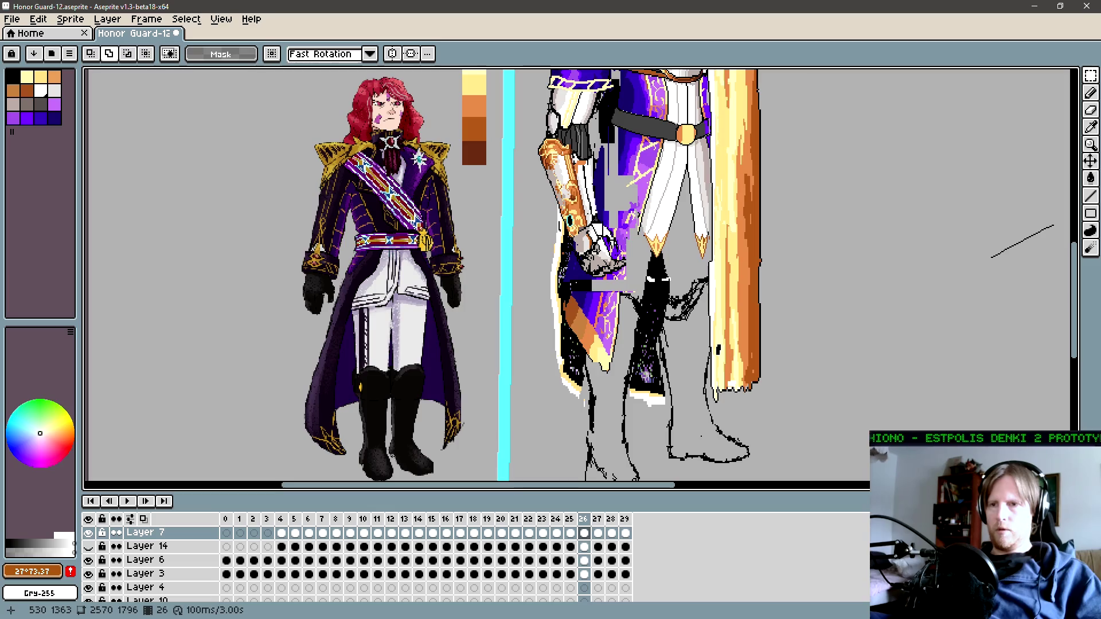
pyautogui.moveTo(392, 462)
pyautogui.mouseDown()
pyautogui.moveTo(363, 71)
pyautogui.moveTo(362, 100)
pyautogui.moveTo(363, 81)
pyautogui.mouseUp()
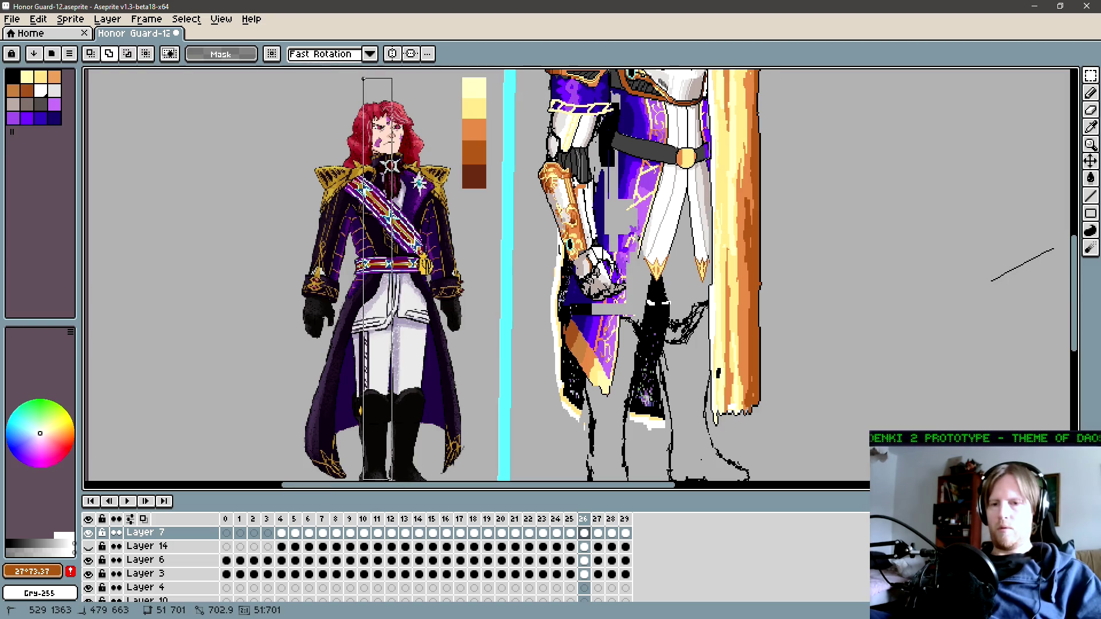
pyautogui.scroll(-1, 373, 181)
pyautogui.press('b')
pyautogui.scroll(4, 376, 186)
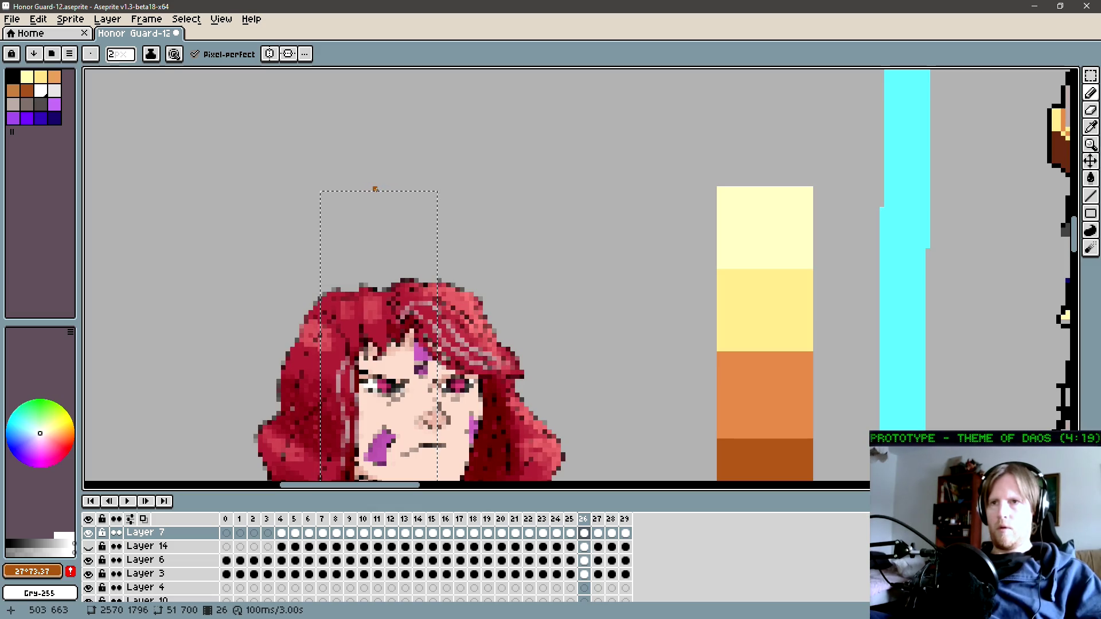
# Step: Pick Layer 5 from the canvas and draw a 1px orange line at the marquee top
pyautogui.press('ctrl')
pyautogui.keyDown('ctrl'); pyautogui.click(400, 204); pyautogui.keyUp('ctrl')
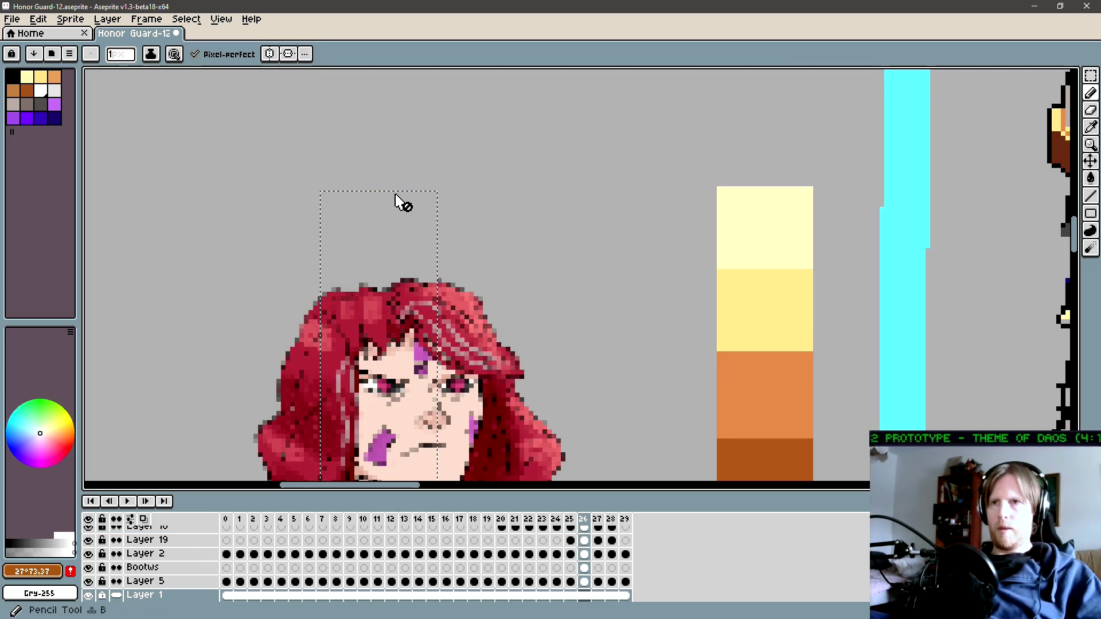
pyautogui.keyDown('ctrl'); pyautogui.click(427, 201); pyautogui.keyUp('ctrl')
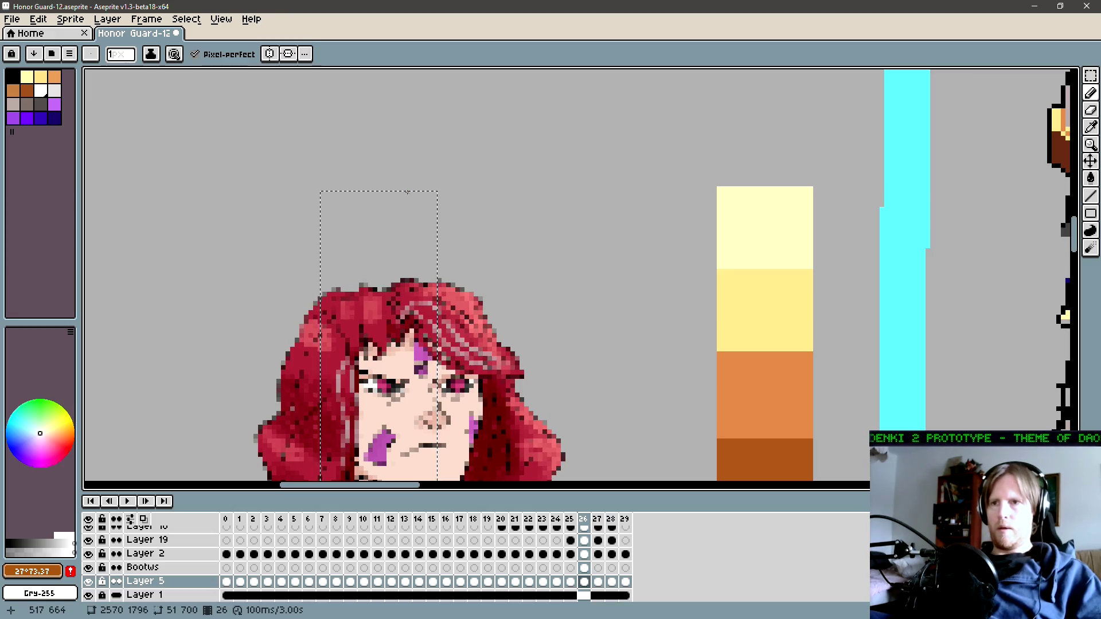
pyautogui.press('l')
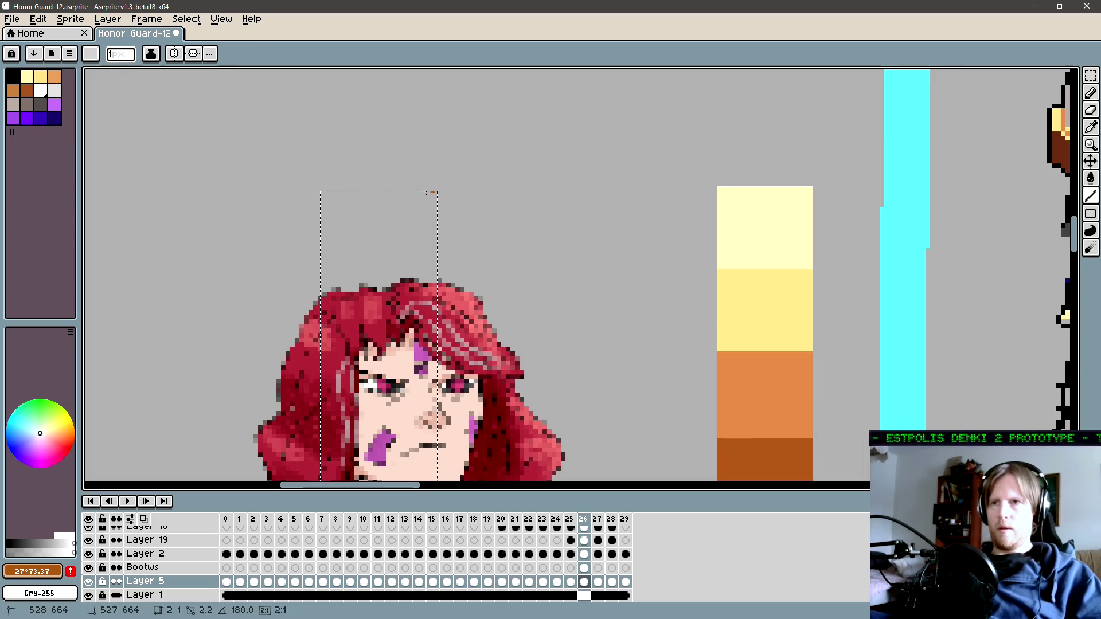
pyautogui.moveTo(436, 193); pyautogui.dragTo(345, 193)
pyautogui.scroll(-2, 345, 193)
# Step: Marquee-select the officer, accidentally delete her, and undo the removal
pyautogui.press('b')
pyautogui.scroll(-2, 345, 193)
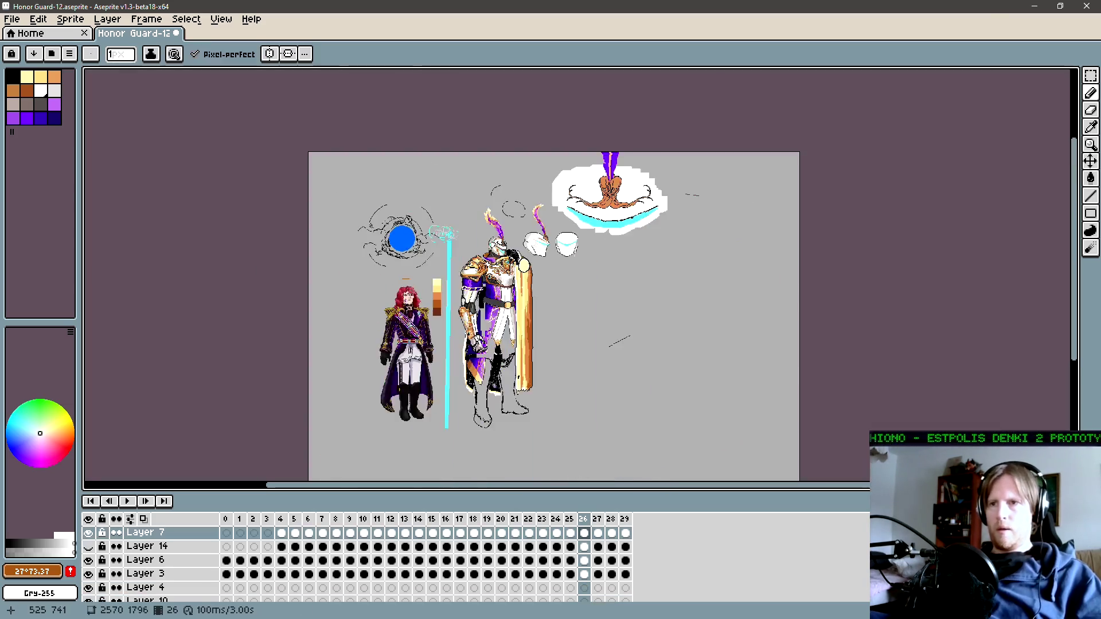
pyautogui.press('m')
pyautogui.moveTo(337, 275); pyautogui.dragTo(446, 435)
pyautogui.press('Delete')
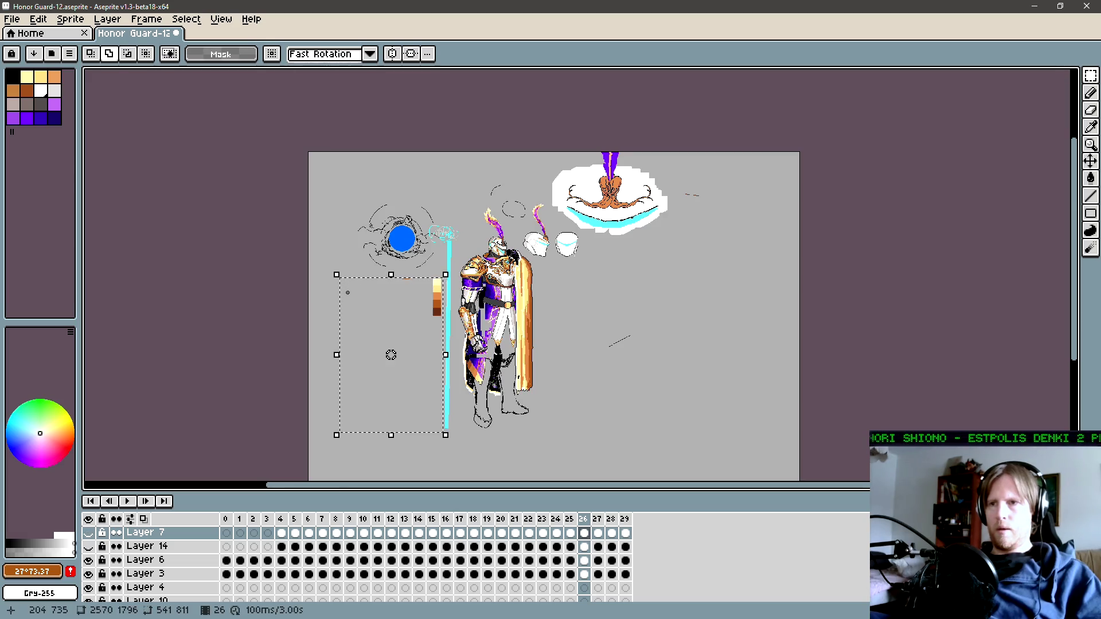
pyautogui.hotkey('ctrl', 'z')
# Step: Magic-wand select the officer and scale her up to about 105%, then recentre both figures
pyautogui.press('w')
pyautogui.click(396, 344)
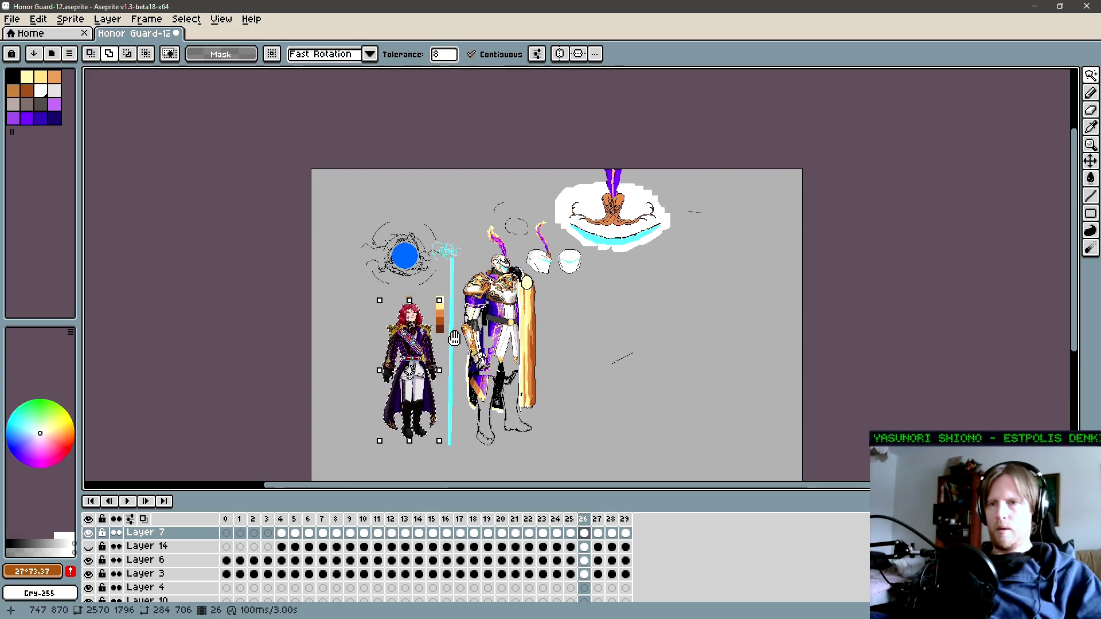
pyautogui.scroll(1, 379, 306)
pyautogui.moveTo(380, 301); pyautogui.dragTo(377, 302)
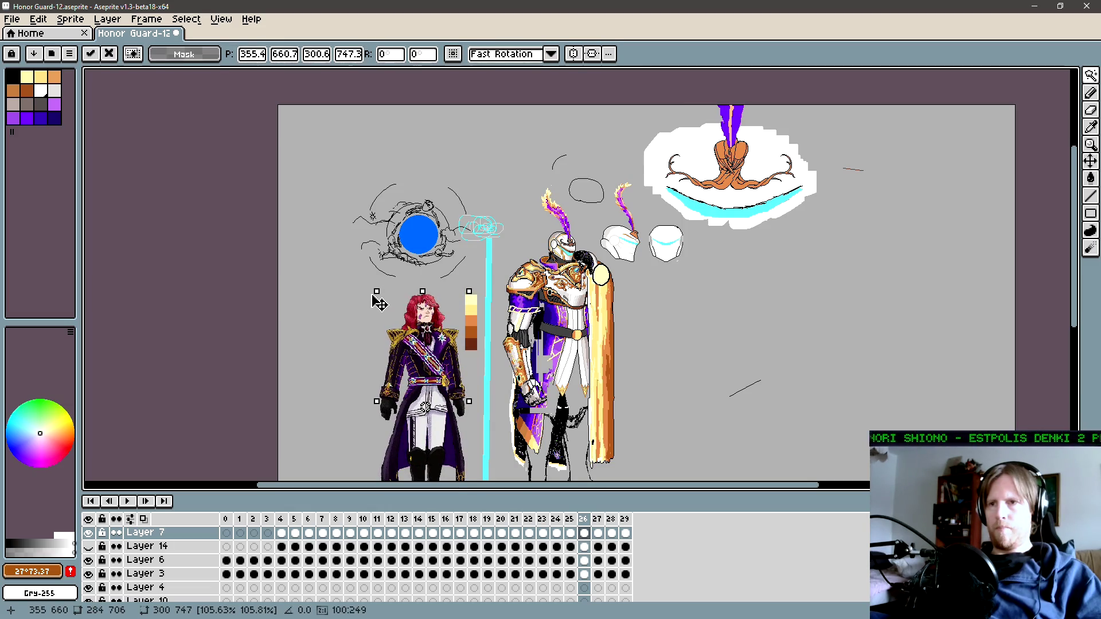
pyautogui.press('Return')
pyautogui.moveTo(515, 387); pyautogui.dragTo(398, 319)
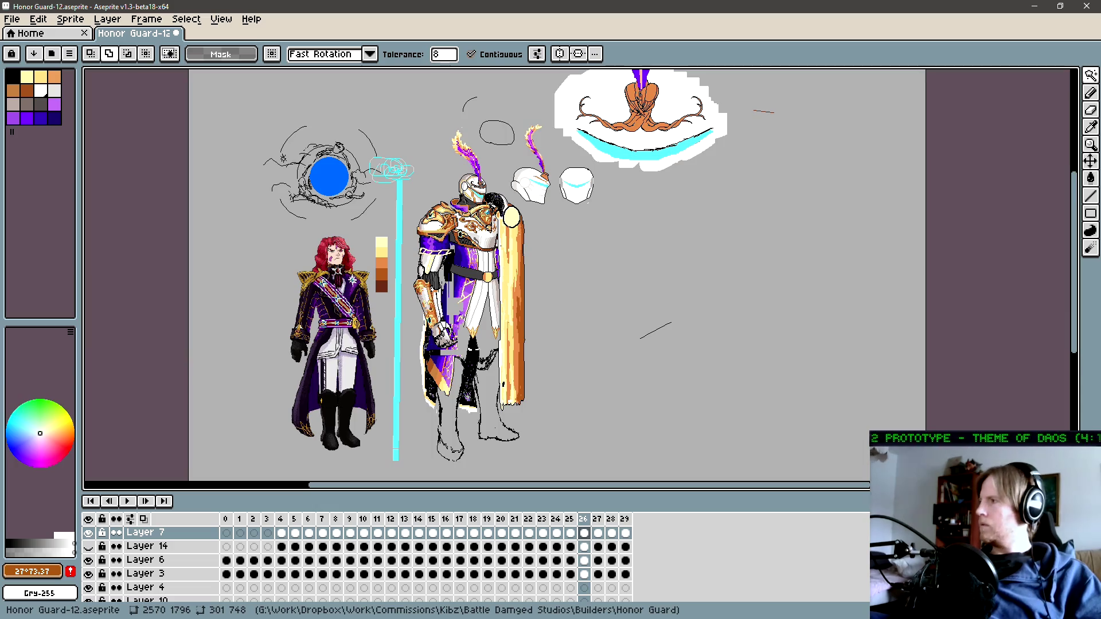
pyautogui.hotkey('alt', 'Tab')
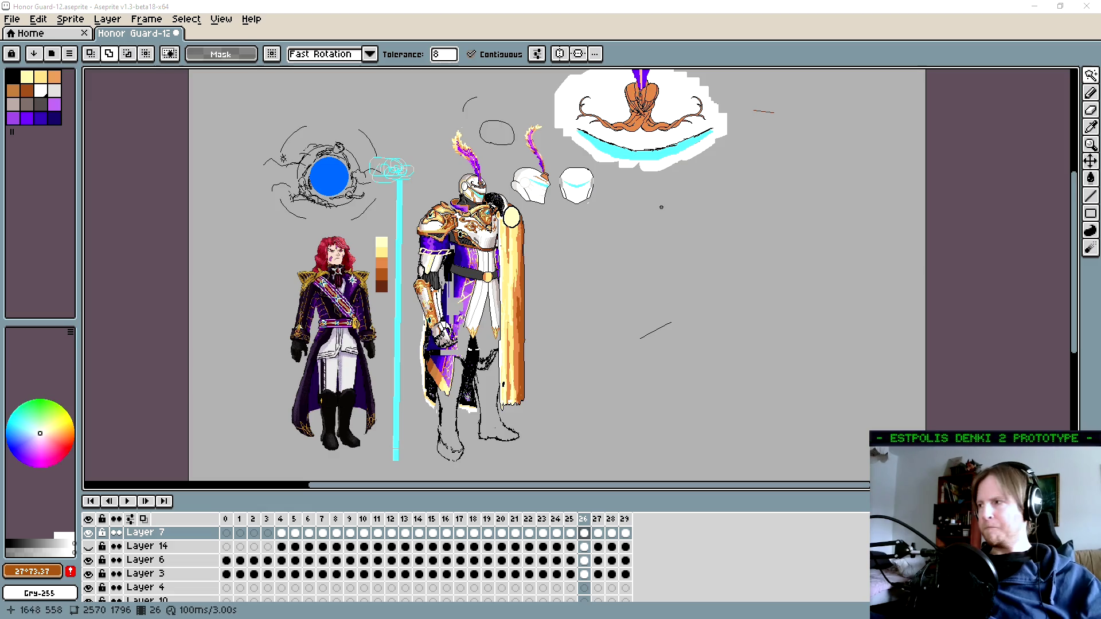
pyautogui.moveTo(651, 217); pyautogui.dragTo(666, 213)
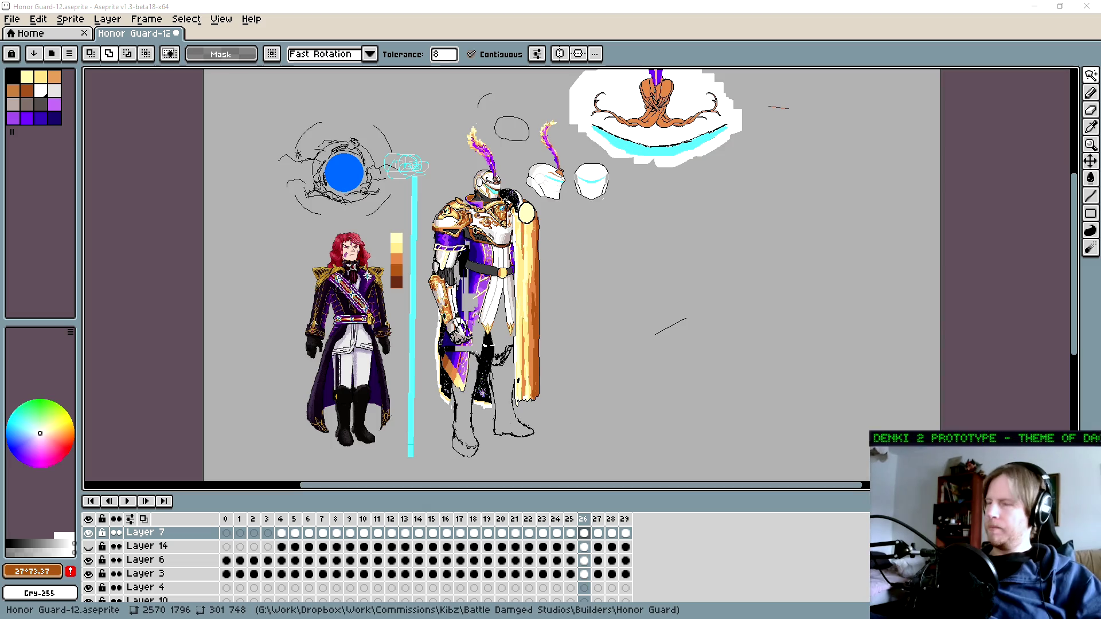
pyautogui.moveTo(463, 337); pyautogui.dragTo(473, 321)
# Step: Zoom in on the knight's legs and toggle the sketch line-art layer off and back on
pyautogui.scroll(1, 489, 384)
pyautogui.press('b')
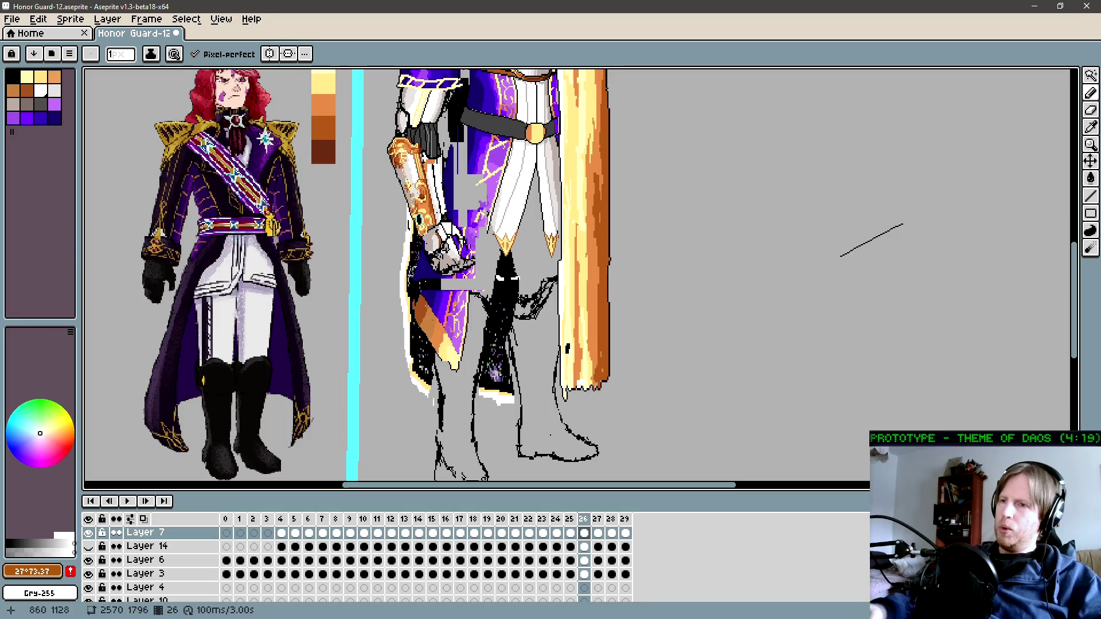
pyautogui.press('z')
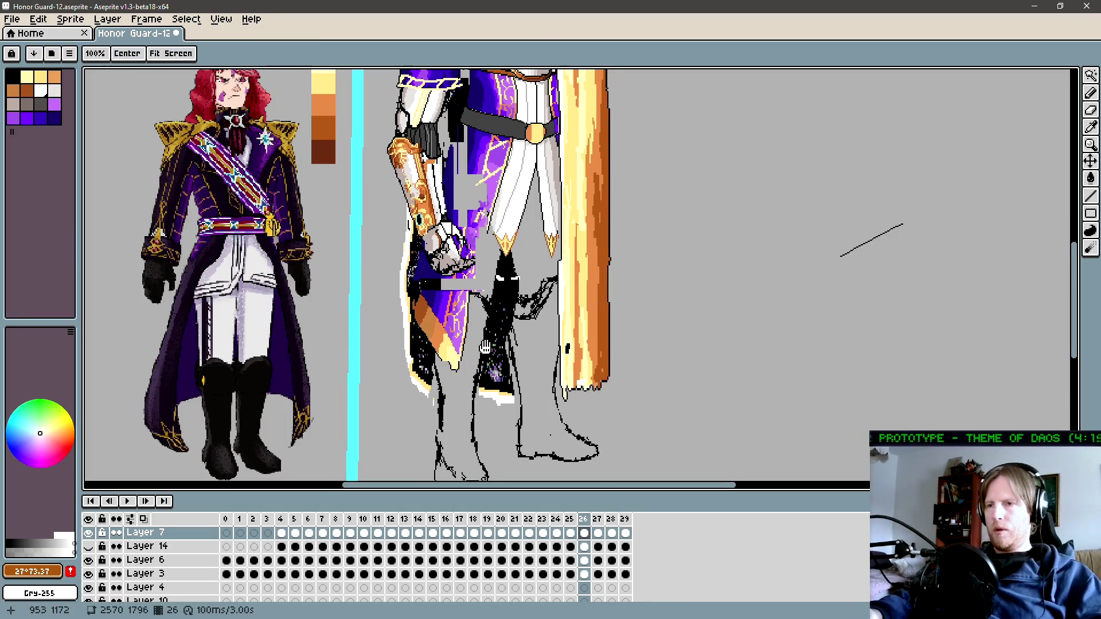
pyautogui.click(480, 349)
pyautogui.press('b')
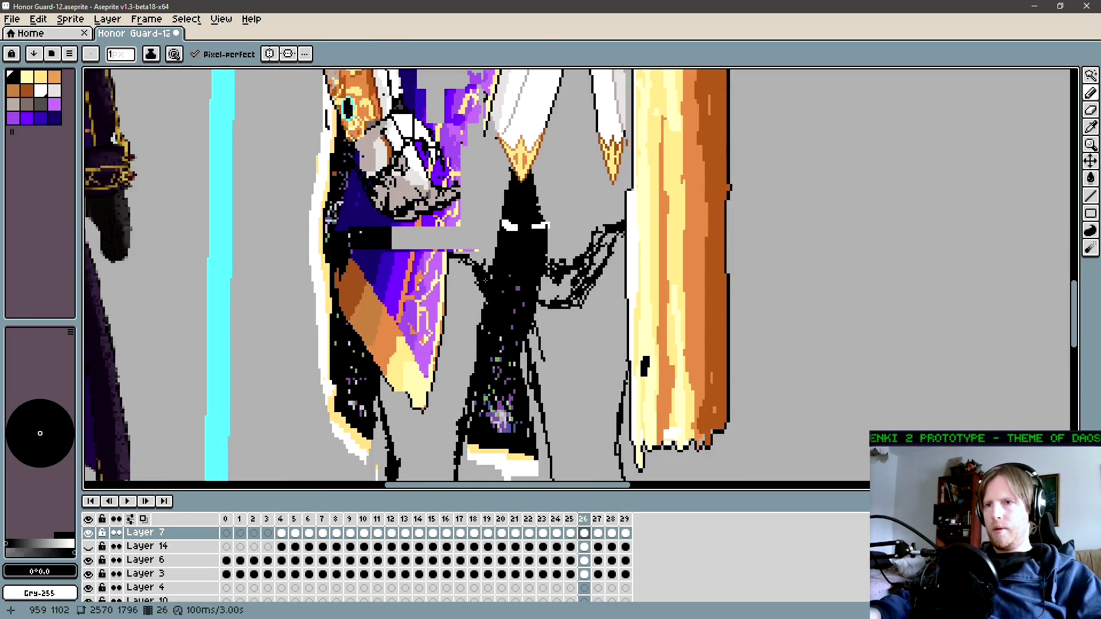
pyautogui.keyDown('ctrl'); pyautogui.click(488, 287); pyautogui.keyUp('ctrl')
pyautogui.hotkey('ctrl', 'z')
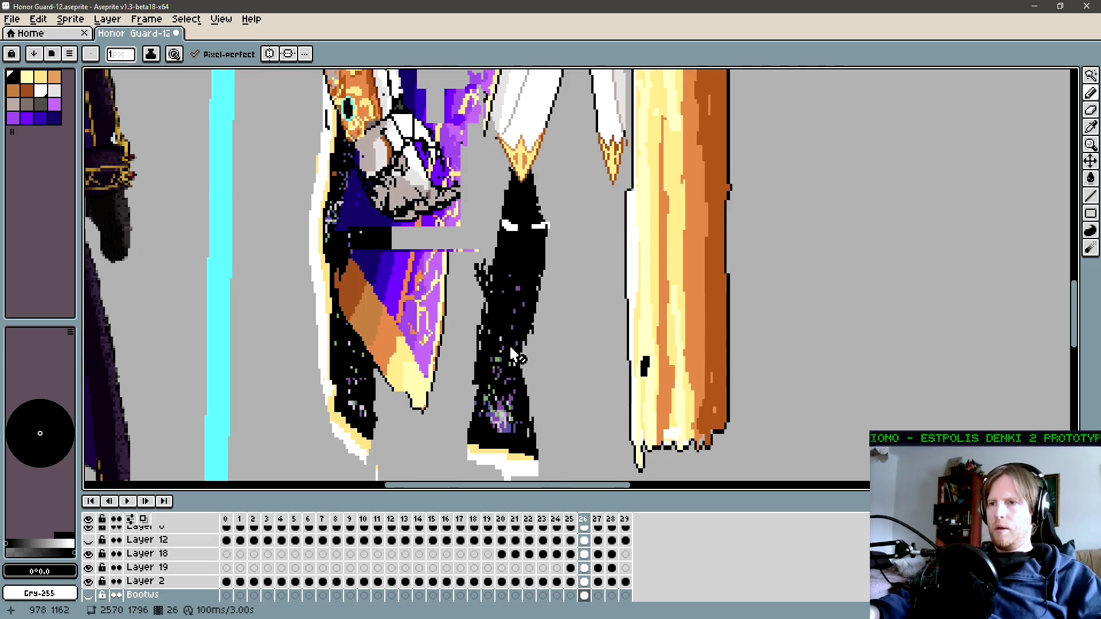
# Step: Magic-wand select the area inside the boot sketch
pyautogui.scroll(-1, 516, 300)
pyautogui.scroll(-1, 530, 310)
pyautogui.press('w')
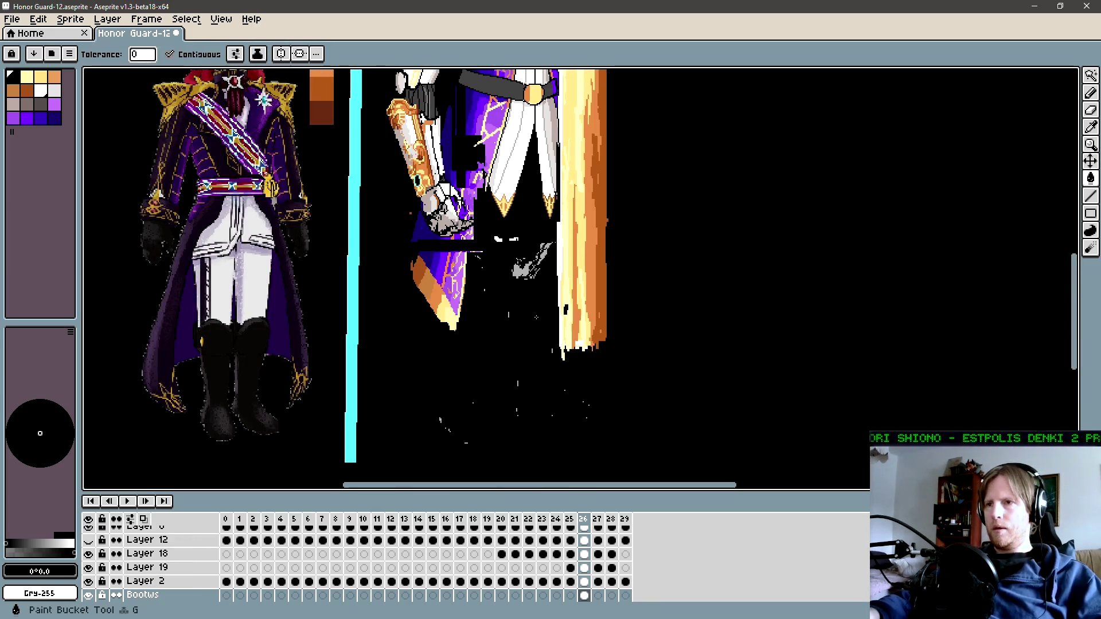
pyautogui.click(536, 318)
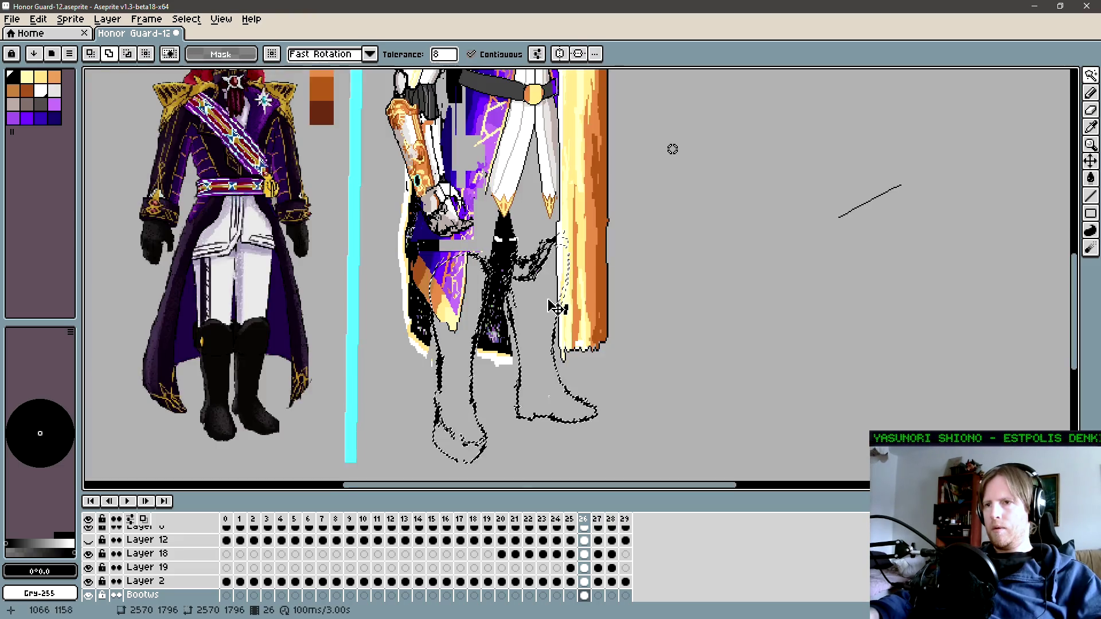
pyautogui.scroll(2, 523, 296)
pyautogui.press('b')
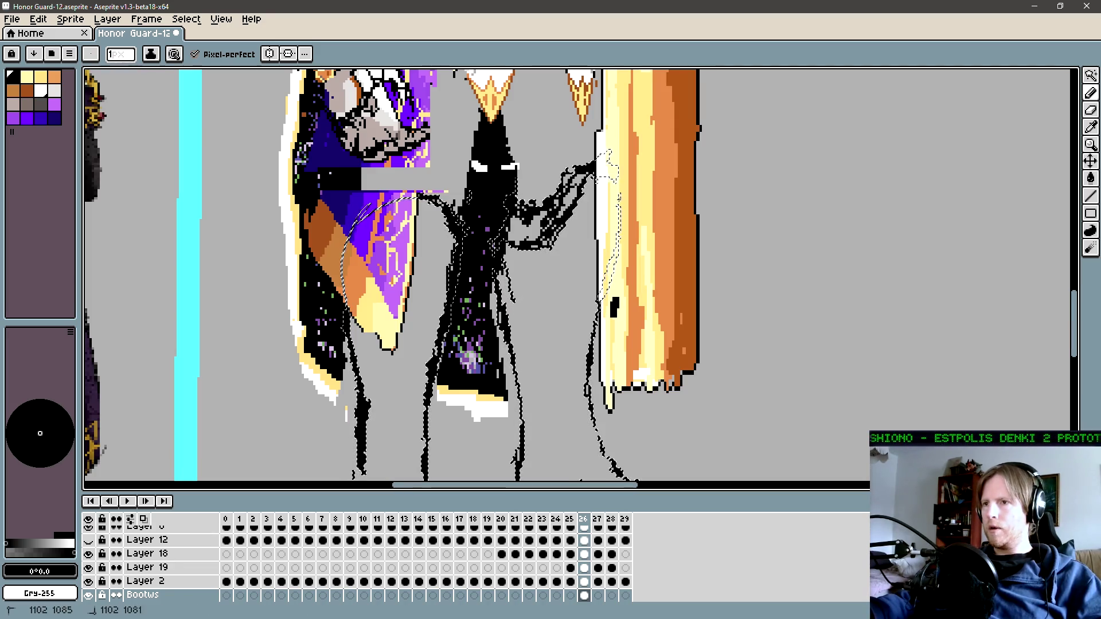
# Step: Flood-fill the selected lower legs and boots with white using the Paint Bucket
pyautogui.moveTo(613, 451); pyautogui.dragTo(617, 353)
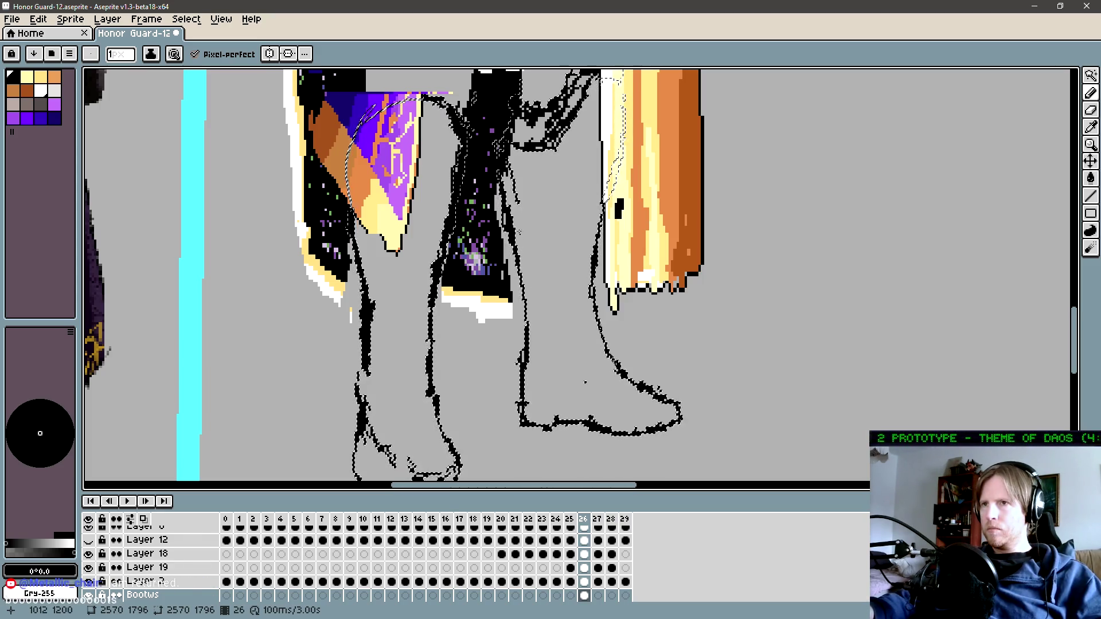
pyautogui.moveTo(517, 258); pyautogui.dragTo(562, 273)
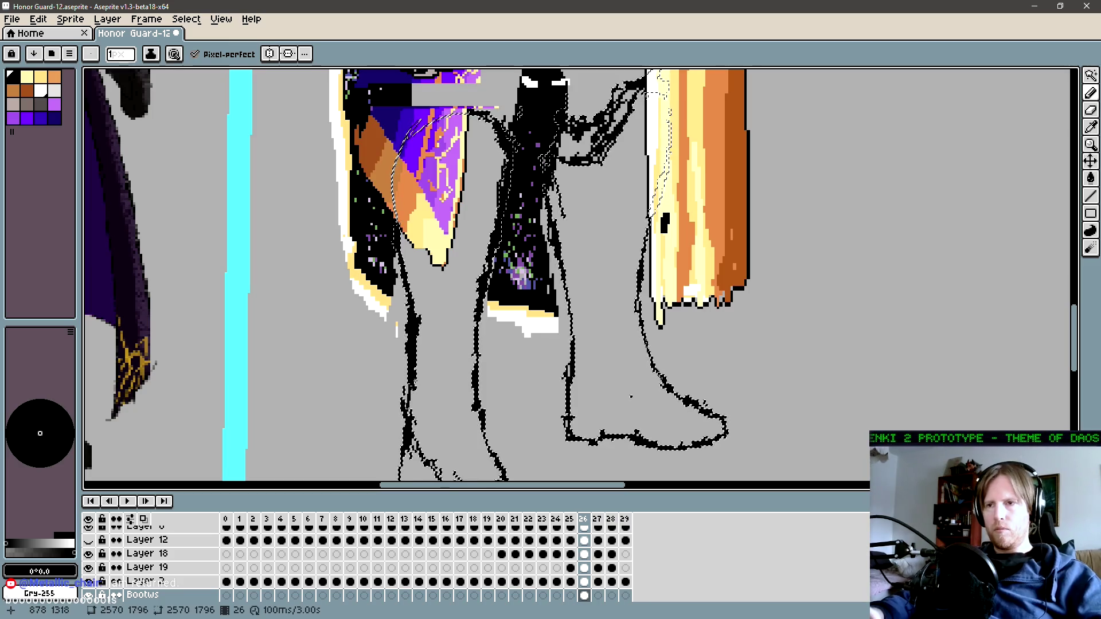
pyautogui.moveTo(449, 482); pyautogui.dragTo(439, 381)
pyautogui.press('space')
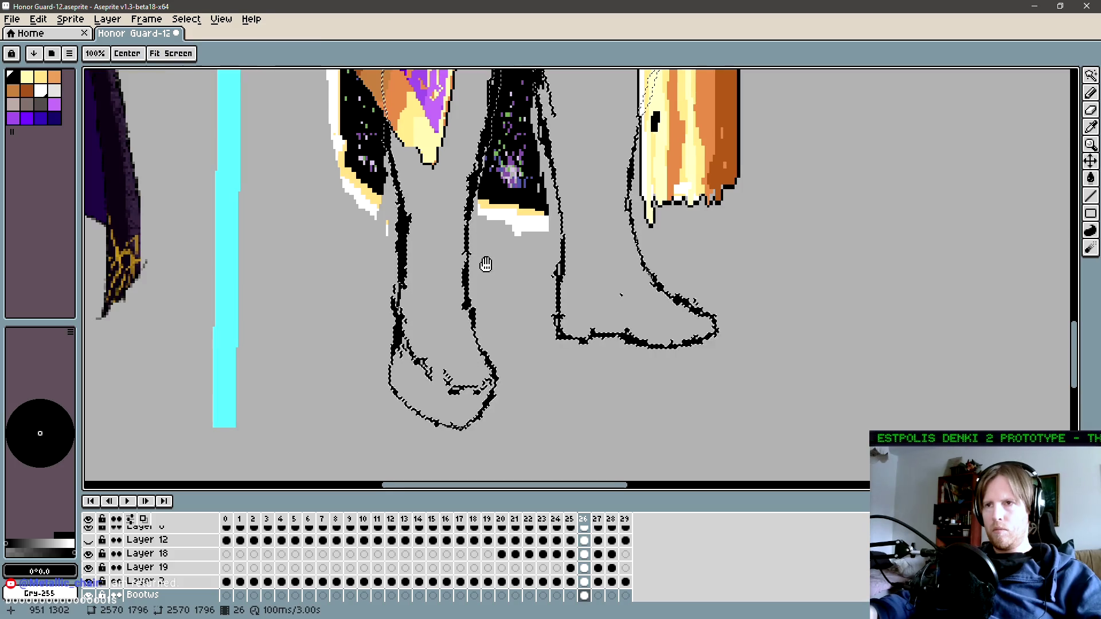
pyautogui.moveTo(484, 264); pyautogui.dragTo(515, 196)
pyautogui.press('space')
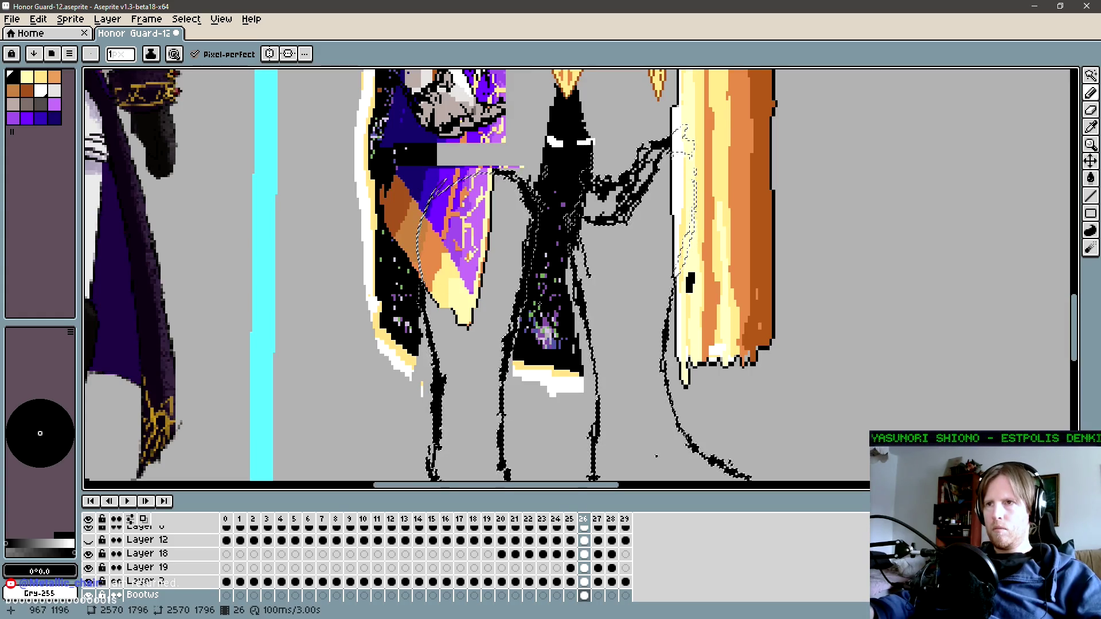
pyautogui.moveTo(544, 391)
pyautogui.mouseDown()
pyautogui.moveTo(539, 332)
pyautogui.moveTo(553, 357)
pyautogui.mouseUp()
pyautogui.press('g')
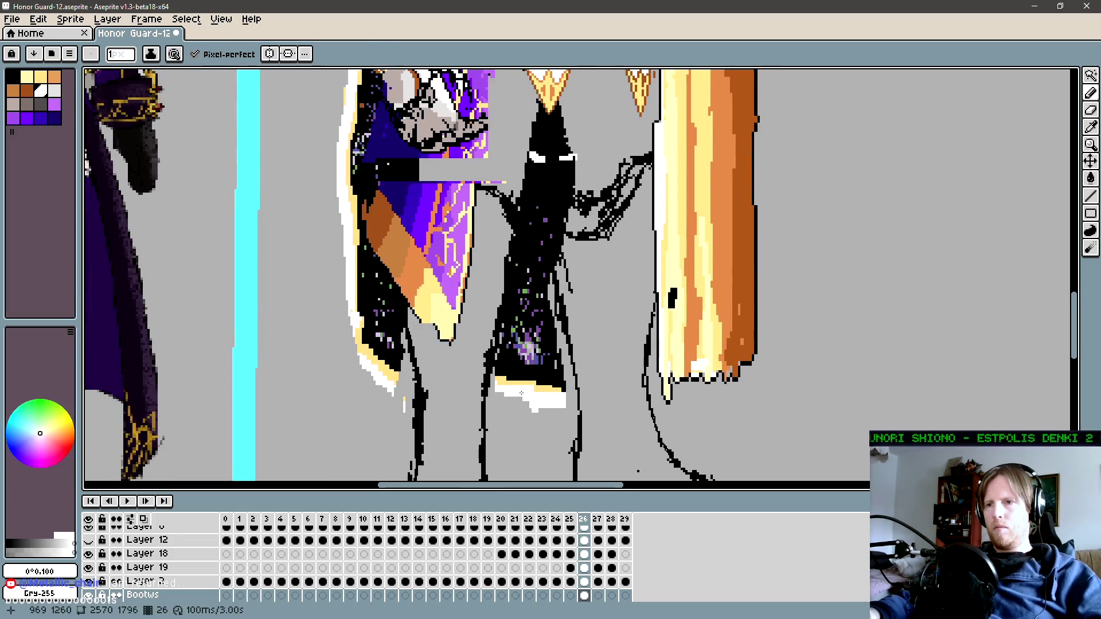
pyautogui.press('x')
pyautogui.click(453, 373)
pyautogui.scroll(-3, 623, 334)
pyautogui.scroll(-2, 608, 344)
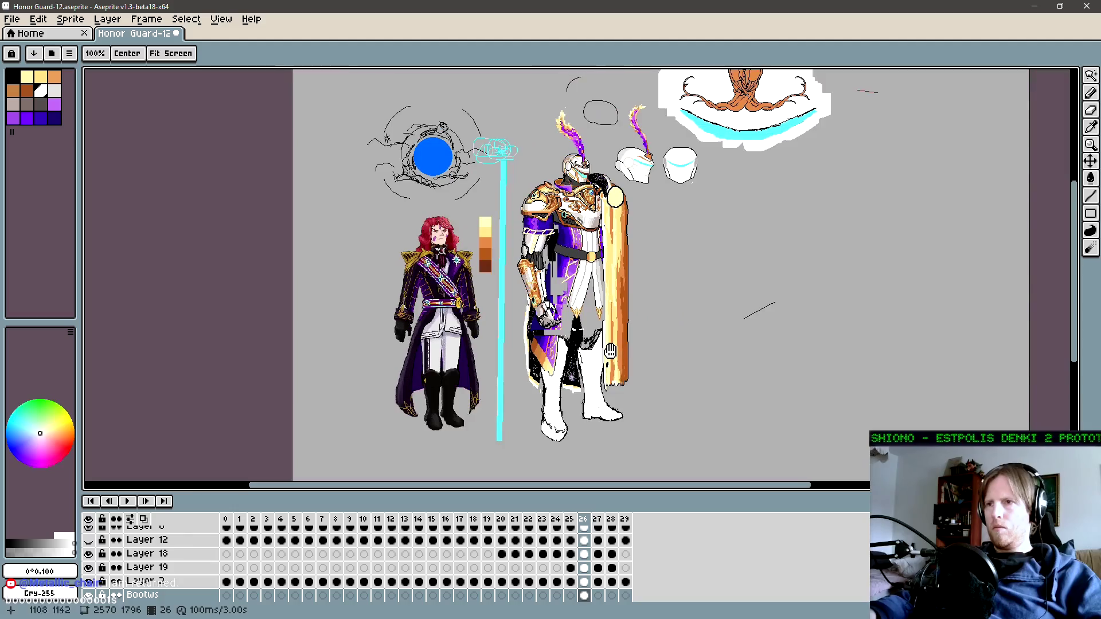
pyautogui.press('g')
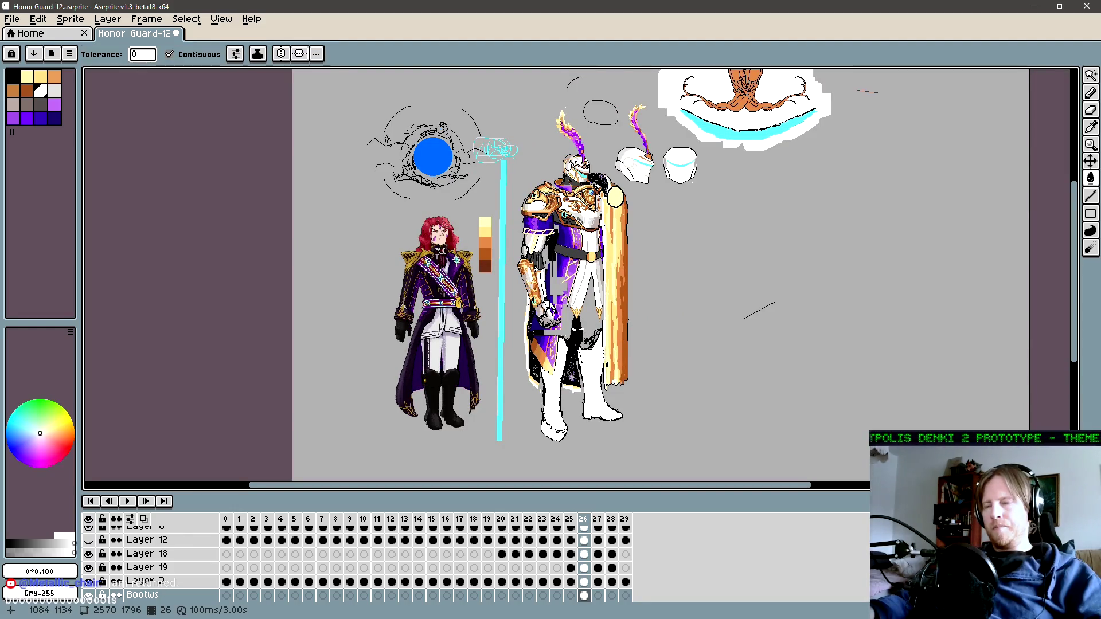
pyautogui.moveTo(608, 379); pyautogui.dragTo(597, 377)
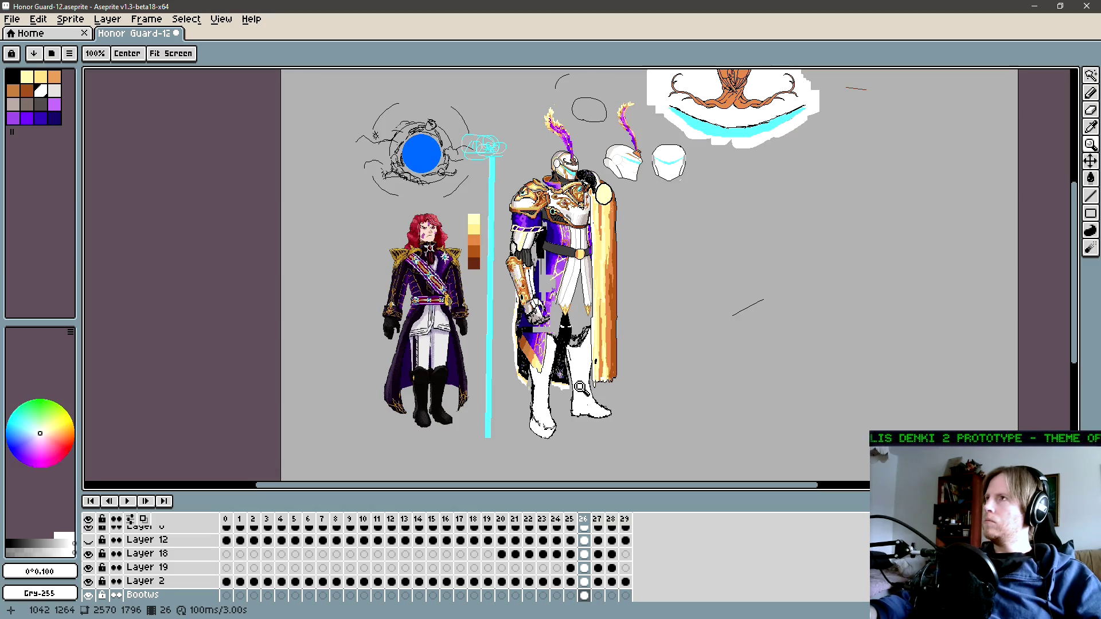
# Step: Zoom in on the knight's boots and set the pencil colour to black
pyautogui.click(580, 384)
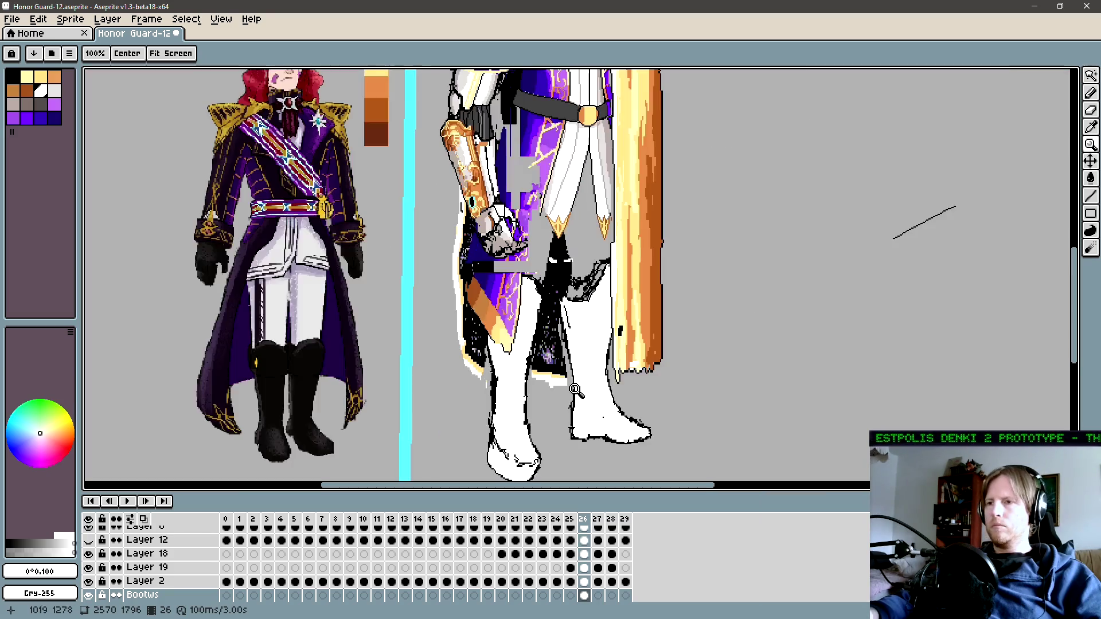
pyautogui.moveTo(598, 368); pyautogui.dragTo(572, 382)
pyautogui.press('i')
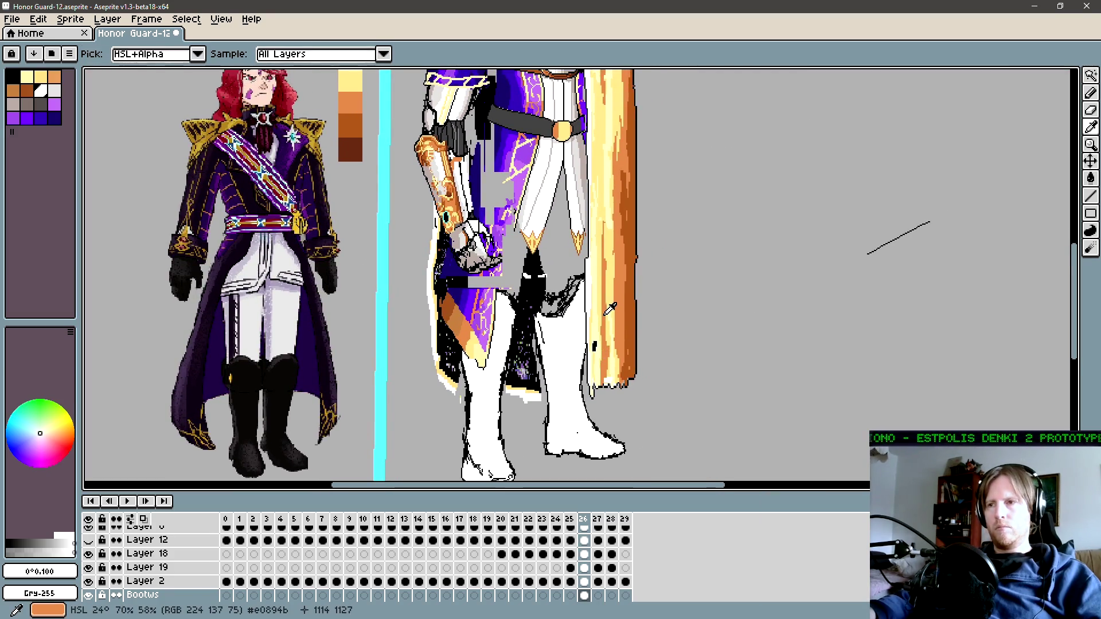
pyautogui.click(607, 309)
pyautogui.press('b')
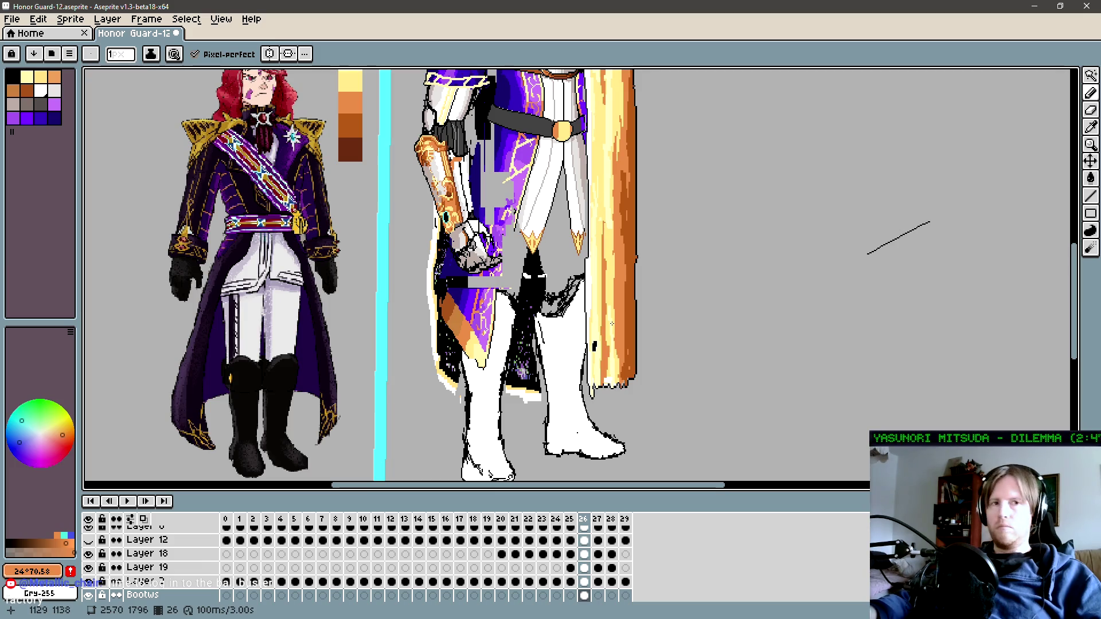
pyautogui.moveTo(591, 427); pyautogui.dragTo(515, 380)
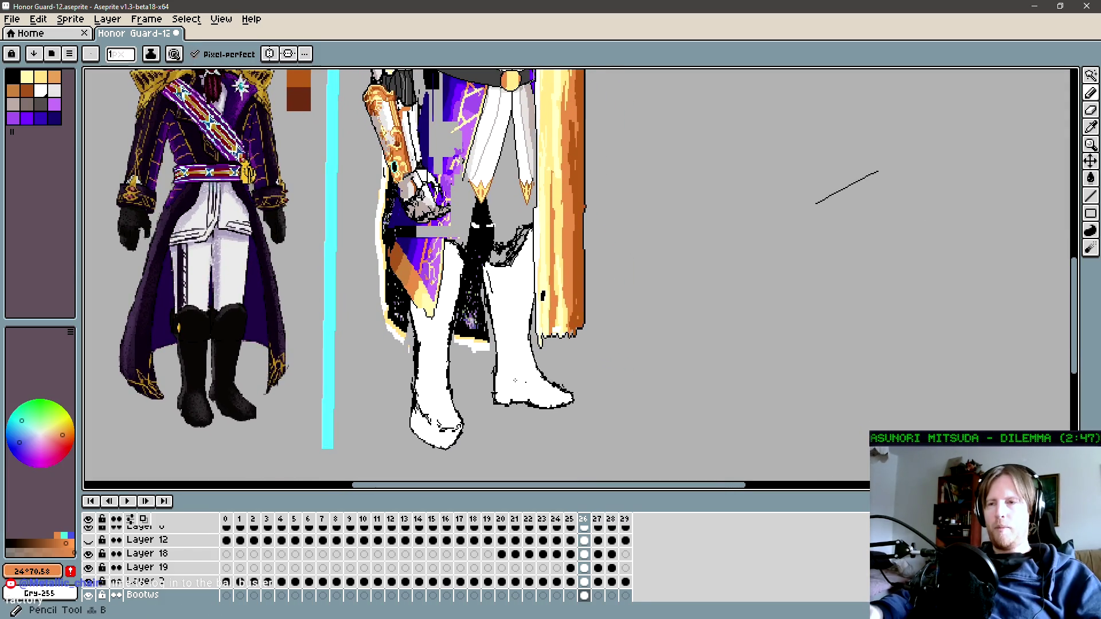
pyautogui.scroll(2, 515, 381)
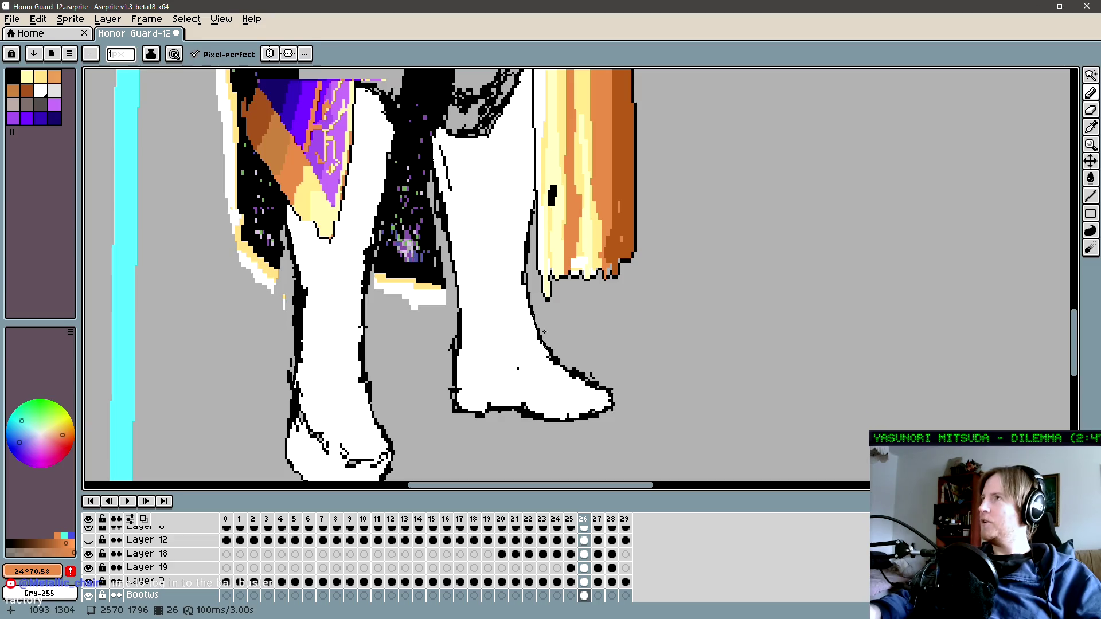
pyautogui.keyDown('alt'); pyautogui.click(551, 355); pyautogui.keyUp('alt')
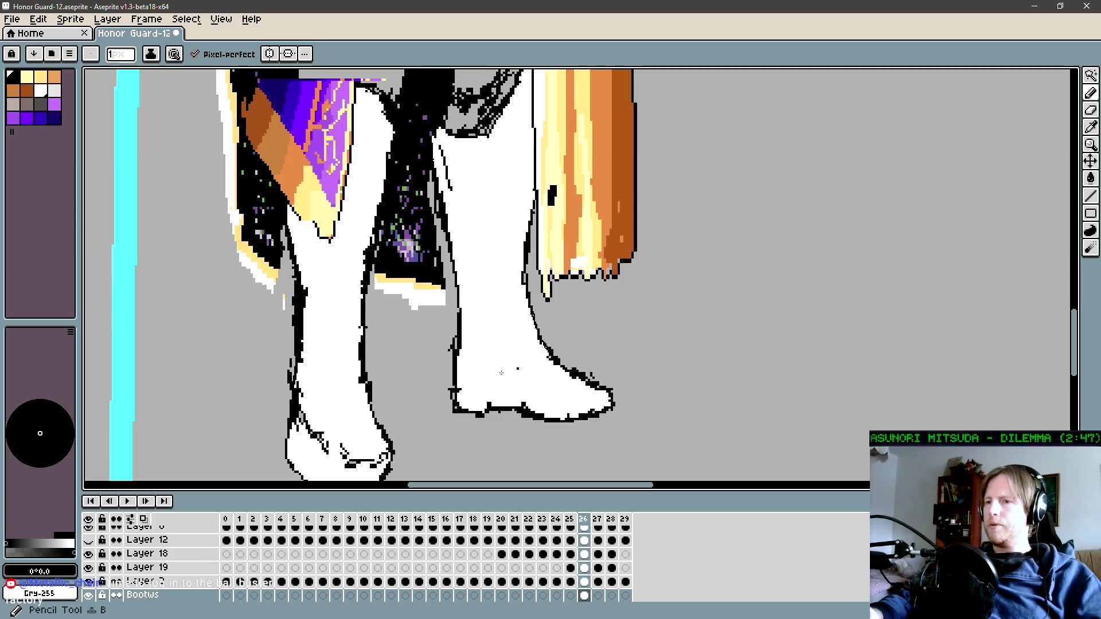
# Step: Draw black strap lines across the boot and shift them slightly down near the toe
pyautogui.moveTo(489, 380)
pyautogui.mouseDown()
pyautogui.moveTo(538, 385)
pyautogui.moveTo(560, 364)
pyautogui.mouseUp()
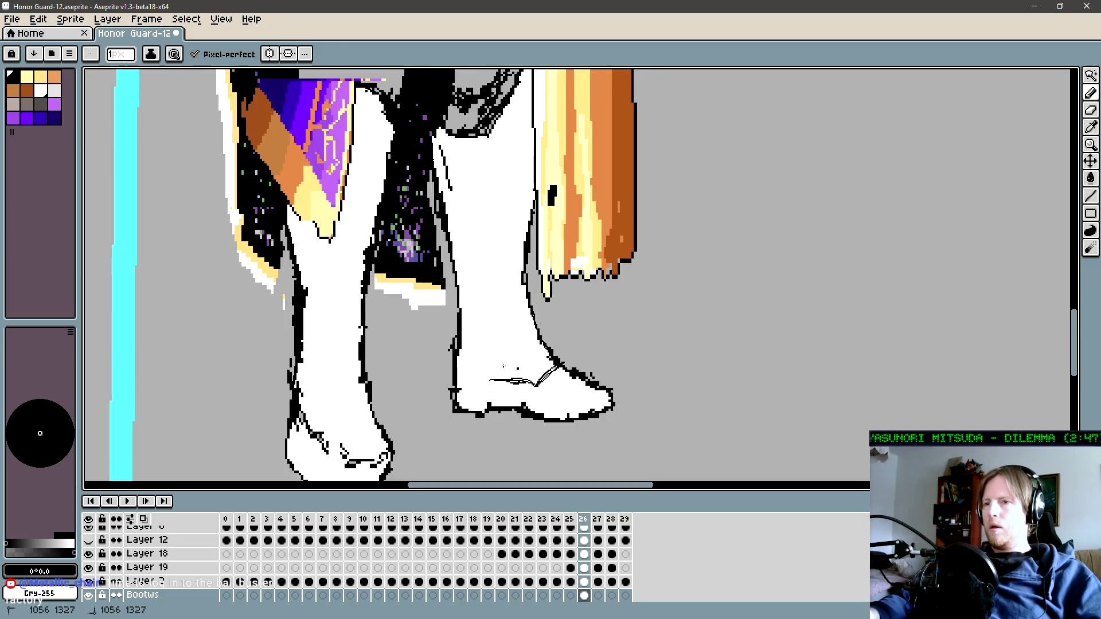
pyautogui.moveTo(499, 378); pyautogui.dragTo(505, 366)
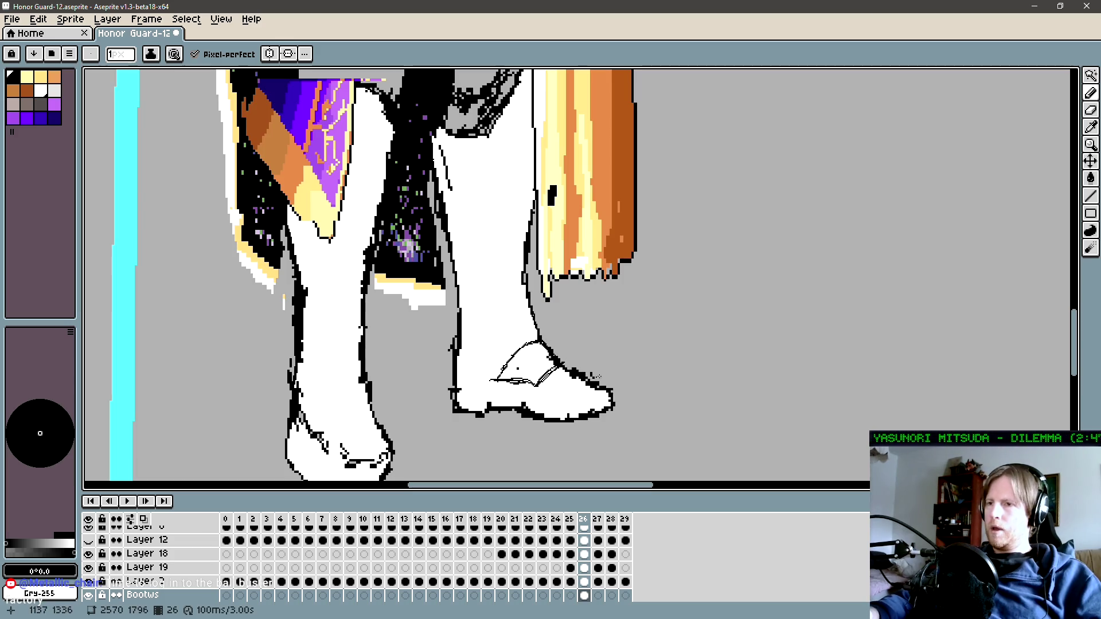
pyautogui.press('m')
pyautogui.moveTo(624, 362); pyautogui.dragTo(556, 397)
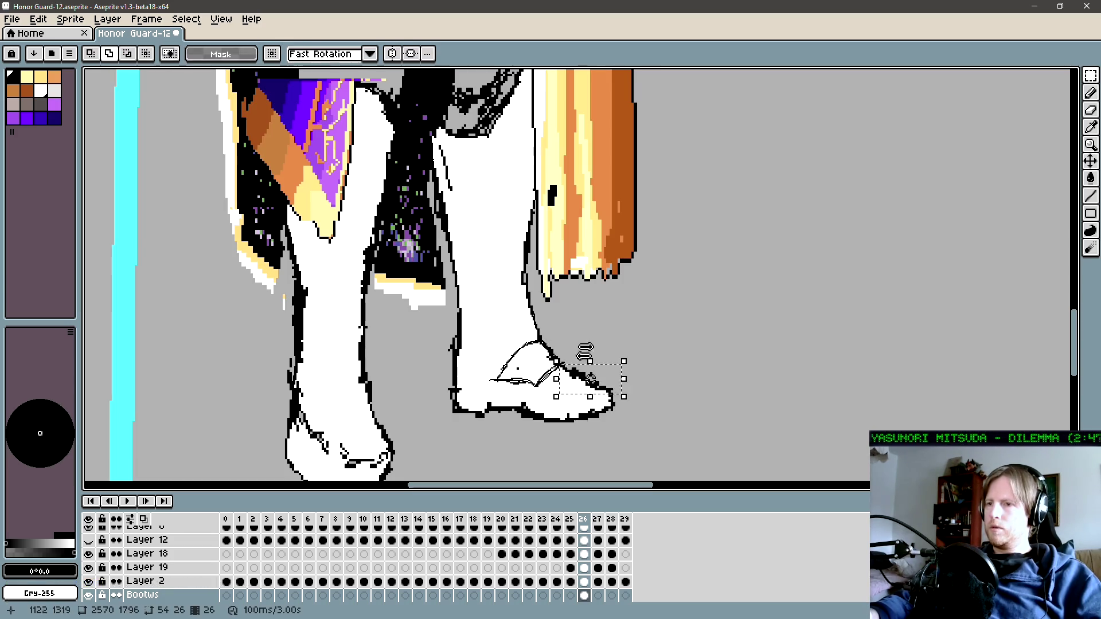
pyautogui.moveTo(599, 361); pyautogui.dragTo(596, 363)
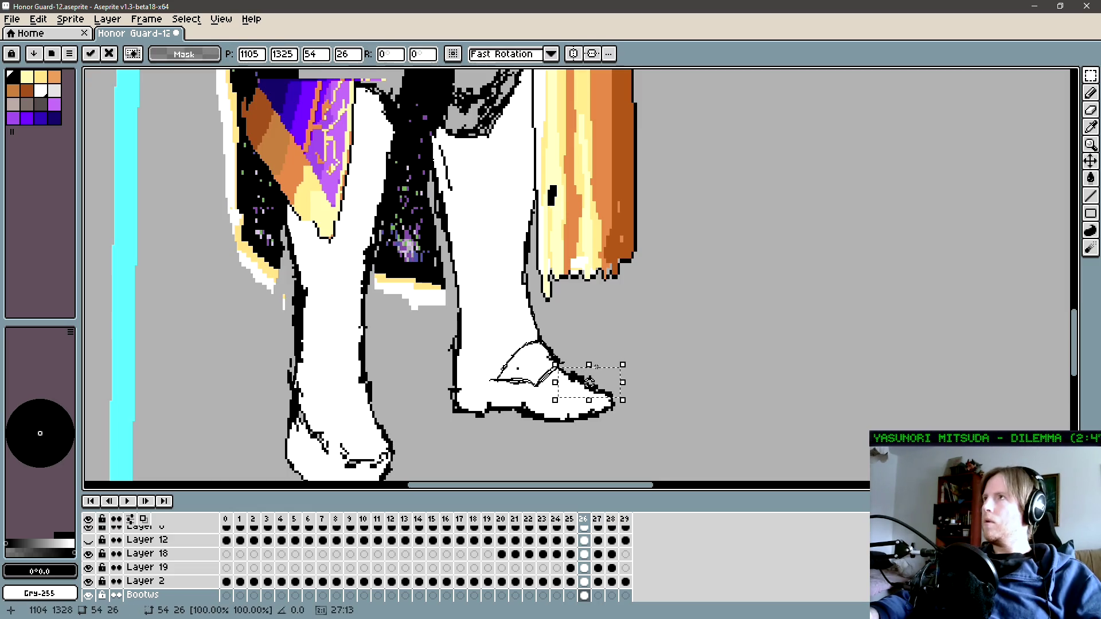
# Step: Drop the moved selection and set up a 3 px pencil with white sampled from the boot
pyautogui.hotkey('ctrl', 'd')
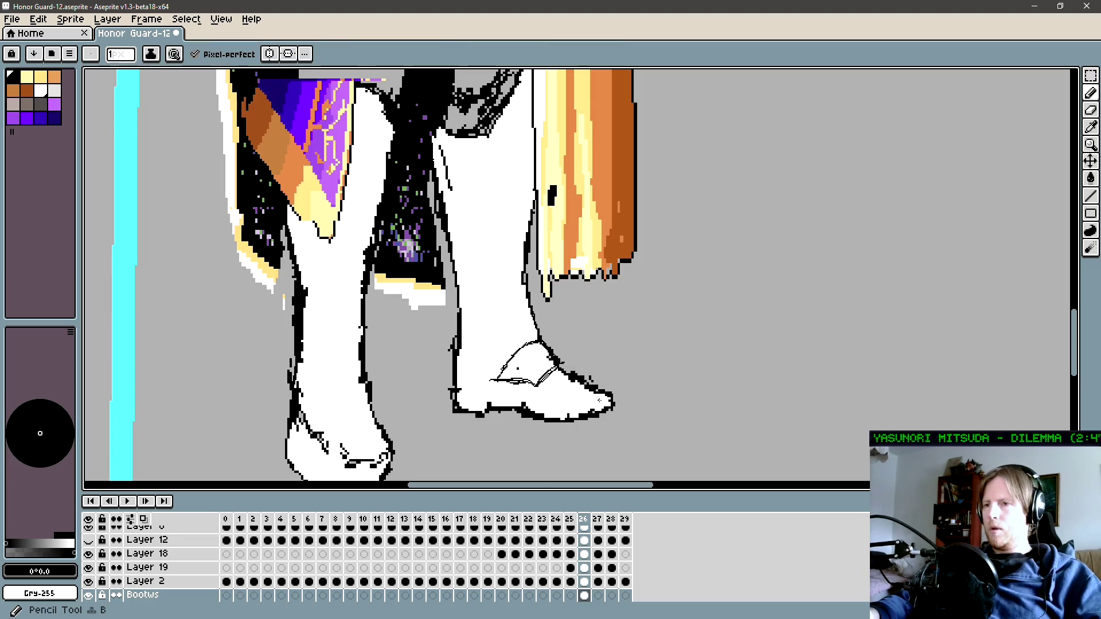
pyautogui.press('v')
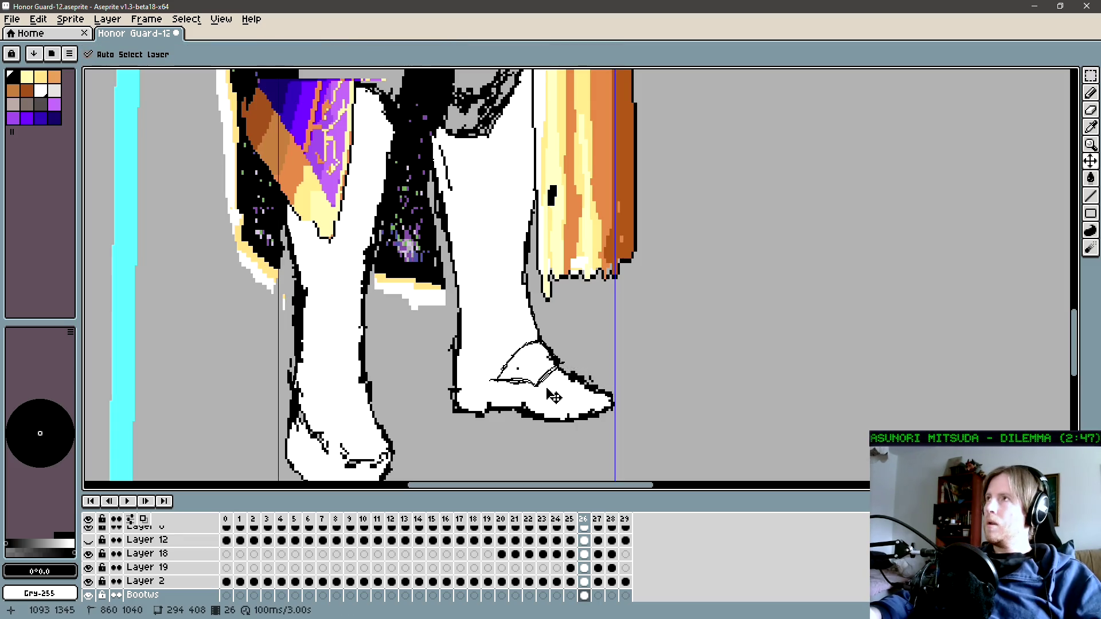
pyautogui.press('b')
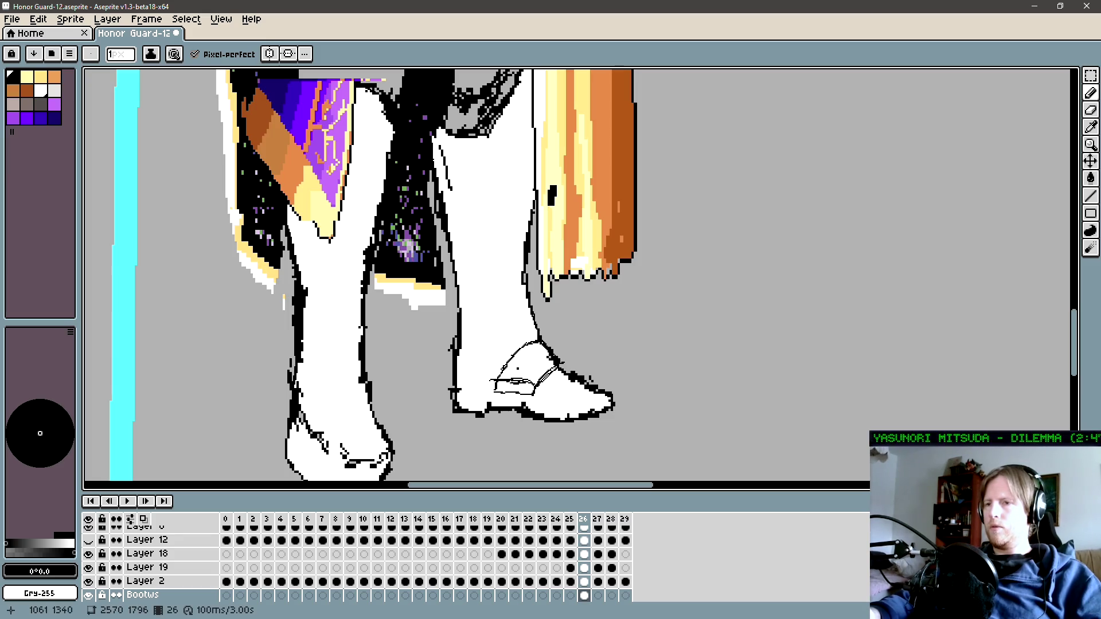
pyautogui.press('i')
pyautogui.click(519, 370)
pyautogui.press('b')
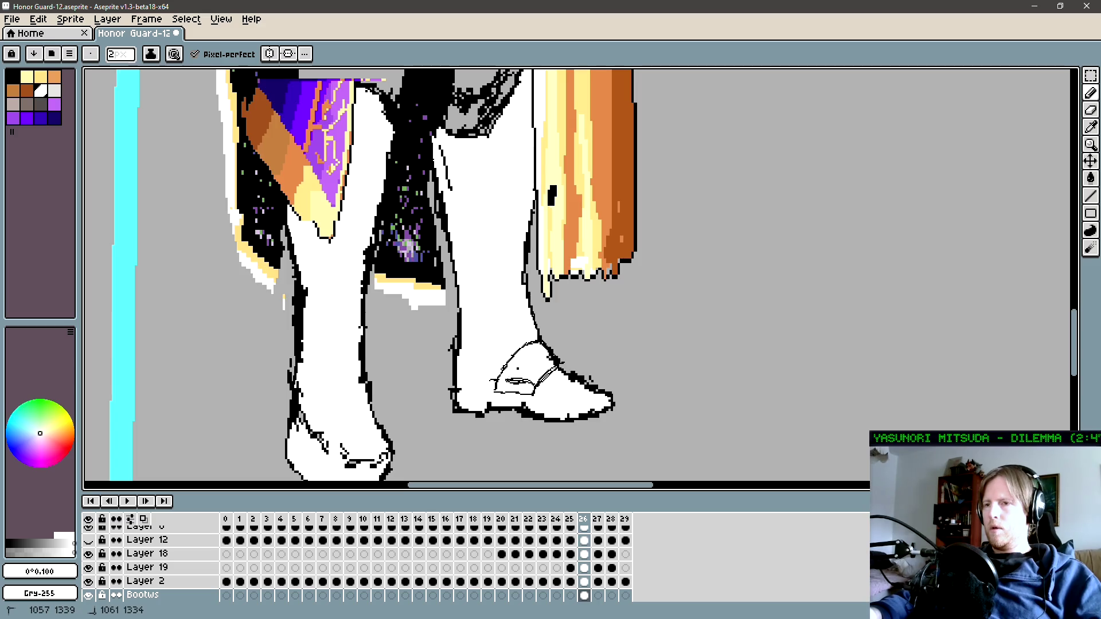
pyautogui.press('+')
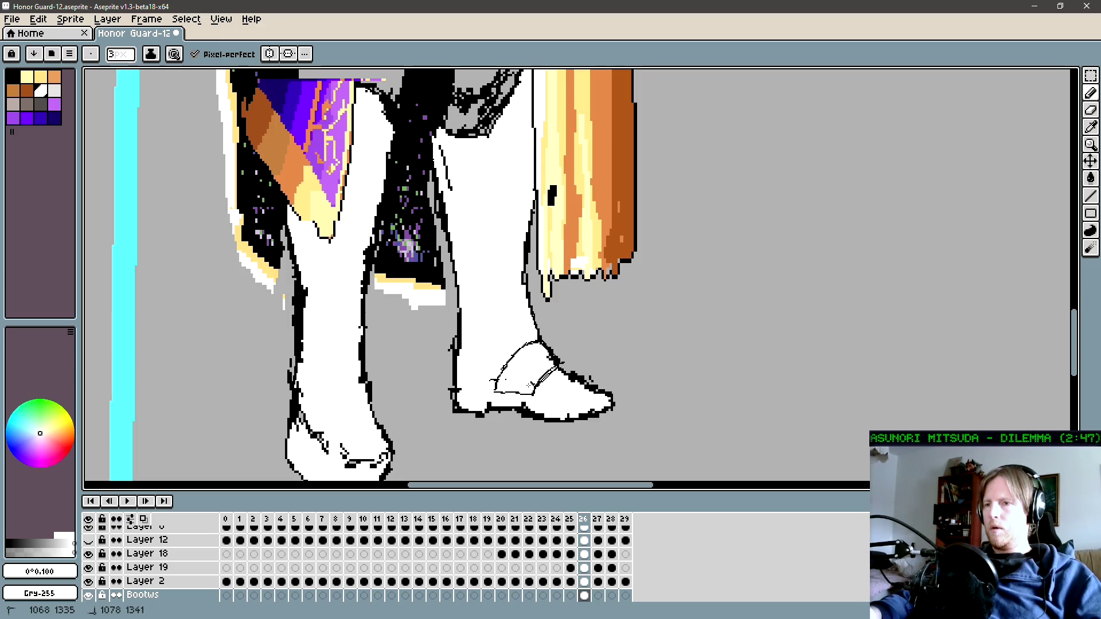
# Step: Add dark pixels to tidy the outline at the boot tip
pyautogui.press('space')
pyautogui.moveTo(577, 405); pyautogui.dragTo(576, 406)
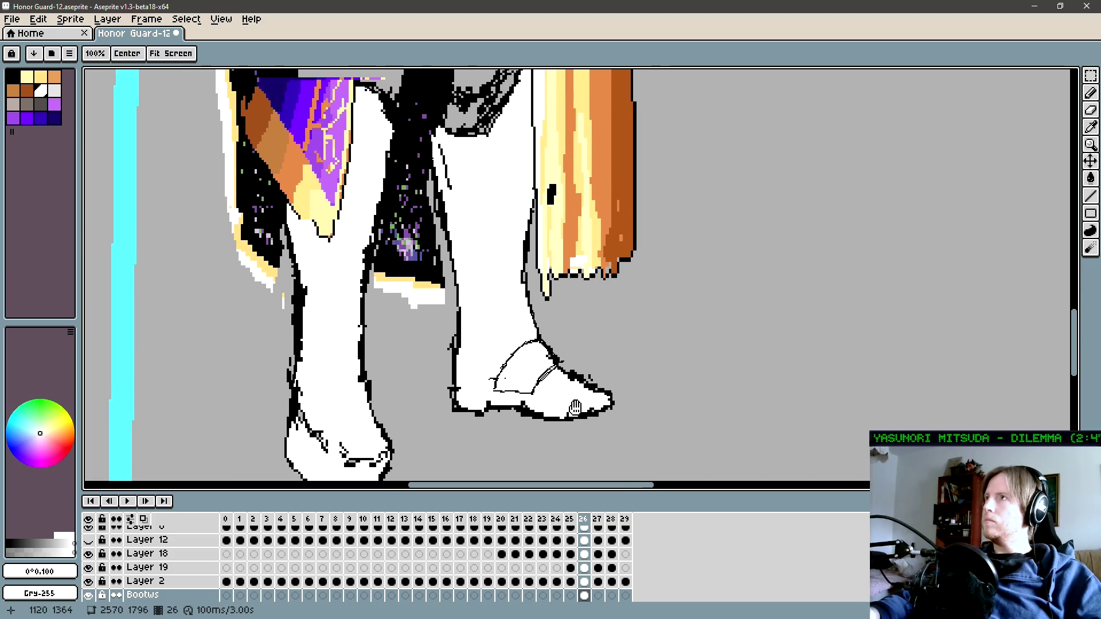
pyautogui.scroll(1, 575, 407)
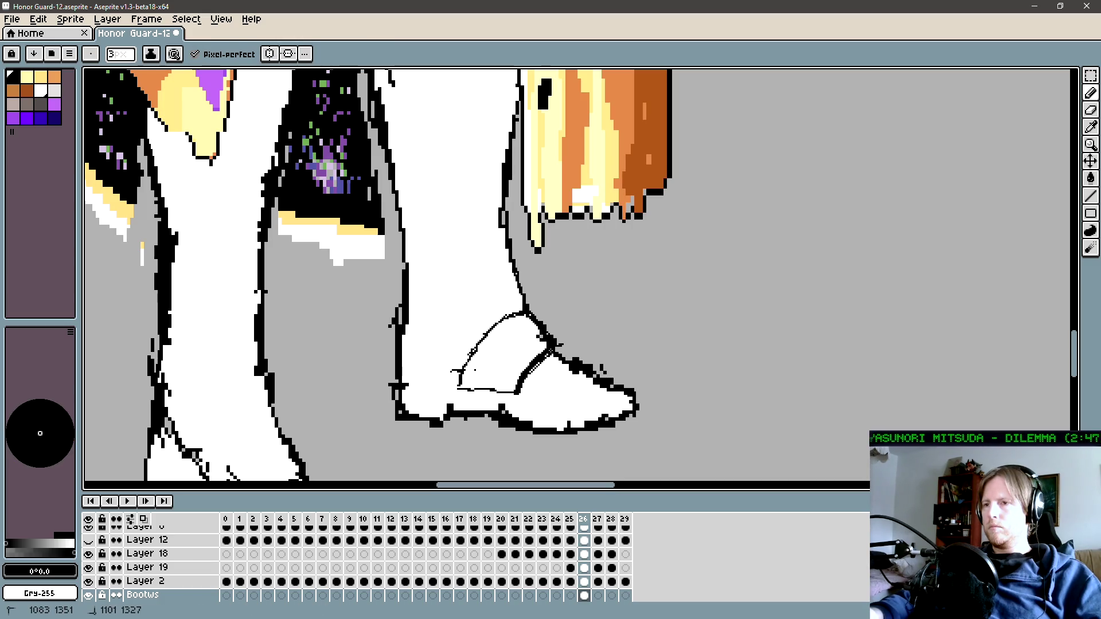
pyautogui.moveTo(609, 371); pyautogui.dragTo(589, 374)
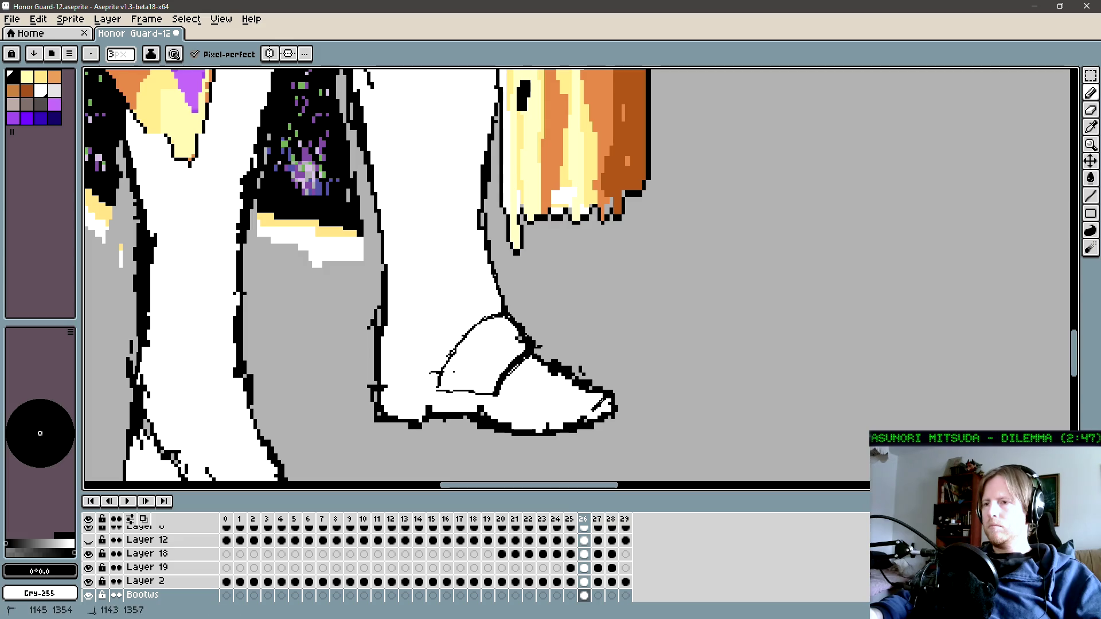
pyautogui.moveTo(605, 397); pyautogui.dragTo(608, 400)
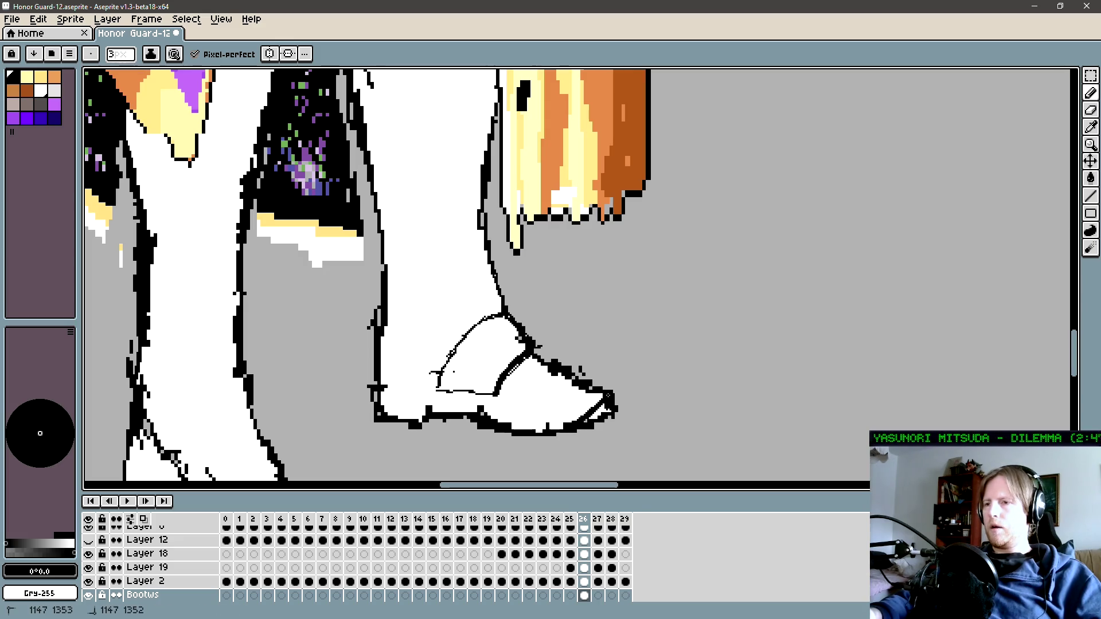
pyautogui.keyDown('alt'); pyautogui.click(585, 387); pyautogui.keyUp('alt')
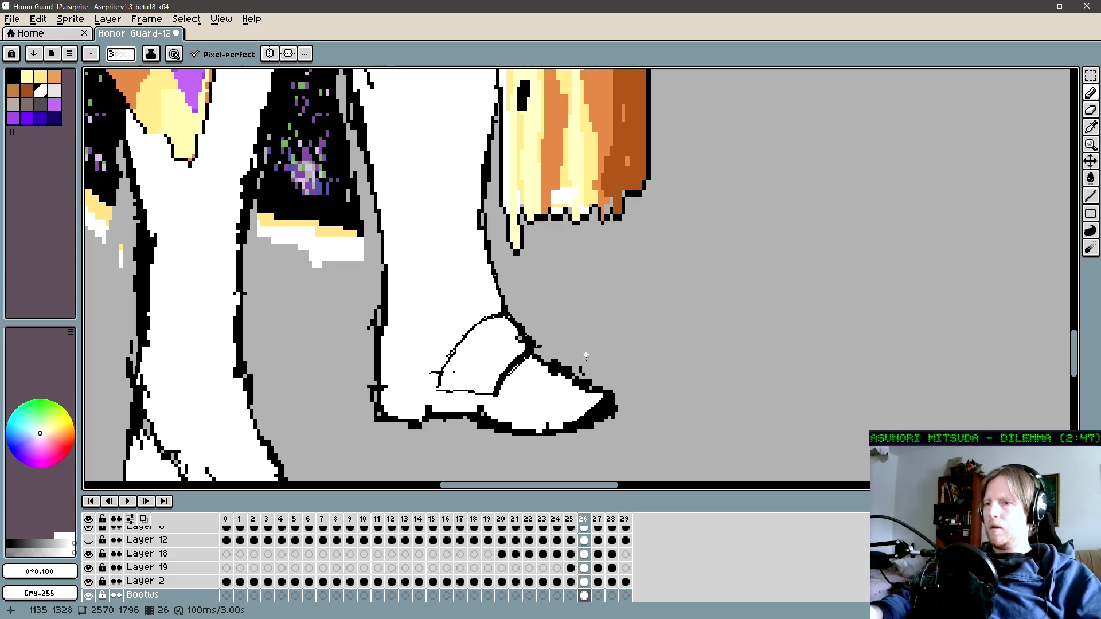
pyautogui.moveTo(528, 419); pyautogui.dragTo(597, 387)
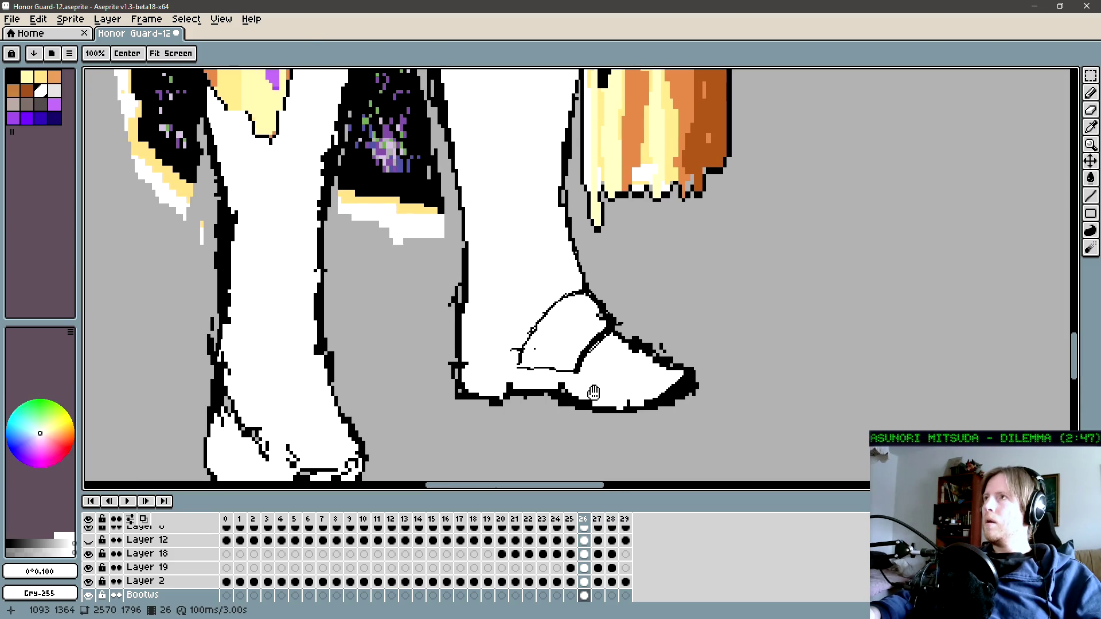
pyautogui.press('space')
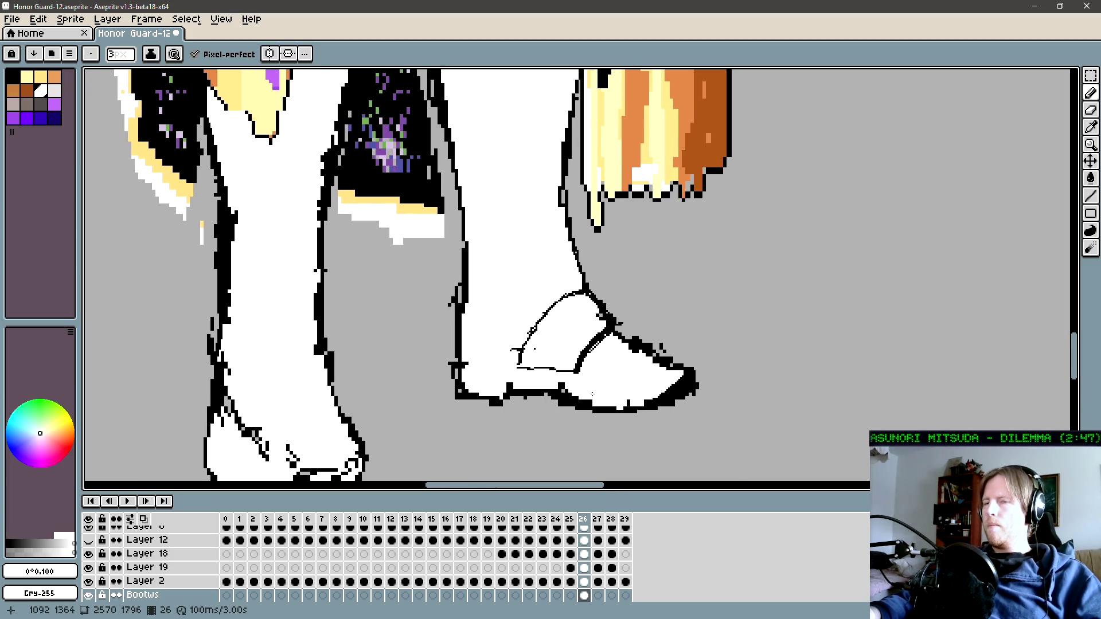
pyautogui.moveTo(563, 334); pyautogui.dragTo(602, 341)
# Step: Sample black from the outline, then pick orange from the palette with a 4 px brush
pyautogui.press('alt')
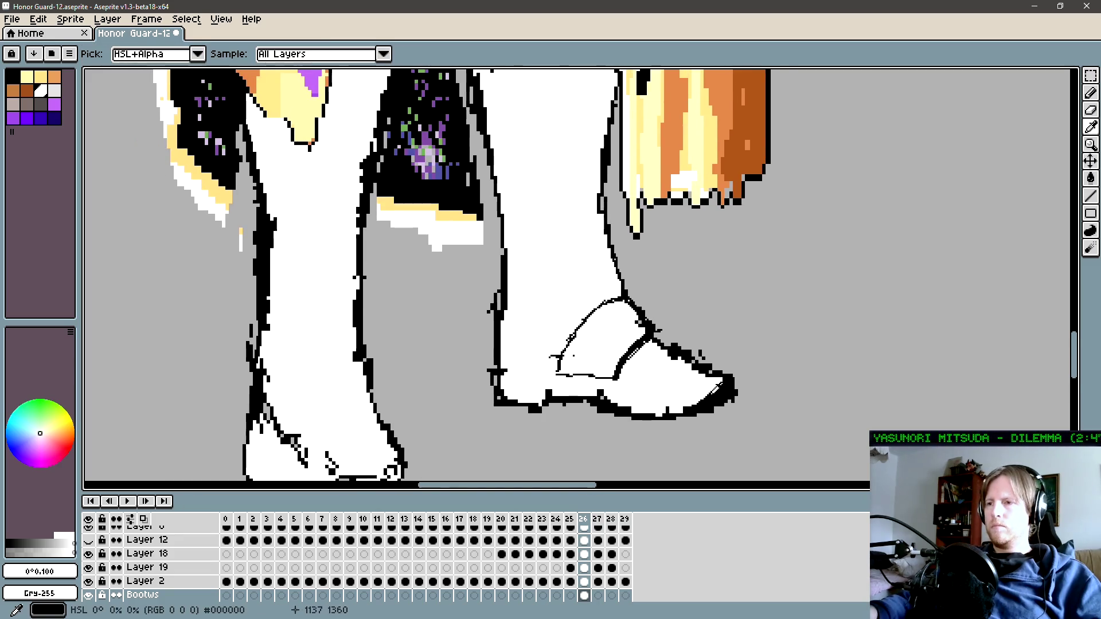
pyautogui.keyDown('alt'); pyautogui.click(559, 390); pyautogui.keyUp('alt')
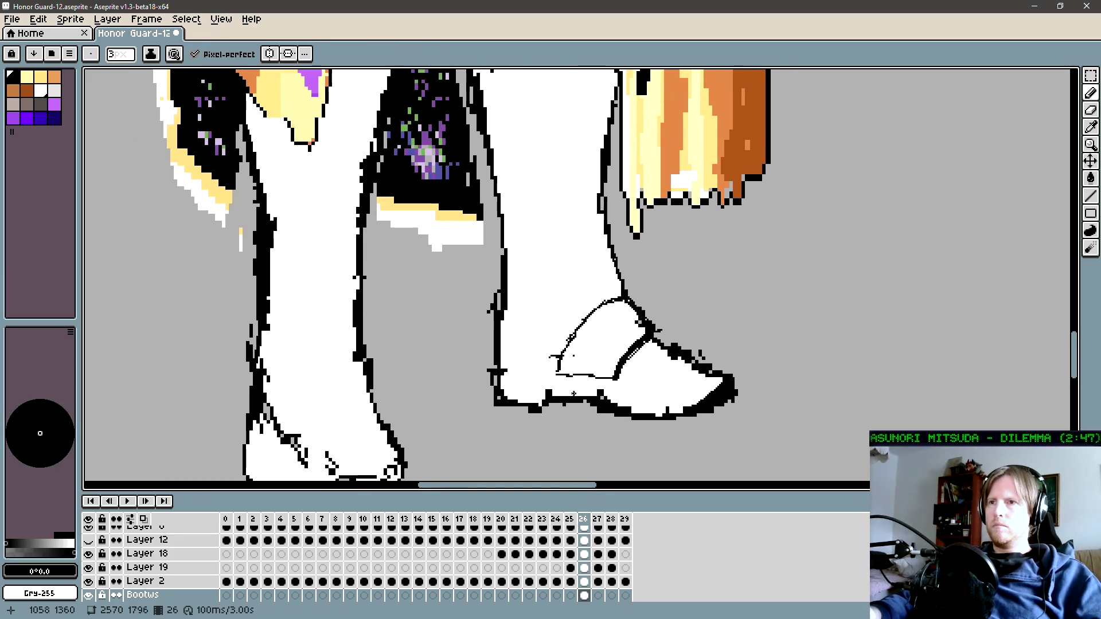
pyautogui.press('space')
pyautogui.moveTo(559, 389); pyautogui.dragTo(576, 401)
pyautogui.press('space')
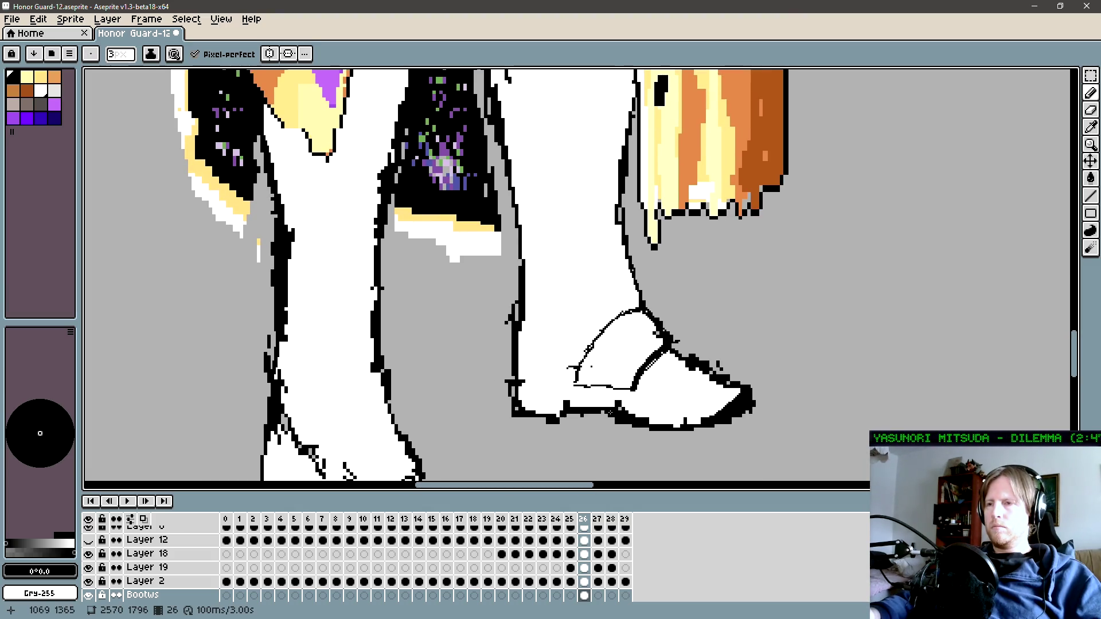
pyautogui.press('space')
pyautogui.moveTo(617, 383); pyautogui.dragTo(619, 418)
pyautogui.keyDown('alt'); pyautogui.click(678, 198); pyautogui.keyUp('alt')
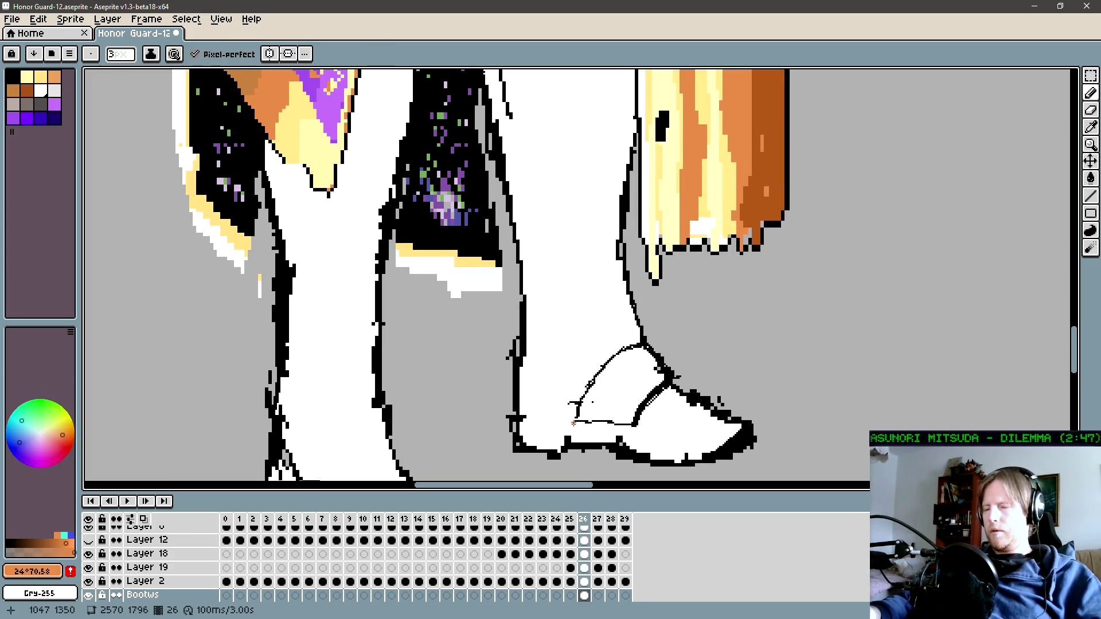
pyautogui.press('+')
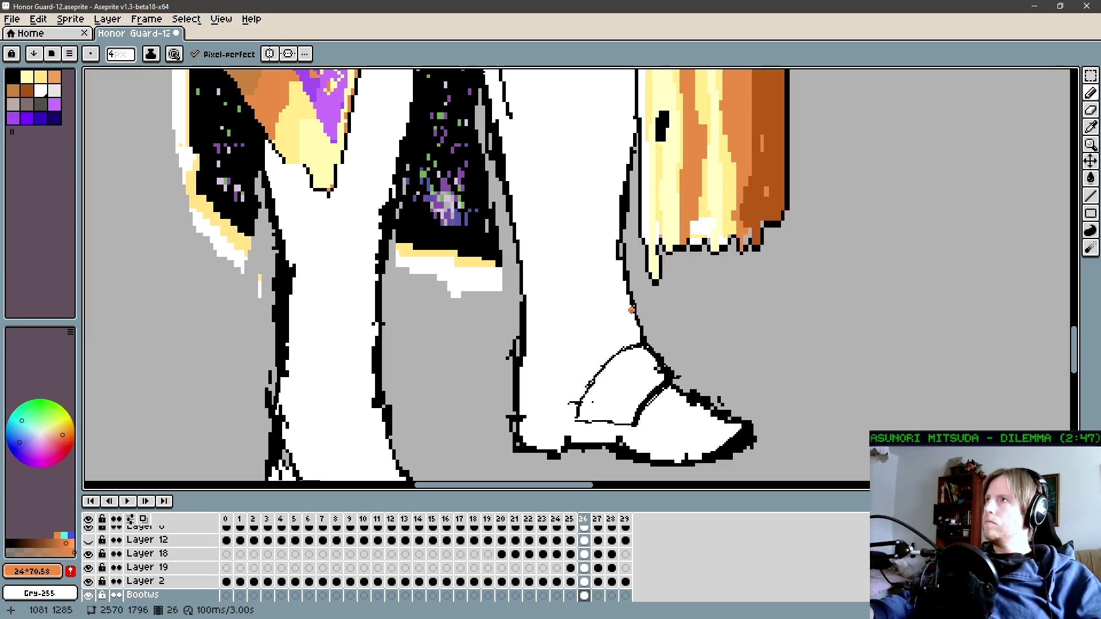
# Step: Draw orange strap strokes up the ankle, down the boot front, and on the heel side
pyautogui.moveTo(629, 332)
pyautogui.mouseDown()
pyautogui.moveTo(622, 306)
pyautogui.moveTo(626, 328)
pyautogui.mouseUp()
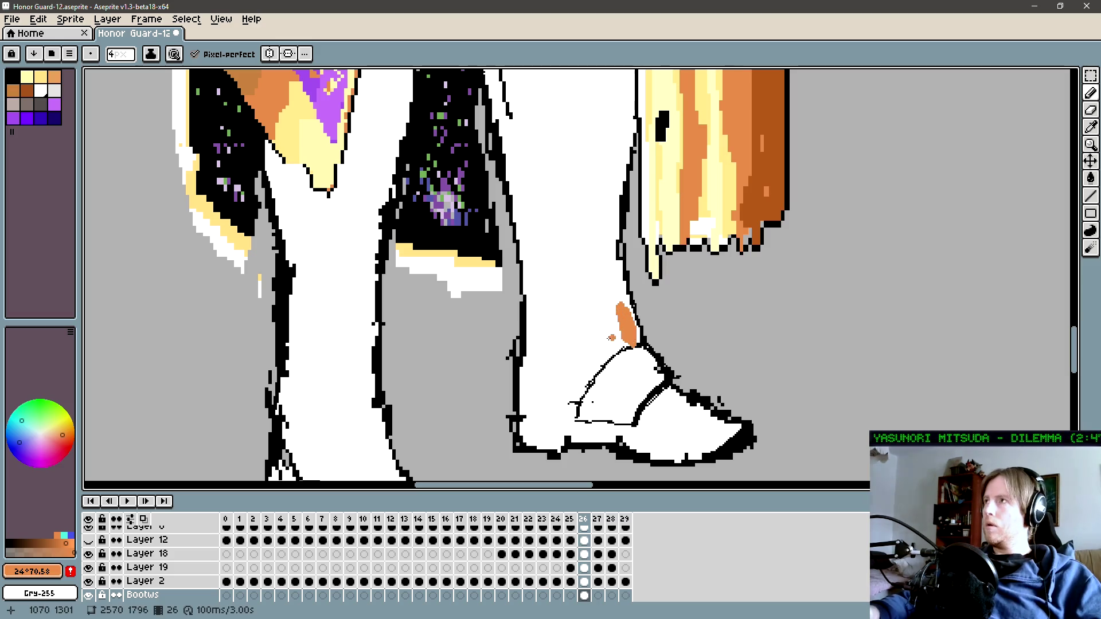
pyautogui.moveTo(625, 343)
pyautogui.mouseDown()
pyautogui.moveTo(596, 365)
pyautogui.moveTo(566, 445)
pyautogui.mouseUp()
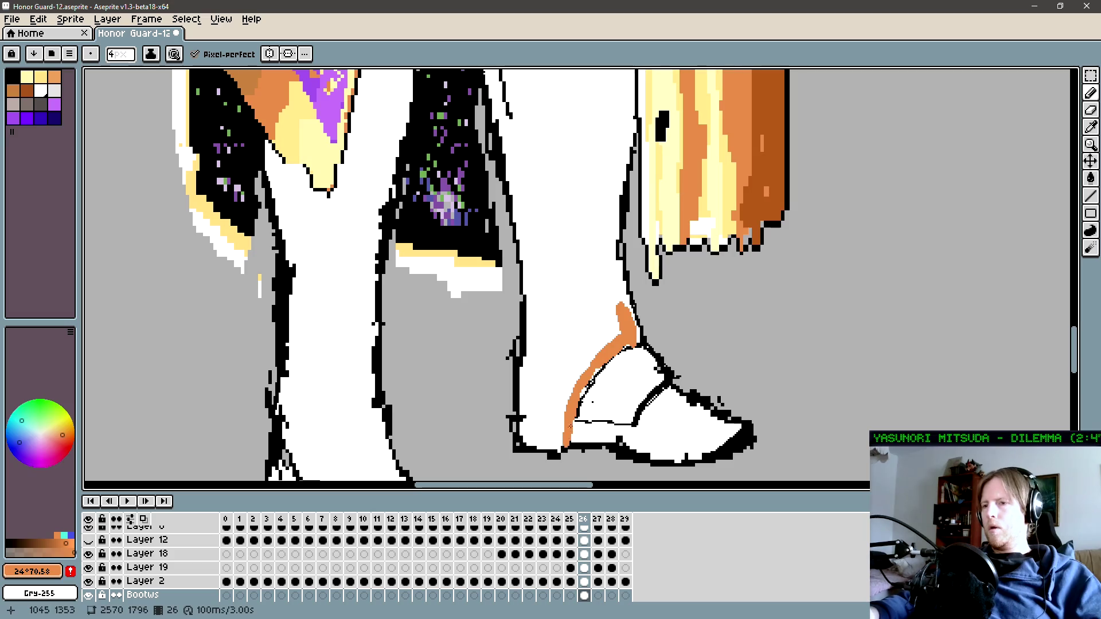
pyautogui.moveTo(526, 375); pyautogui.dragTo(531, 376)
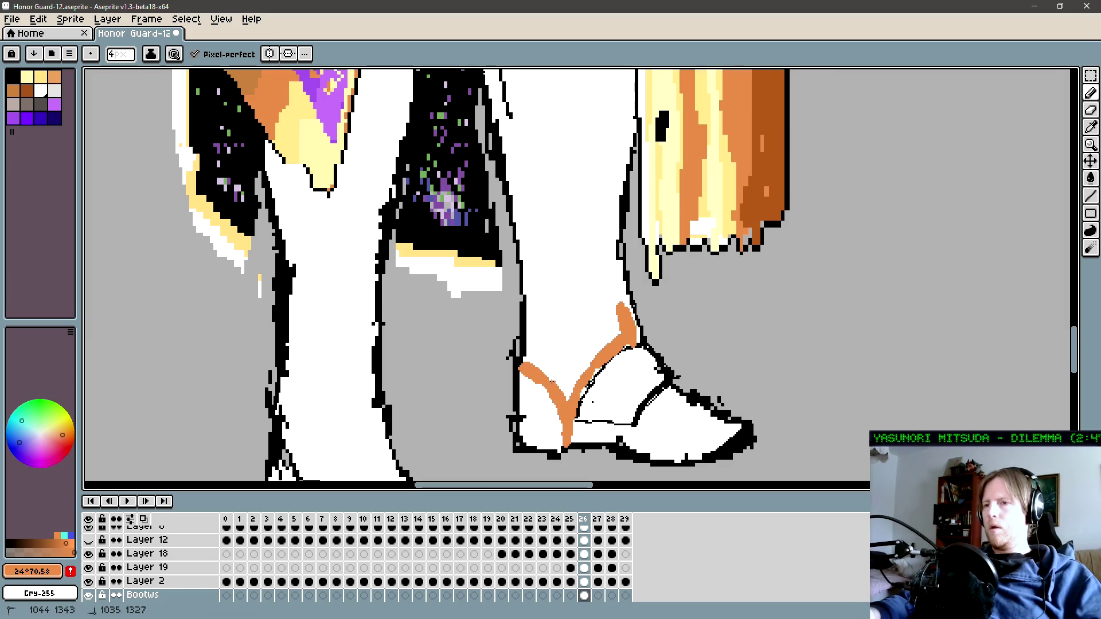
pyautogui.press('space')
pyautogui.moveTo(633, 306); pyautogui.dragTo(640, 346)
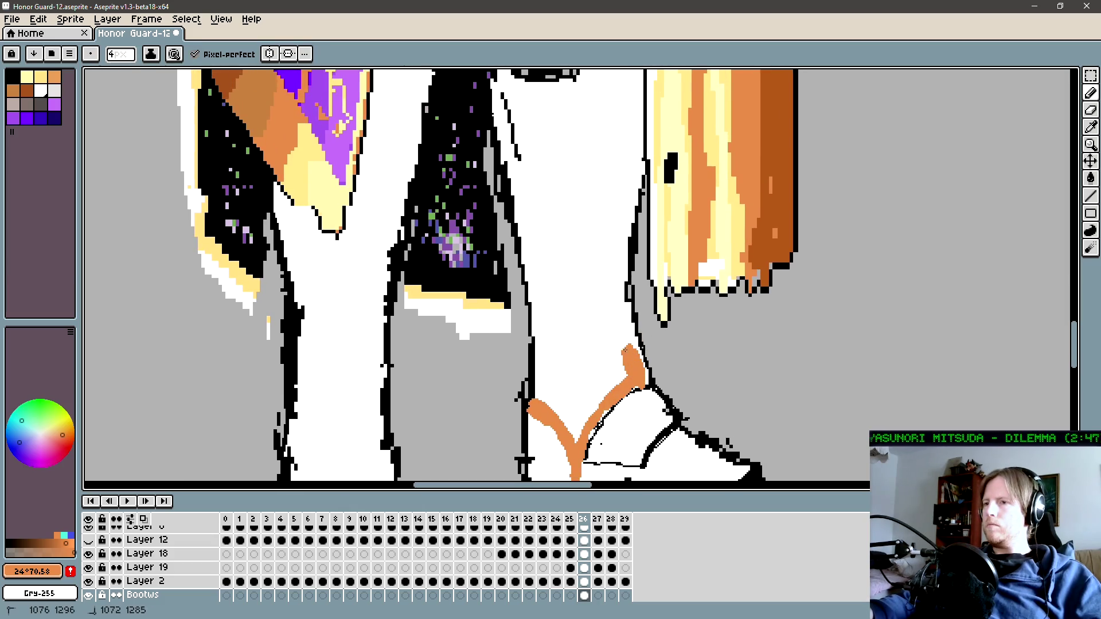
pyautogui.press('space')
pyautogui.moveTo(646, 310)
pyautogui.mouseDown()
pyautogui.moveTo(649, 339)
pyautogui.moveTo(630, 346)
pyautogui.mouseUp()
pyautogui.scroll(-1, 651, 341)
pyautogui.scroll(-1, 666, 364)
pyautogui.scroll(-1, 664, 379)
pyautogui.scroll(-1, 670, 331)
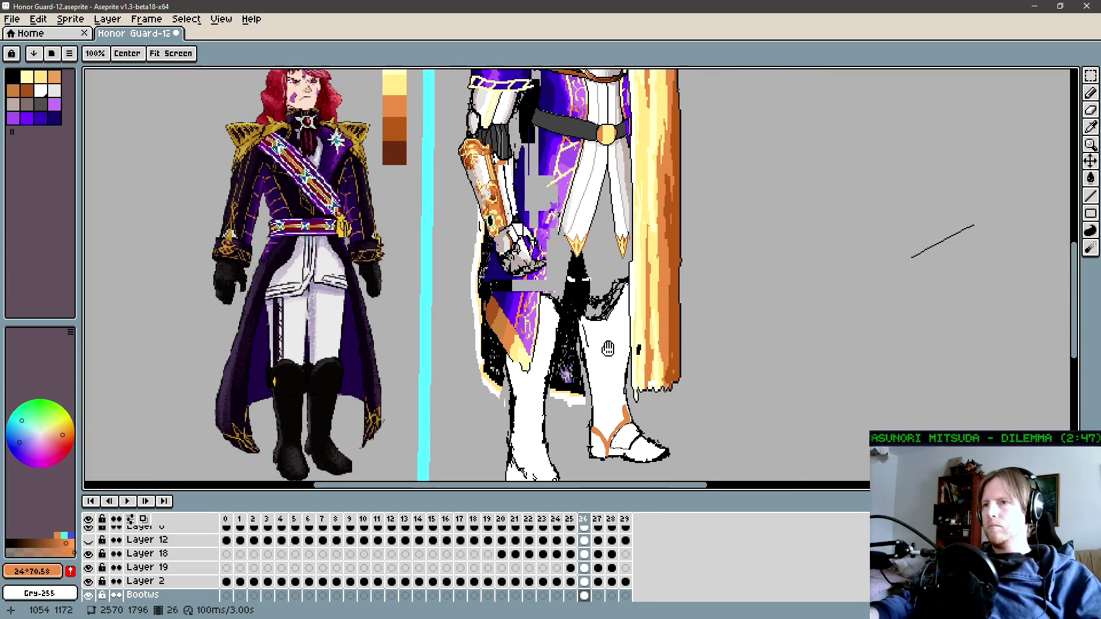
pyautogui.moveTo(615, 259); pyautogui.dragTo(598, 269)
pyautogui.moveTo(590, 376); pyautogui.dragTo(610, 324)
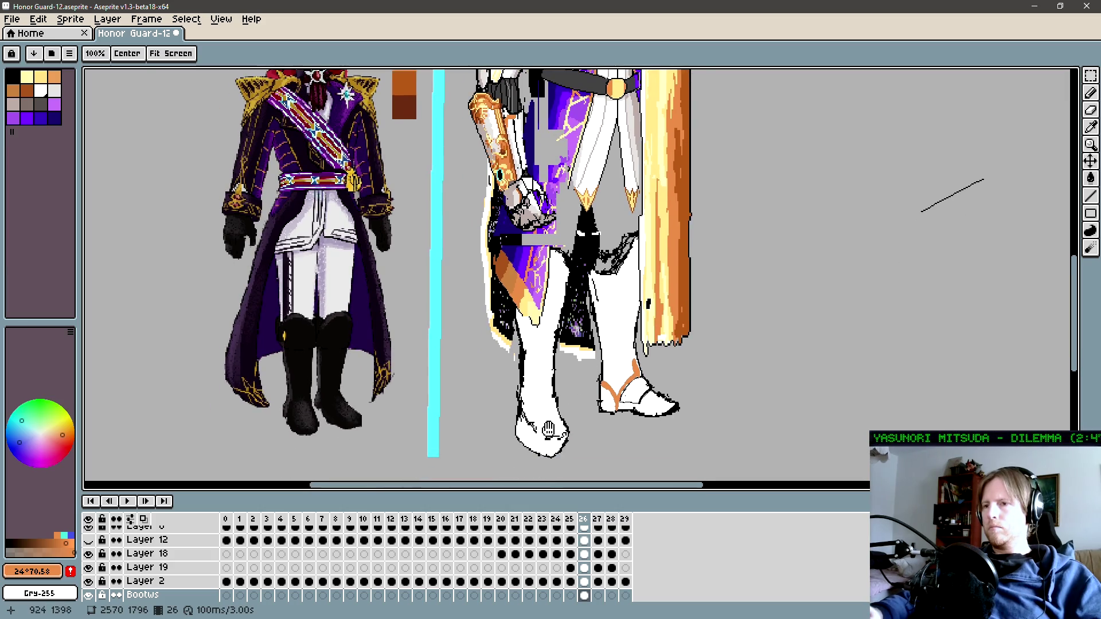
pyautogui.scroll(2, 636, 408)
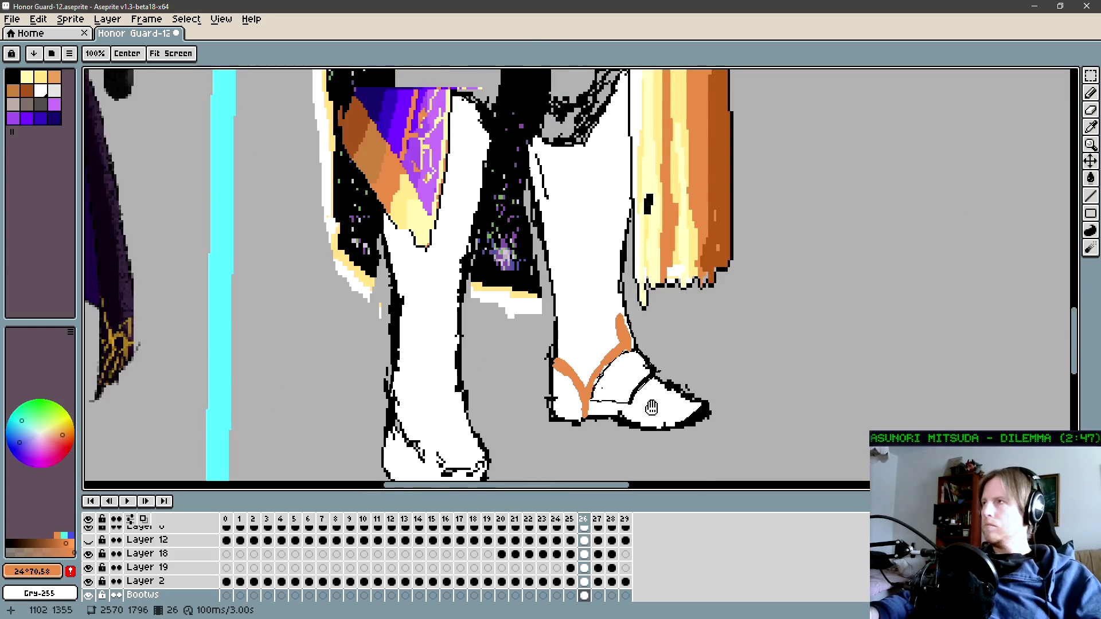
pyautogui.scroll(1, 645, 407)
pyautogui.press('b')
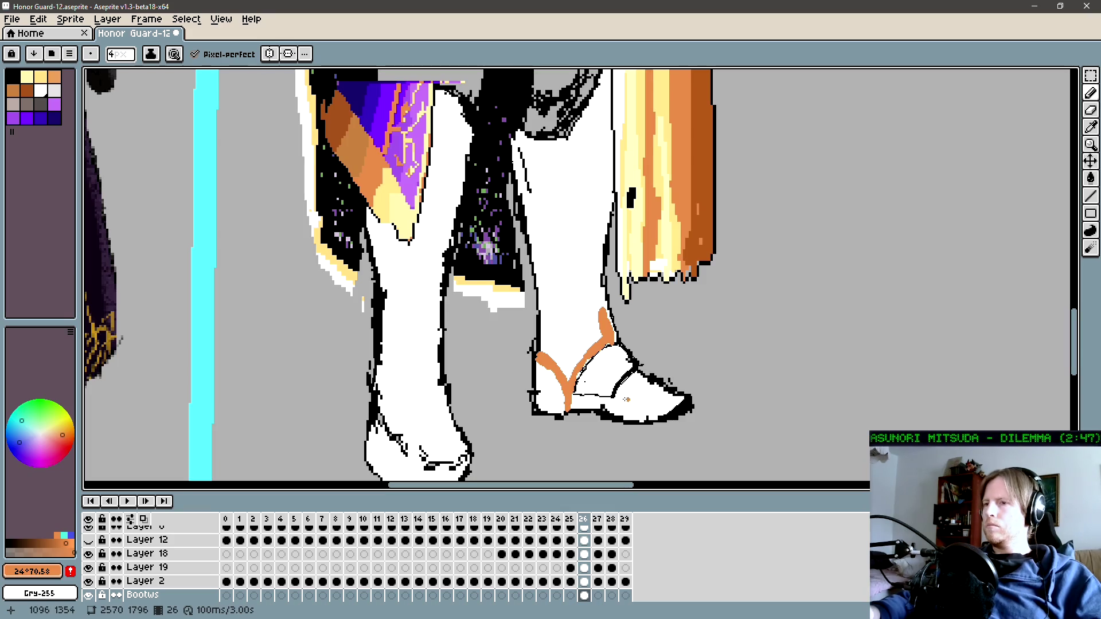
pyautogui.keyDown('alt'); pyautogui.click(578, 396); pyautogui.keyUp('alt')
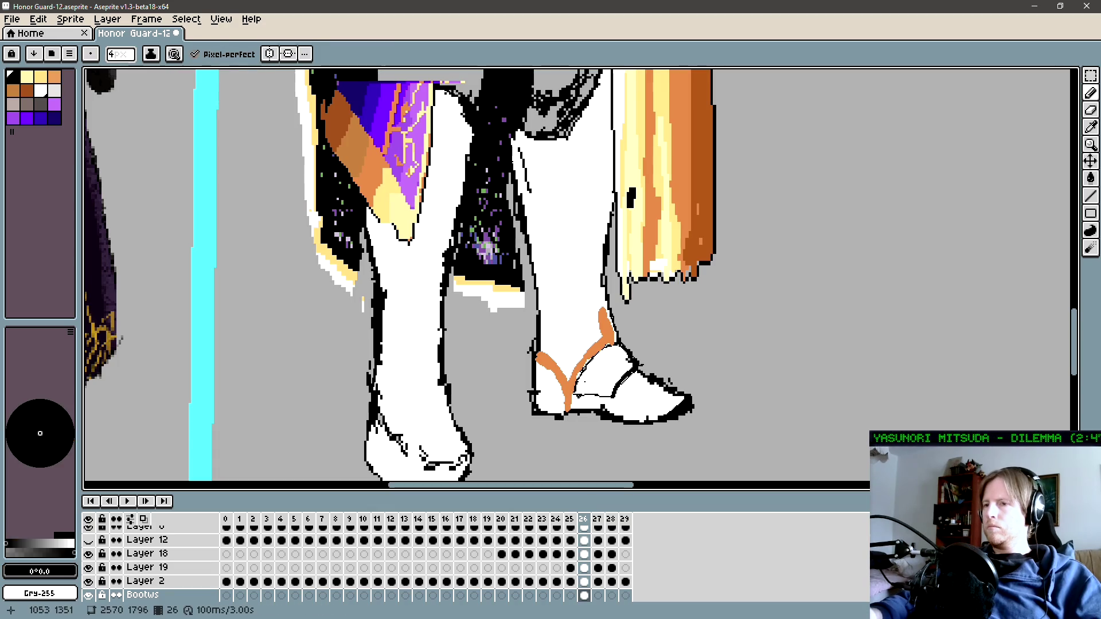
pyautogui.moveTo(576, 395); pyautogui.dragTo(611, 396)
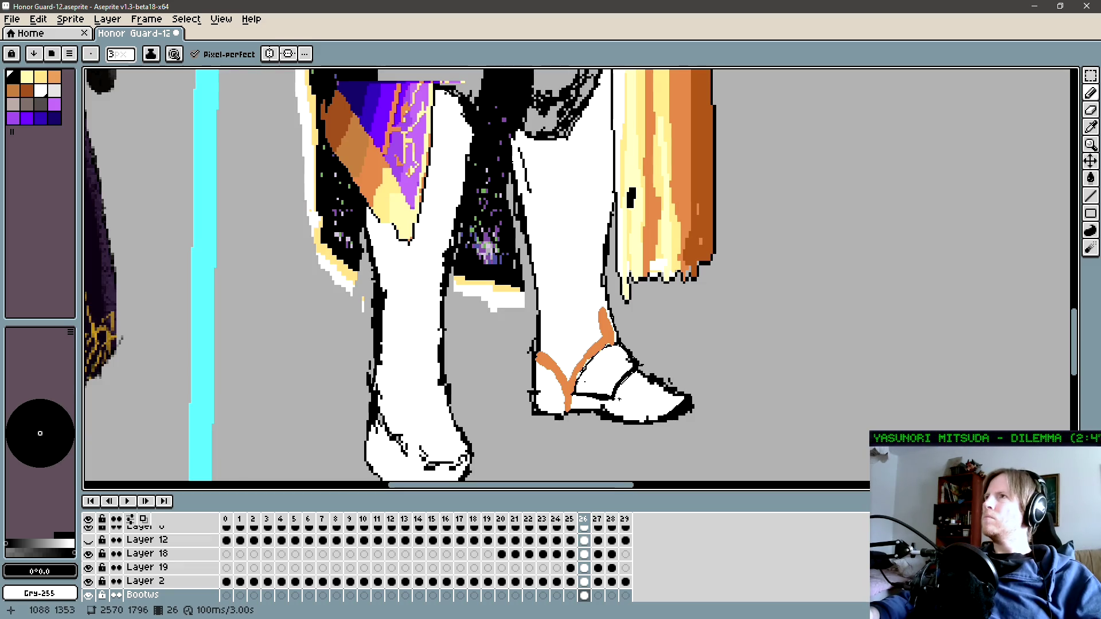
pyautogui.press('q')
pyautogui.moveTo(631, 390)
pyautogui.mouseDown()
pyautogui.moveTo(613, 311)
pyautogui.moveTo(554, 388)
pyautogui.mouseUp()
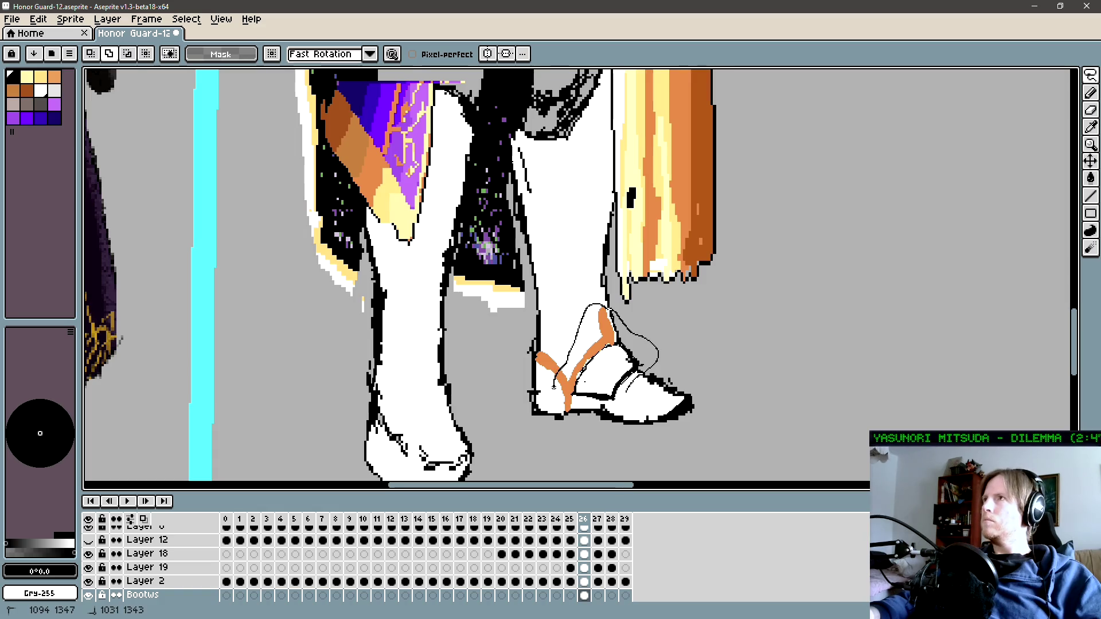
pyautogui.moveTo(554, 388); pyautogui.dragTo(575, 408)
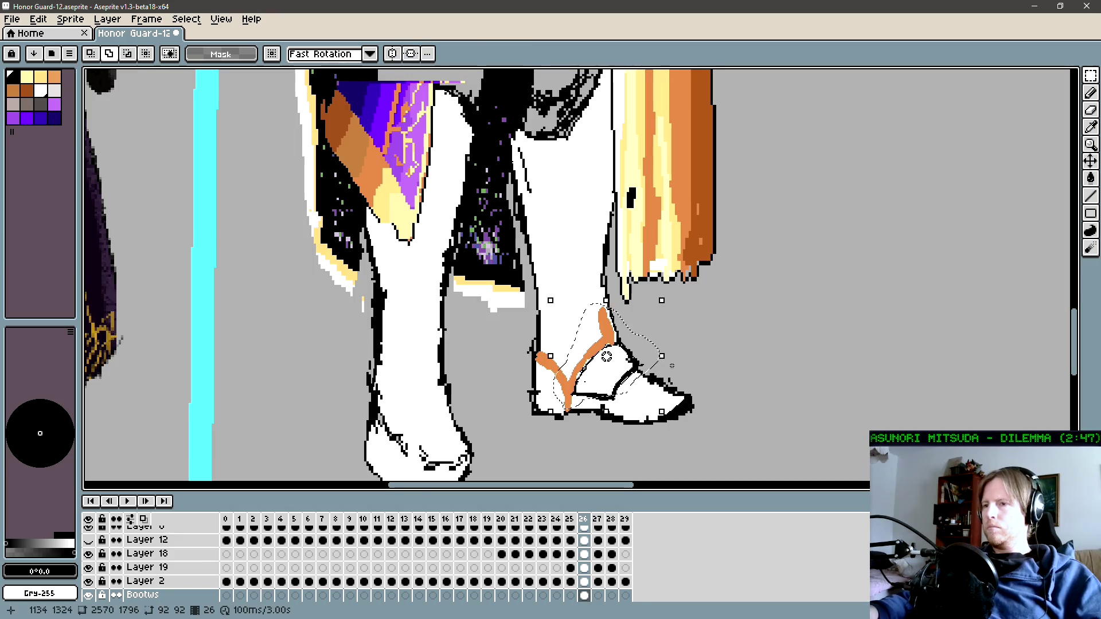
pyautogui.moveTo(624, 367); pyautogui.dragTo(652, 334)
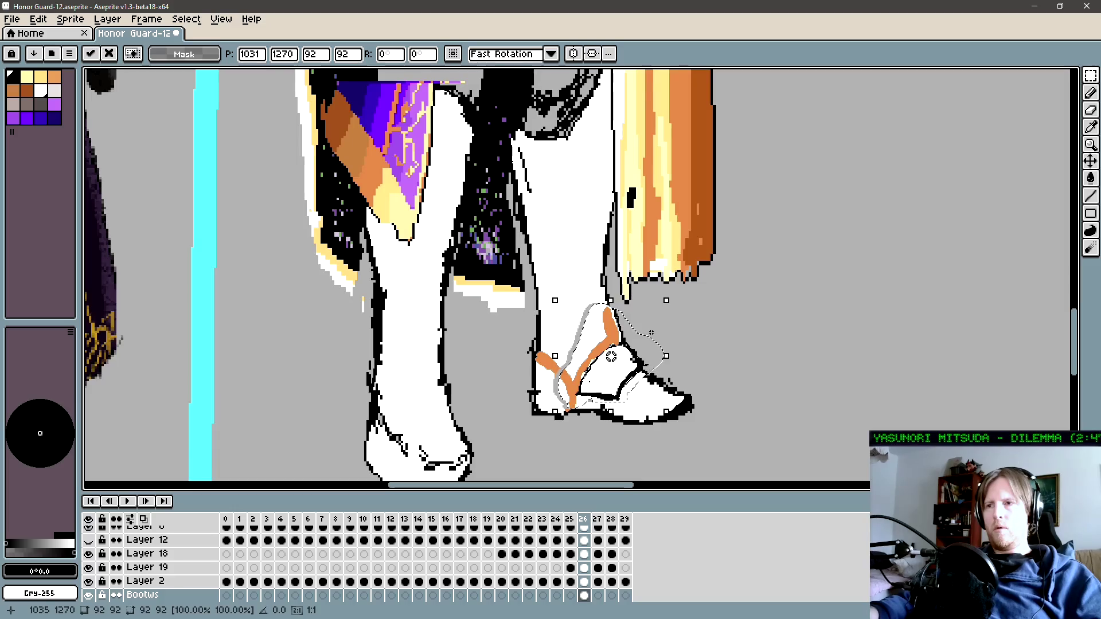
pyautogui.hotkey('ctrl', 'd')
pyautogui.press('g')
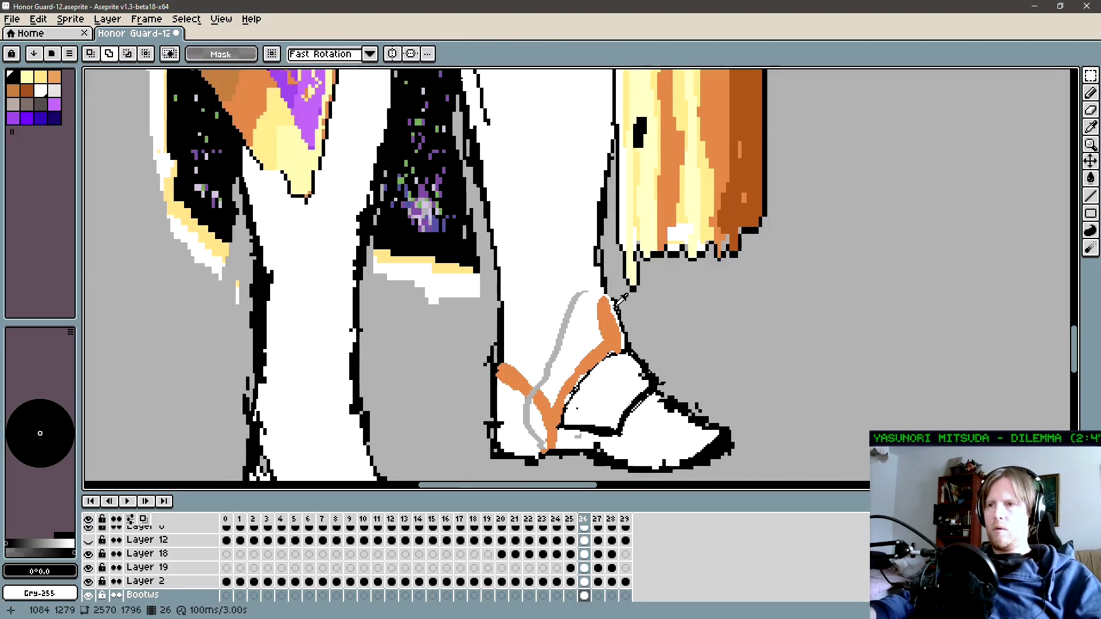
pyautogui.scroll(1, 614, 332)
pyautogui.click(606, 295)
# Step: Undo the black fill behind the leg and toggle the Bootws layer off and back on
pyautogui.hotkey('ctrl', 'z')
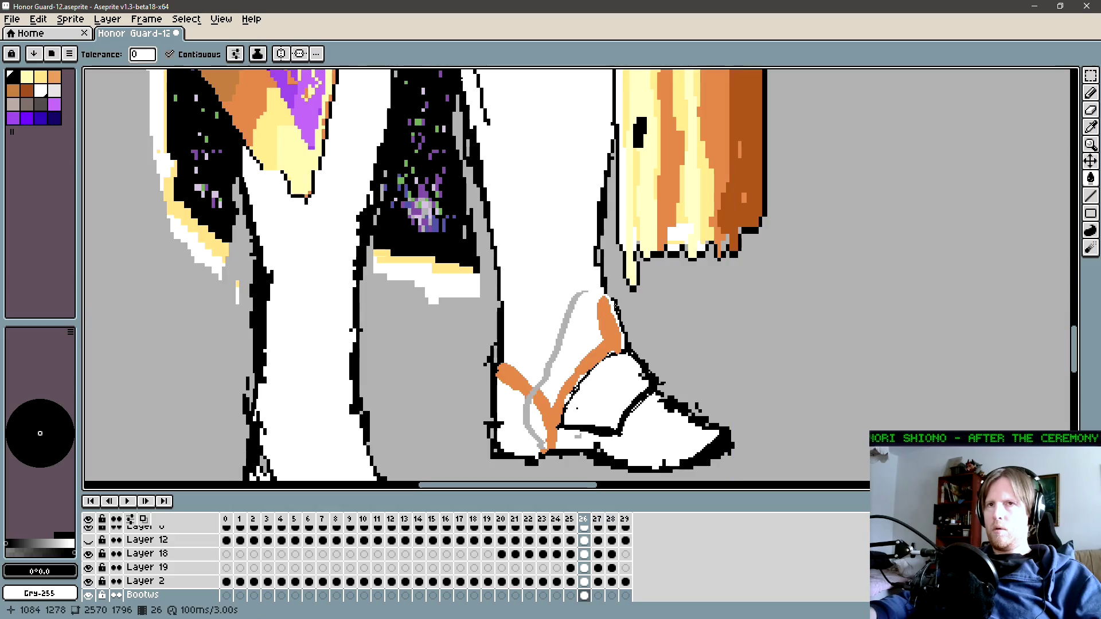
pyautogui.hotkey('ctrl', 'z')
pyautogui.hotkey('ctrl', 'y')
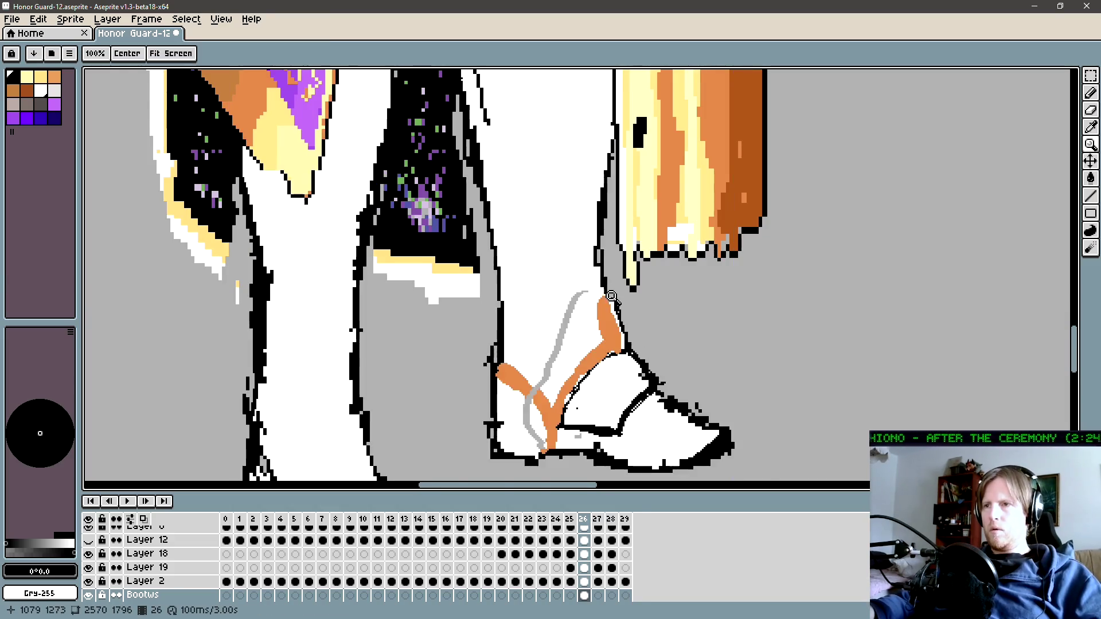
pyautogui.scroll(1, 620, 315)
# Step: Return to the Pencil and sample the strap orange from the boot
pyautogui.press('b')
pyautogui.keyDown('alt'); pyautogui.click(608, 297); pyautogui.keyUp('alt')
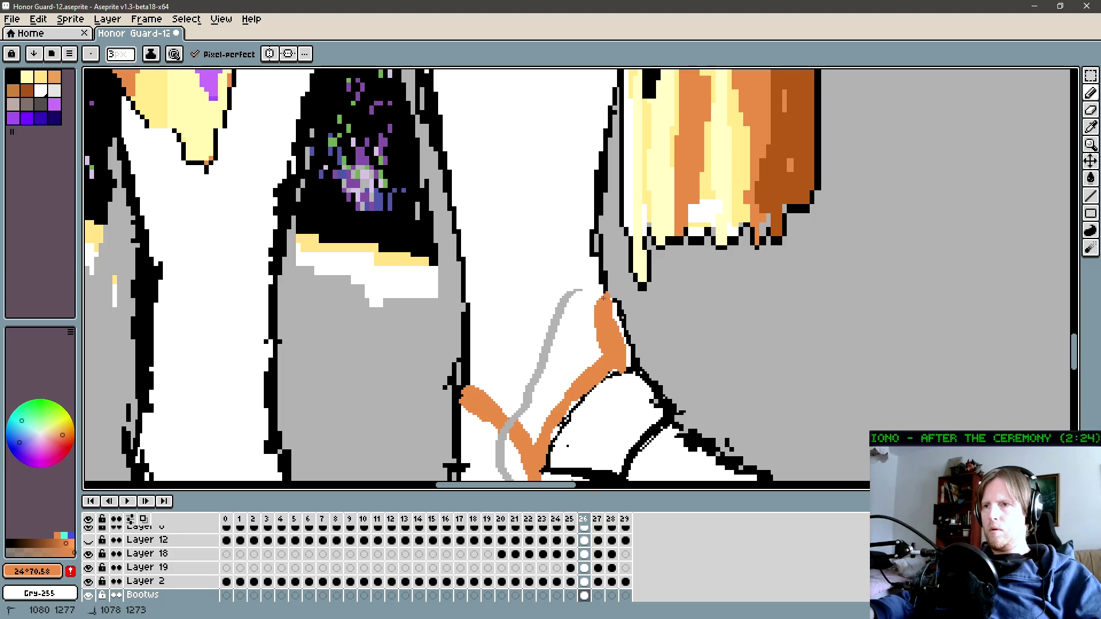
pyautogui.keyDown('alt'); pyautogui.click(621, 316); pyautogui.keyUp('alt')
pyautogui.press('g')
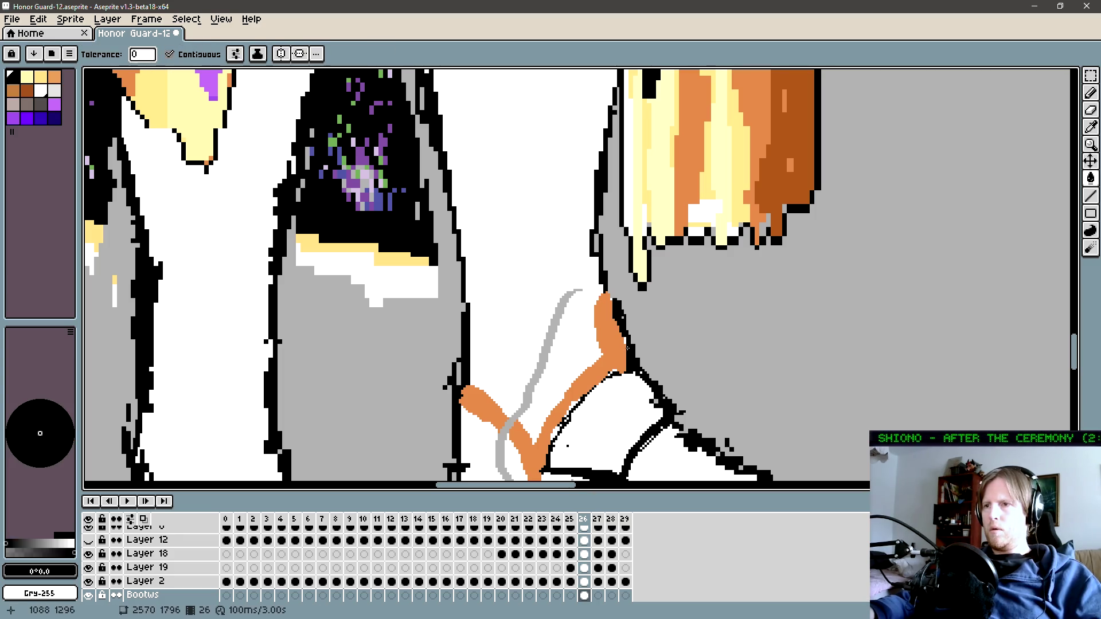
pyautogui.press('b')
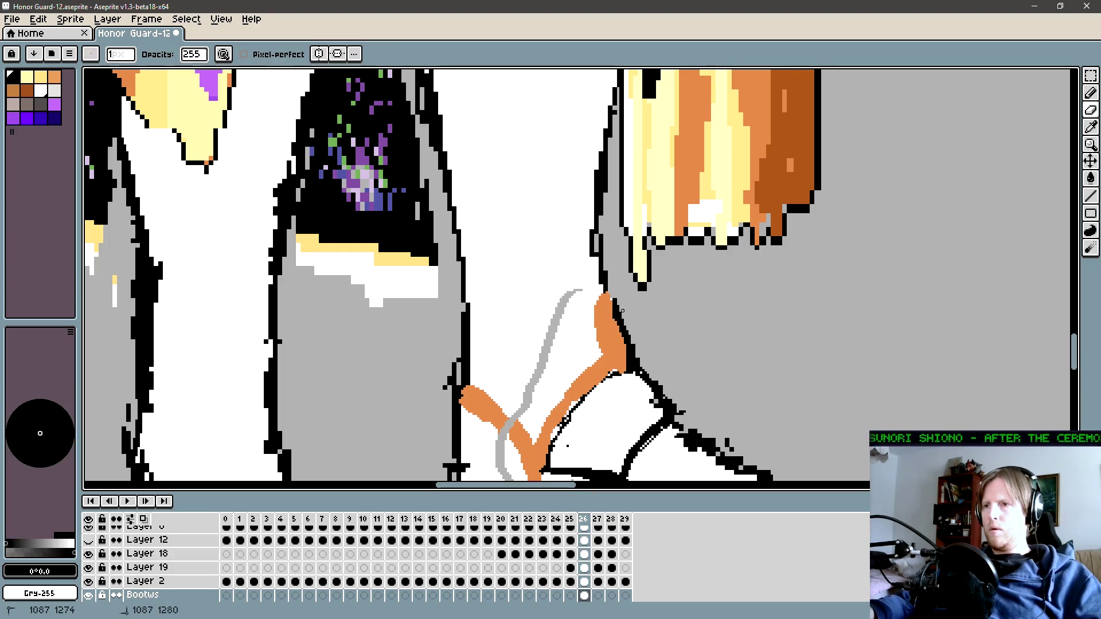
pyautogui.scroll(-1, 634, 317)
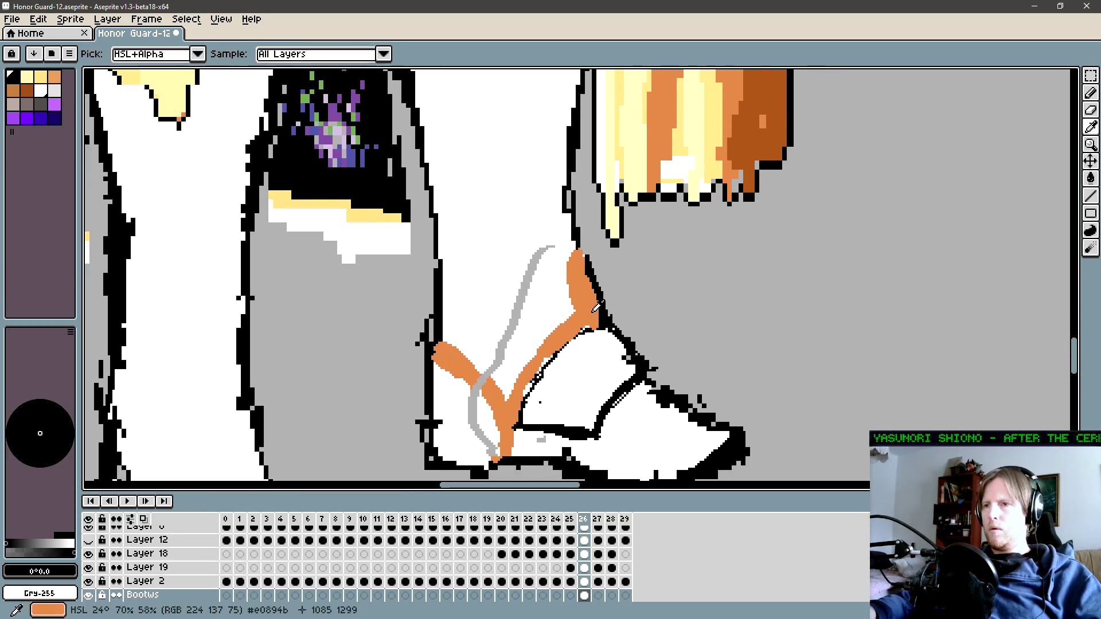
pyautogui.keyDown('alt'); pyautogui.click(600, 322); pyautogui.keyUp('alt')
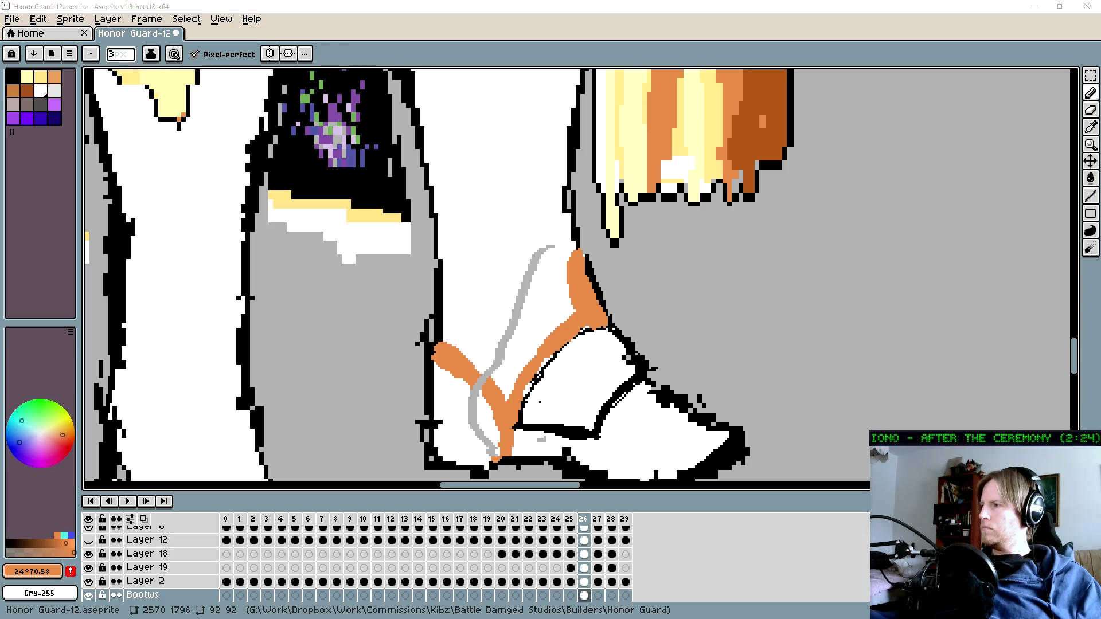
pyautogui.click(739, 297)
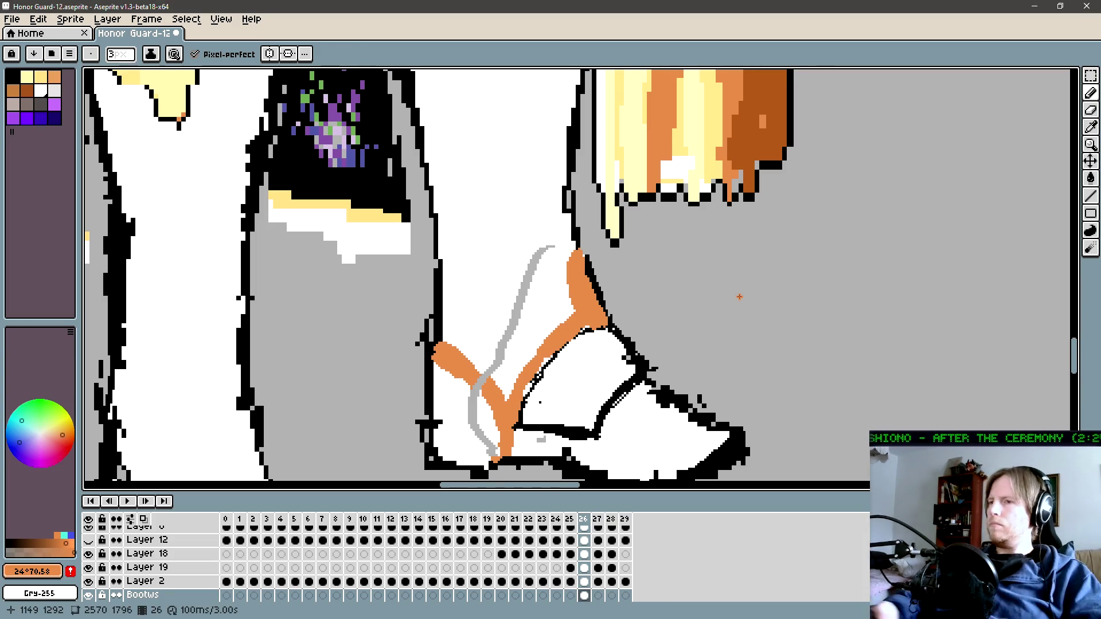
# Step: Lasso the boot's white toe section, move it right and down, nudge it up one pixel, and commit
pyautogui.press('h')
pyautogui.moveTo(563, 368); pyautogui.dragTo(533, 354)
pyautogui.hotkey('ctrl', 'q')
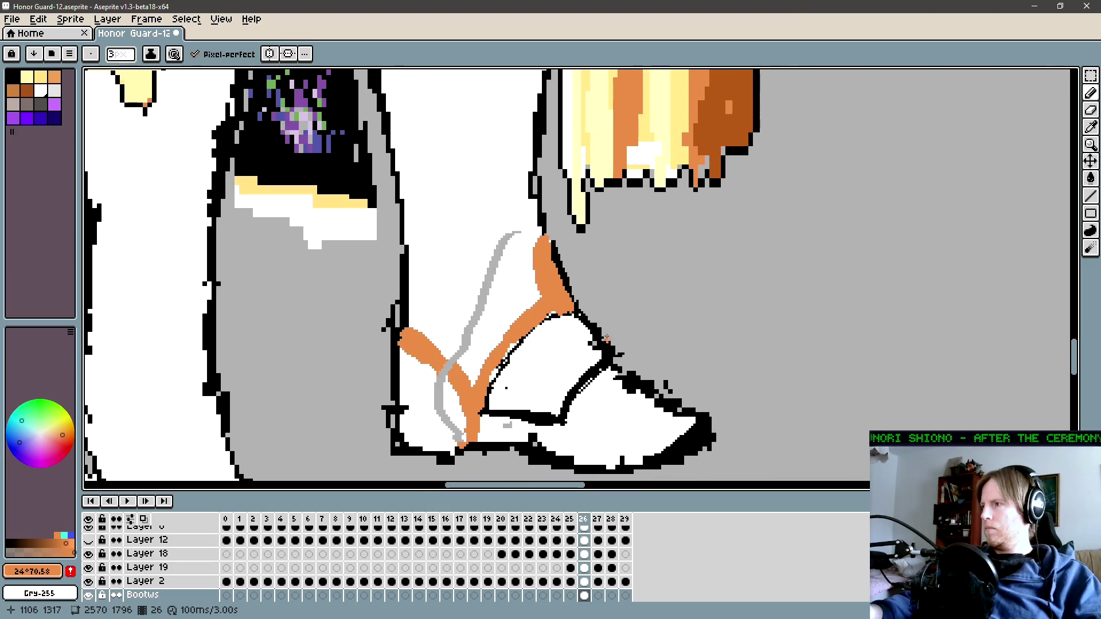
pyautogui.moveTo(595, 383)
pyautogui.mouseDown()
pyautogui.moveTo(609, 326)
pyautogui.moveTo(557, 314)
pyautogui.mouseUp()
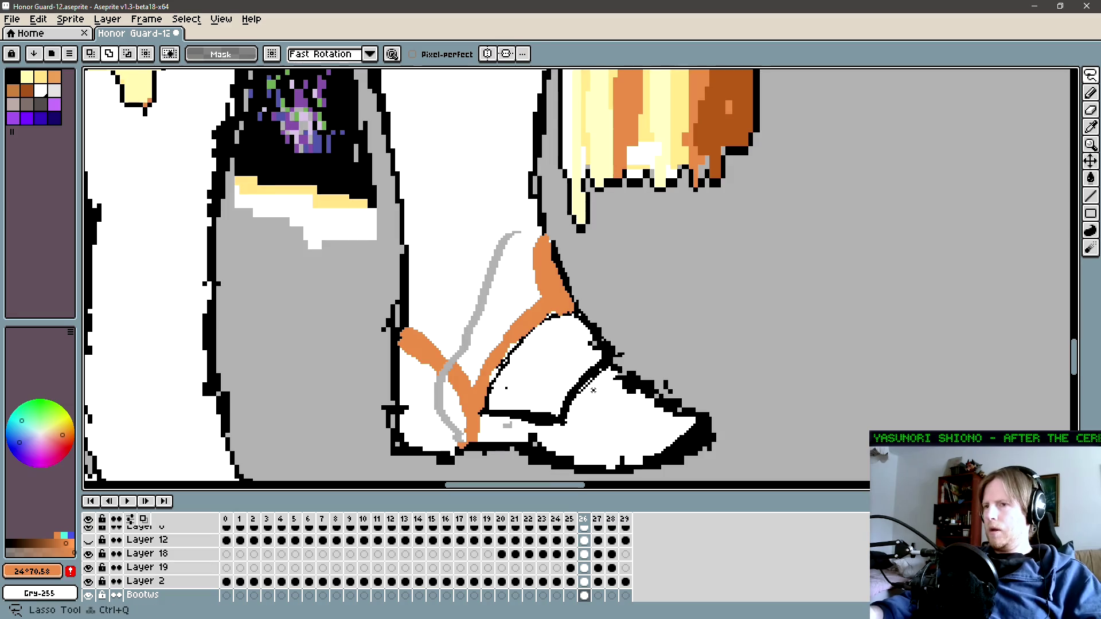
pyautogui.moveTo(594, 390)
pyautogui.mouseDown()
pyautogui.moveTo(571, 289)
pyautogui.moveTo(481, 352)
pyautogui.mouseUp()
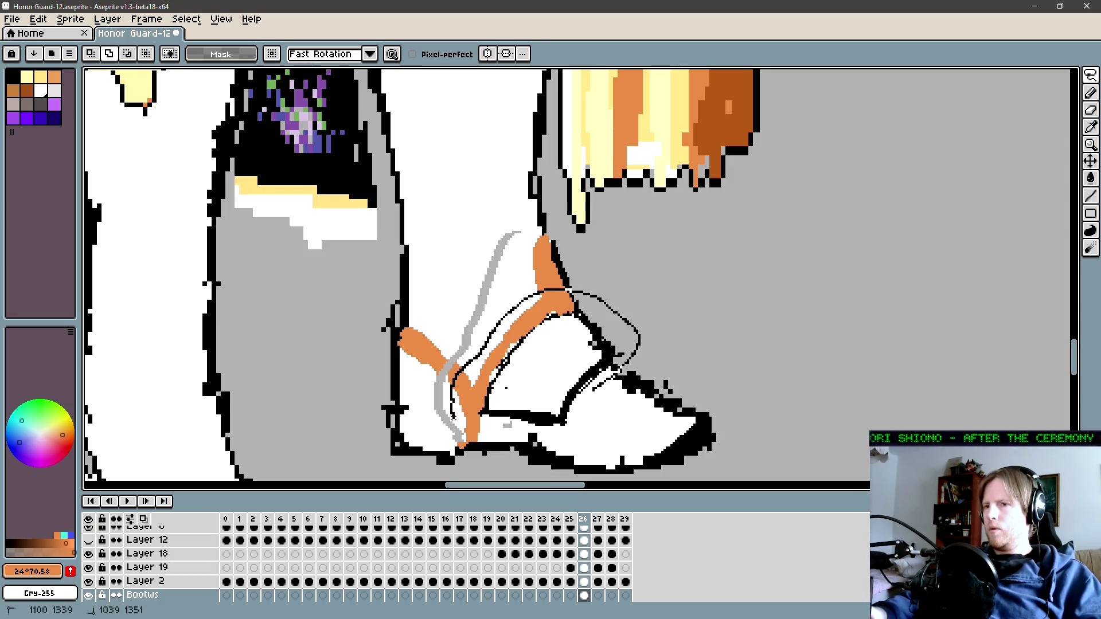
pyautogui.moveTo(481, 437); pyautogui.dragTo(481, 437)
pyautogui.press('m')
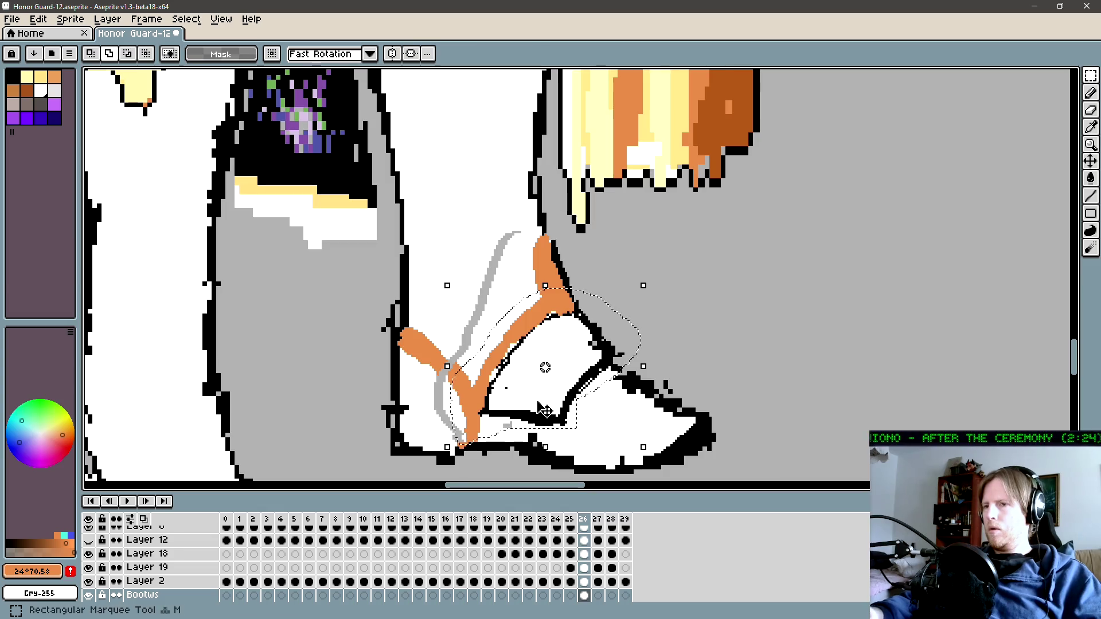
pyautogui.moveTo(597, 395); pyautogui.dragTo(583, 406)
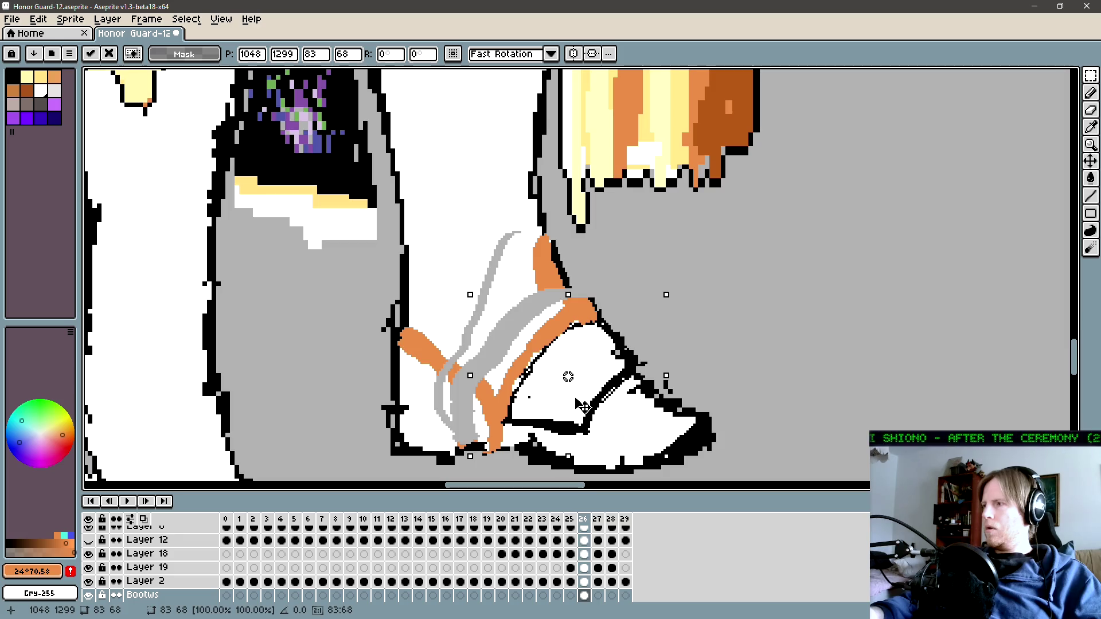
pyautogui.moveTo(582, 406); pyautogui.dragTo(582, 404)
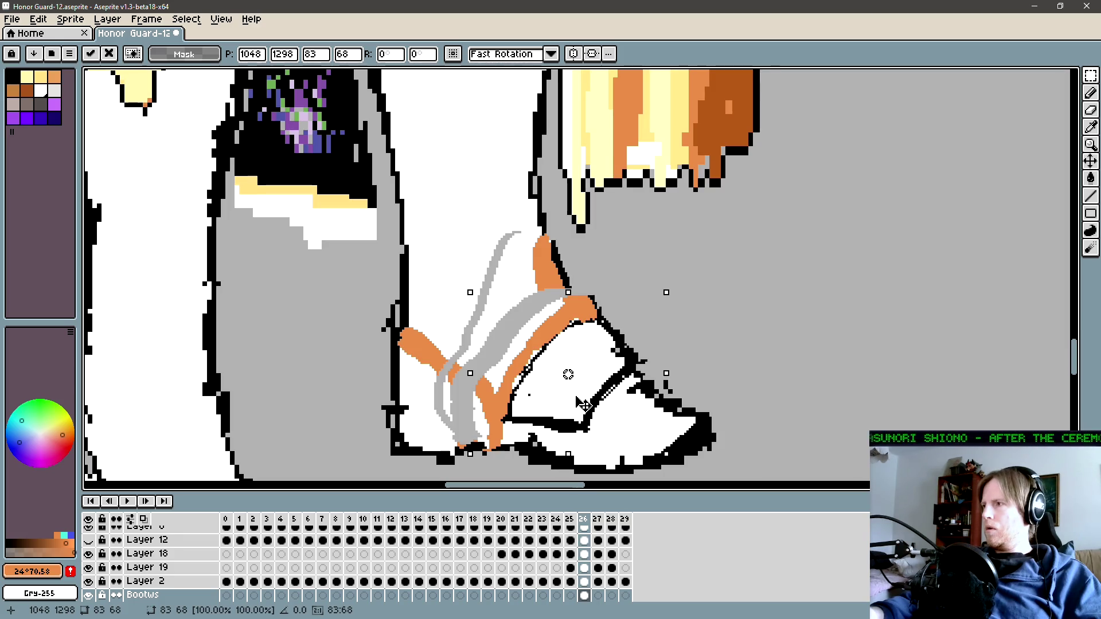
pyautogui.click(569, 274)
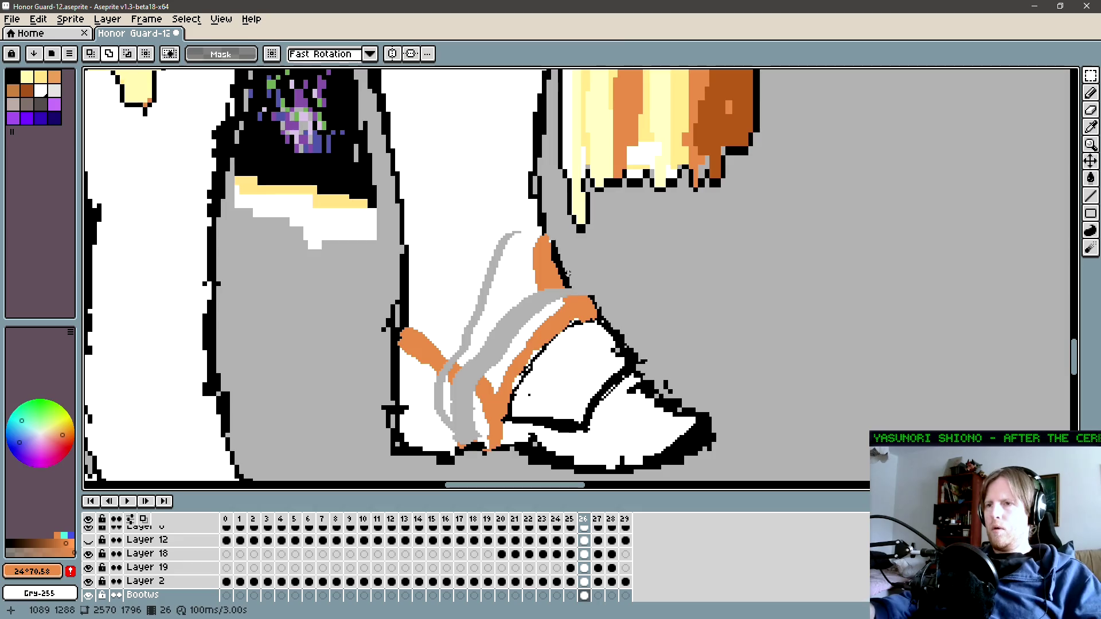
pyautogui.press('b')
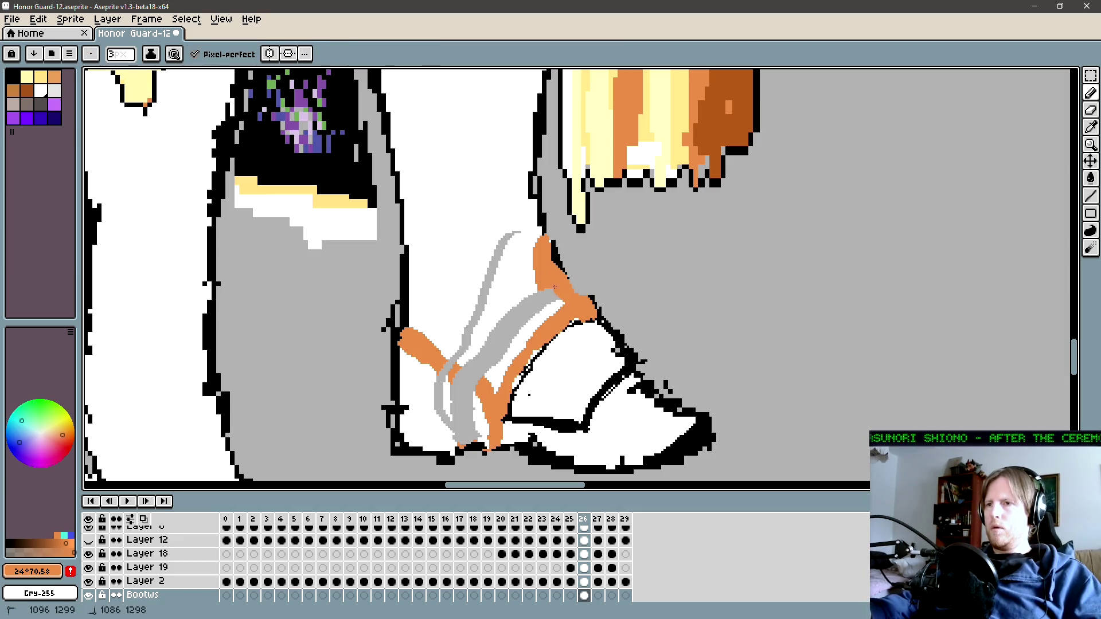
# Step: Enlarge the brush to 5 px and paint orange strap pixels over the boot front
pyautogui.press('+')
pyautogui.press('+')
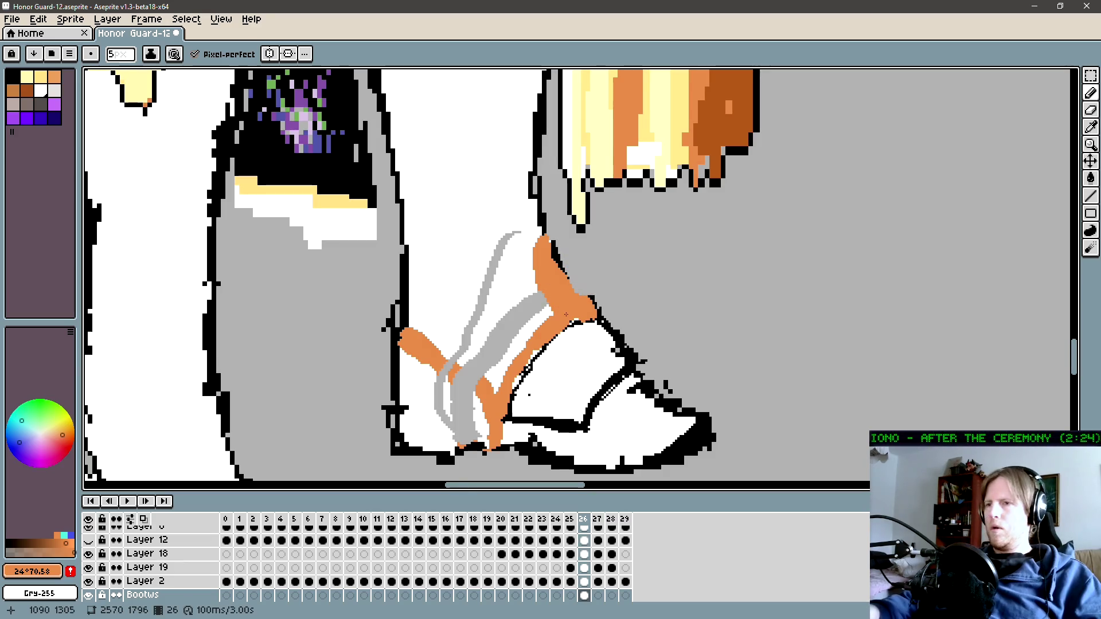
pyautogui.press('alt')
pyautogui.click(520, 295)
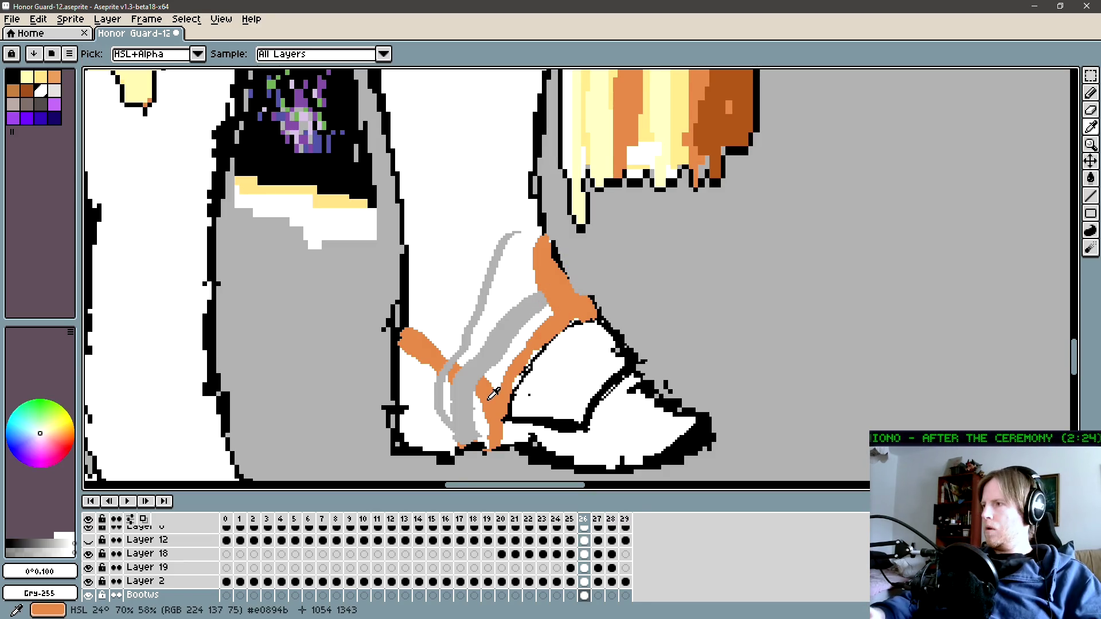
pyautogui.click(496, 393)
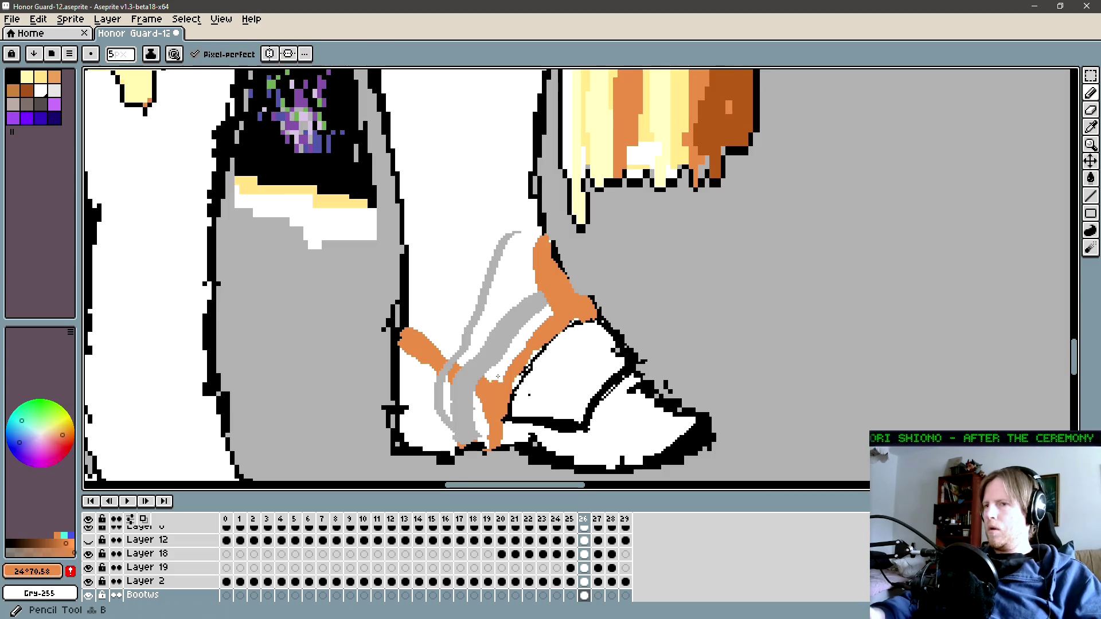
pyautogui.moveTo(520, 368); pyautogui.dragTo(543, 349)
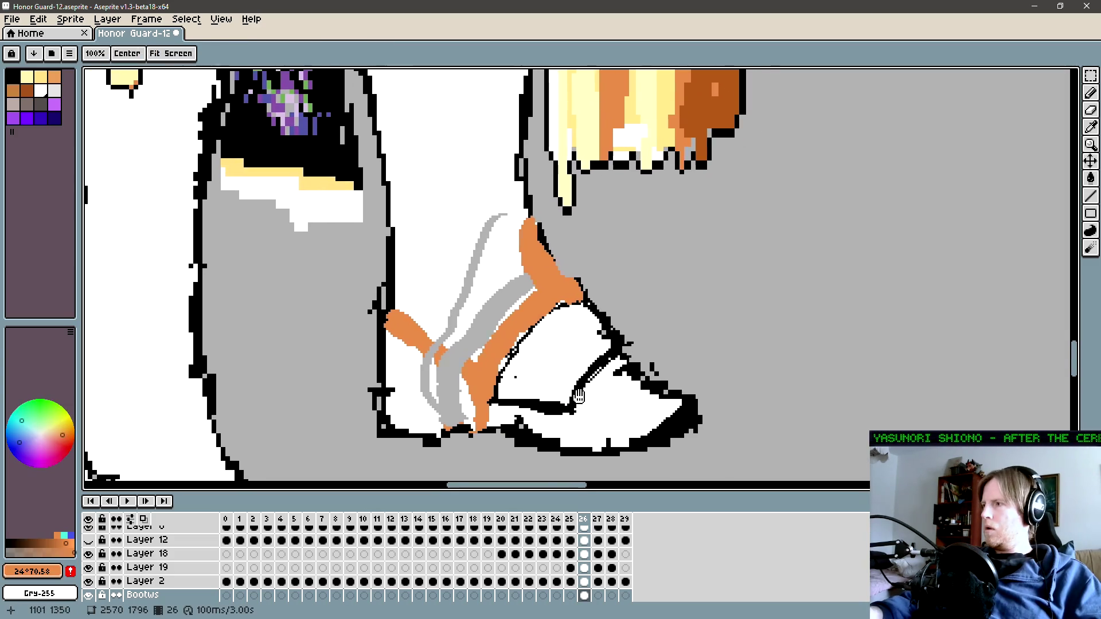
# Step: Draw black along the boot's sole and paint white over the toe to clean it
pyautogui.moveTo(658, 412); pyautogui.dragTo(631, 390)
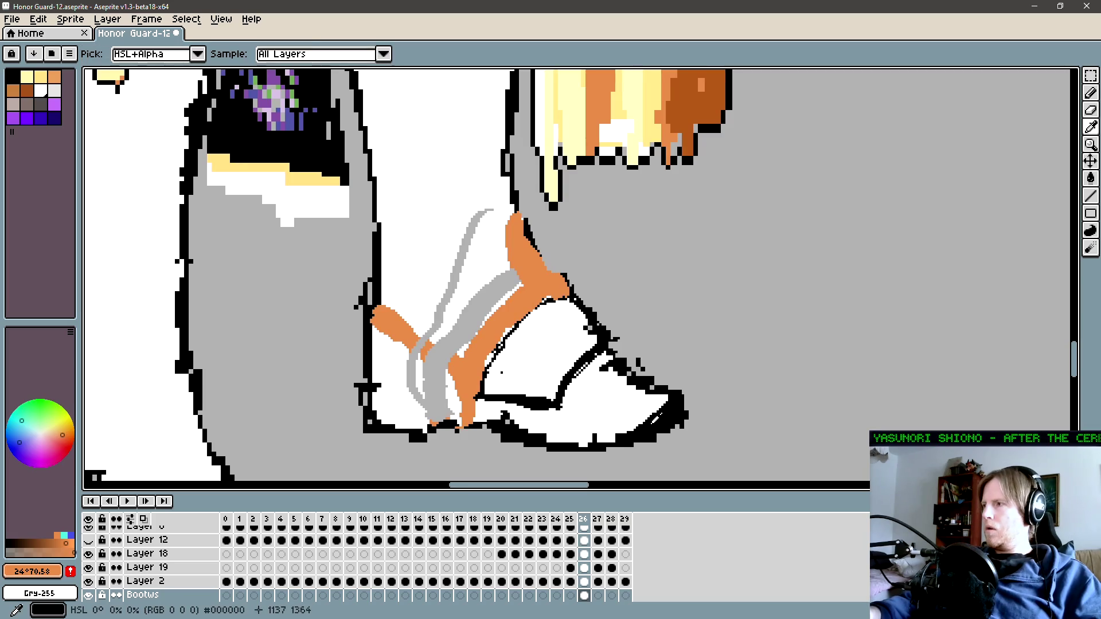
pyautogui.keyDown('alt'); pyautogui.click(657, 419); pyautogui.keyUp('alt')
pyautogui.moveTo(522, 445); pyautogui.dragTo(556, 440)
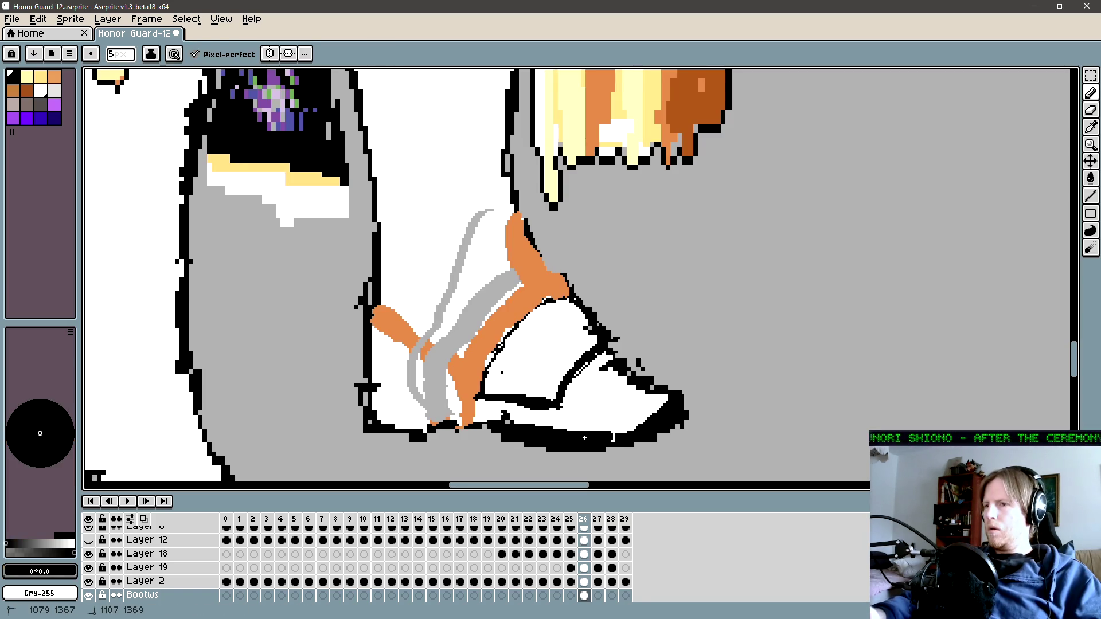
pyautogui.press('alt')
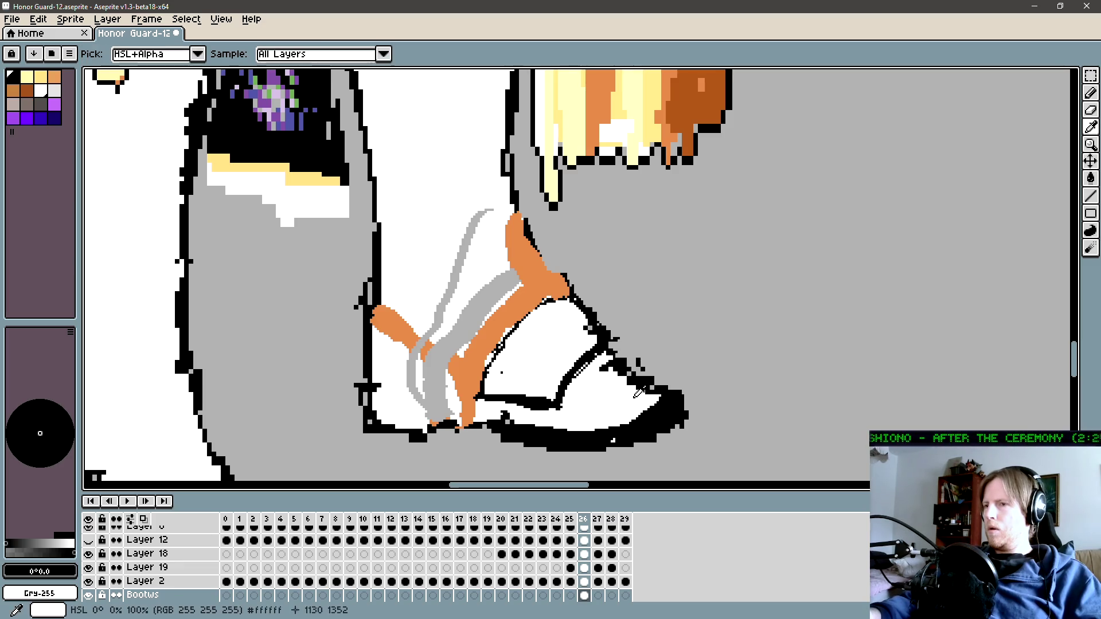
pyautogui.keyDown('alt'); pyautogui.click(634, 395); pyautogui.keyUp('alt')
pyautogui.moveTo(651, 370)
pyautogui.mouseDown()
pyautogui.moveTo(626, 369)
pyautogui.moveTo(645, 389)
pyautogui.mouseUp()
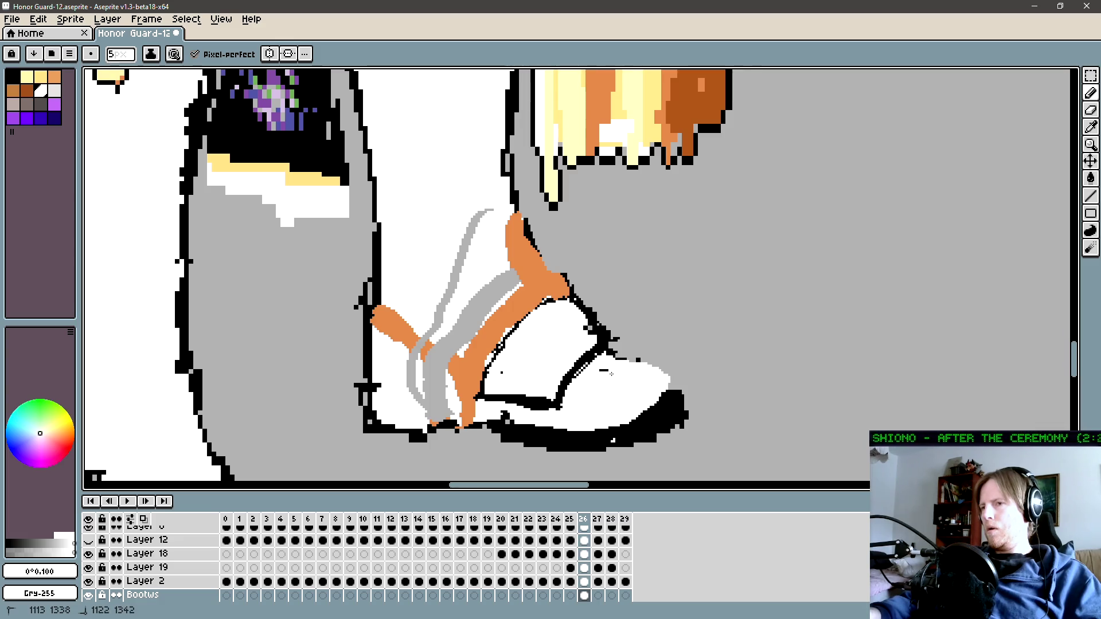
# Step: Redraw the toe's black right and top outline with a 2 px brush, dabbing white inside
pyautogui.keyDown('alt'); pyautogui.click(667, 397); pyautogui.keyUp('alt')
pyautogui.press('-')
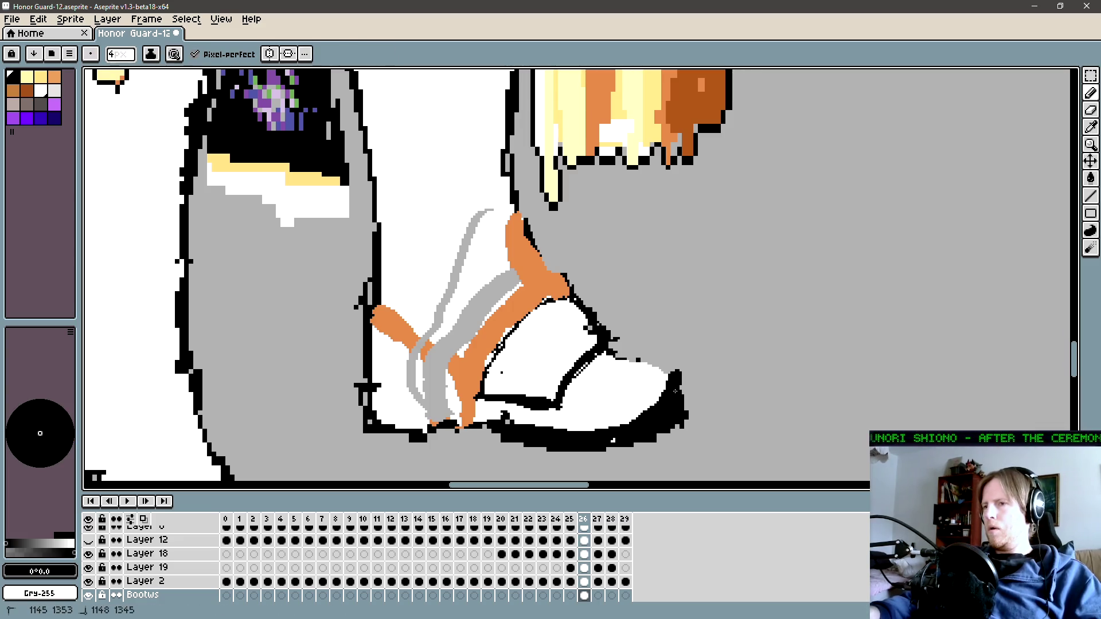
pyautogui.click(687, 394)
pyautogui.press('-')
pyautogui.press('-')
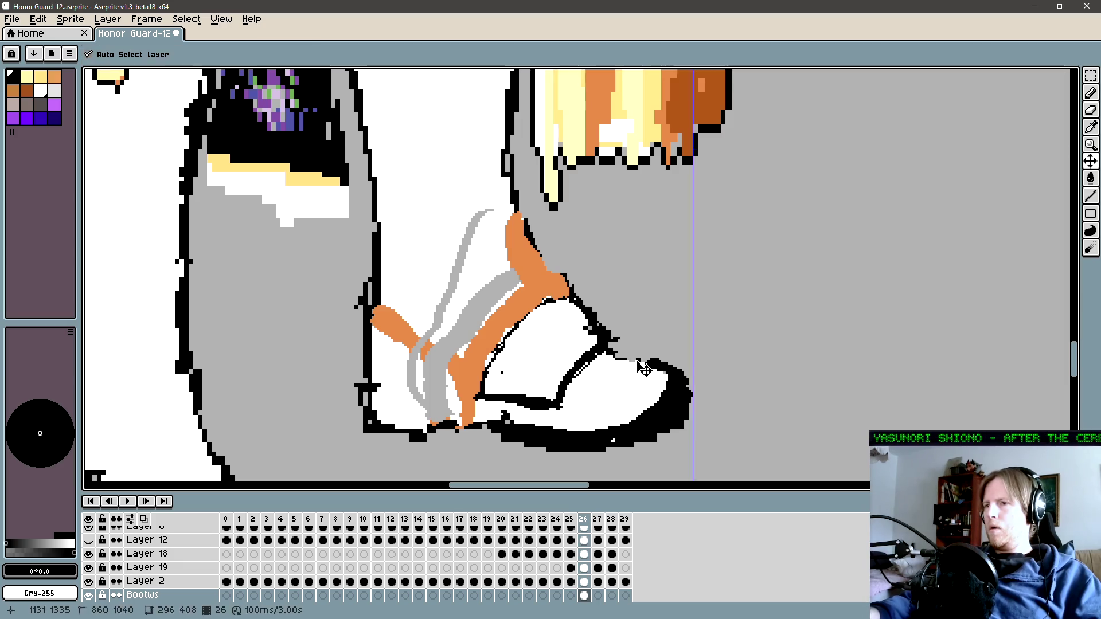
pyautogui.moveTo(611, 356); pyautogui.dragTo(687, 370)
pyautogui.keyDown('alt'); pyautogui.click(653, 376); pyautogui.keyUp('alt')
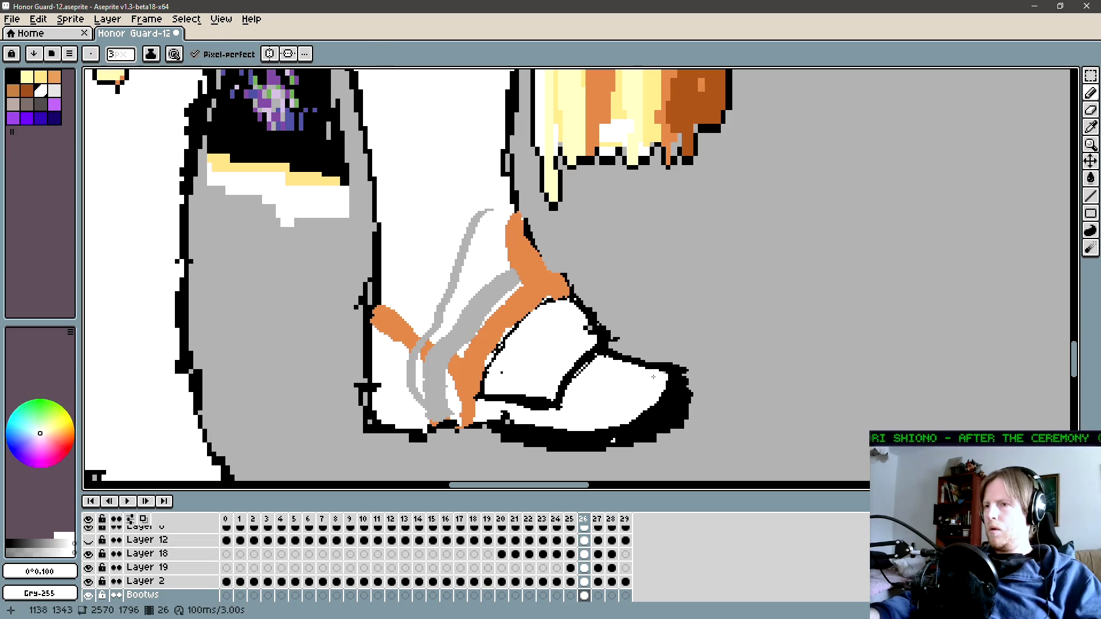
pyautogui.click(668, 381)
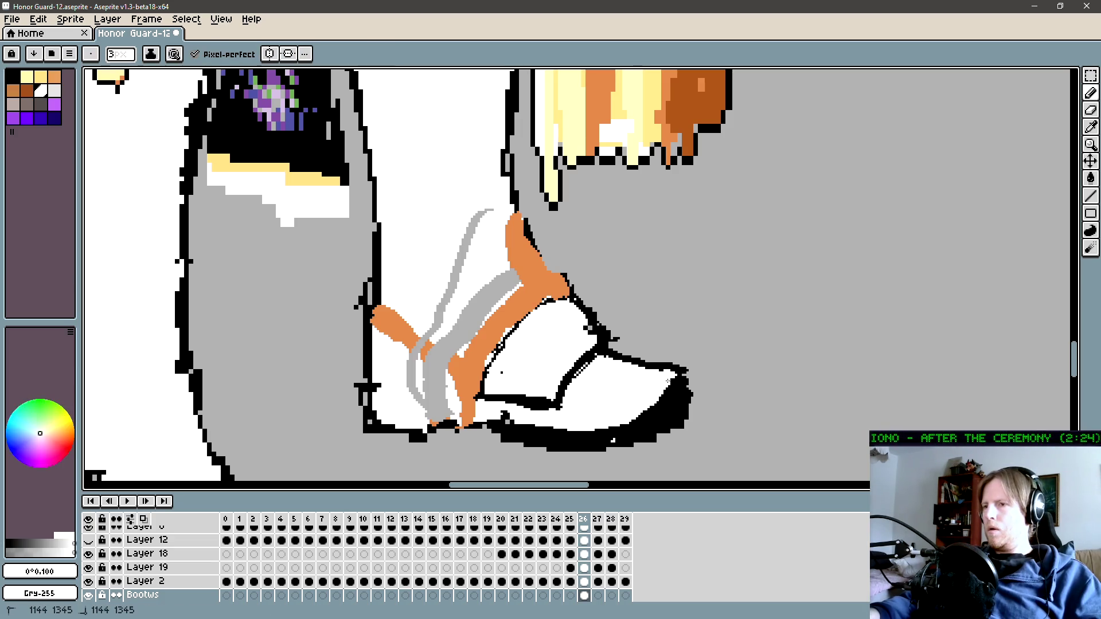
# Step: Remove the grey guide lines and draw a short black line along the boot outline
pyautogui.keyDown('alt'); pyautogui.click(612, 435); pyautogui.keyUp('alt')
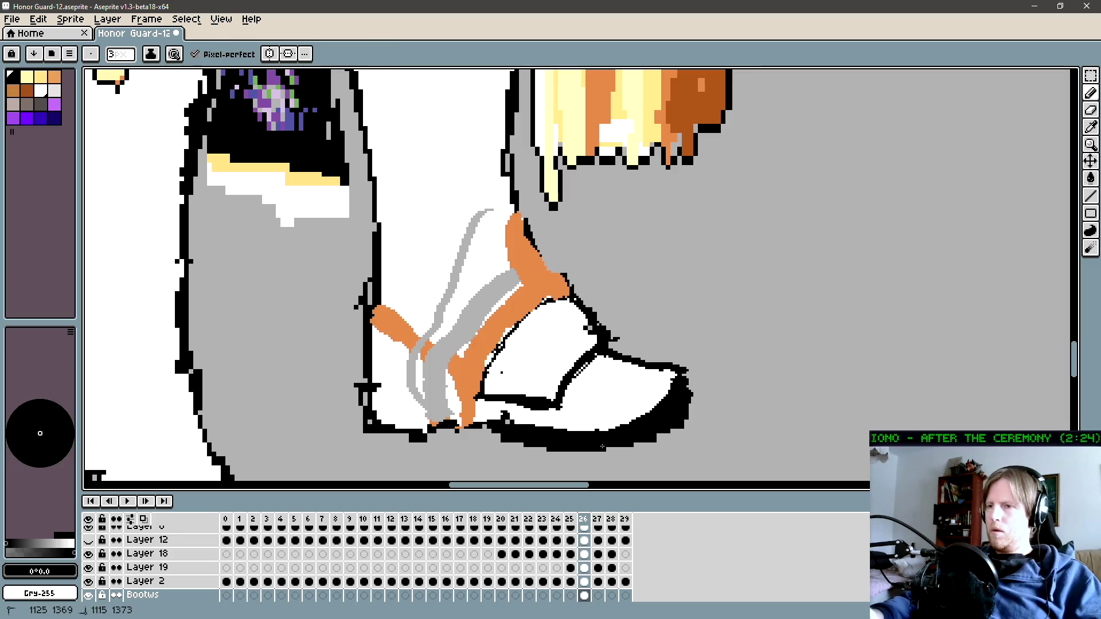
pyautogui.moveTo(603, 380); pyautogui.dragTo(654, 420)
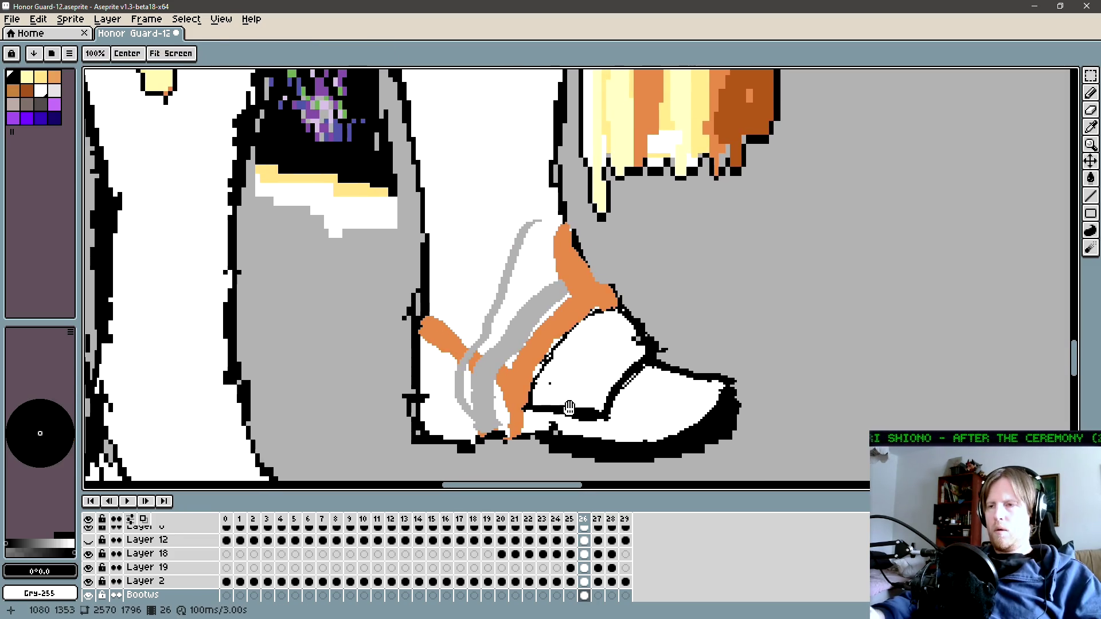
pyautogui.keyDown('alt'); pyautogui.click(517, 345); pyautogui.keyUp('alt')
pyautogui.hotkey('ctrl', 'z')
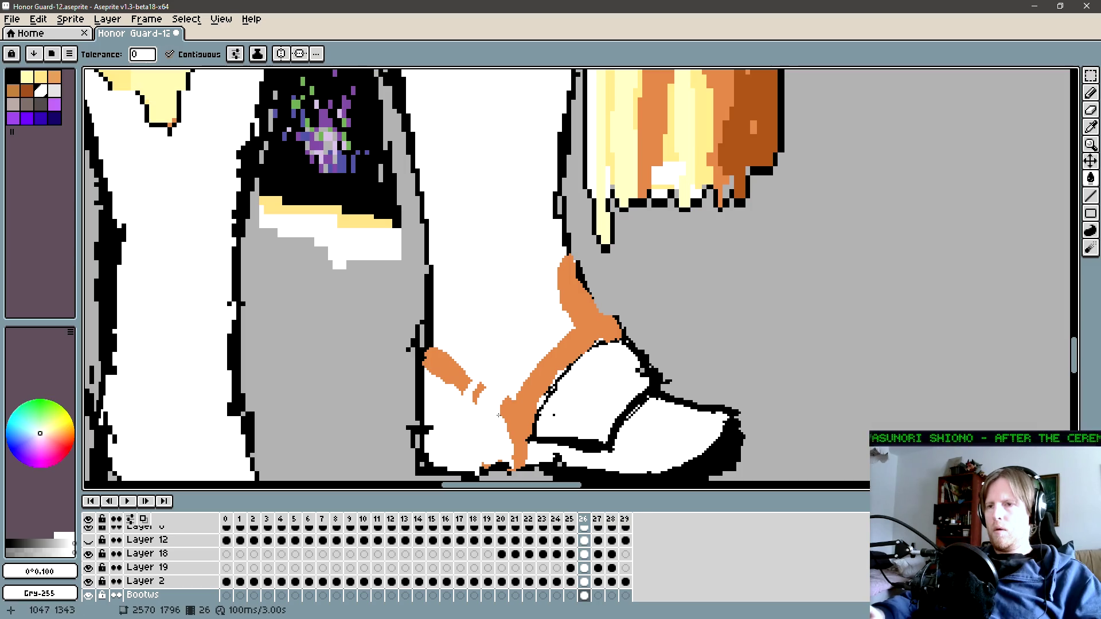
pyautogui.keyDown('alt'); pyautogui.click(542, 367); pyautogui.keyUp('alt')
pyautogui.press('g')
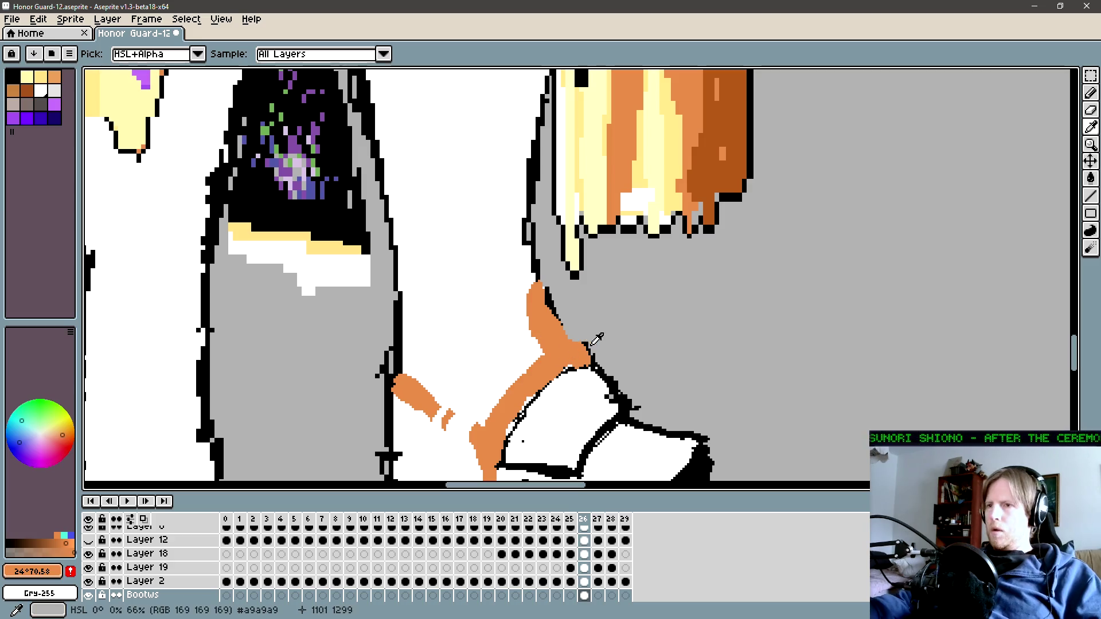
pyautogui.keyDown('alt'); pyautogui.click(590, 346); pyautogui.keyUp('alt')
pyautogui.moveTo(590, 350); pyautogui.dragTo(576, 337)
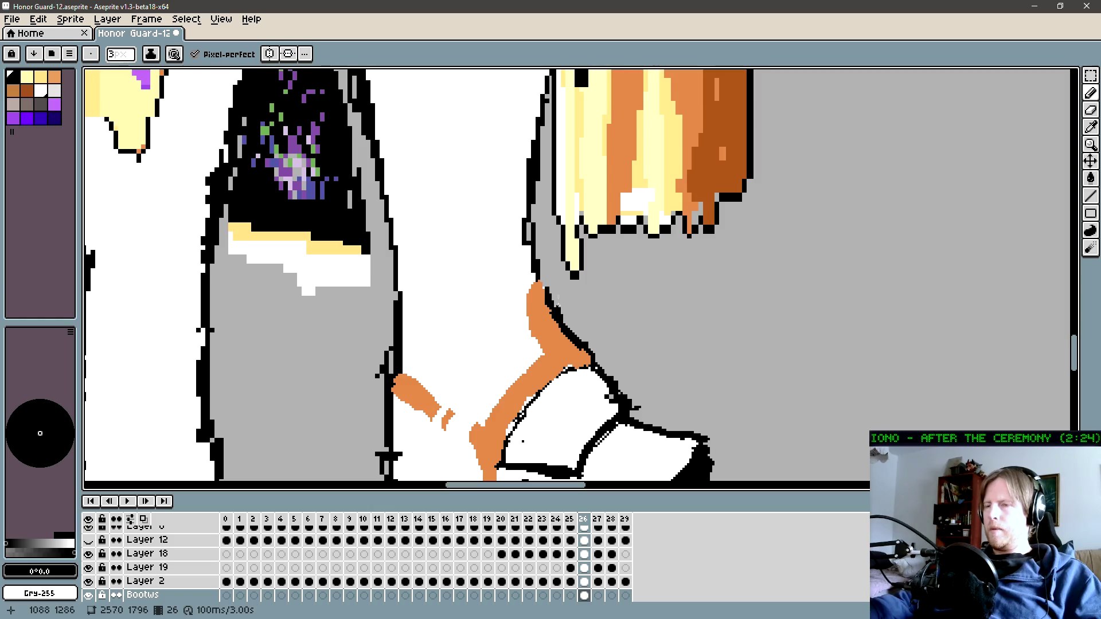
pyautogui.moveTo(583, 315); pyautogui.dragTo(627, 265)
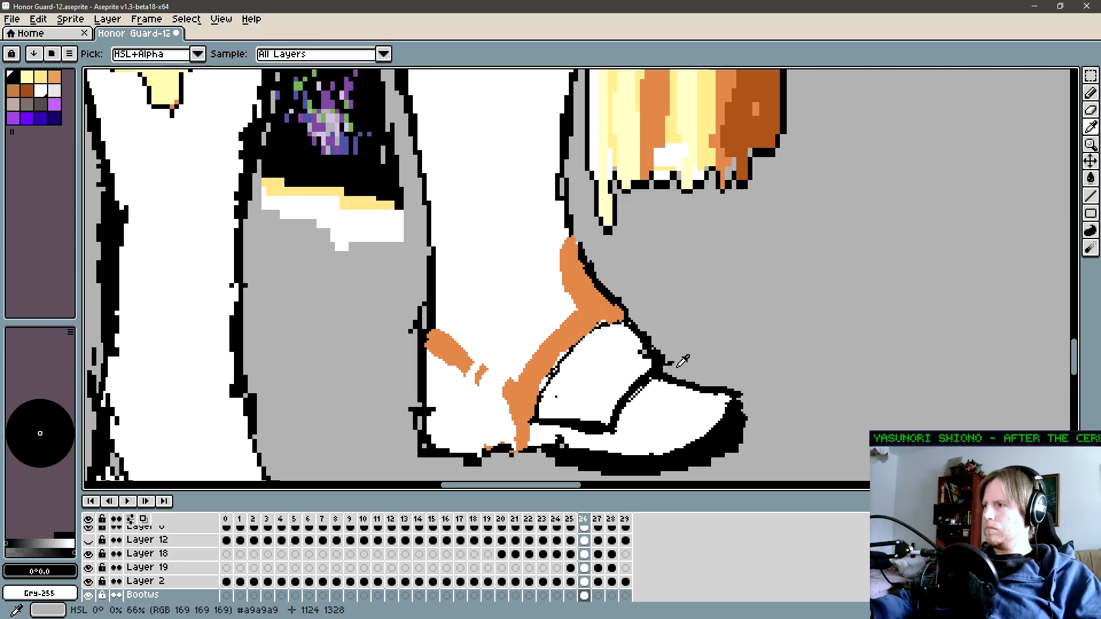
# Step: Lasso the ankle strap, rotate it about 18° and move it down-left, then commit
pyautogui.press('q')
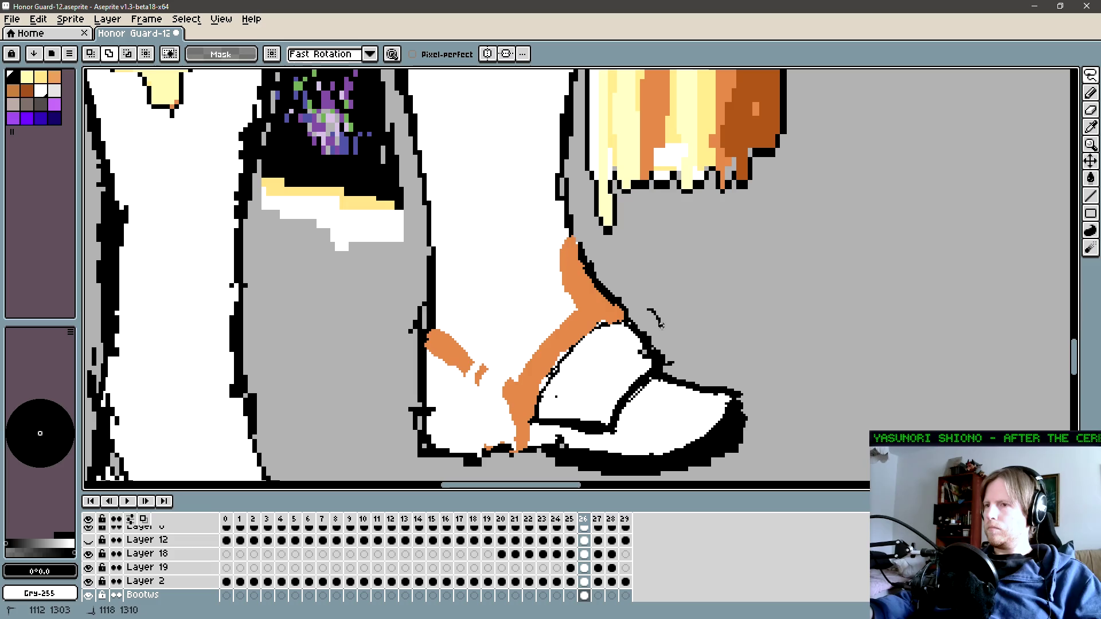
pyautogui.moveTo(603, 325); pyautogui.dragTo(654, 347)
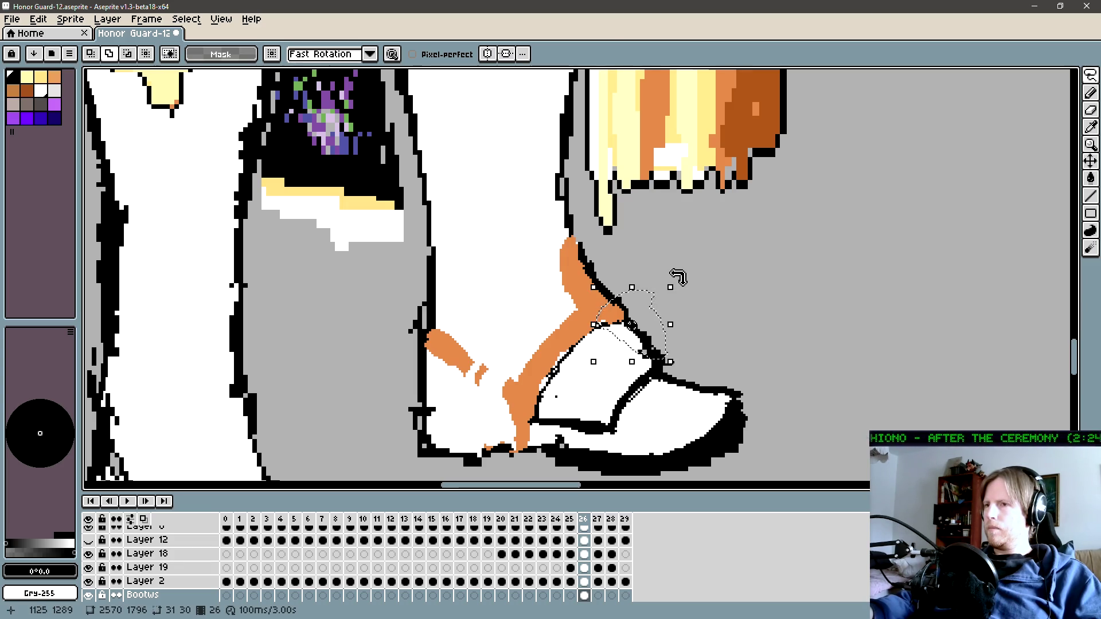
pyautogui.moveTo(678, 275); pyautogui.dragTo(663, 265)
pyautogui.moveTo(658, 352); pyautogui.dragTo(649, 367)
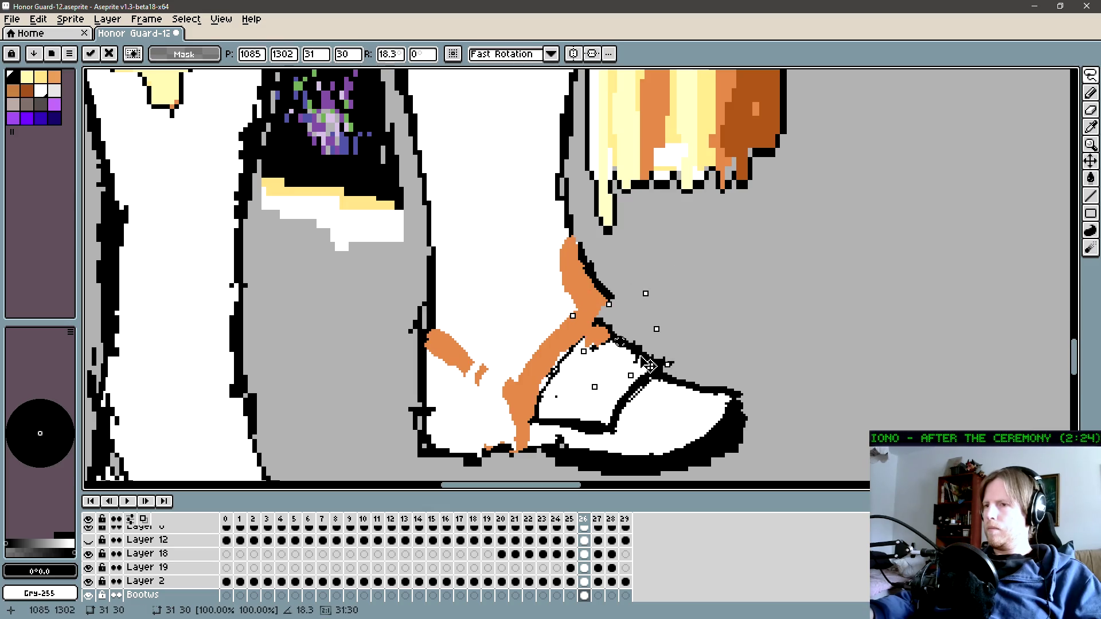
pyautogui.press('Return')
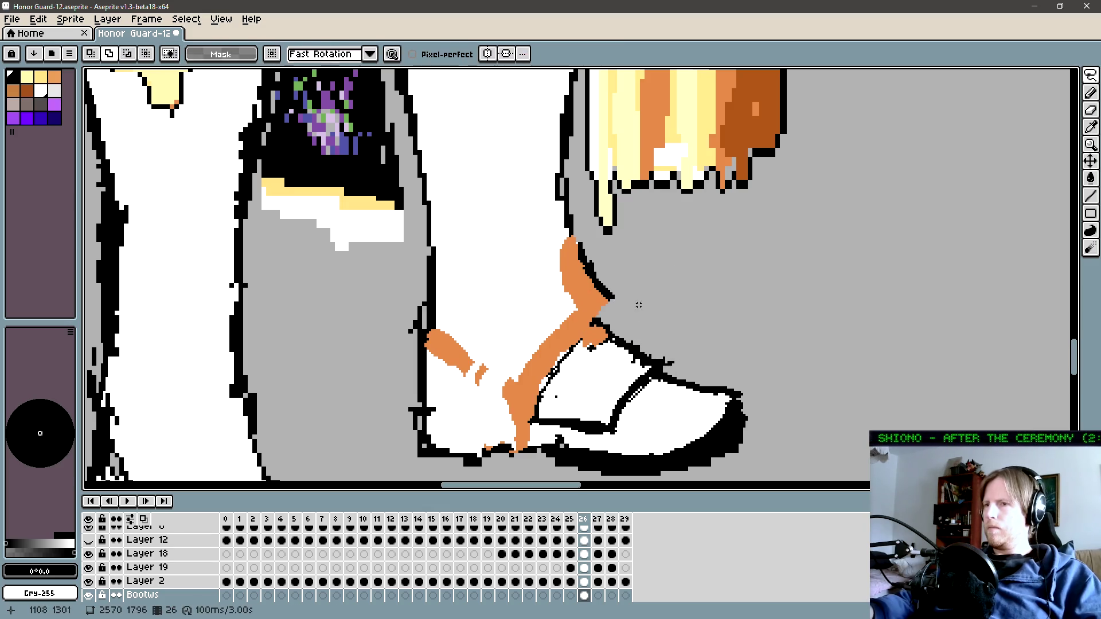
pyautogui.moveTo(607, 266)
pyautogui.mouseDown()
pyautogui.moveTo(624, 277)
pyautogui.moveTo(609, 324)
pyautogui.mouseUp()
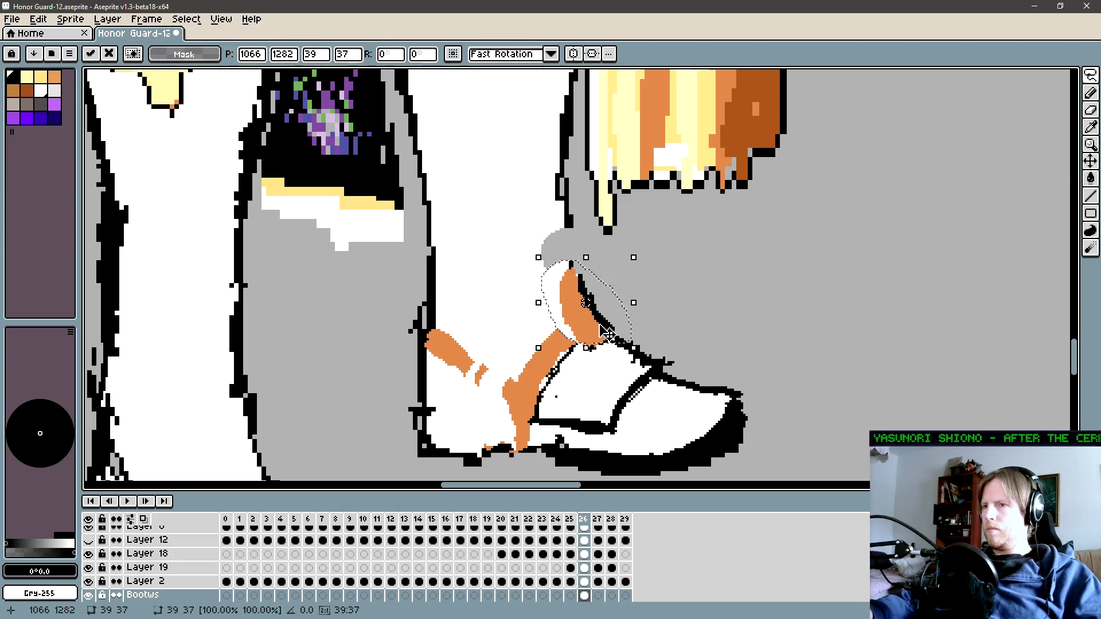
pyautogui.press('b')
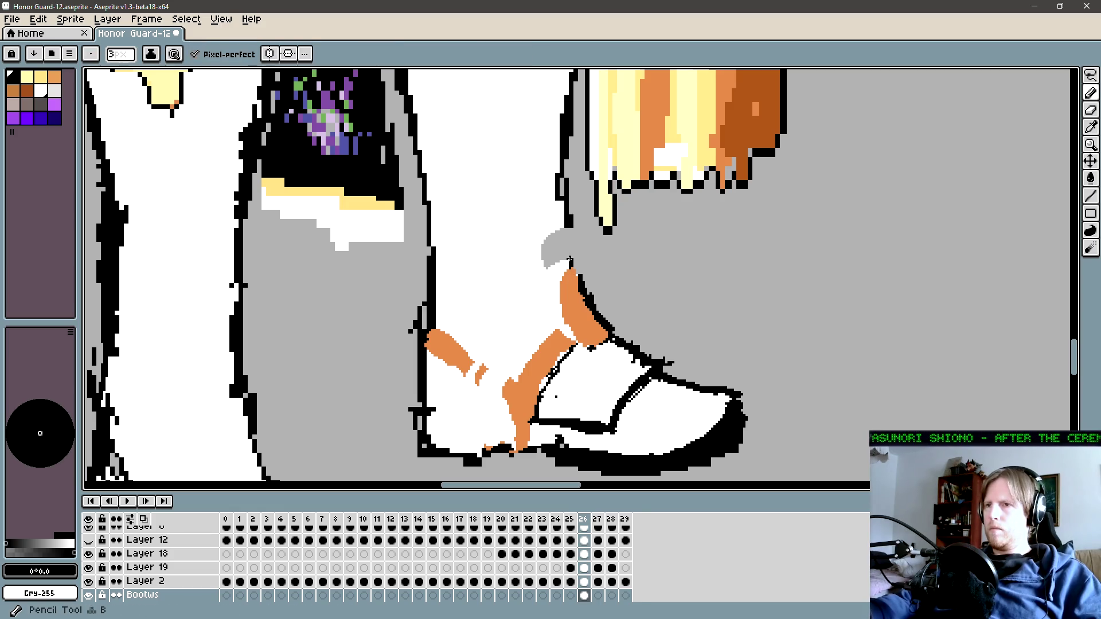
# Step: Paint over the grey blob on the boot with white
pyautogui.scroll(2, 551, 257)
pyautogui.keyDown('alt'); pyautogui.click(545, 264); pyautogui.keyUp('alt')
pyautogui.moveTo(555, 290); pyautogui.dragTo(574, 301)
# Step: Paint orange along the strap's inner edge and trim its edge with white
pyautogui.scroll(-3, 574, 301)
pyautogui.keyDown('alt'); pyautogui.click(594, 306); pyautogui.keyUp('alt')
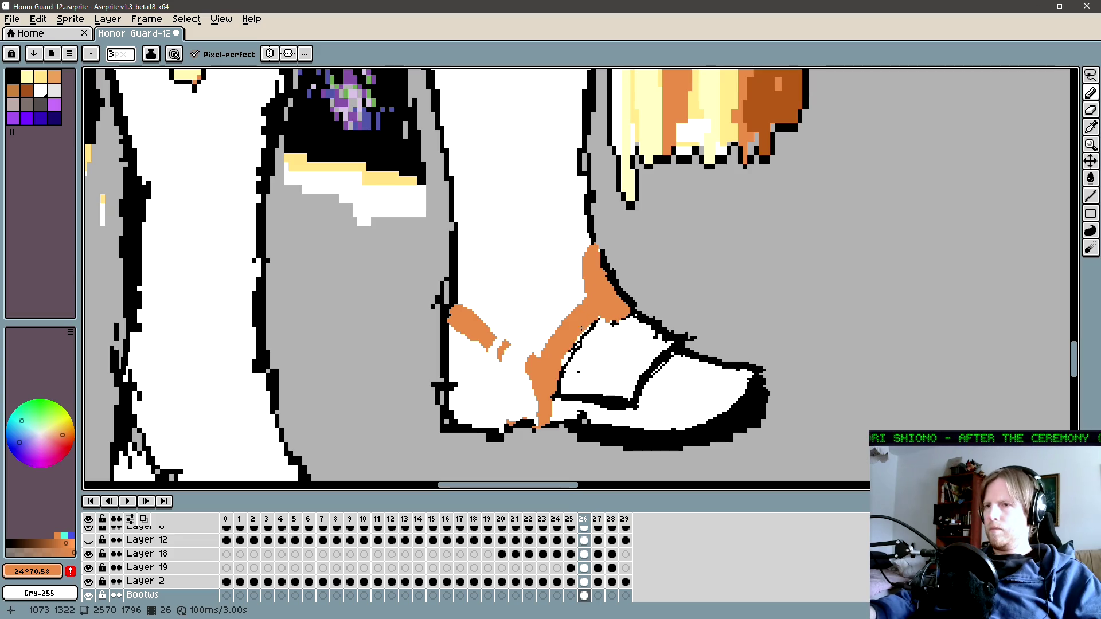
pyautogui.moveTo(581, 329); pyautogui.dragTo(561, 371)
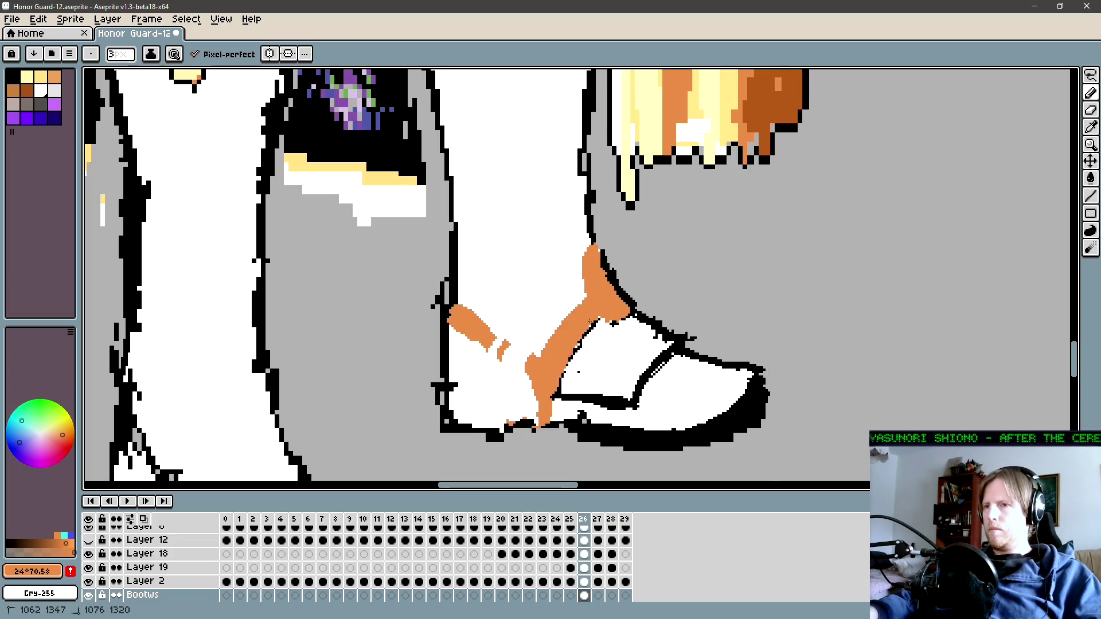
pyautogui.keyDown('alt'); pyautogui.click(542, 355); pyautogui.keyUp('alt')
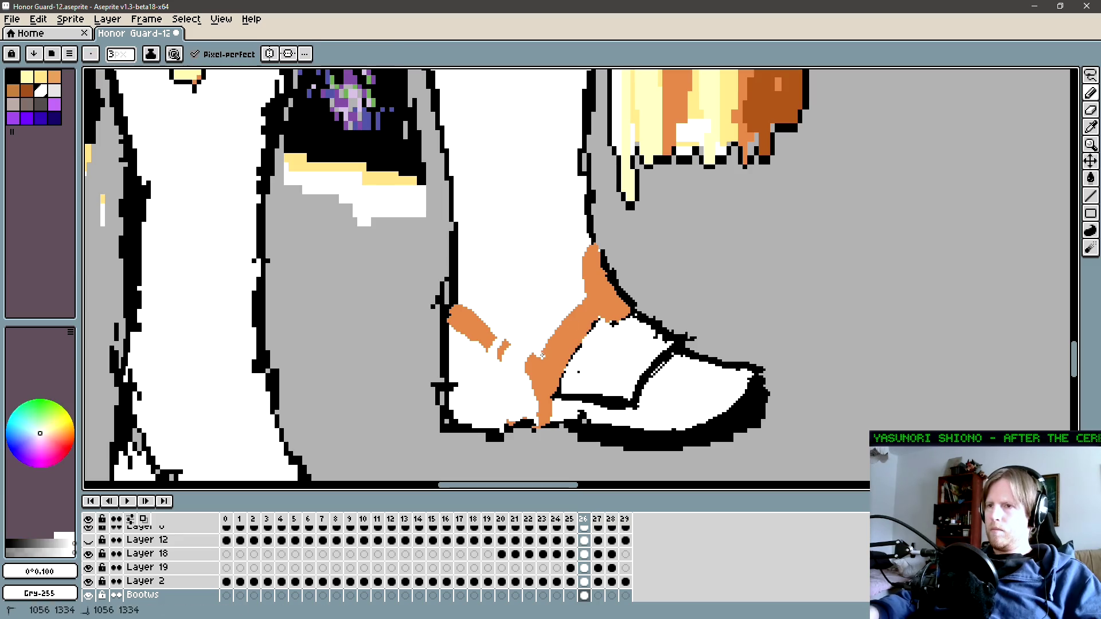
pyautogui.moveTo(549, 348); pyautogui.dragTo(552, 355)
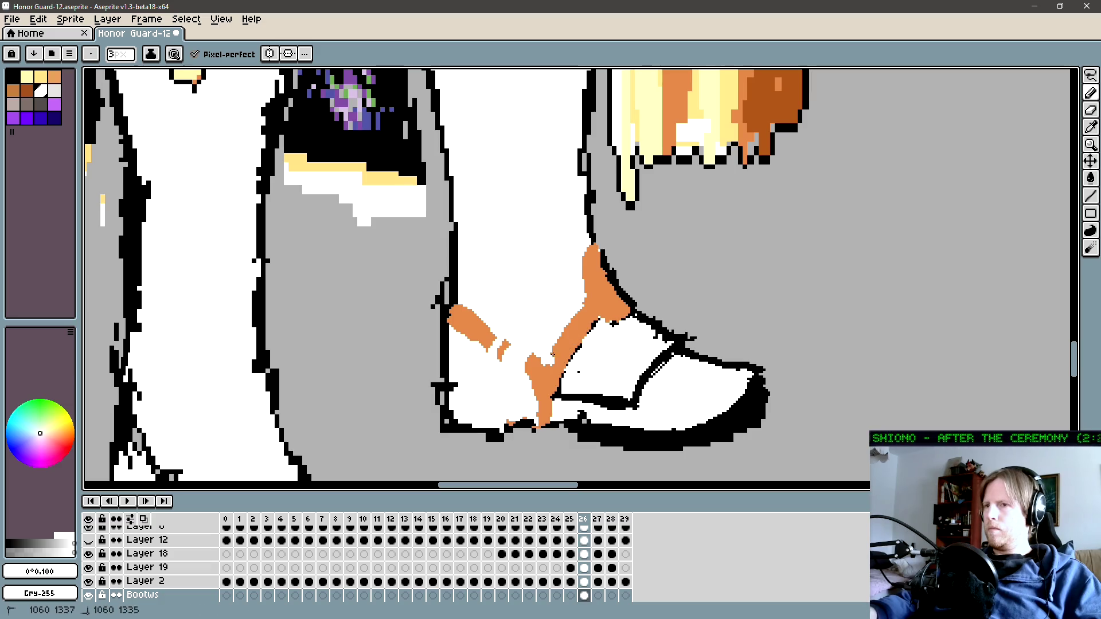
# Step: Extend and thicken the black outline along the strap's left edge
pyautogui.keyDown('alt'); pyautogui.click(547, 366); pyautogui.keyUp('alt')
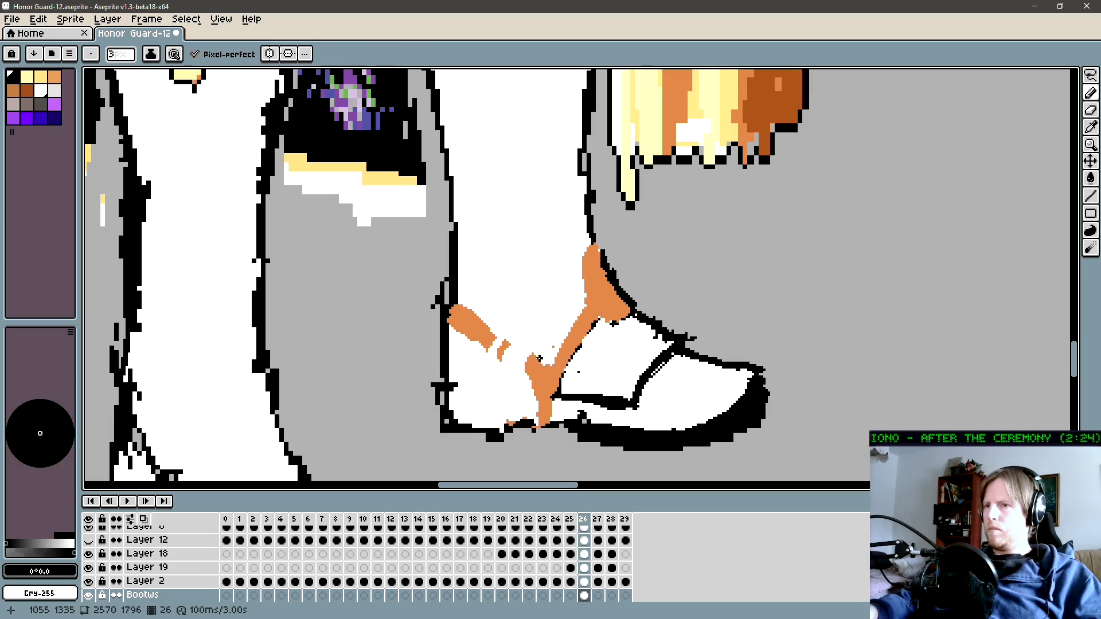
pyautogui.moveTo(573, 322); pyautogui.dragTo(586, 308)
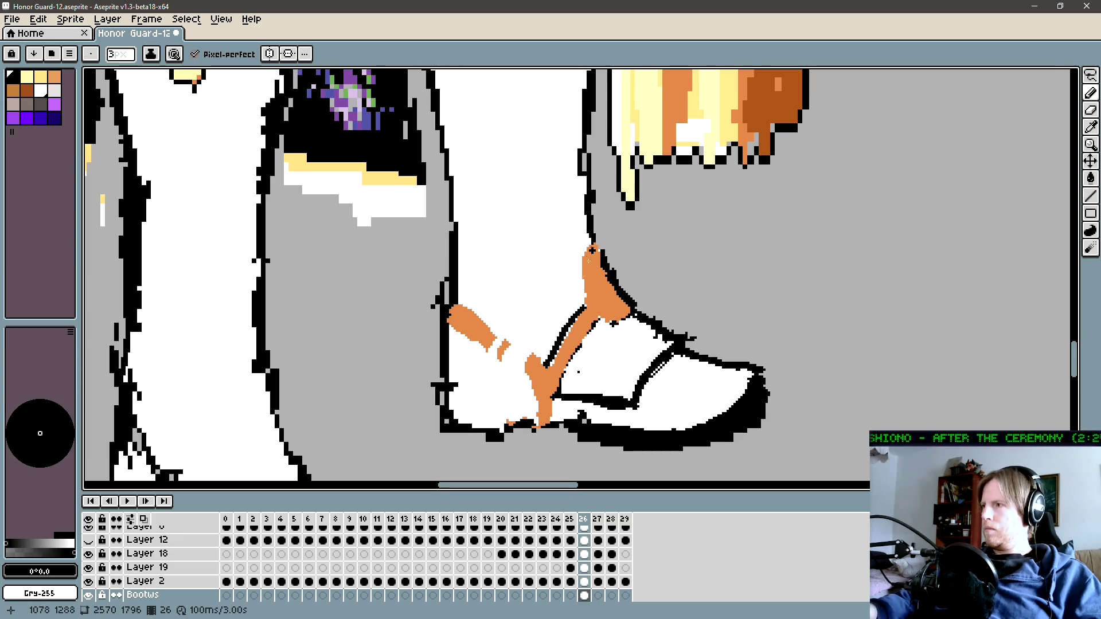
pyautogui.moveTo(592, 251); pyautogui.dragTo(624, 219)
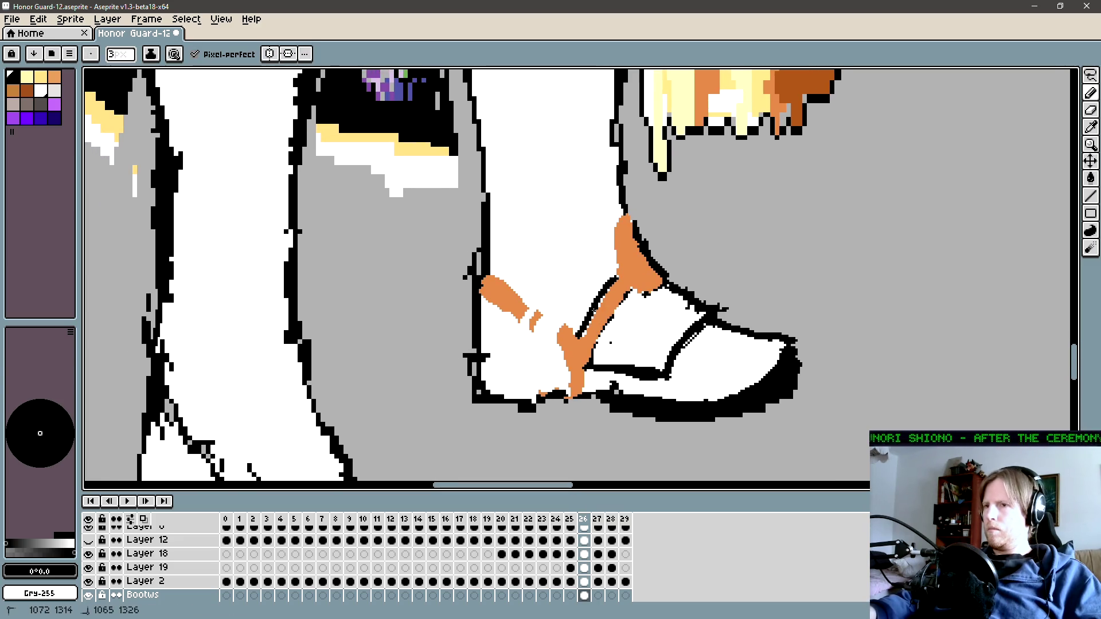
pyautogui.moveTo(585, 333); pyautogui.dragTo(619, 281)
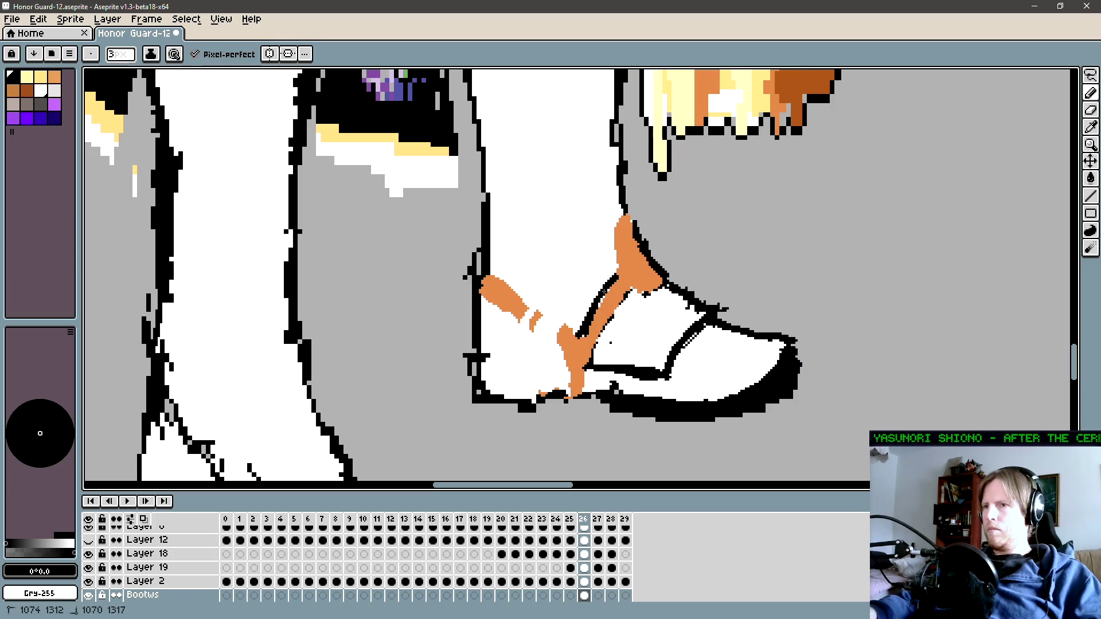
pyautogui.moveTo(565, 315); pyautogui.dragTo(595, 339)
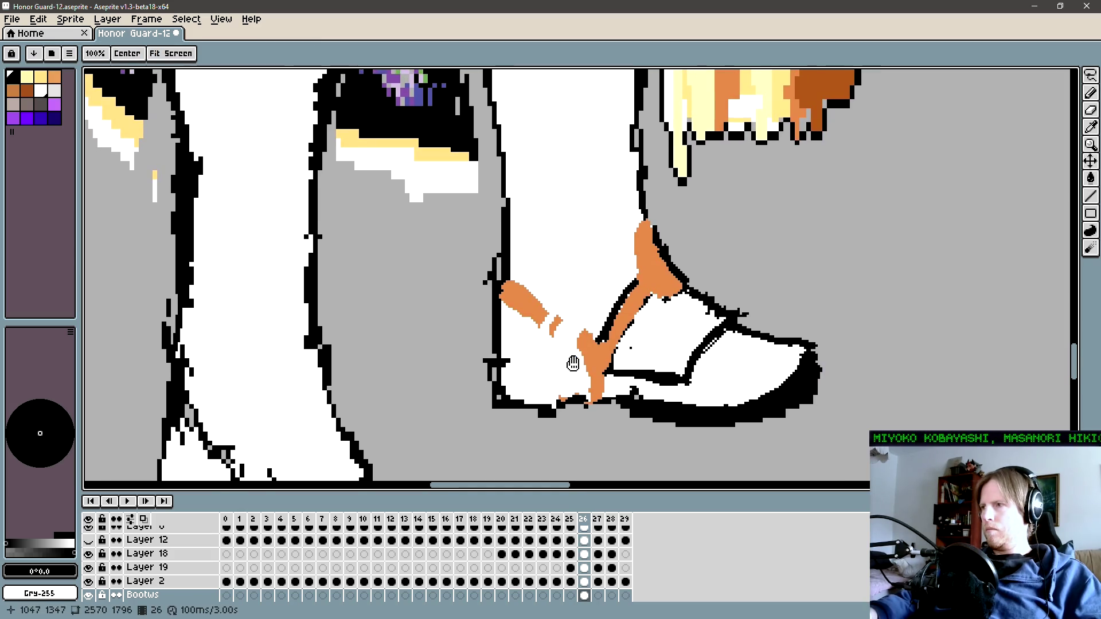
# Step: Paint a wide 7 px orange strap diagonally across the foot to the V
pyautogui.press('b')
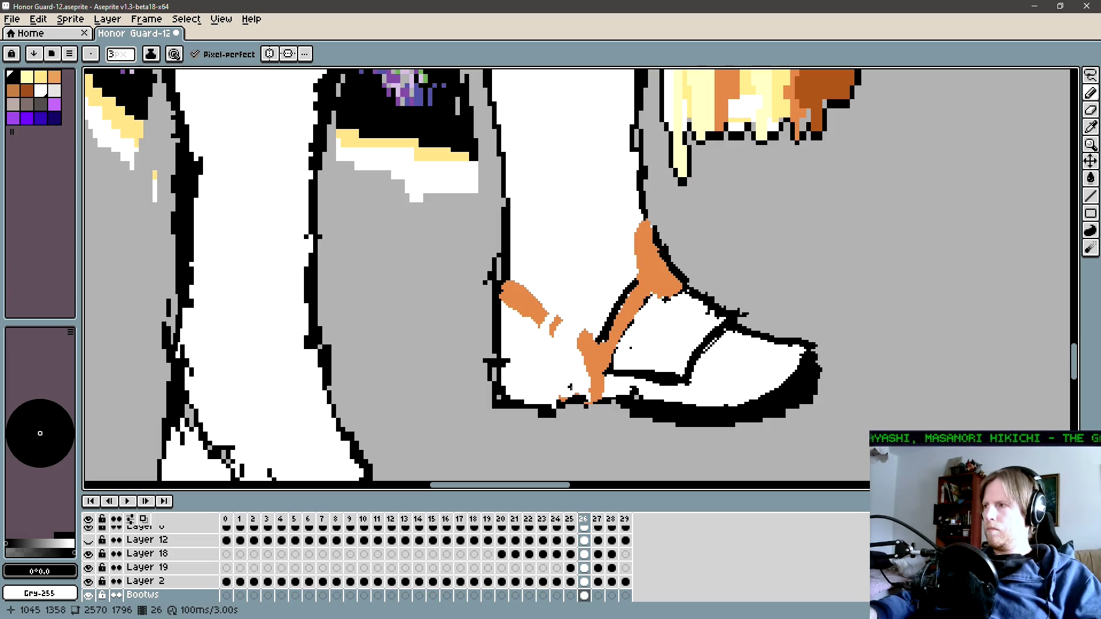
pyautogui.keyDown('alt'); pyautogui.click(597, 357); pyautogui.keyUp('alt')
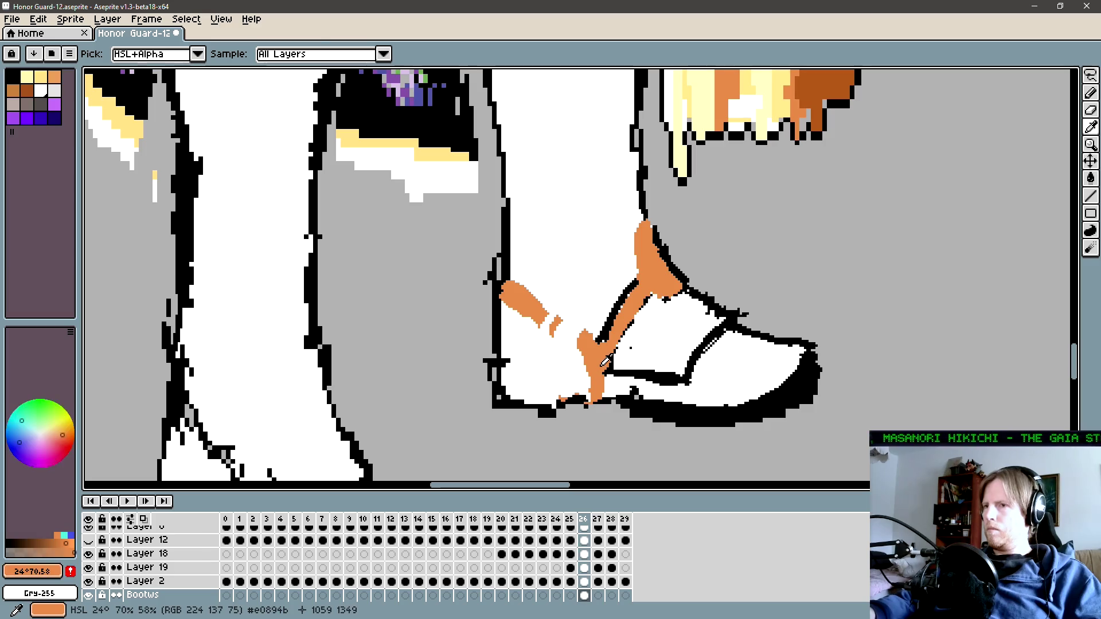
pyautogui.moveTo(599, 378); pyautogui.dragTo(605, 397)
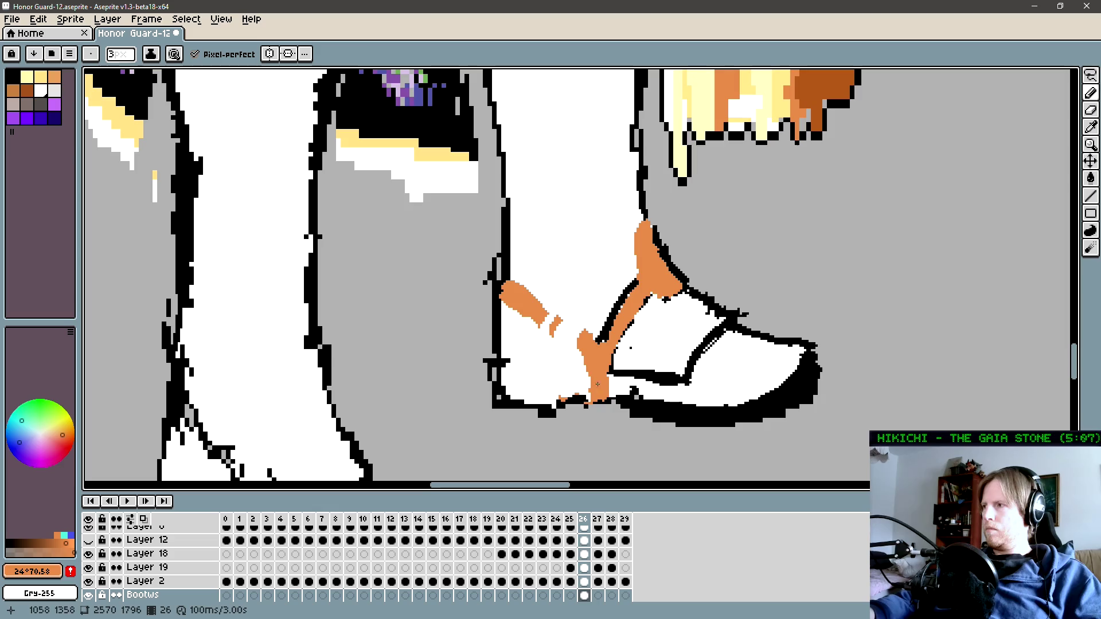
pyautogui.click(598, 392)
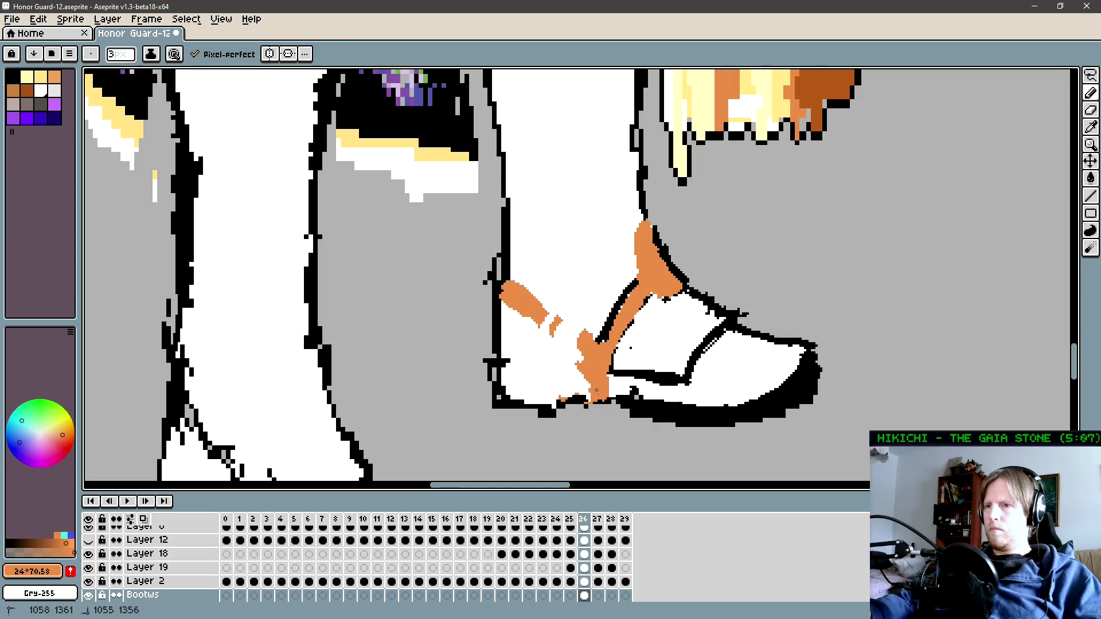
pyautogui.press('+')
pyautogui.press('+')
pyautogui.press('+')
pyautogui.moveTo(593, 395)
pyautogui.mouseDown()
pyautogui.moveTo(551, 341)
pyautogui.moveTo(568, 353)
pyautogui.moveTo(567, 339)
pyautogui.moveTo(515, 287)
pyautogui.moveTo(510, 258)
pyautogui.mouseUp()
# Step: Trim the orange strap's left edge and cut a notch with white at 6 px
pyautogui.press('-')
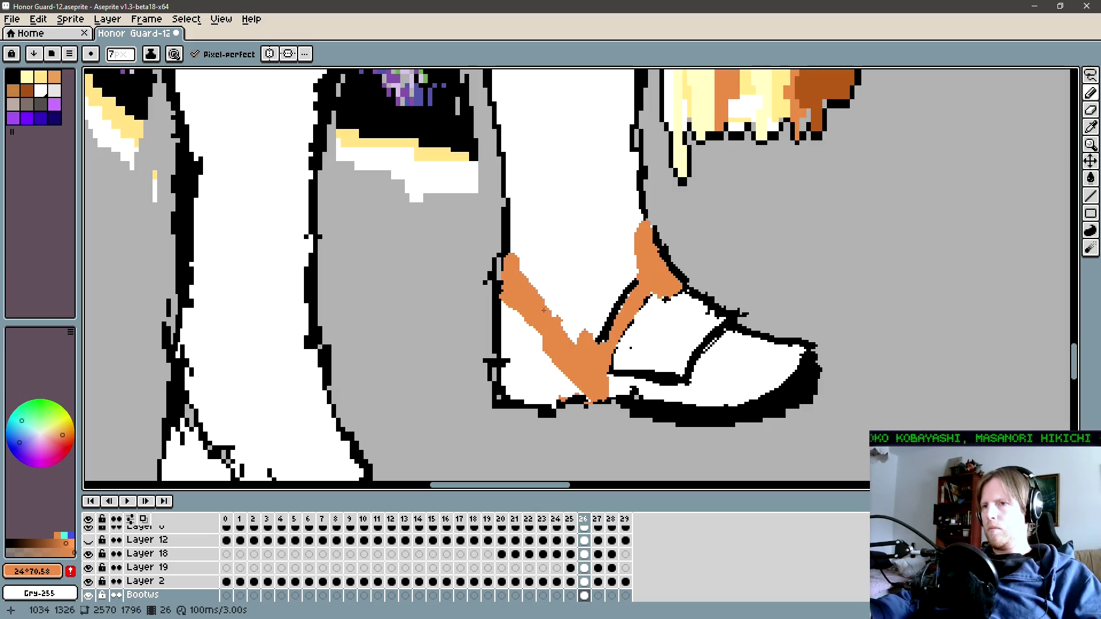
pyautogui.keyDown('alt'); pyautogui.click(504, 298); pyautogui.keyUp('alt')
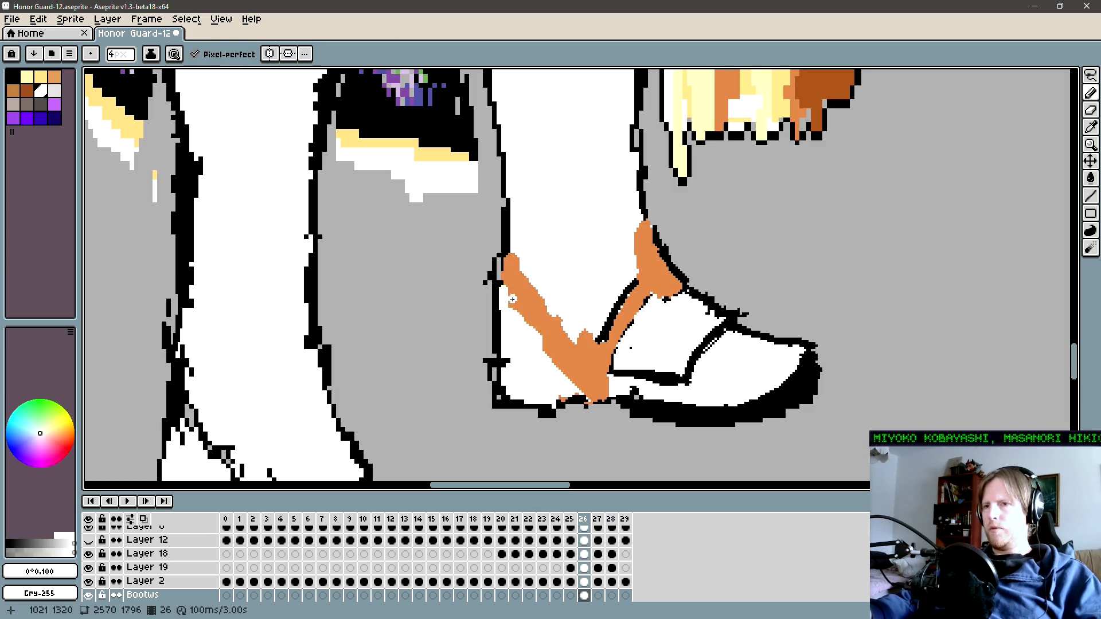
pyautogui.moveTo(511, 304); pyautogui.dragTo(534, 342)
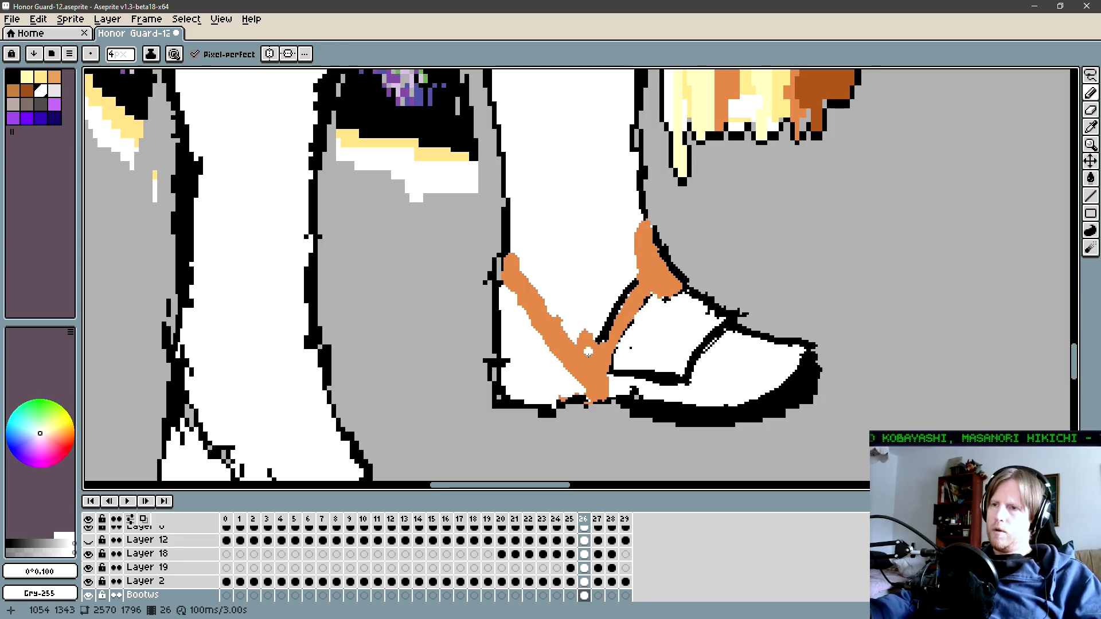
pyautogui.moveTo(588, 352); pyautogui.dragTo(583, 334)
# Step: Outline the strap's left edge in black
pyautogui.keyDown('alt'); pyautogui.click(595, 361); pyautogui.keyUp('alt')
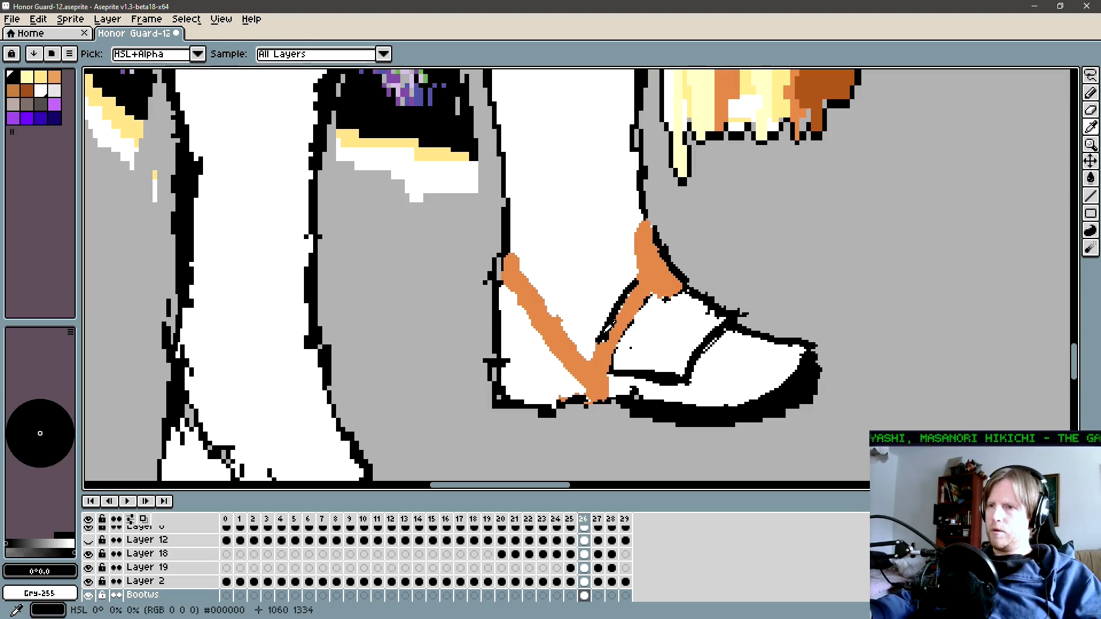
pyautogui.moveTo(594, 361)
pyautogui.mouseDown()
pyautogui.moveTo(613, 318)
pyautogui.moveTo(551, 361)
pyautogui.mouseUp()
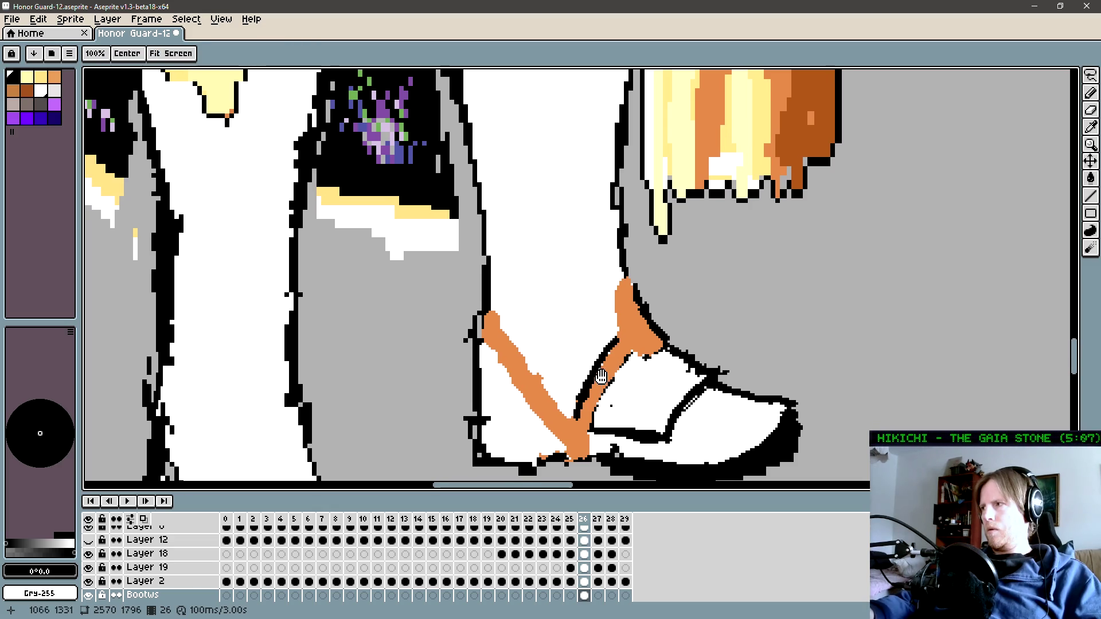
pyautogui.moveTo(591, 381); pyautogui.dragTo(634, 349)
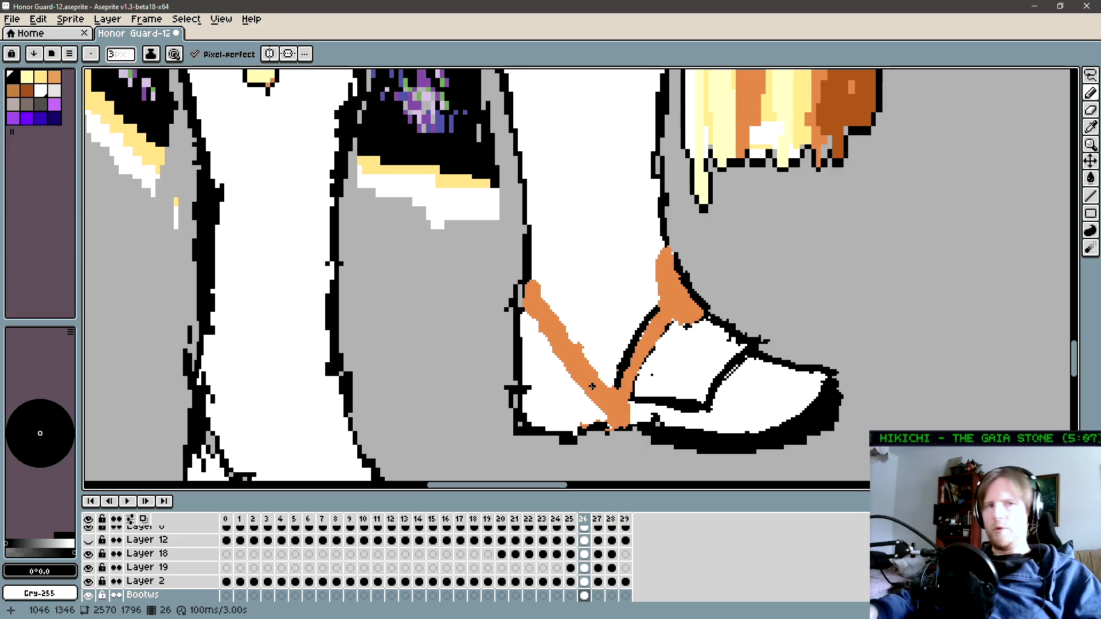
pyautogui.scroll(-1, 569, 331)
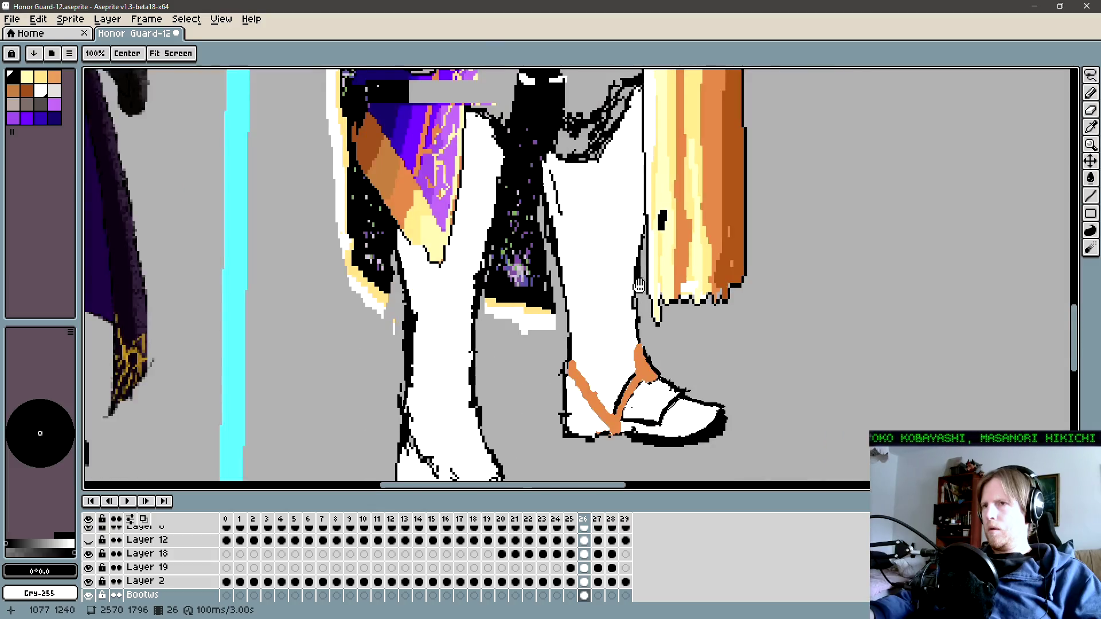
pyautogui.moveTo(638, 286)
pyautogui.mouseDown()
pyautogui.moveTo(638, 352)
pyautogui.moveTo(618, 302)
pyautogui.mouseUp()
pyautogui.scroll(-3, 638, 308)
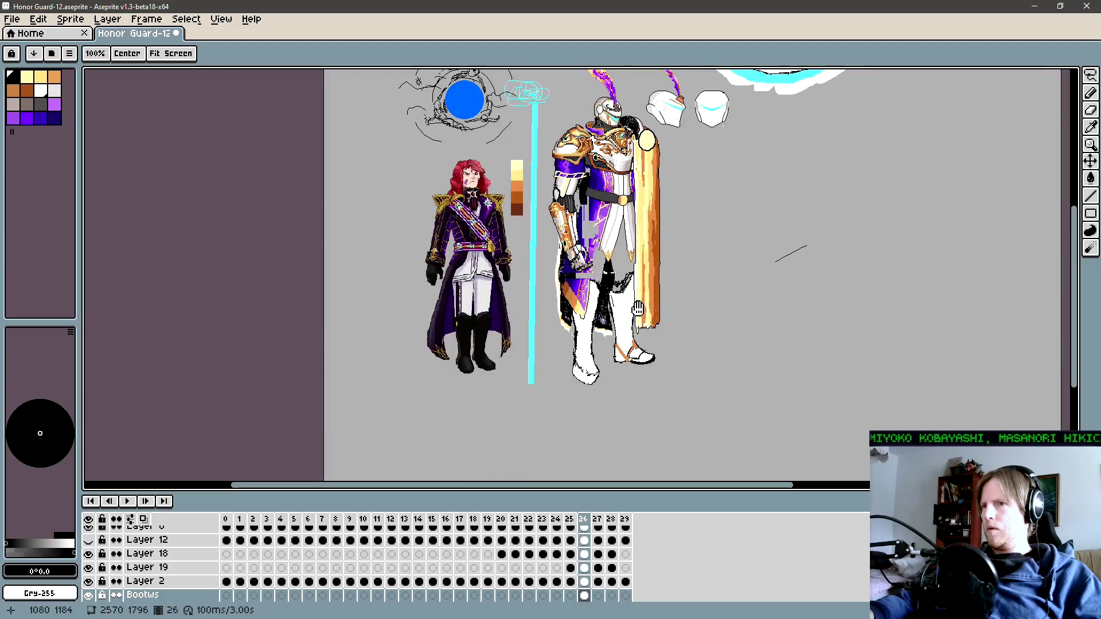
pyautogui.scroll(2, 632, 306)
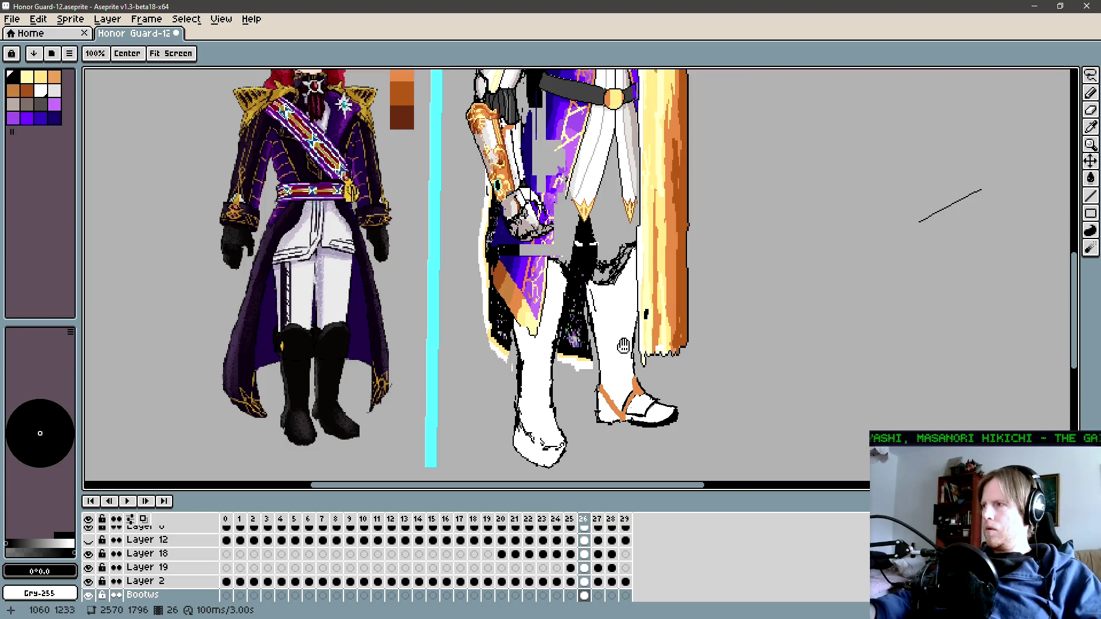
pyautogui.scroll(2, 619, 421)
# Step: Draw thick black lines along the bottom of the boot sole
pyautogui.scroll(1, 619, 420)
pyautogui.press('i')
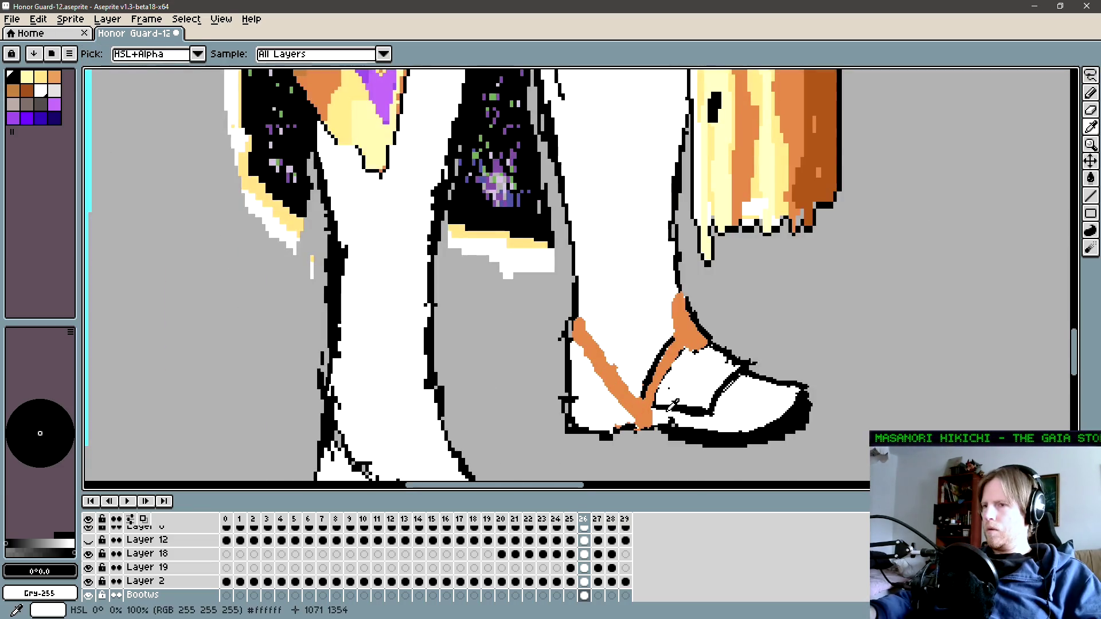
pyautogui.press('b')
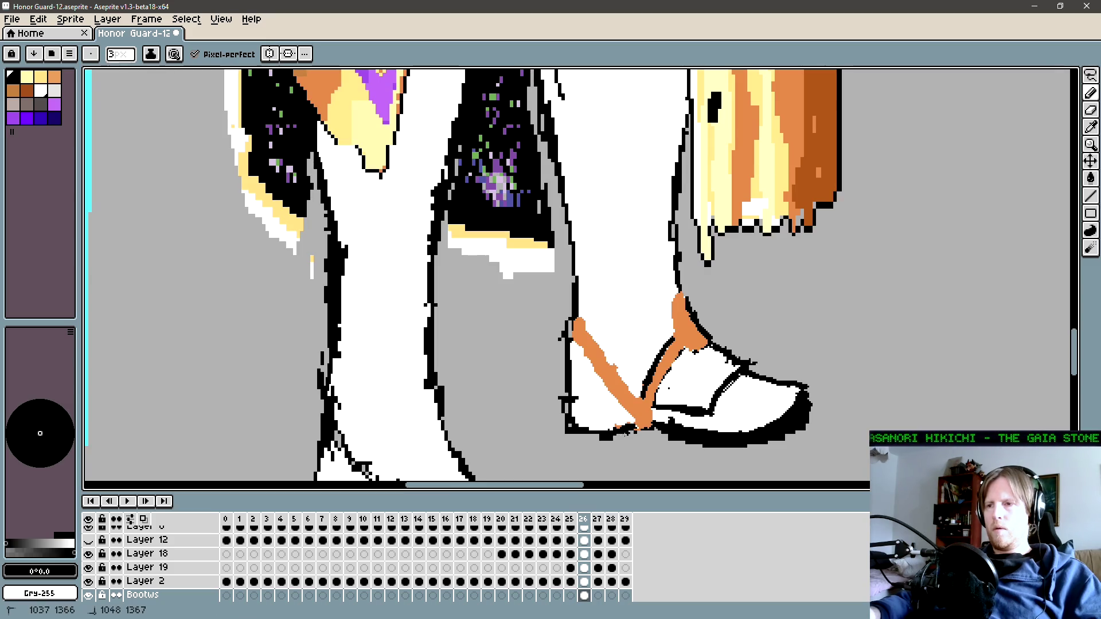
pyautogui.moveTo(611, 434); pyautogui.dragTo(628, 431)
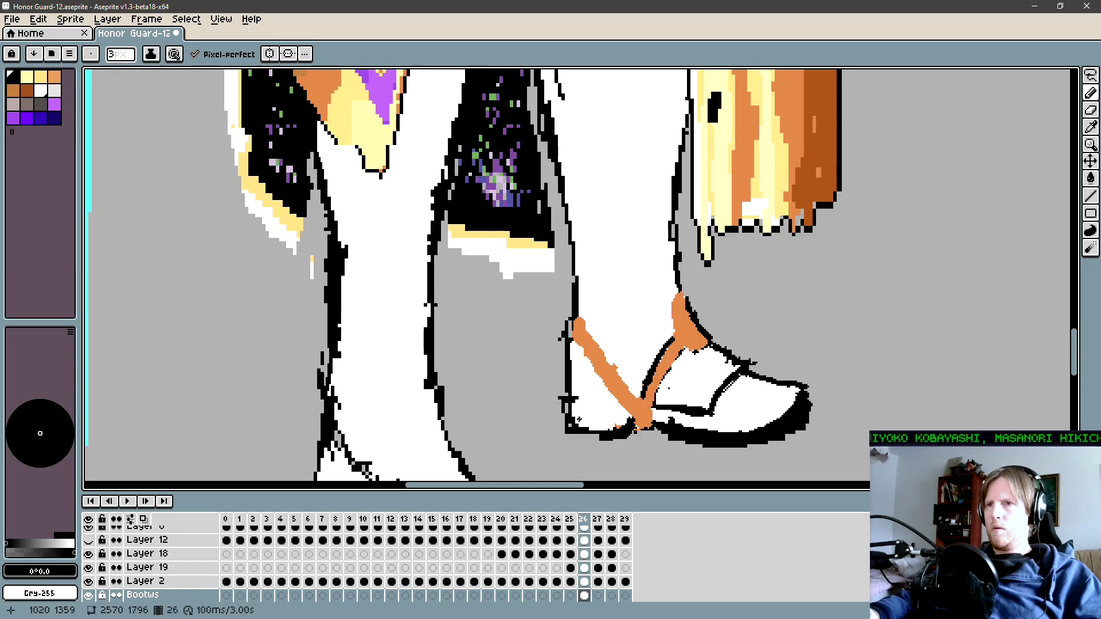
pyautogui.moveTo(574, 419); pyautogui.dragTo(635, 419)
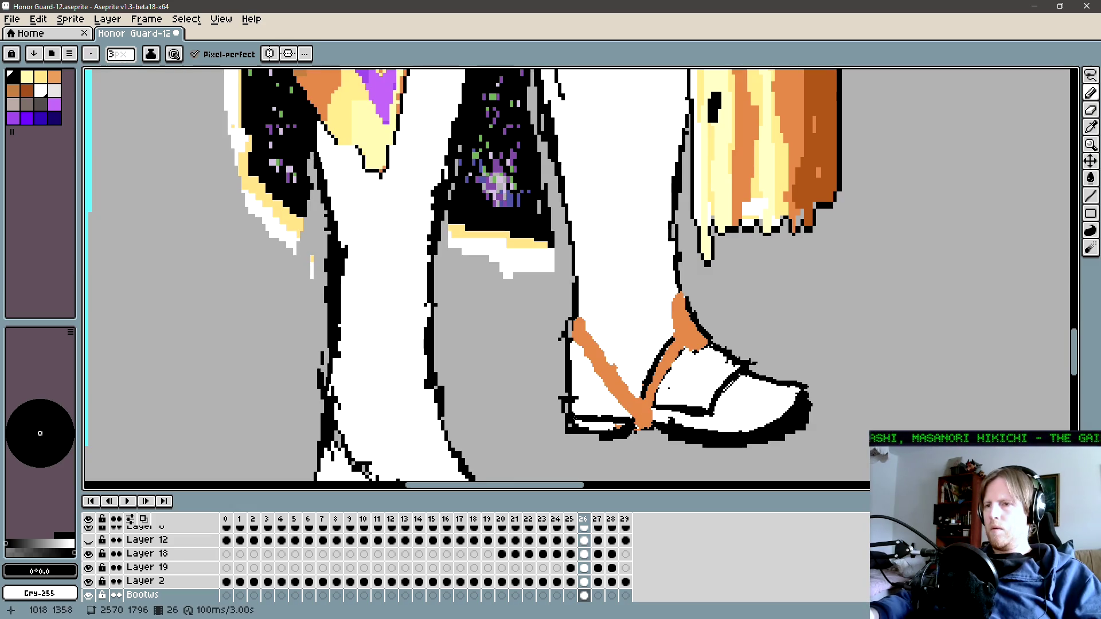
pyautogui.moveTo(625, 429); pyautogui.dragTo(579, 427)
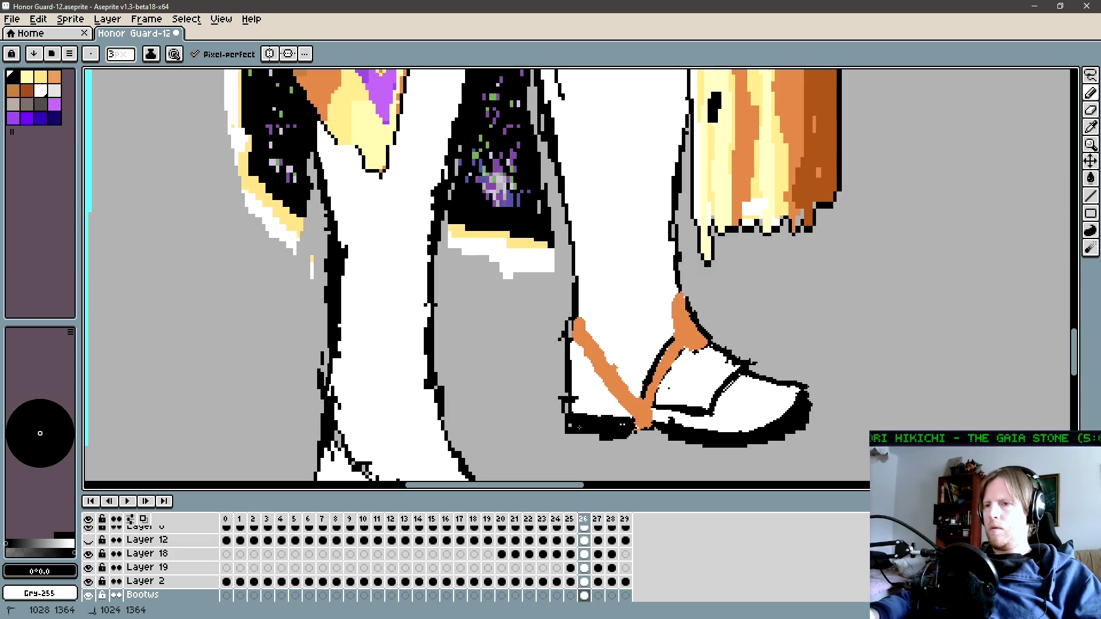
# Step: Erase the stray black pixels at the sole's left end
pyautogui.press('e')
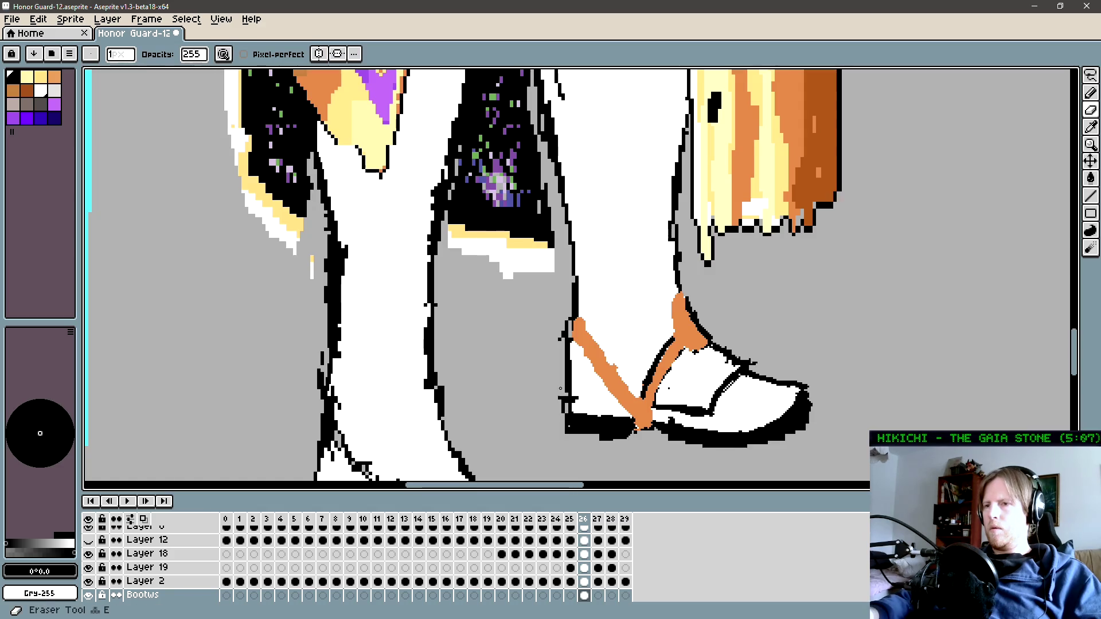
pyautogui.moveTo(565, 411); pyautogui.dragTo(571, 428)
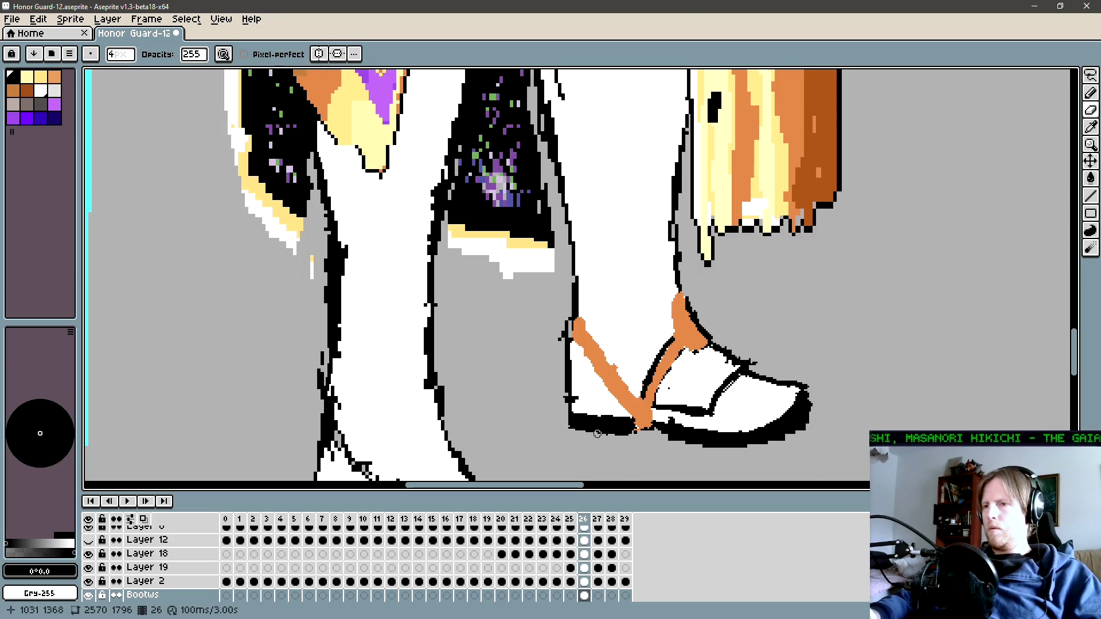
pyautogui.moveTo(686, 429); pyautogui.dragTo(651, 429)
pyautogui.scroll(-3, 669, 428)
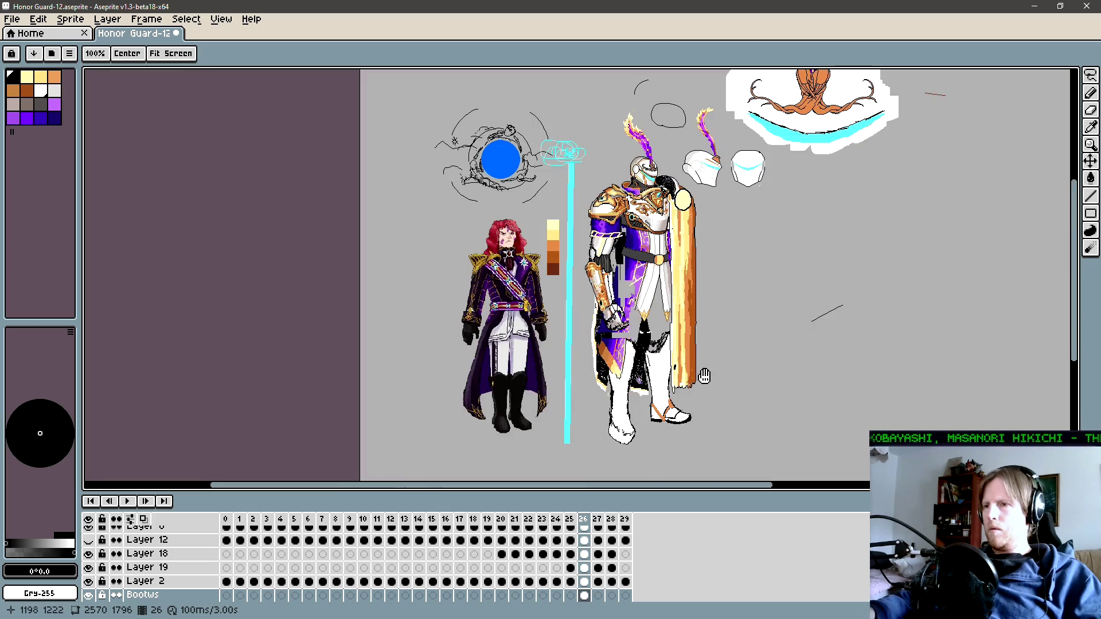
# Step: Look over both characters and sample a dark colour from the artwork
pyautogui.scroll(2, 687, 412)
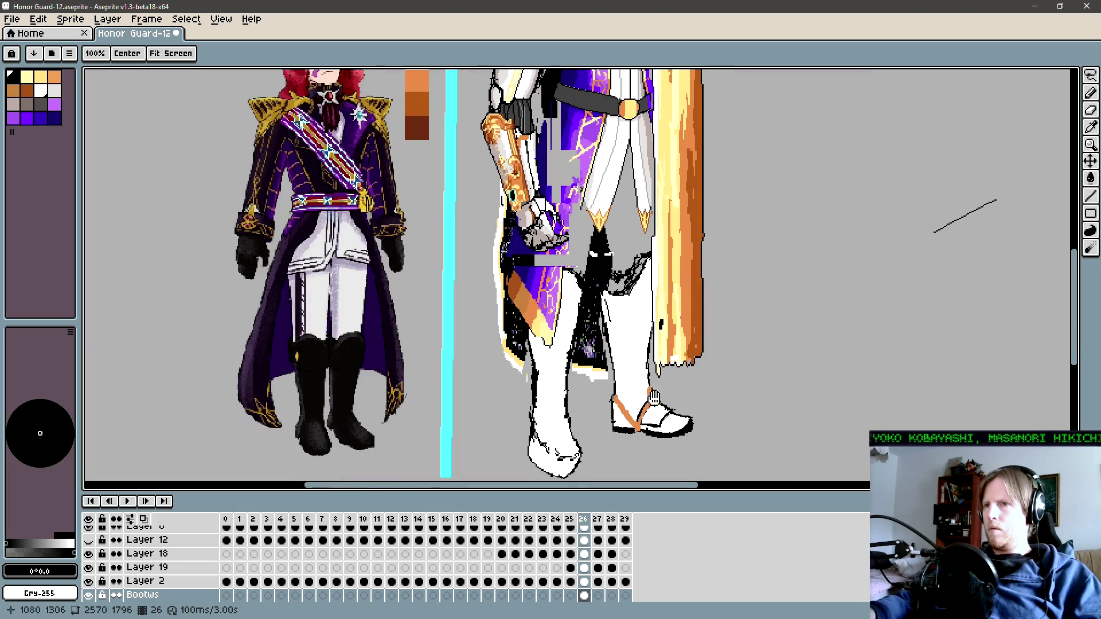
pyautogui.moveTo(654, 396); pyautogui.dragTo(670, 393)
pyautogui.press('b')
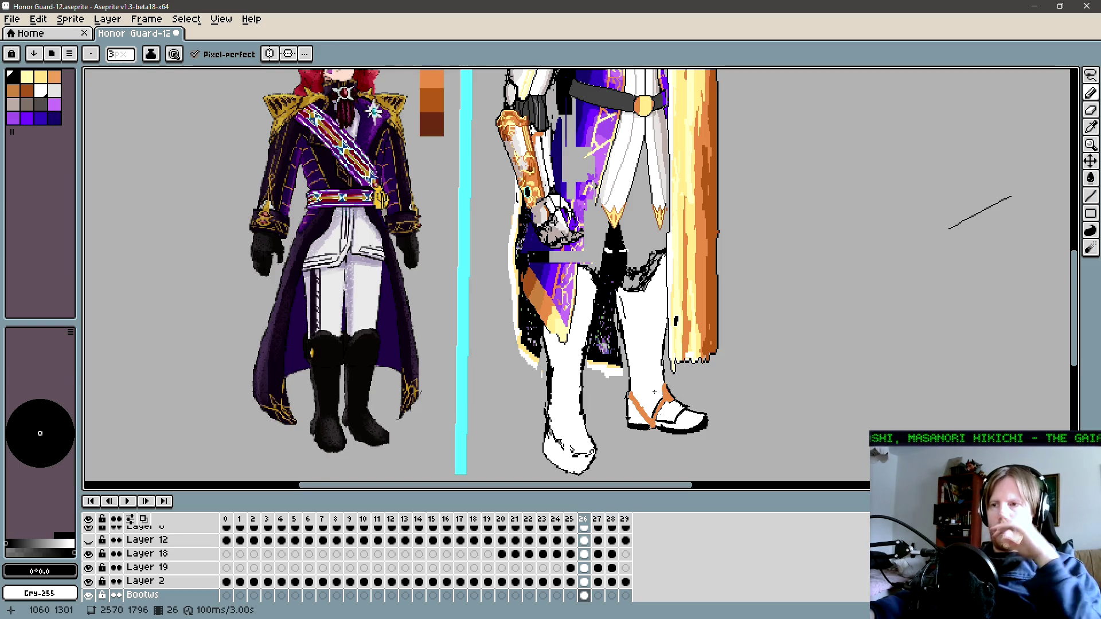
pyautogui.press('h')
pyautogui.moveTo(672, 366); pyautogui.dragTo(665, 380)
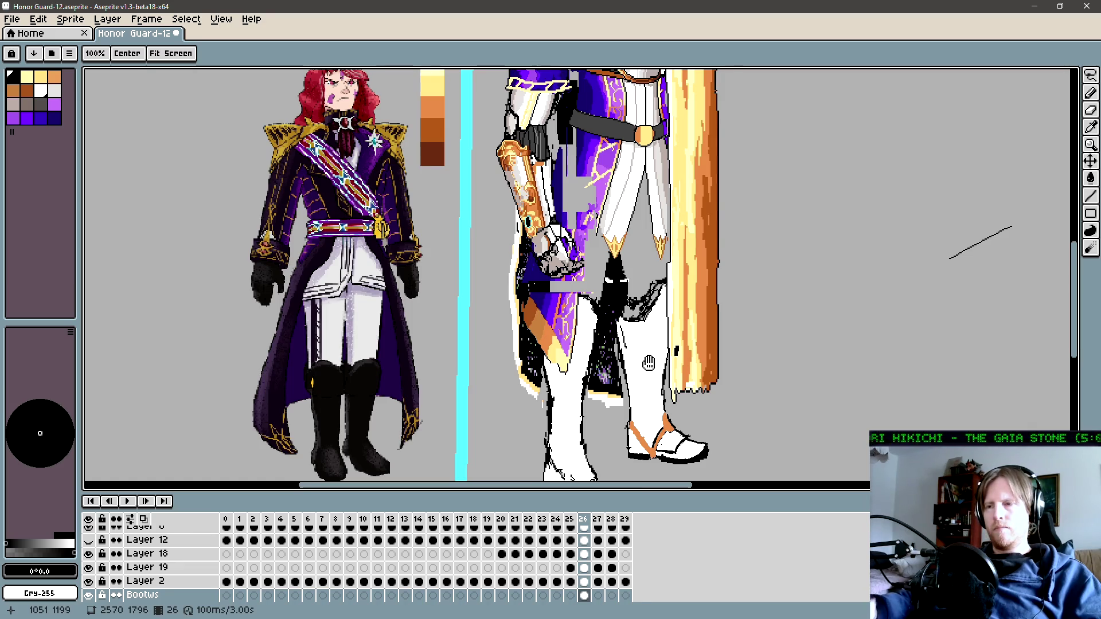
pyautogui.moveTo(651, 368); pyautogui.dragTo(613, 367)
pyautogui.moveTo(633, 408); pyautogui.dragTo(620, 404)
pyautogui.press('b')
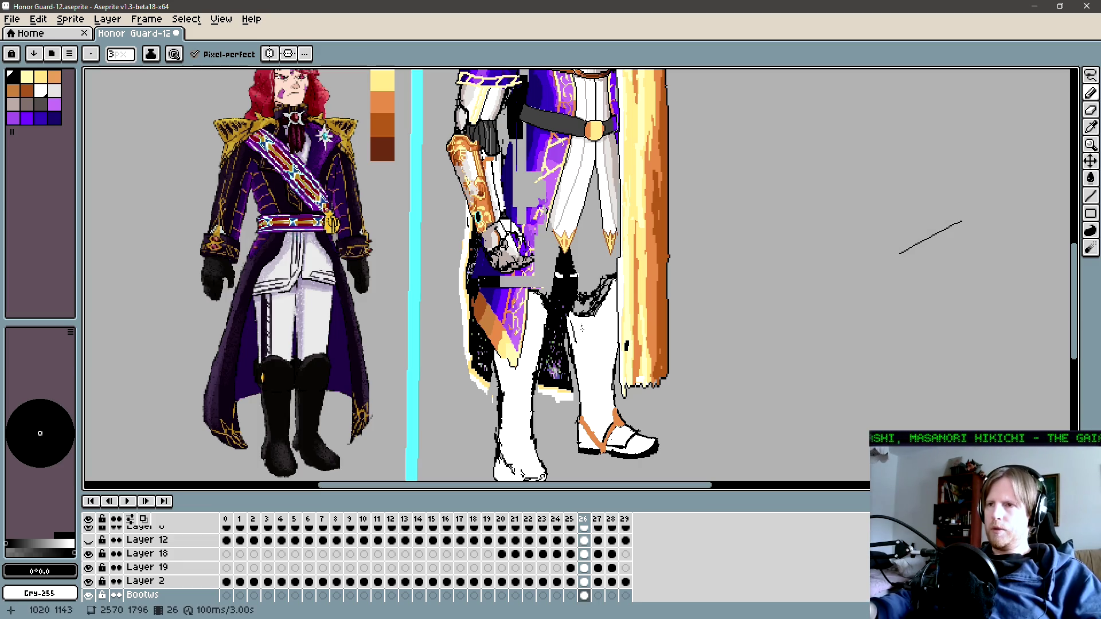
pyautogui.moveTo(588, 350); pyautogui.dragTo(607, 425)
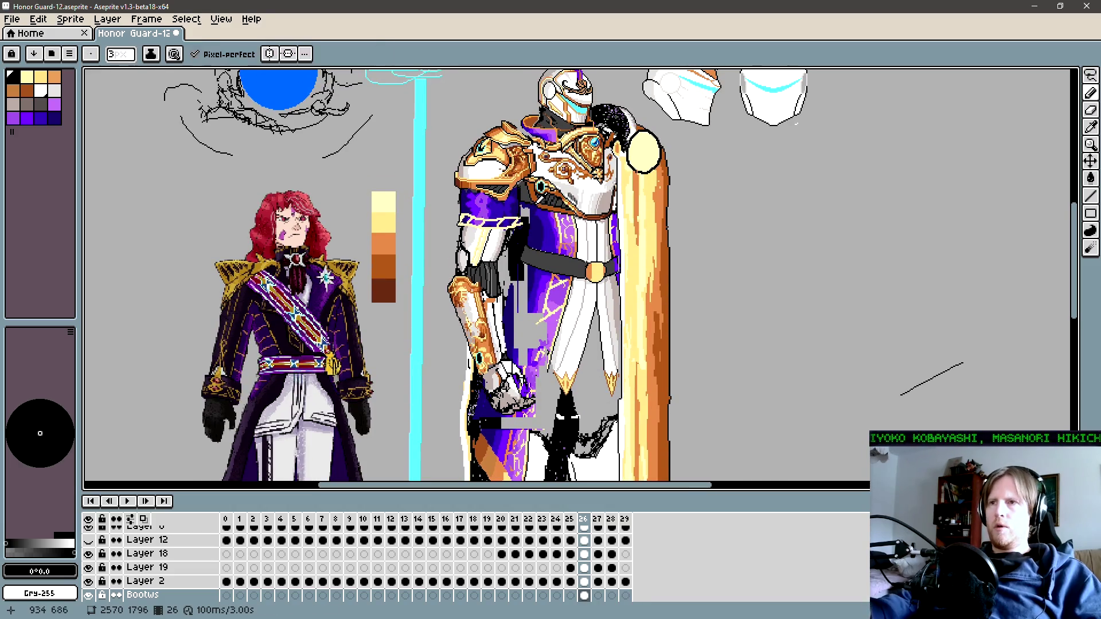
pyautogui.press('i')
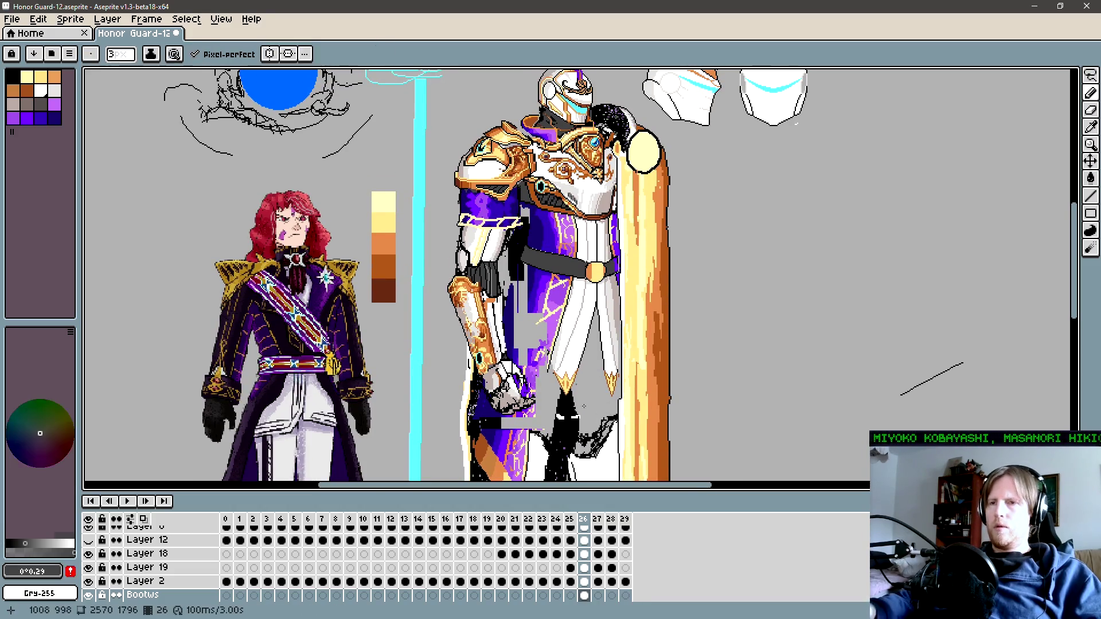
pyautogui.moveTo(603, 475)
pyautogui.mouseDown()
pyautogui.moveTo(621, 341)
pyautogui.moveTo(613, 285)
pyautogui.mouseUp()
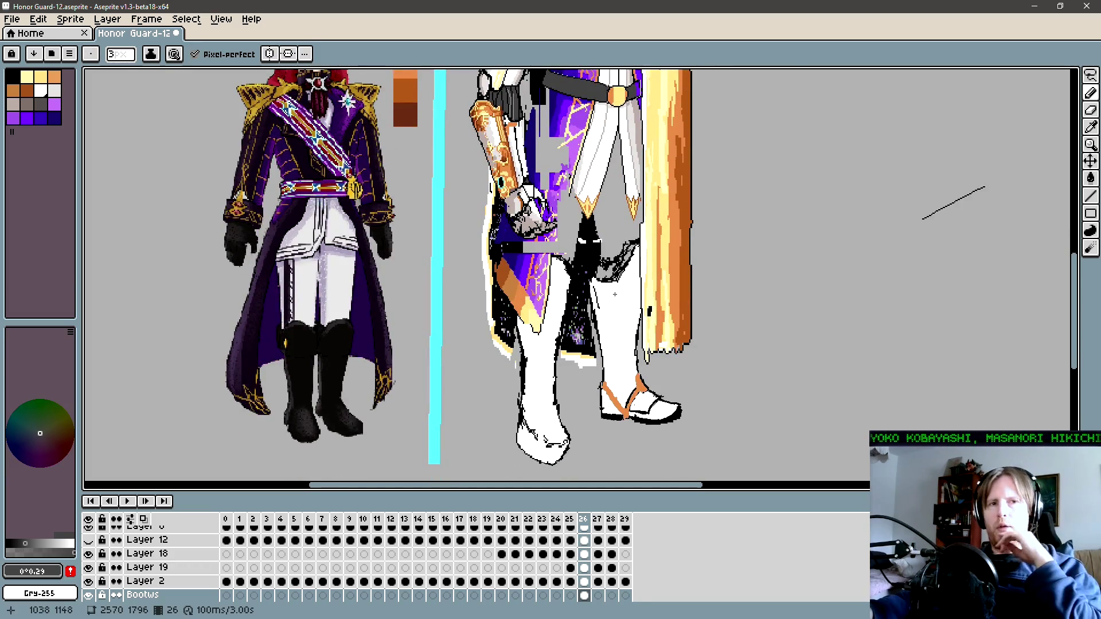
# Step: Draw a 7 px dark line down the rear boot and fill the strip beside it dark grey
pyautogui.press('+')
pyautogui.press('+')
pyautogui.press('+')
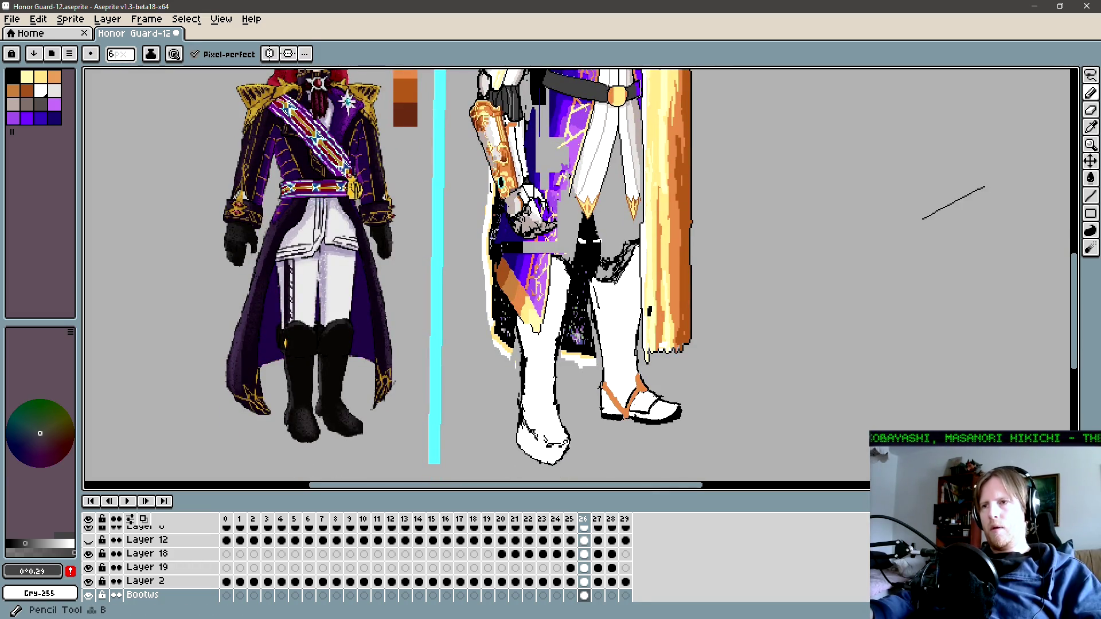
pyautogui.press('-')
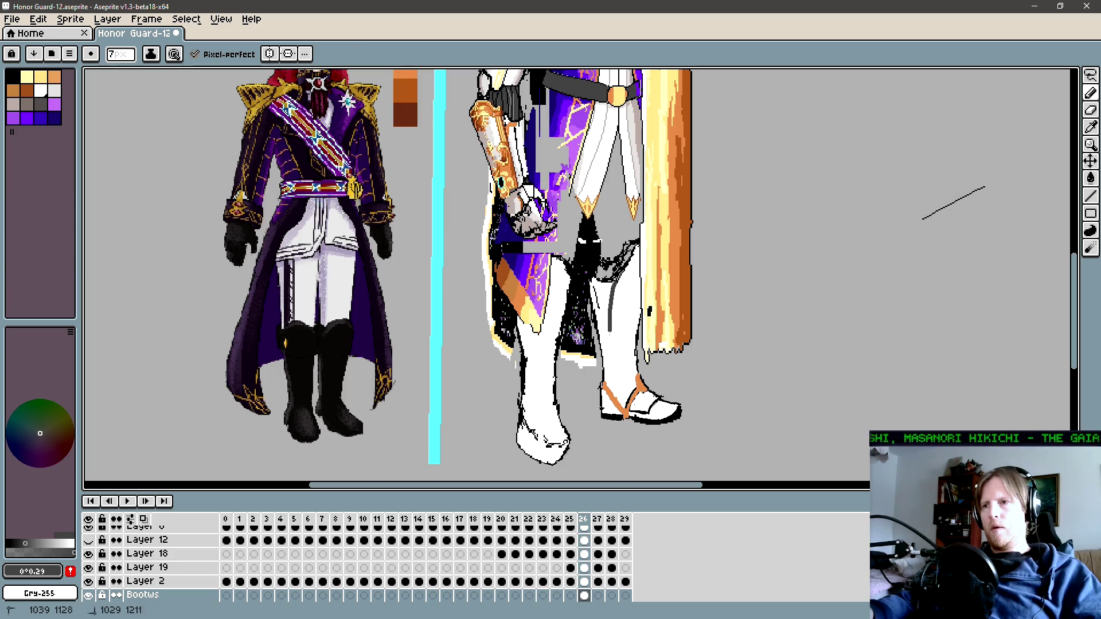
pyautogui.moveTo(614, 283); pyautogui.dragTo(614, 397)
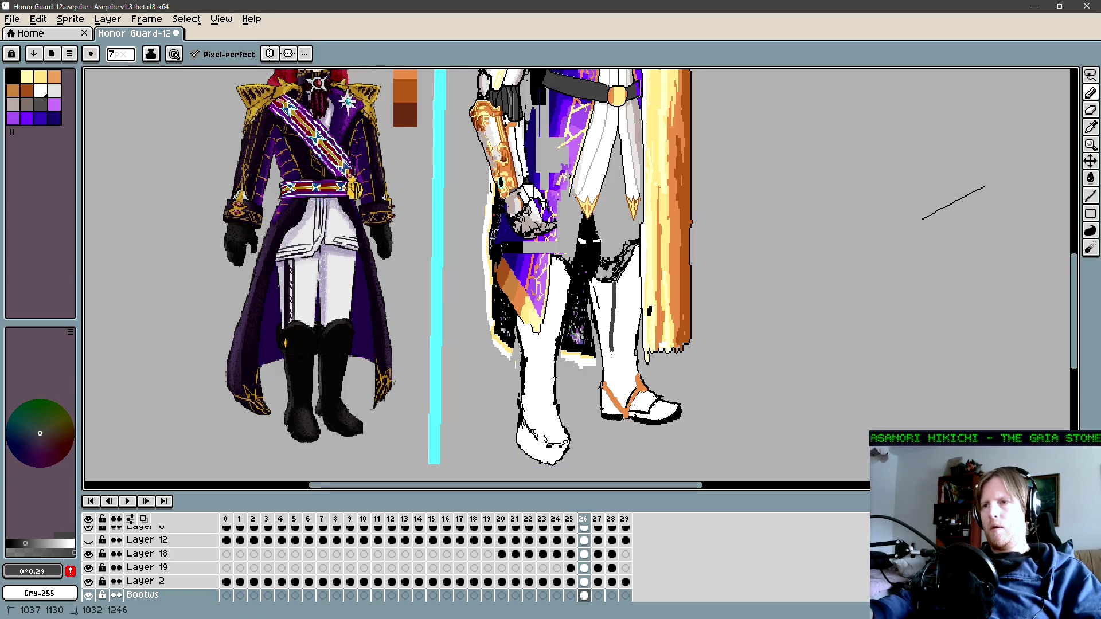
pyautogui.press('g')
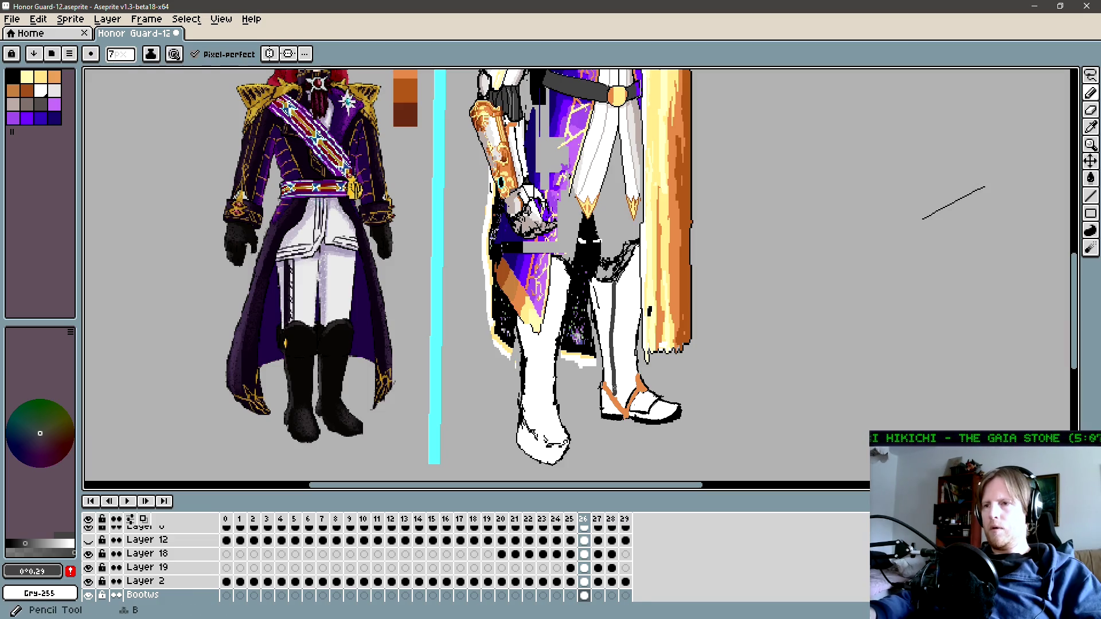
pyautogui.click(610, 373)
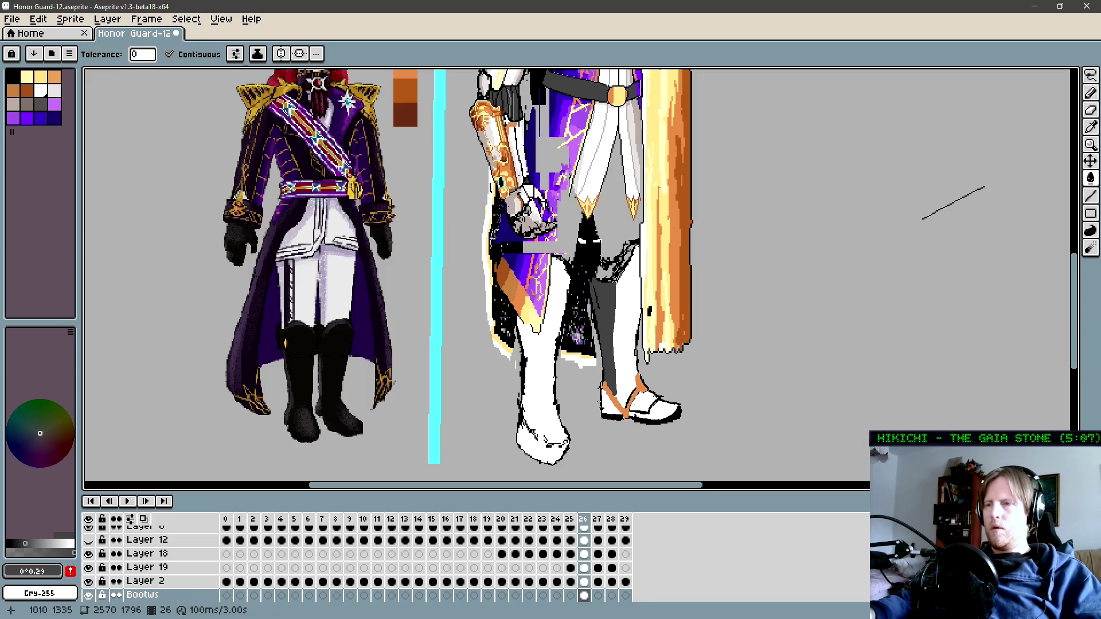
pyautogui.press('z')
pyautogui.scroll(-3, 594, 395)
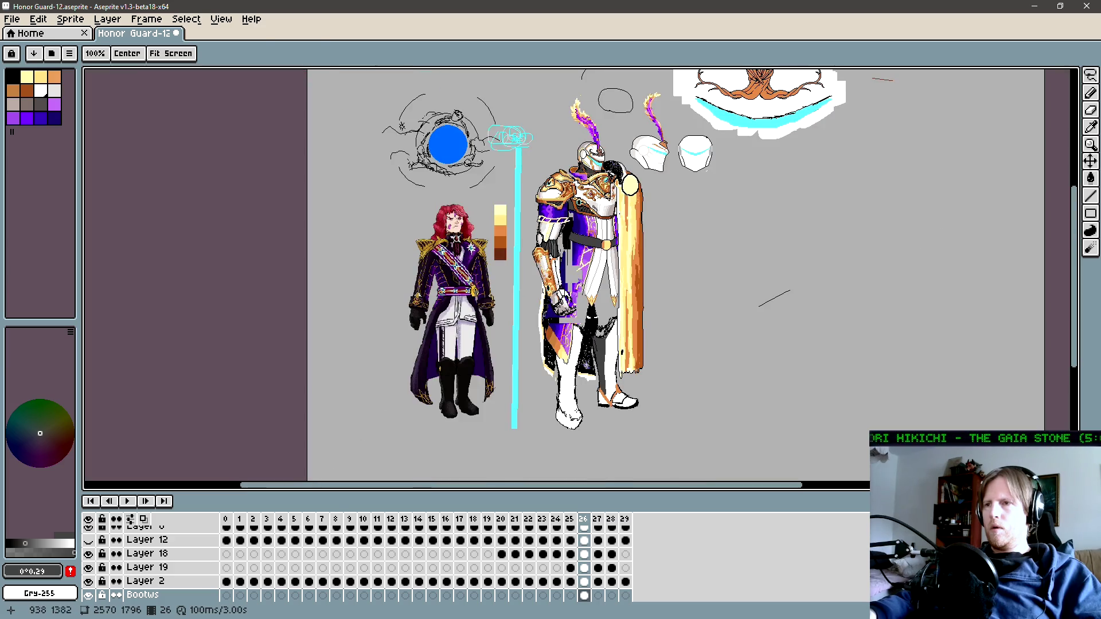
# Step: Zoom in on the knight's boots and sample the orange from the boot strap
pyautogui.press('v')
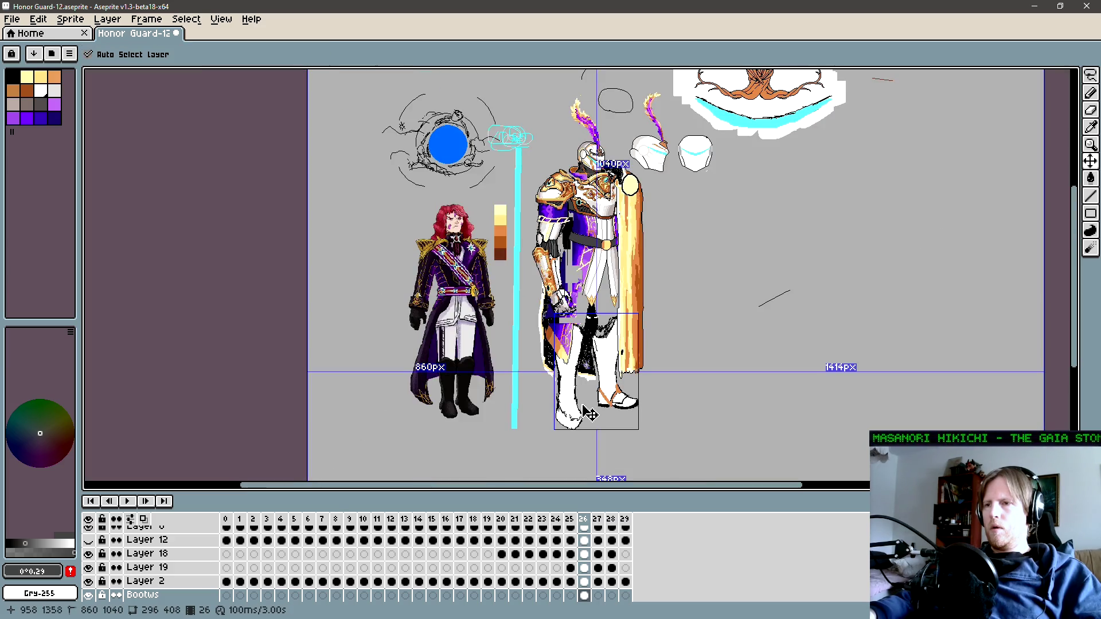
pyautogui.press('g')
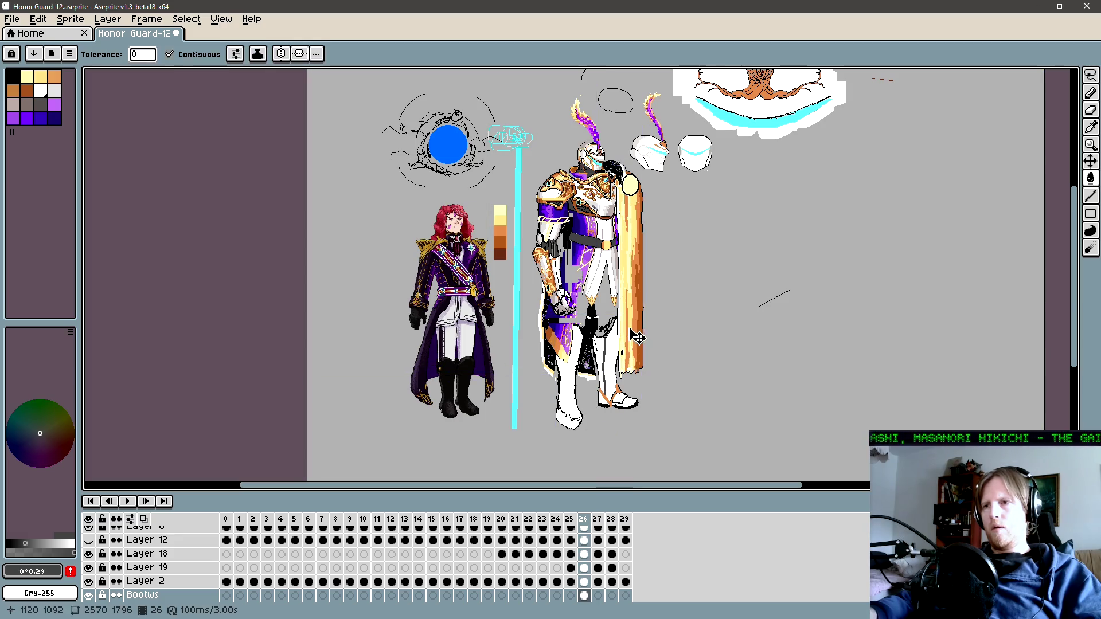
pyautogui.press('z')
pyautogui.click(621, 338)
pyautogui.click(613, 332)
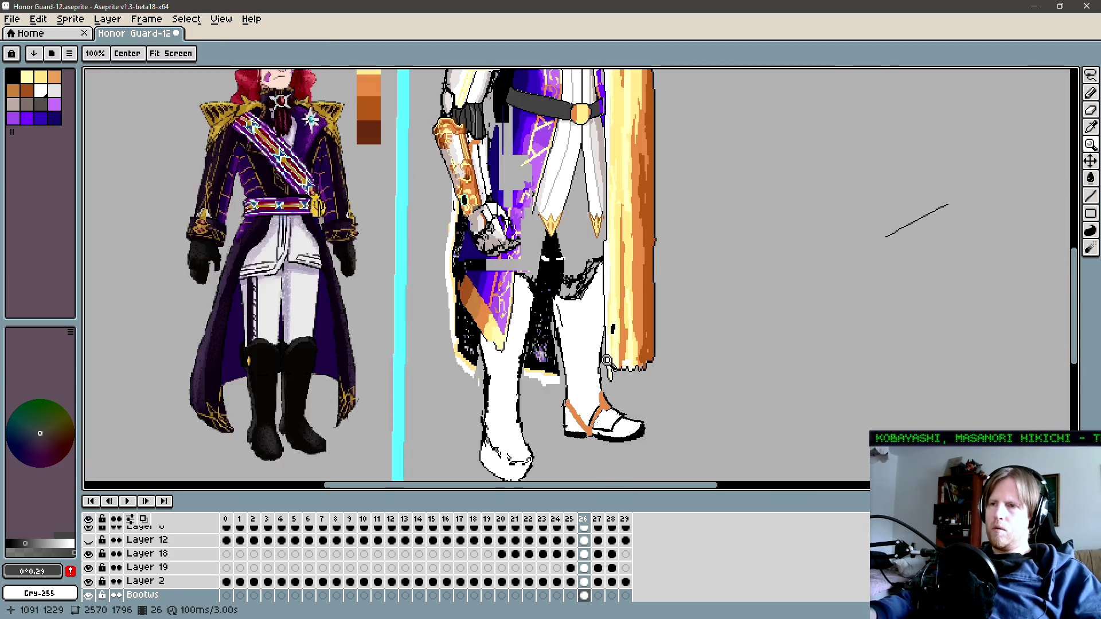
pyautogui.press('i')
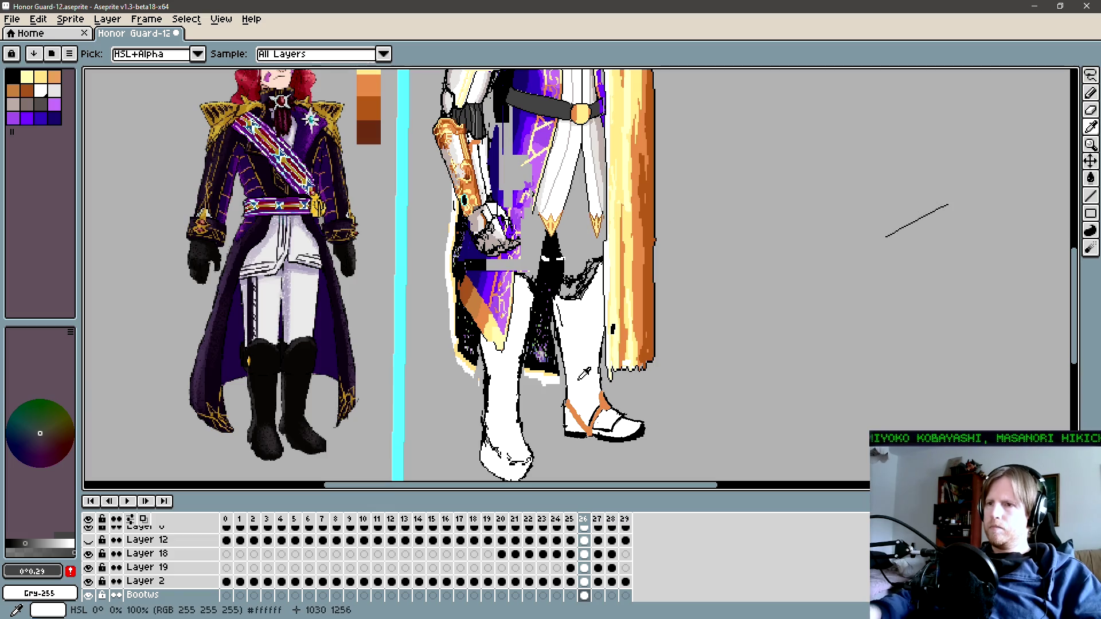
pyautogui.click(577, 399)
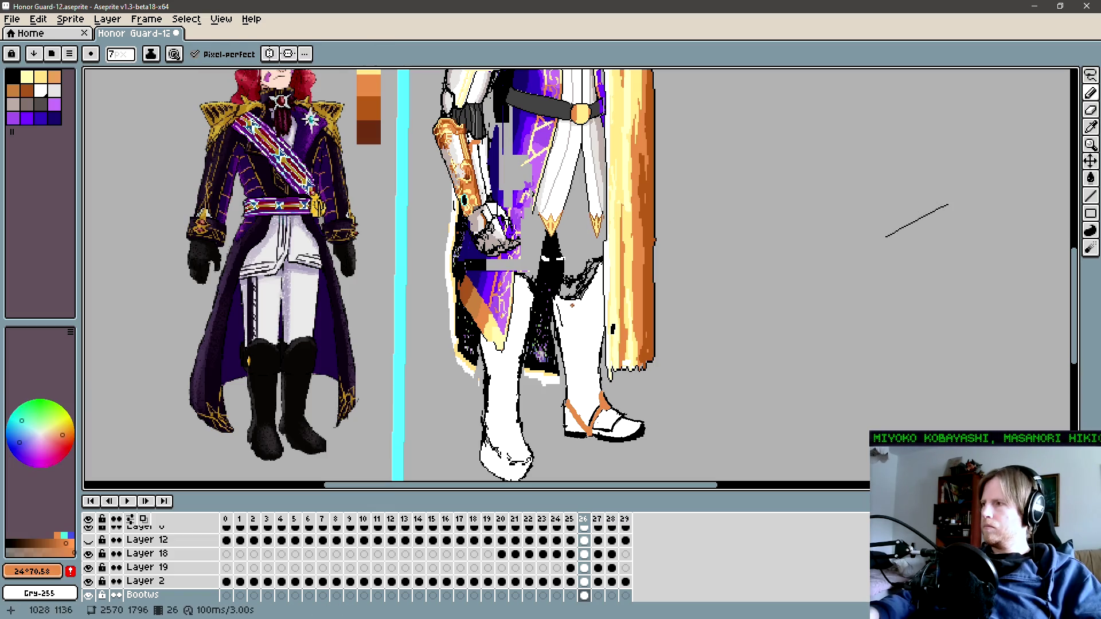
pyautogui.moveTo(576, 310); pyautogui.dragTo(562, 383)
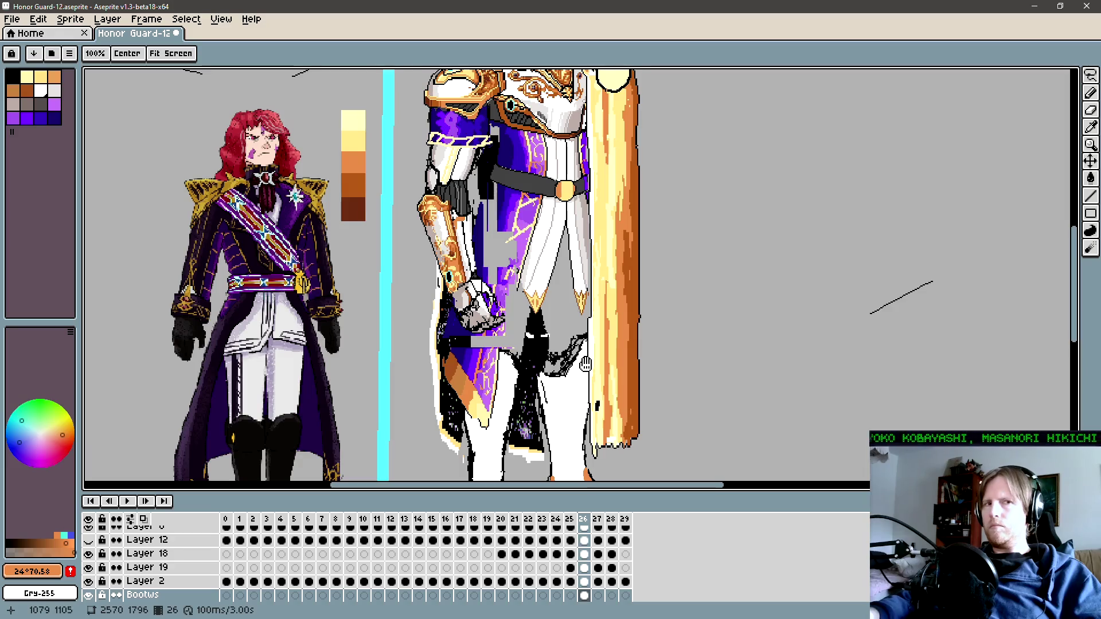
pyautogui.scroll(-2, 591, 356)
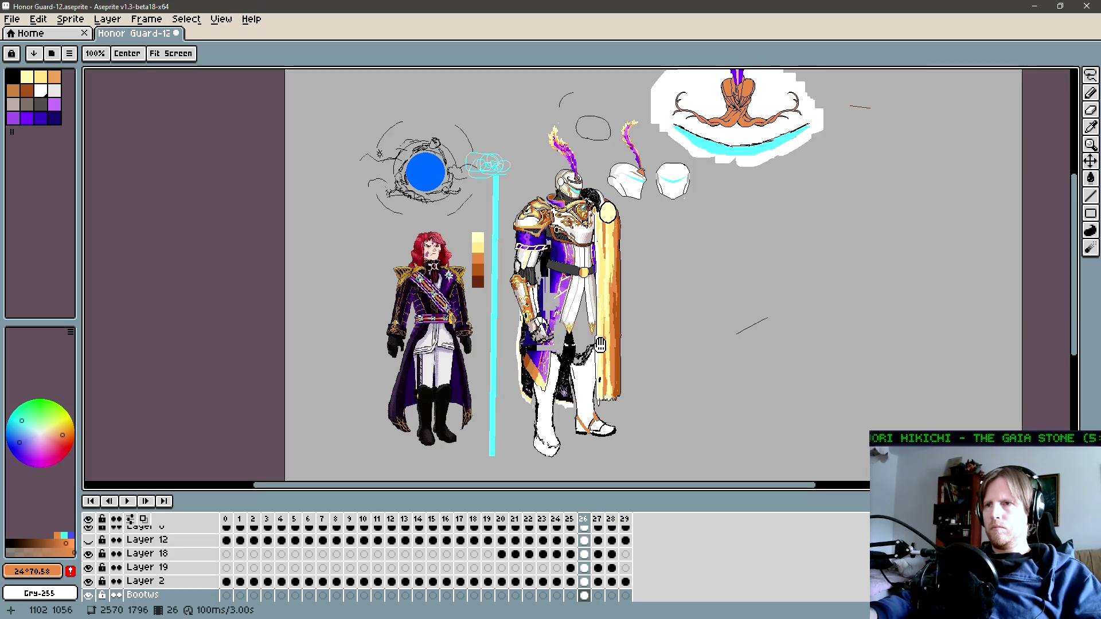
pyautogui.scroll(2, 591, 356)
# Step: Paint an orange band across the right boot top and erase stray black pixels above it
pyautogui.scroll(2, 542, 385)
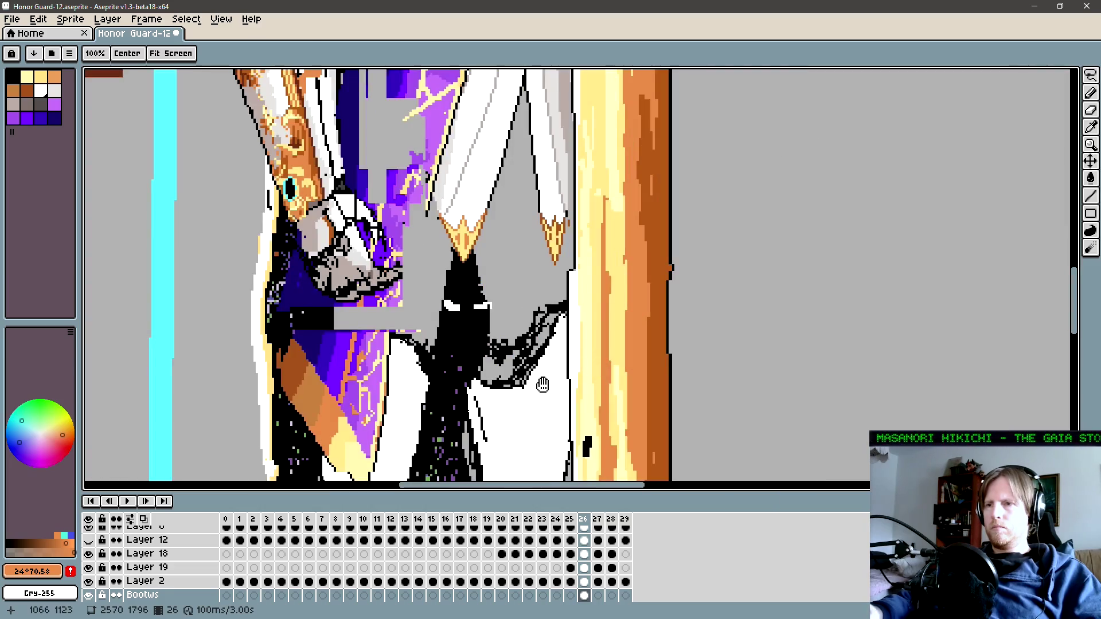
pyautogui.moveTo(475, 387); pyautogui.dragTo(537, 375)
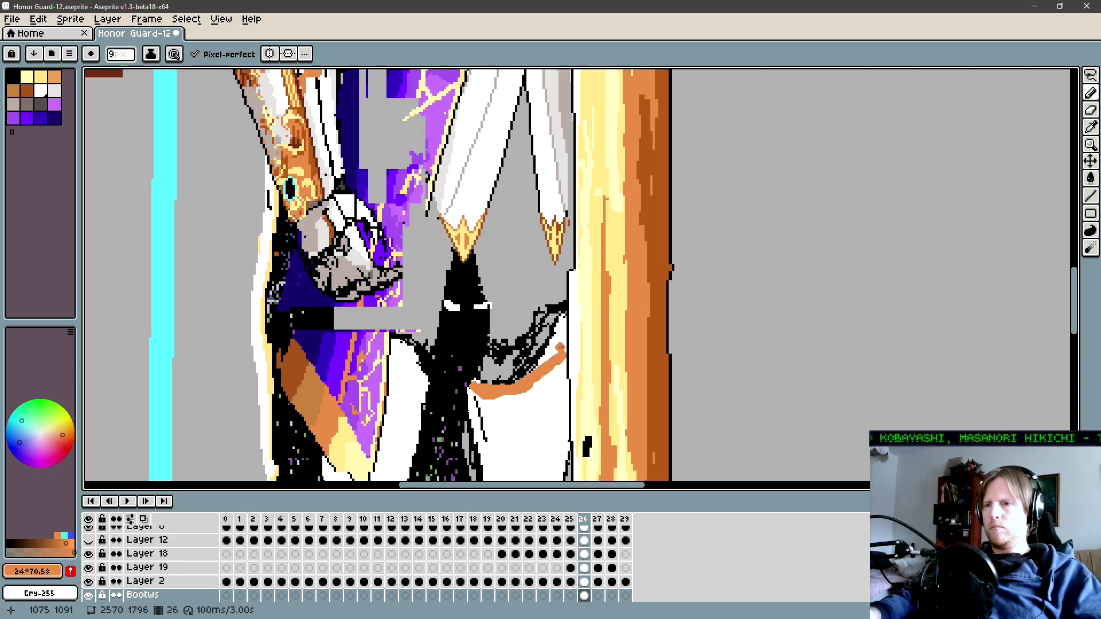
pyautogui.moveTo(489, 399); pyautogui.dragTo(524, 360)
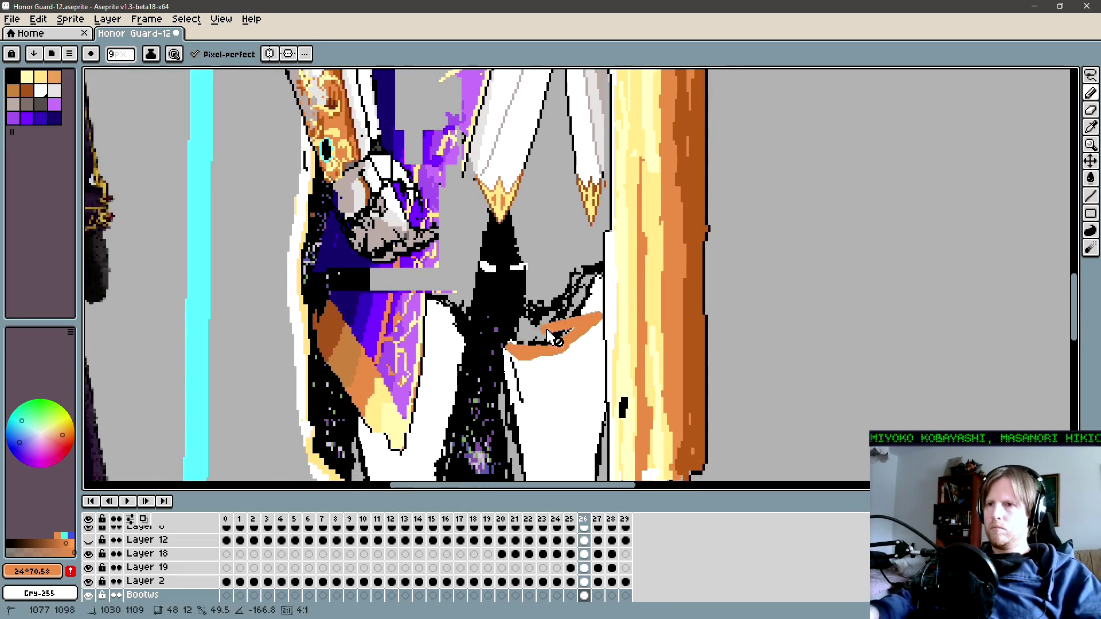
pyautogui.press('e')
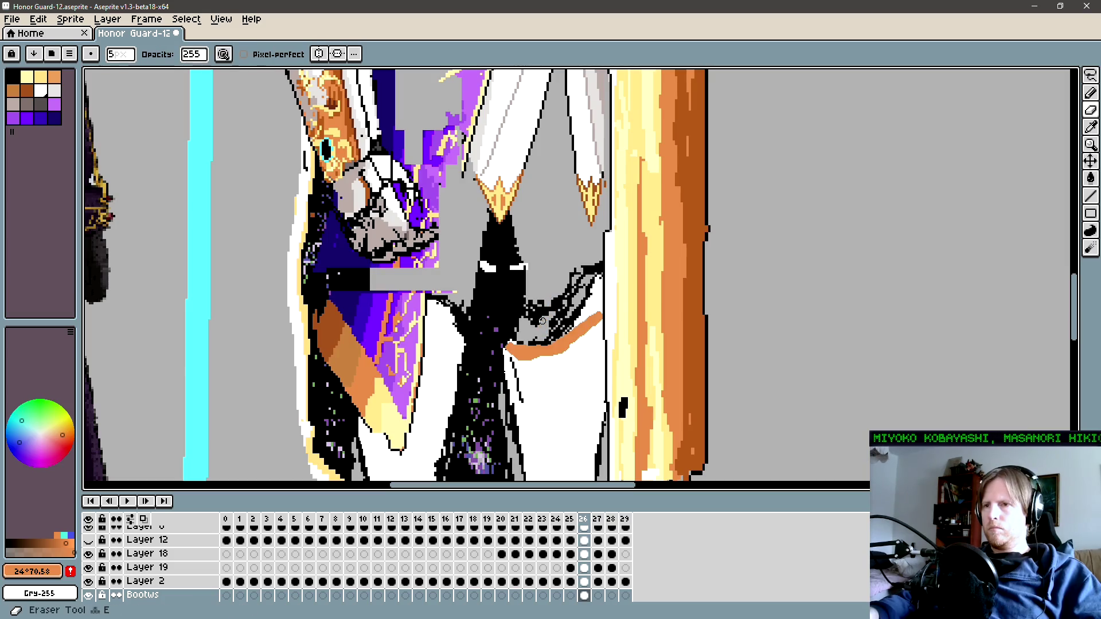
pyautogui.moveTo(542, 309)
pyautogui.mouseDown()
pyautogui.moveTo(546, 300)
pyautogui.moveTo(563, 320)
pyautogui.mouseUp()
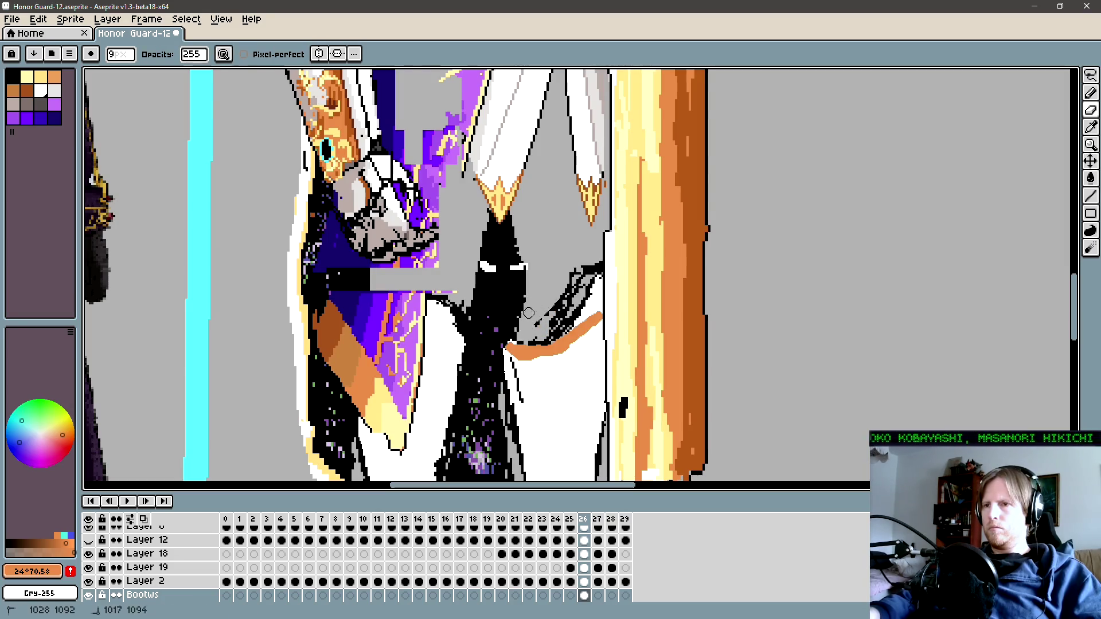
pyautogui.moveTo(575, 281); pyautogui.dragTo(593, 265)
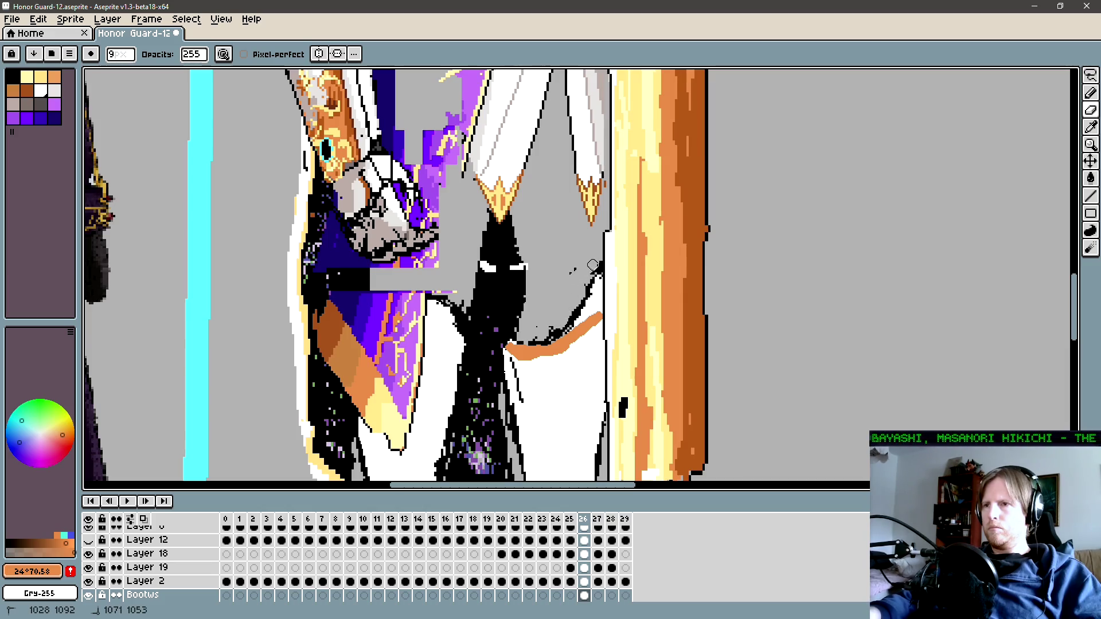
# Step: Shift the band area with a rectangular selection, then extend and redraw the orange band cleanly
pyautogui.press('m')
pyautogui.moveTo(552, 351)
pyautogui.mouseDown()
pyautogui.moveTo(668, 233)
pyautogui.moveTo(638, 253)
pyautogui.mouseUp()
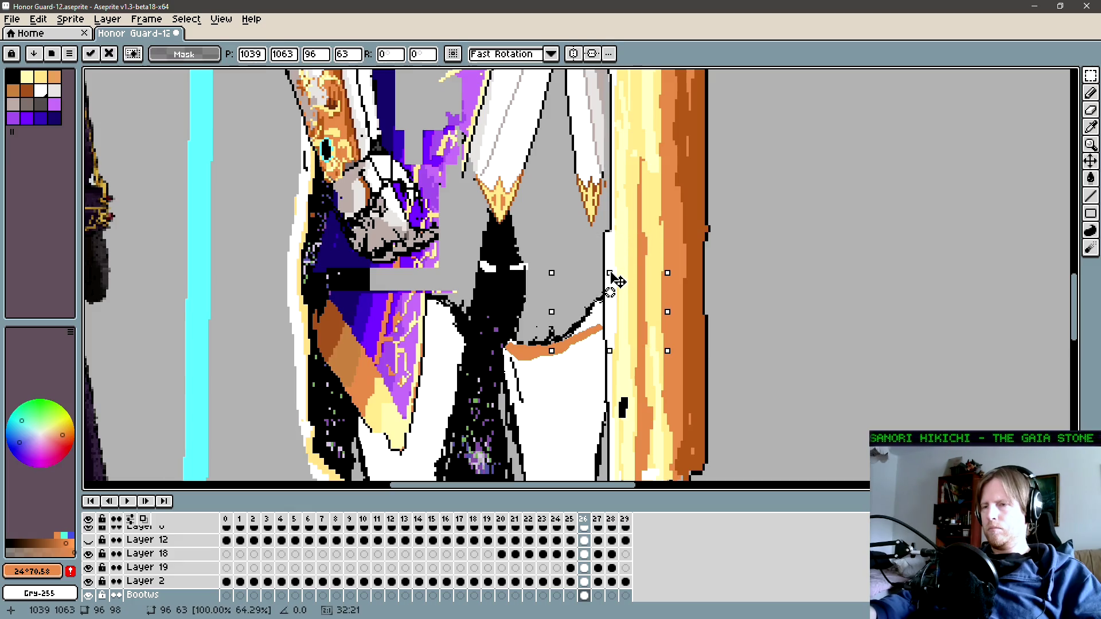
pyautogui.click(587, 331)
pyautogui.press('b')
pyautogui.moveTo(587, 331); pyautogui.dragTo(595, 311)
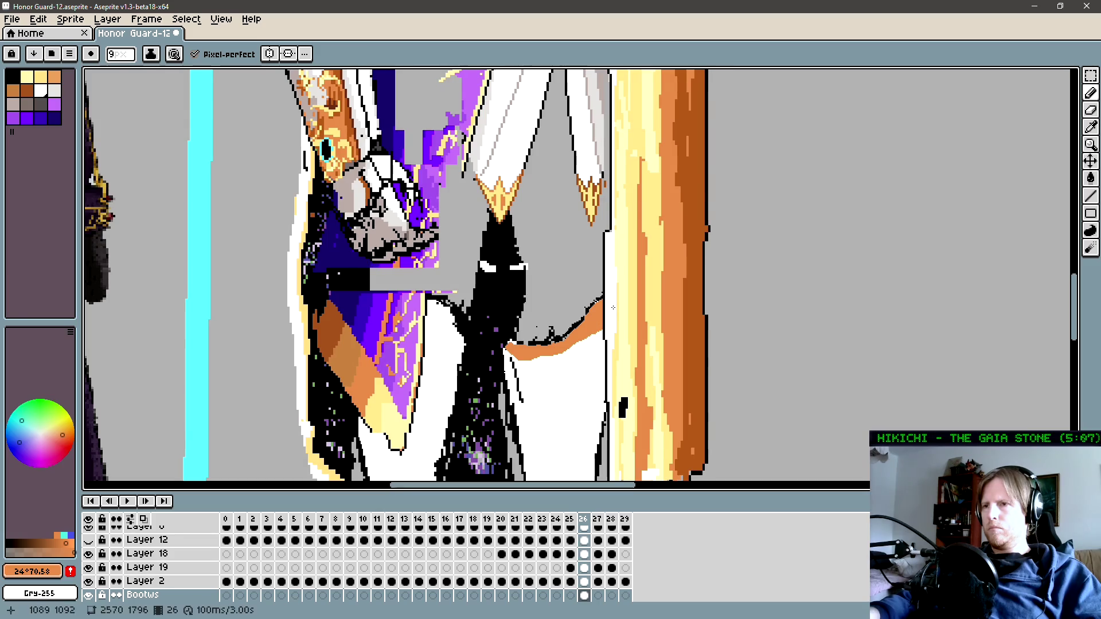
pyautogui.press('space')
pyautogui.moveTo(620, 347); pyautogui.dragTo(621, 306)
pyautogui.scroll(-1, 620, 306)
pyautogui.scroll(-1, 600, 328)
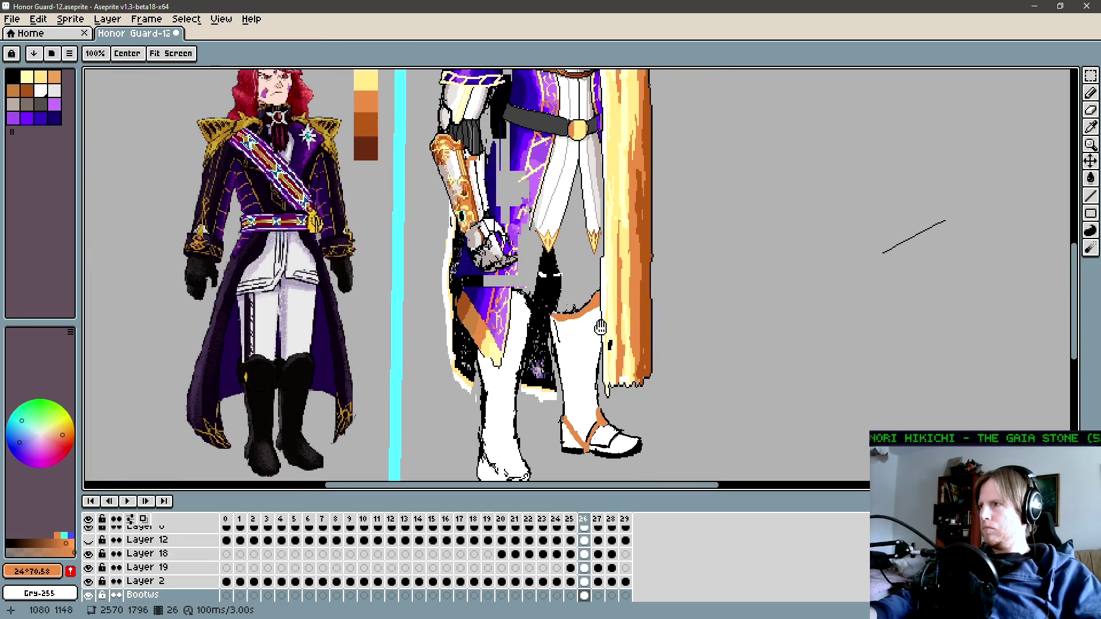
pyautogui.scroll(1, 601, 328)
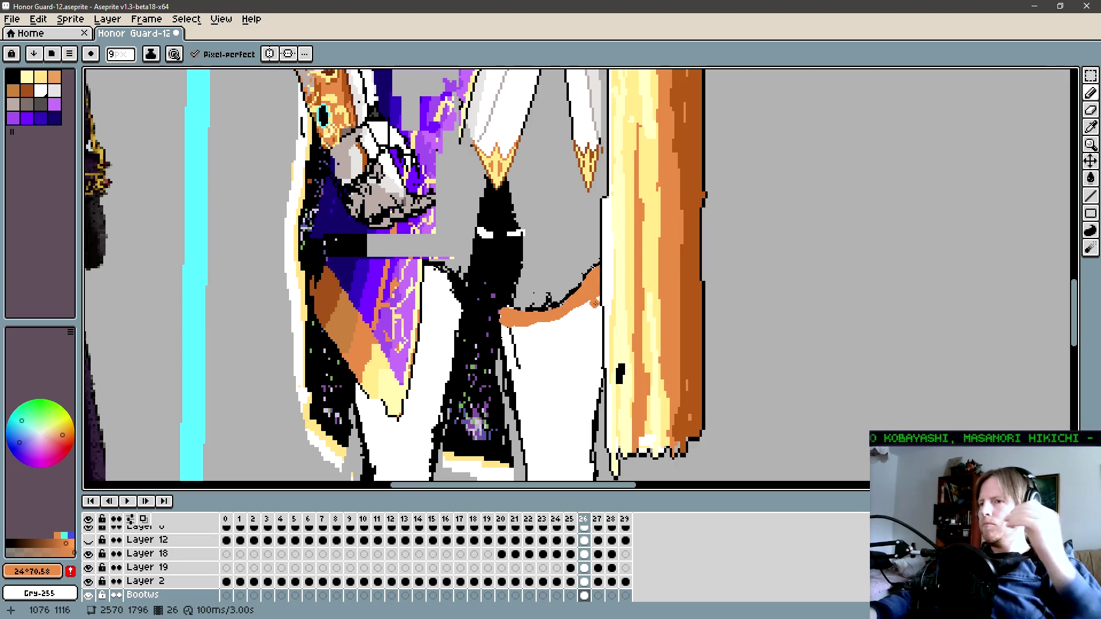
pyautogui.moveTo(579, 311); pyautogui.dragTo(562, 317)
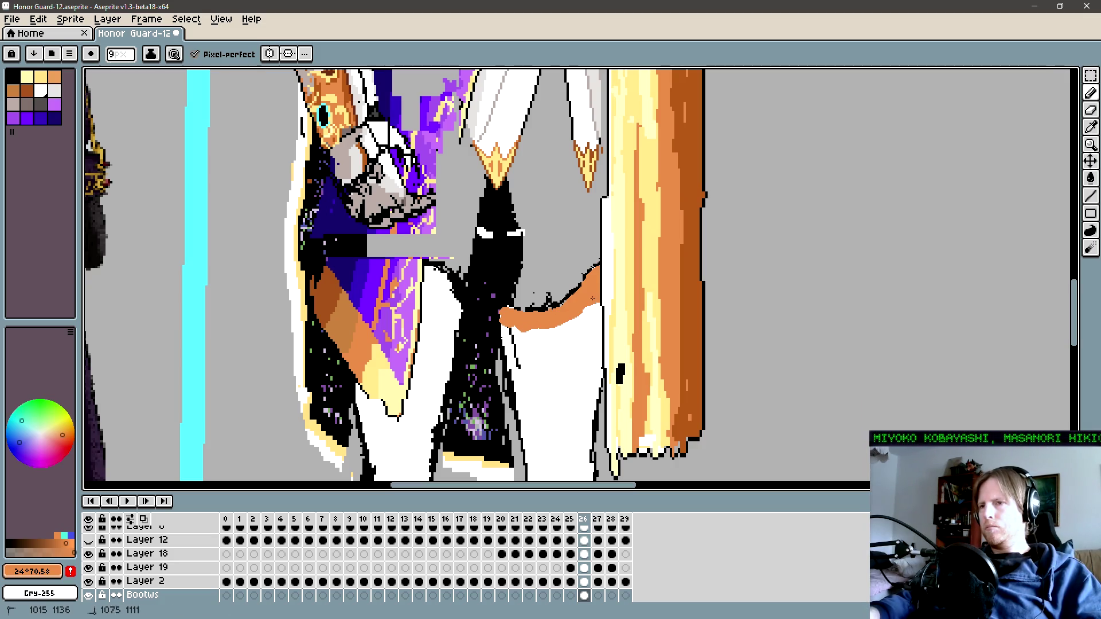
# Step: Zoom out to the whole sprite and back in on the knight's boots
pyautogui.press('z')
pyautogui.scroll(-5, 566, 307)
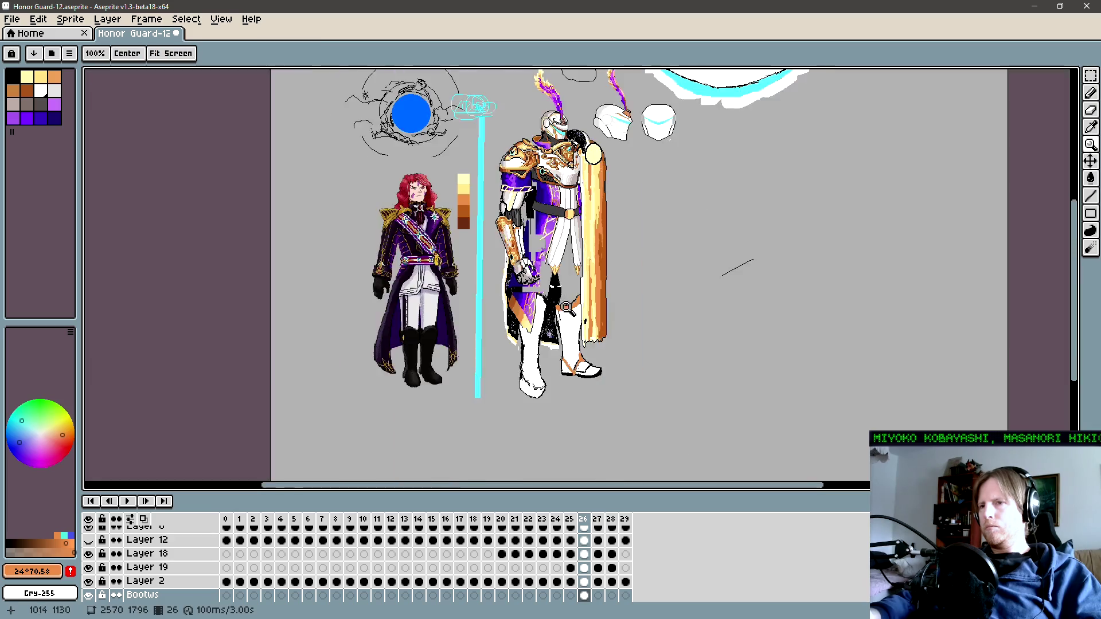
pyautogui.scroll(3, 551, 281)
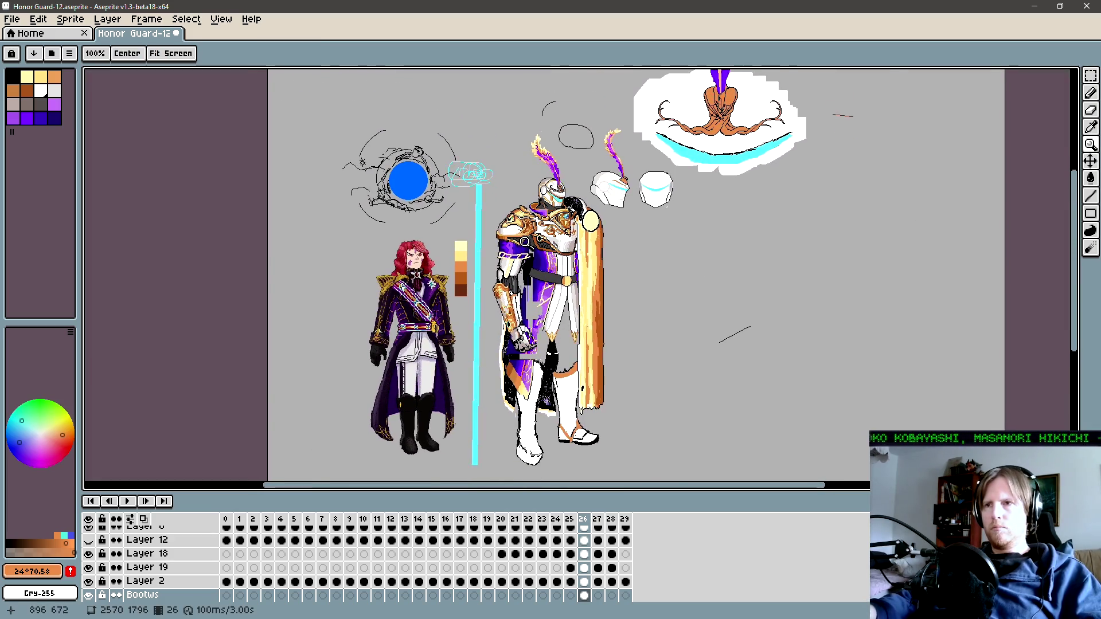
pyautogui.scroll(2, 526, 310)
pyautogui.scroll(-1, 551, 373)
pyautogui.scroll(-1, 574, 444)
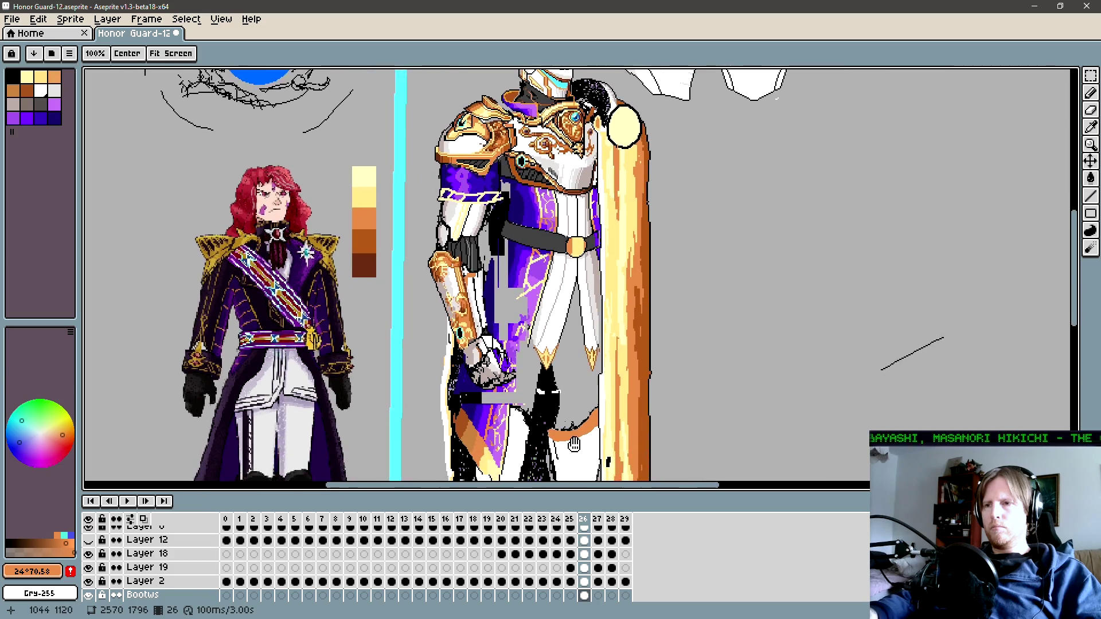
pyautogui.moveTo(574, 445)
pyautogui.mouseDown()
pyautogui.moveTo(570, 325)
pyautogui.moveTo(539, 325)
pyautogui.mouseUp()
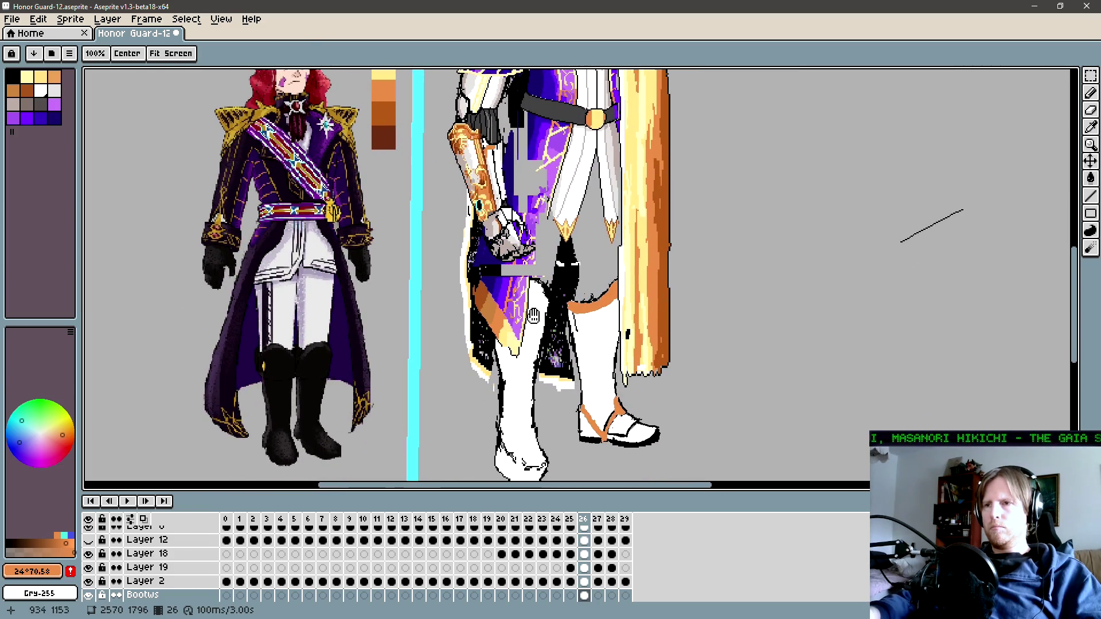
pyautogui.press('b')
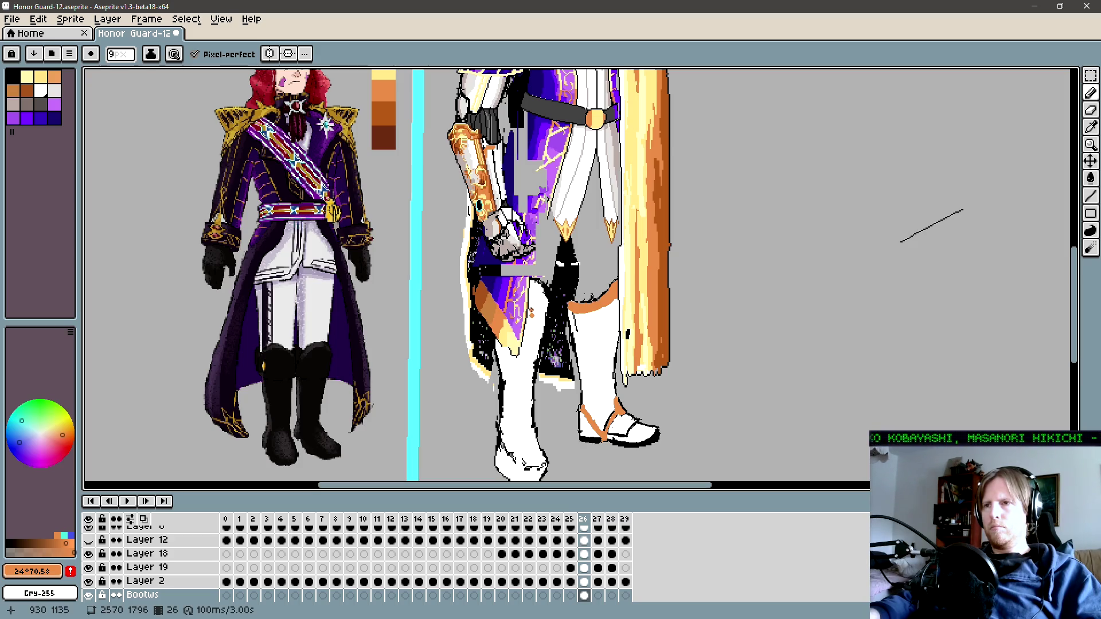
# Step: Draw a straight orange line across the left boot top and touch it up with a larger eraser
pyautogui.press('shift')
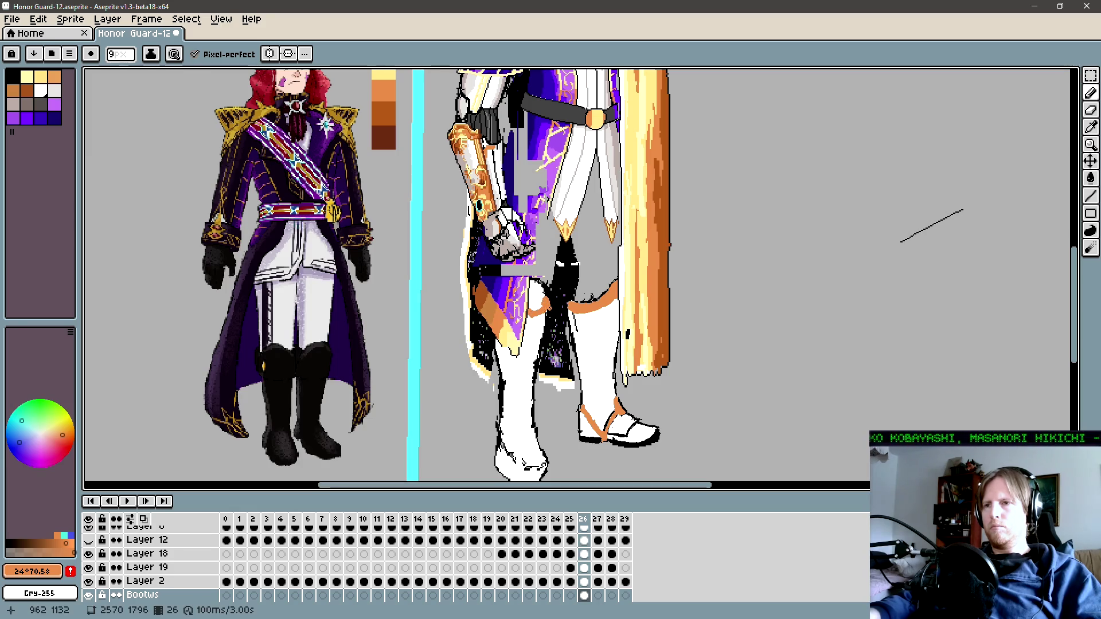
pyautogui.press('e')
pyautogui.press('+')
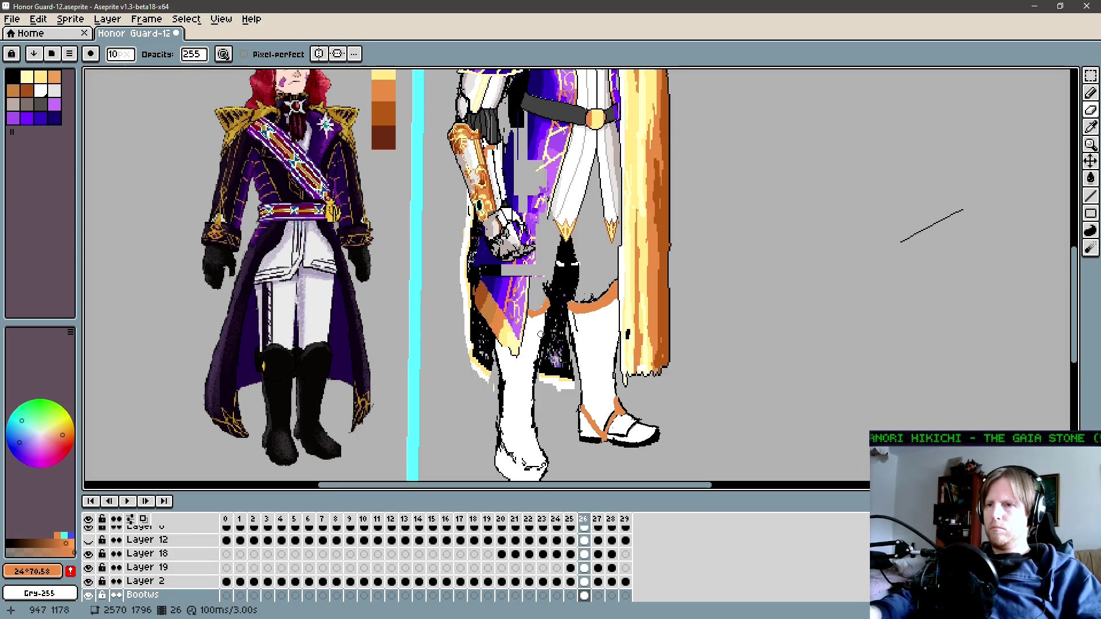
pyautogui.press('b')
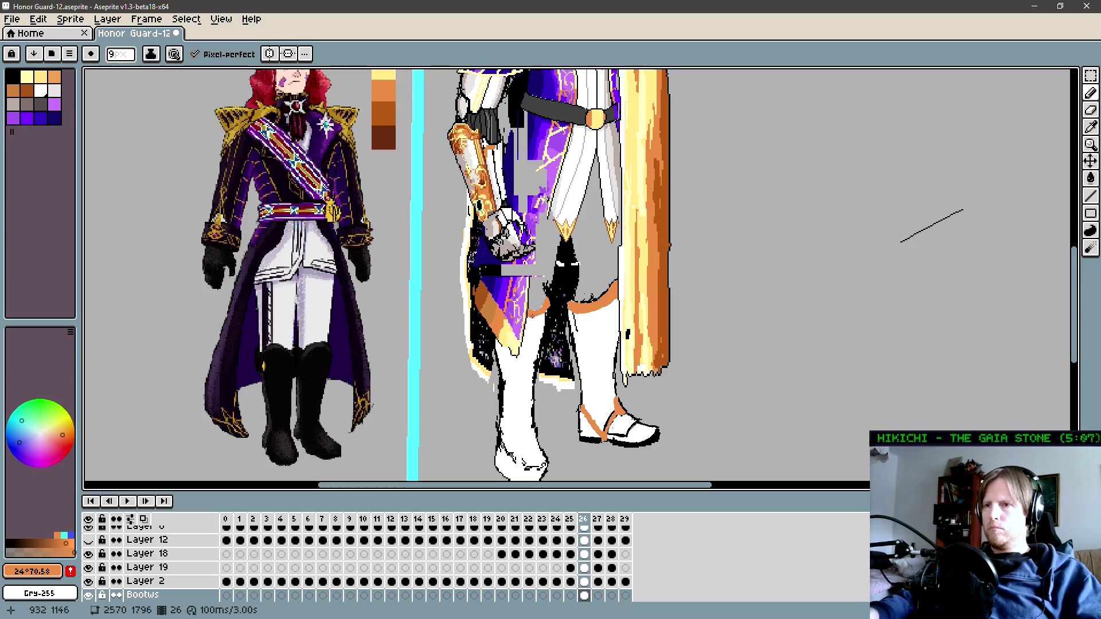
pyautogui.moveTo(587, 350)
pyautogui.mouseDown()
pyautogui.moveTo(550, 354)
pyautogui.moveTo(575, 247)
pyautogui.mouseUp()
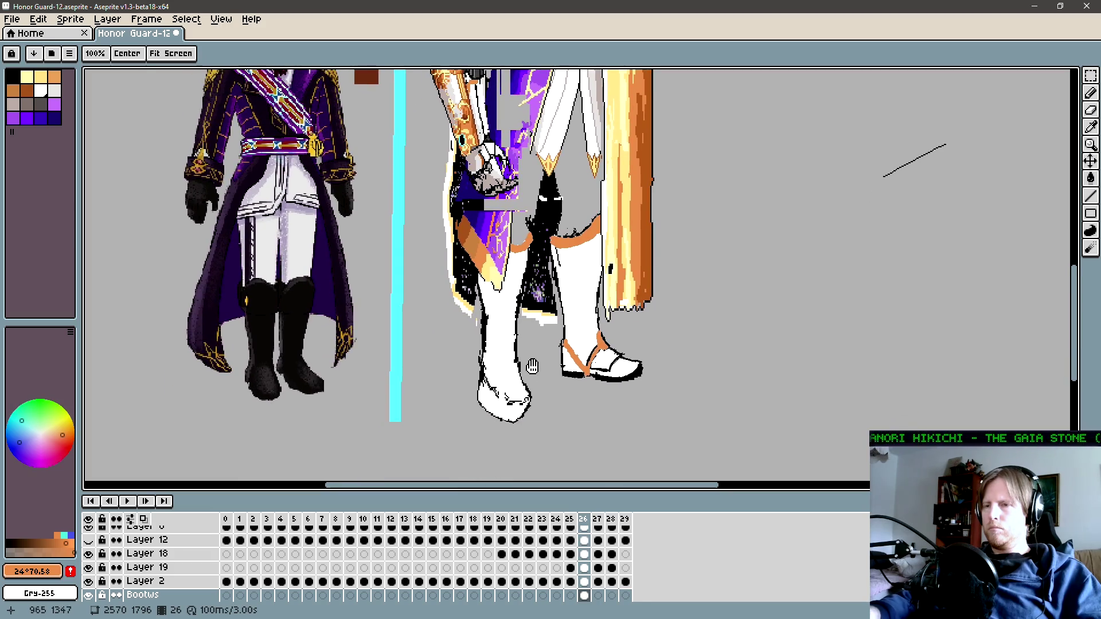
# Step: Zoom in on the boots and paint an angled orange strap across the left boot's ankle
pyautogui.press('z')
pyautogui.click(508, 389)
pyautogui.press('b')
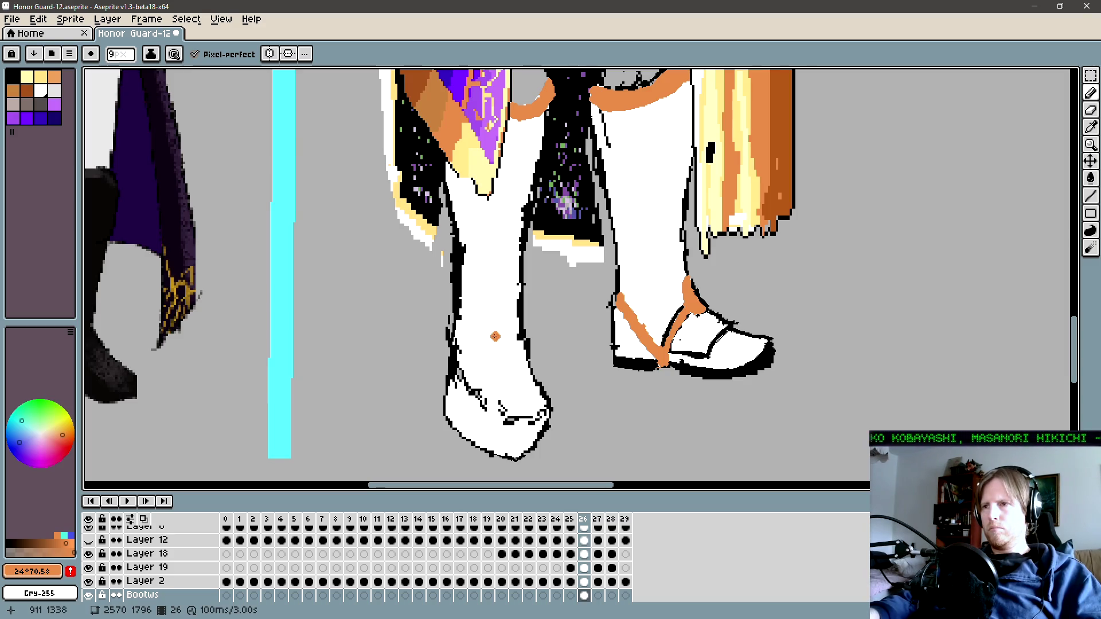
pyautogui.moveTo(495, 337)
pyautogui.mouseDown()
pyautogui.moveTo(495, 324)
pyautogui.moveTo(493, 355)
pyautogui.moveTo(523, 357)
pyautogui.mouseUp()
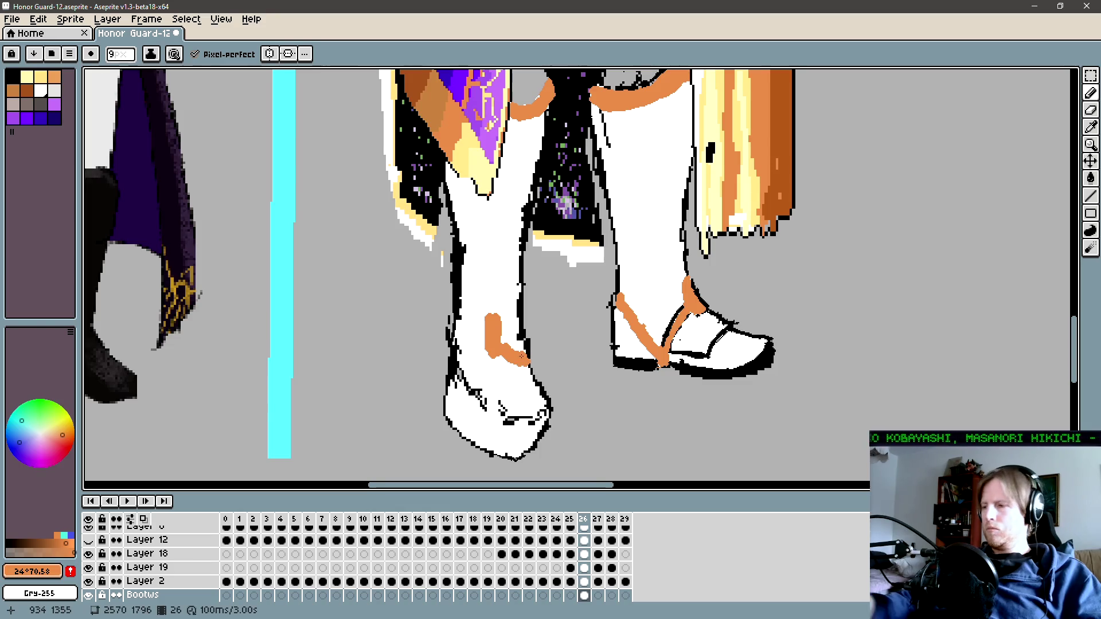
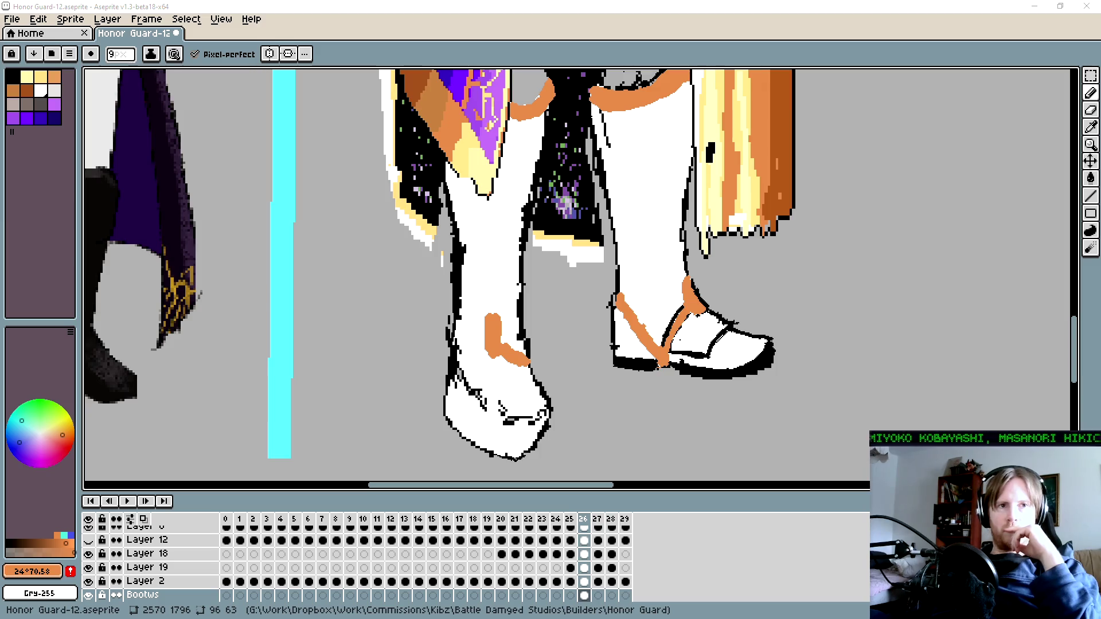
# Step: Paint an orange strap across the left boot's ankle
pyautogui.click(624, 245)
pyautogui.moveTo(624, 245); pyautogui.dragTo(616, 265)
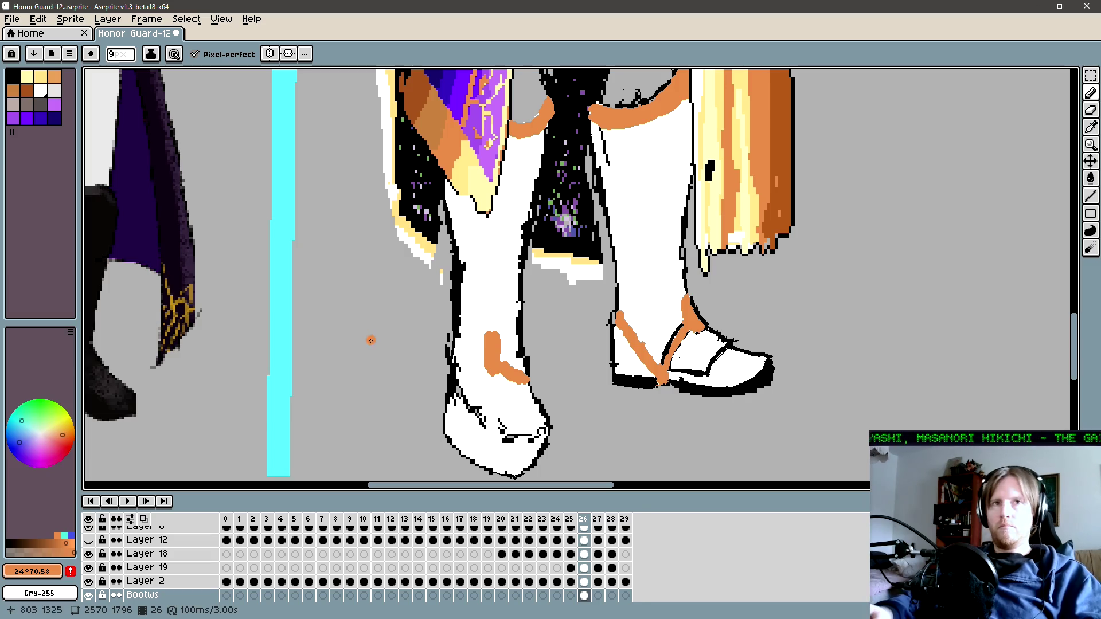
pyautogui.moveTo(485, 368); pyautogui.dragTo(453, 383)
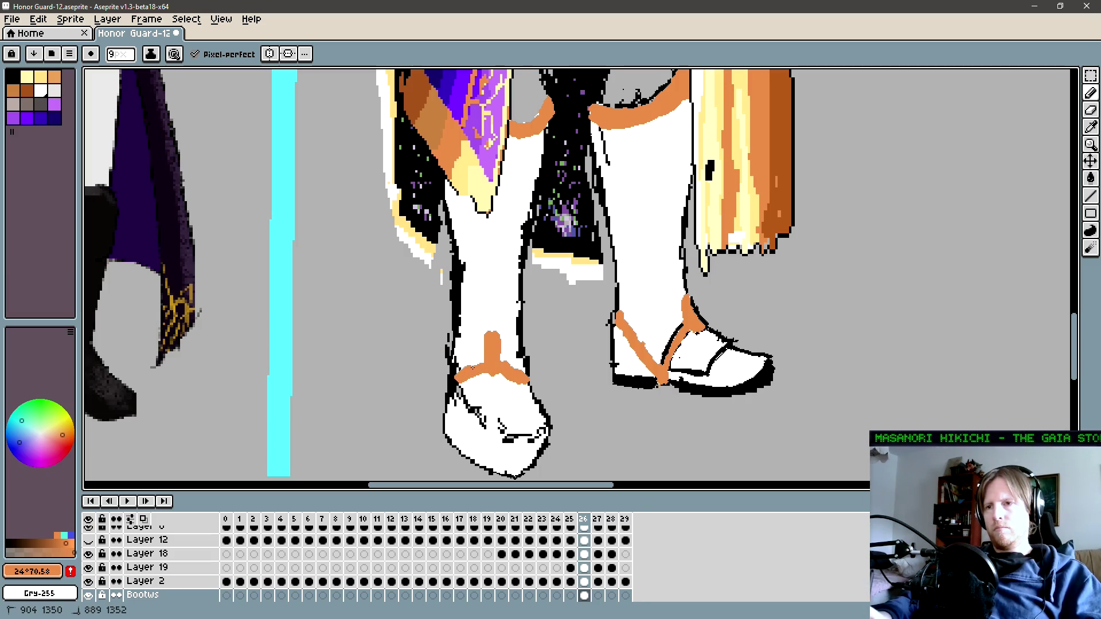
pyautogui.press('space')
pyautogui.moveTo(510, 350); pyautogui.dragTo(504, 365)
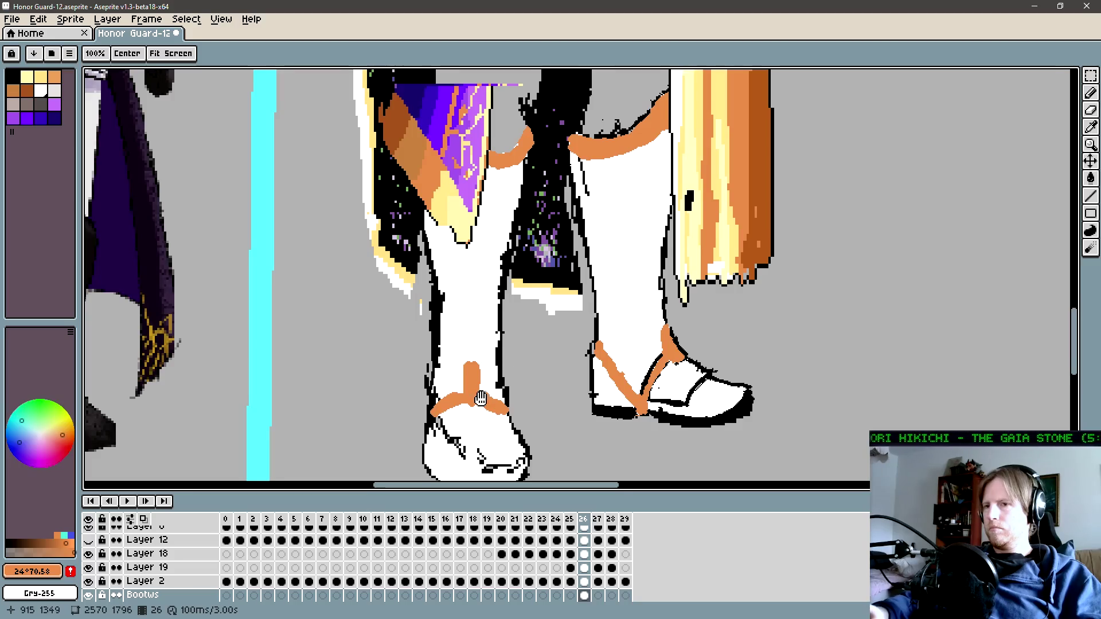
# Step: Lasso the strap, lift it about 24 pixels, and paint the grey patch below white
pyautogui.press('v')
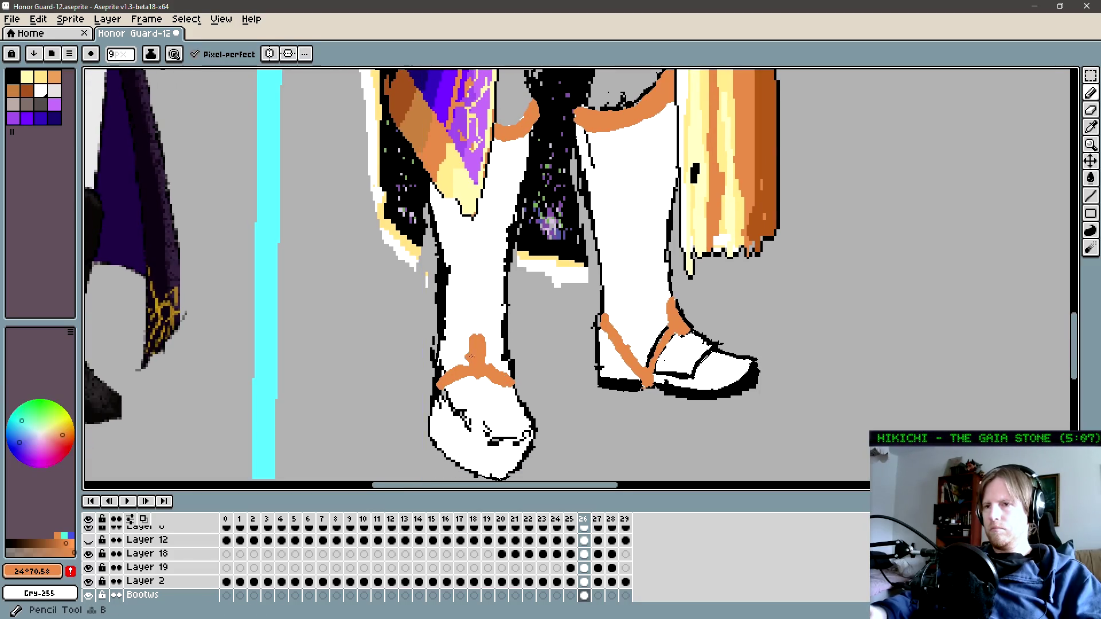
pyautogui.hotkey('ctrl', 'q')
pyautogui.moveTo(495, 355)
pyautogui.mouseDown()
pyautogui.moveTo(500, 347)
pyautogui.moveTo(486, 362)
pyautogui.mouseUp()
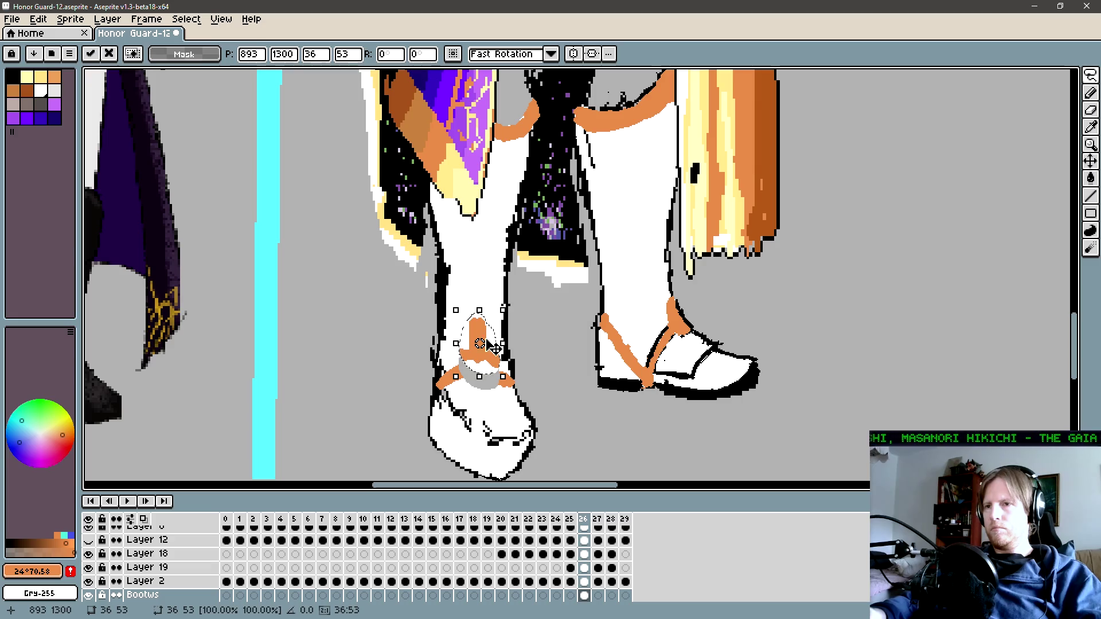
pyautogui.press('b')
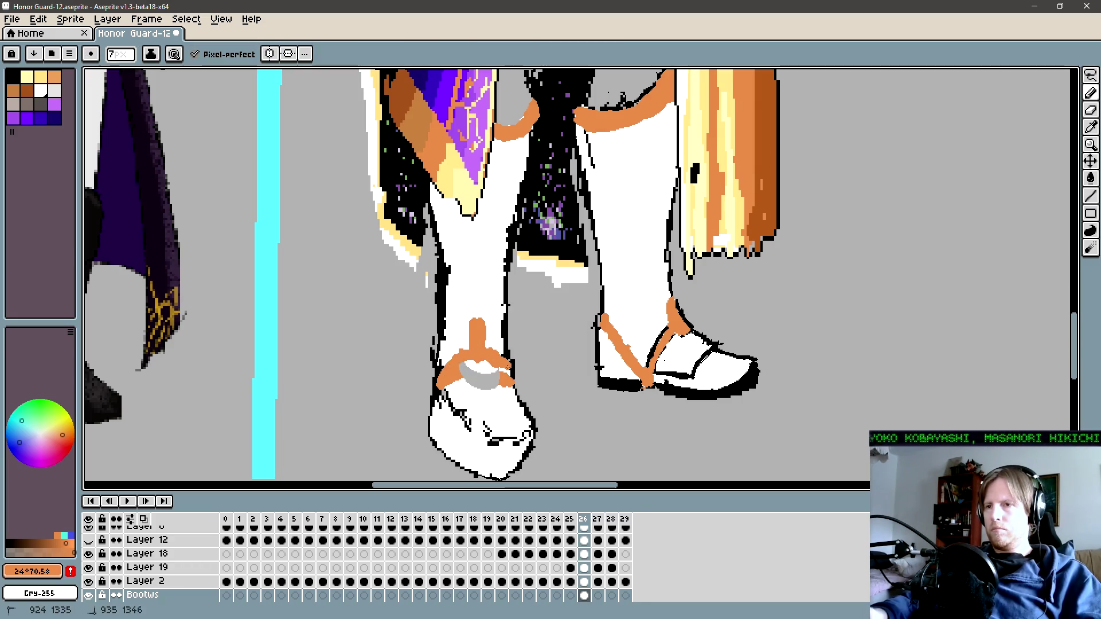
pyautogui.keyDown('alt'); pyautogui.click(465, 361); pyautogui.keyUp('alt')
pyautogui.moveTo(458, 379)
pyautogui.mouseDown()
pyautogui.moveTo(465, 368)
pyautogui.moveTo(507, 388)
pyautogui.moveTo(447, 431)
pyautogui.moveTo(537, 403)
pyautogui.mouseUp()
# Step: Redraw the left boot's bottom outline in black, erasing and extending it along the sole
pyautogui.keyDown('alt'); pyautogui.click(545, 401); pyautogui.keyUp('alt')
pyautogui.press('-')
pyautogui.press('-')
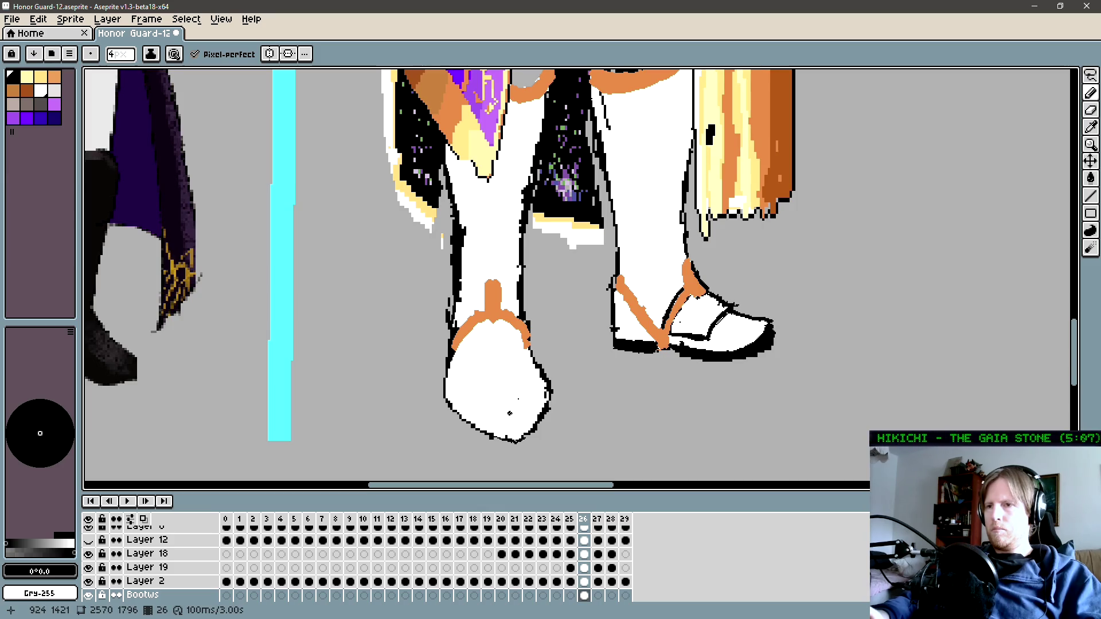
pyautogui.click(510, 412)
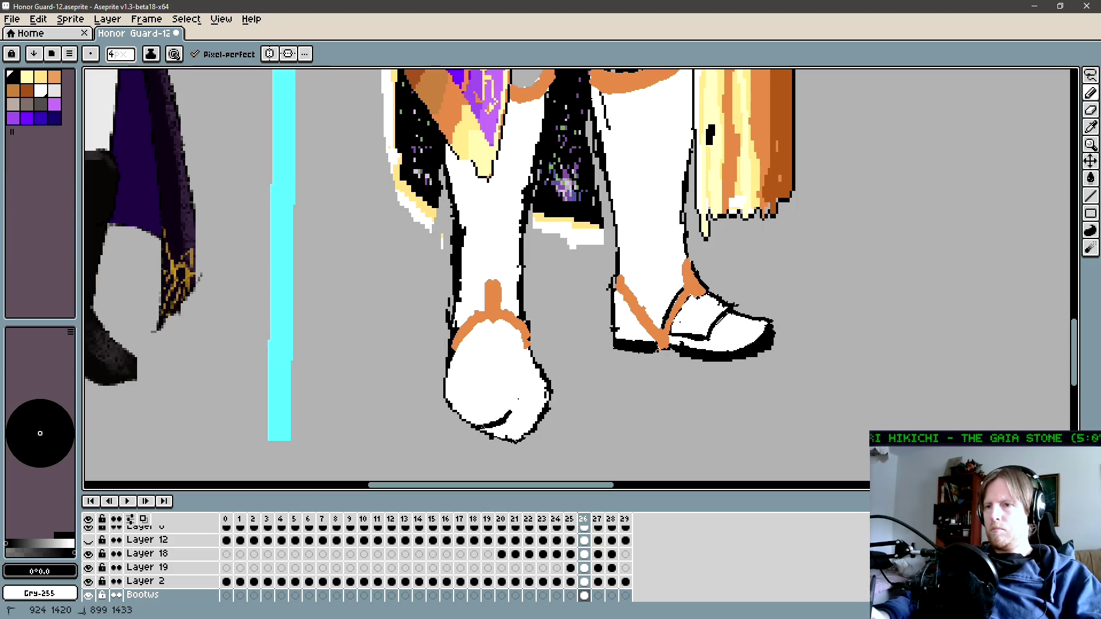
pyautogui.keyDown('shift'); pyautogui.click(525, 416); pyautogui.keyUp('shift')
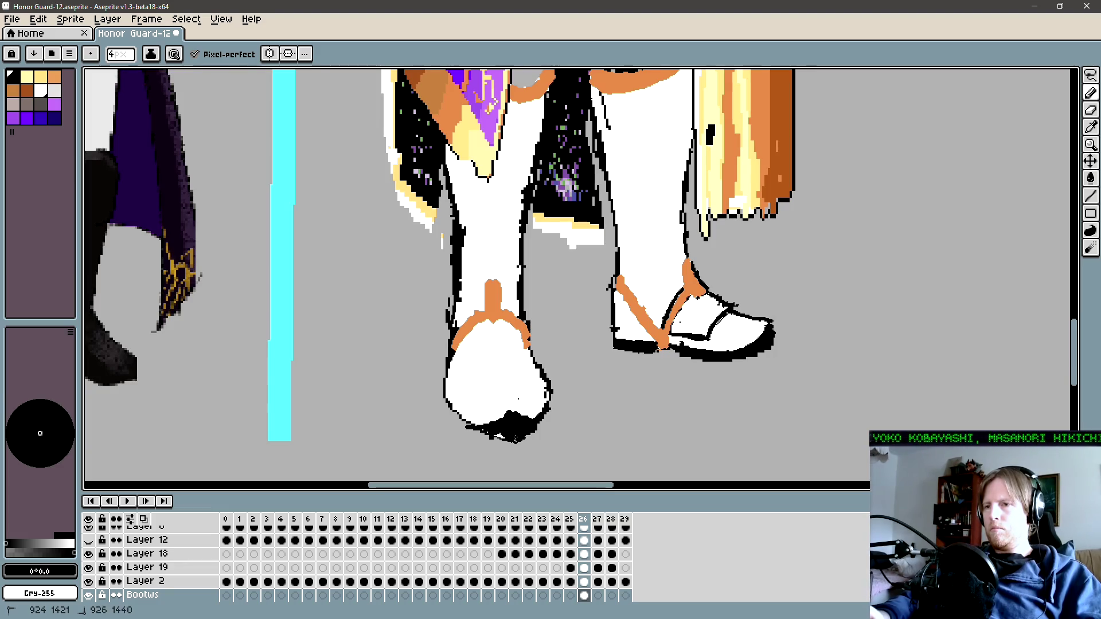
pyautogui.press('e')
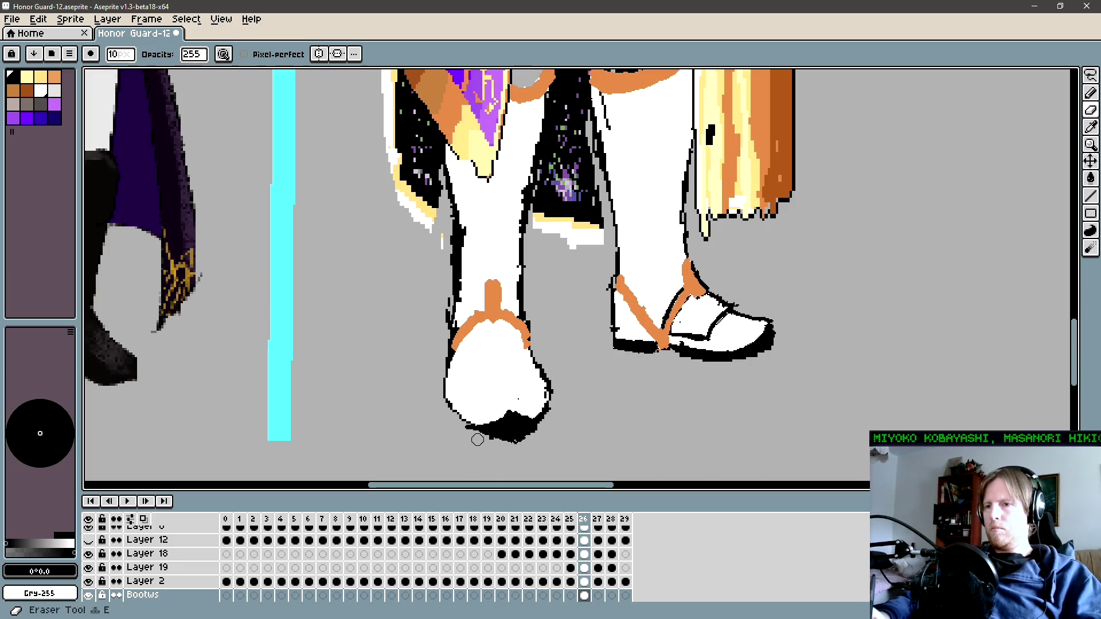
pyautogui.moveTo(476, 439); pyautogui.dragTo(557, 427)
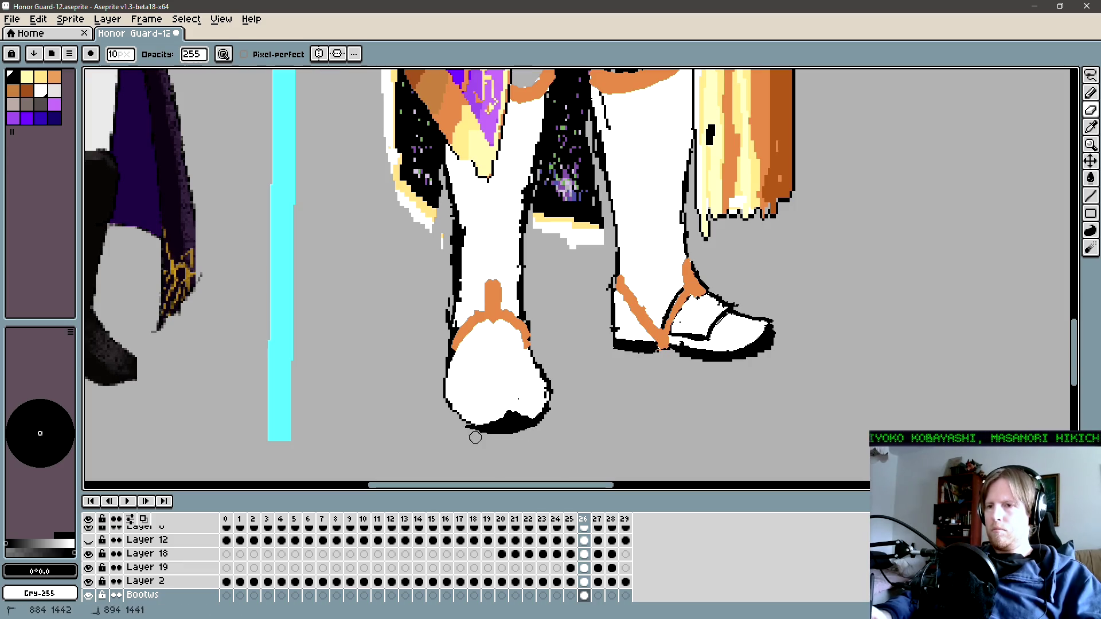
pyautogui.press('b')
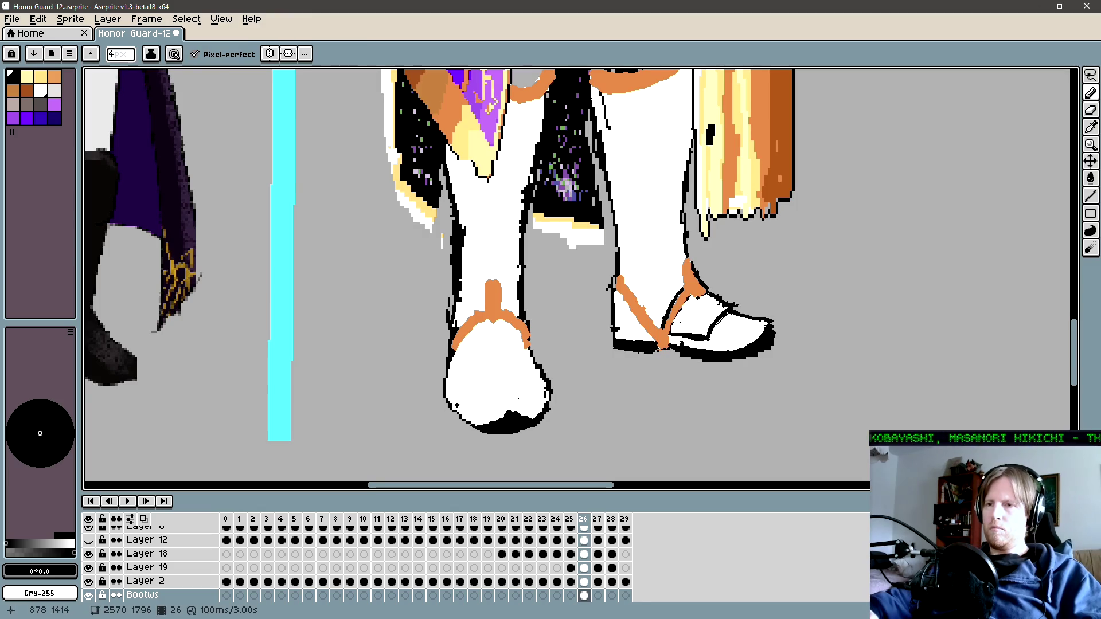
pyautogui.moveTo(479, 424); pyautogui.dragTo(469, 422)
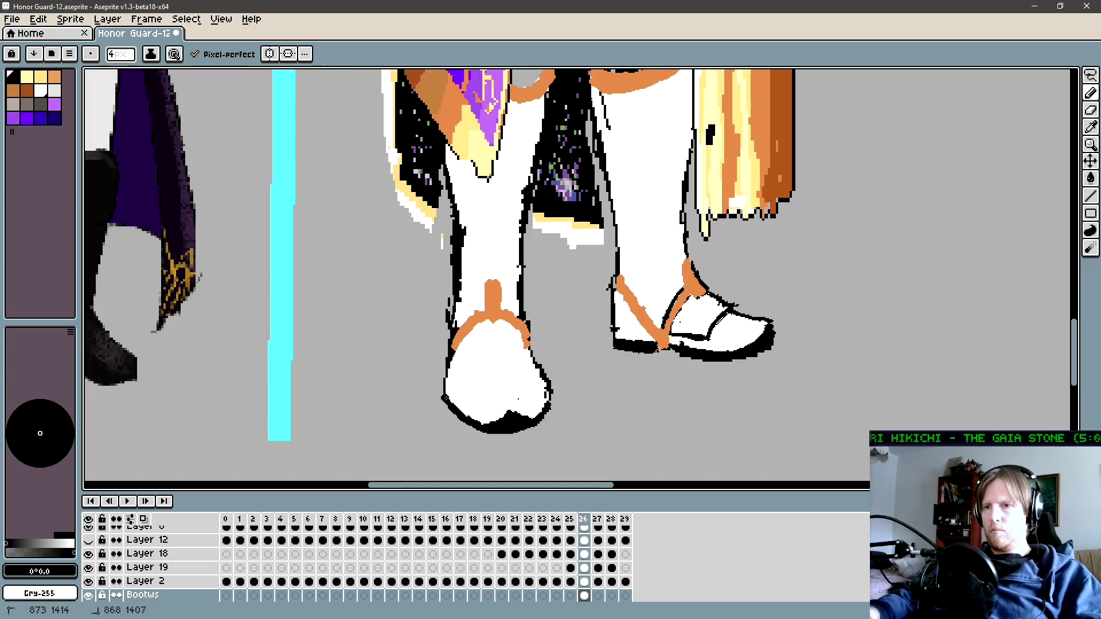
# Step: Draw a dark 2-pixel curve and mark across the left toe
pyautogui.press('-')
pyautogui.press('-')
pyautogui.press('-')
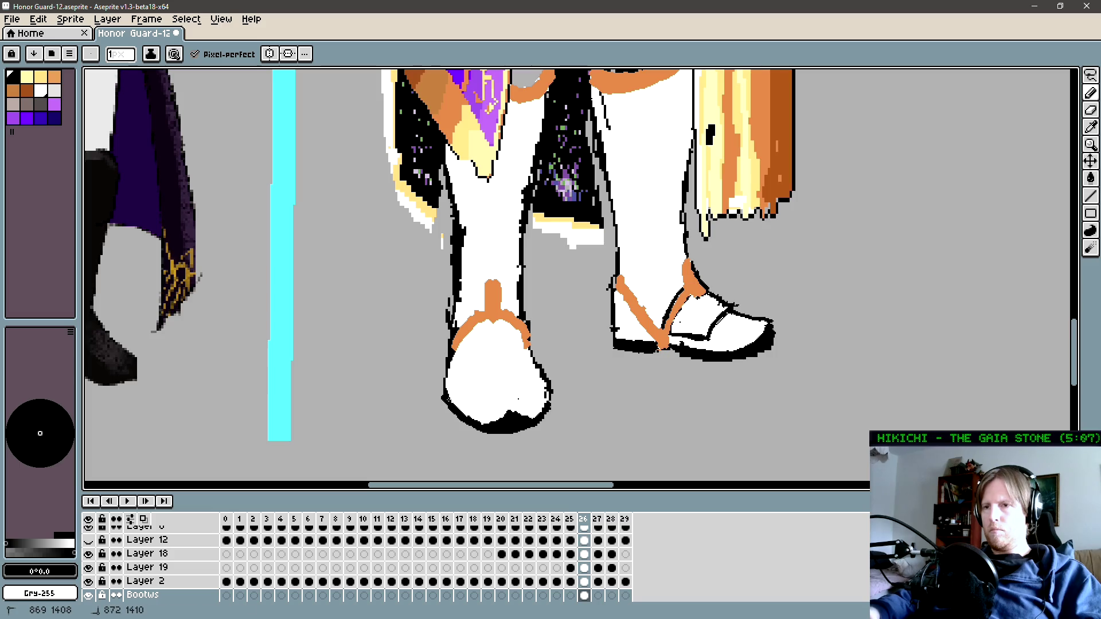
pyautogui.press('e')
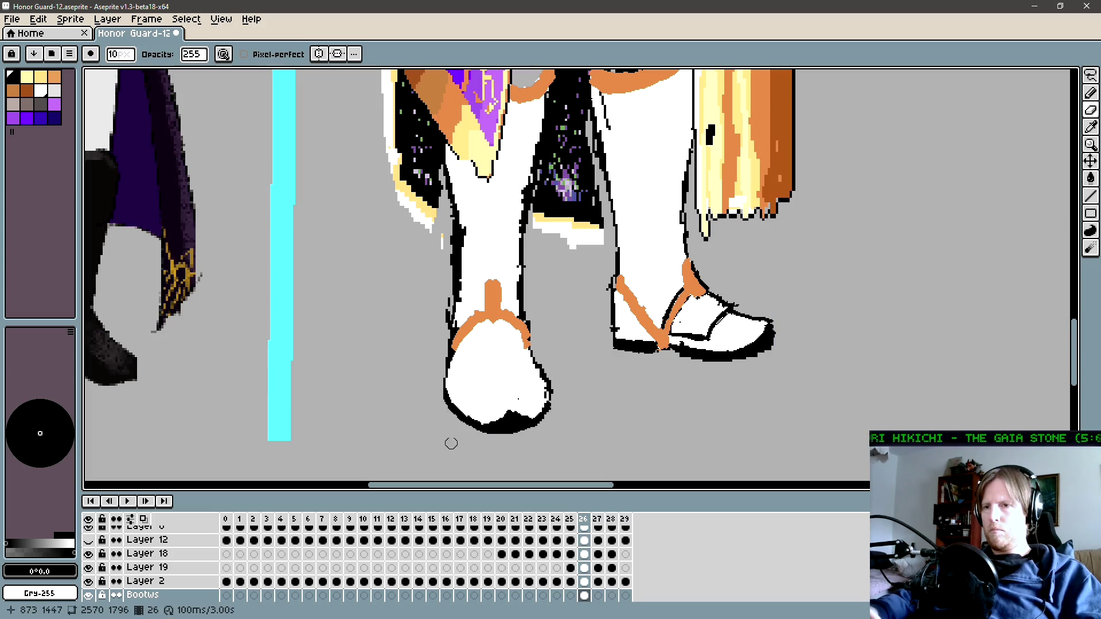
pyautogui.press('b')
pyautogui.press('space')
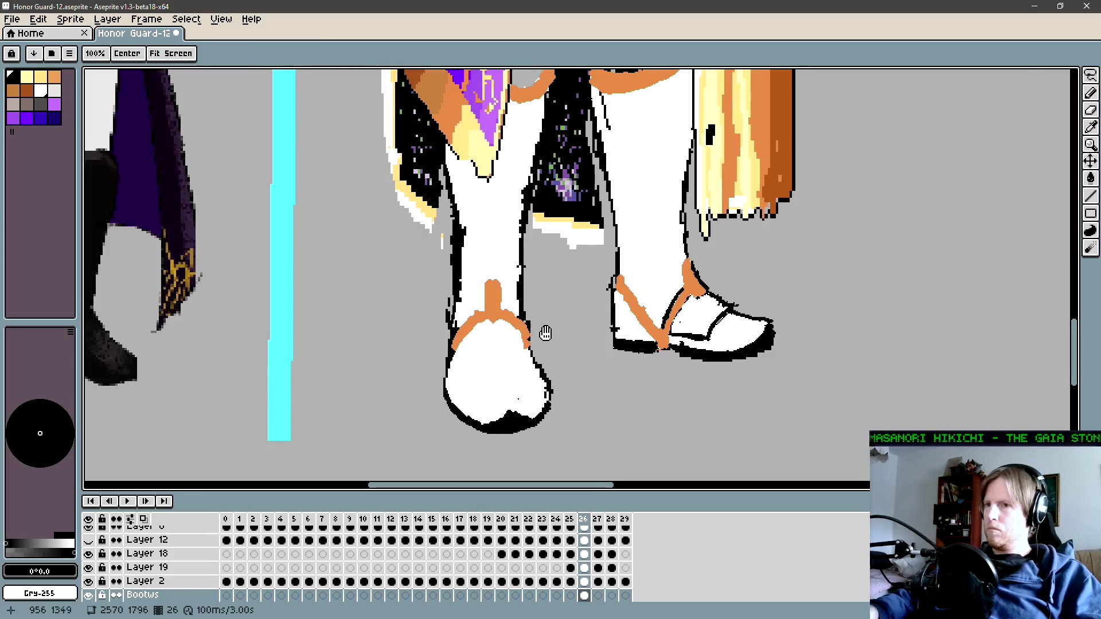
pyautogui.moveTo(545, 333); pyautogui.dragTo(547, 351)
pyautogui.press('alt')
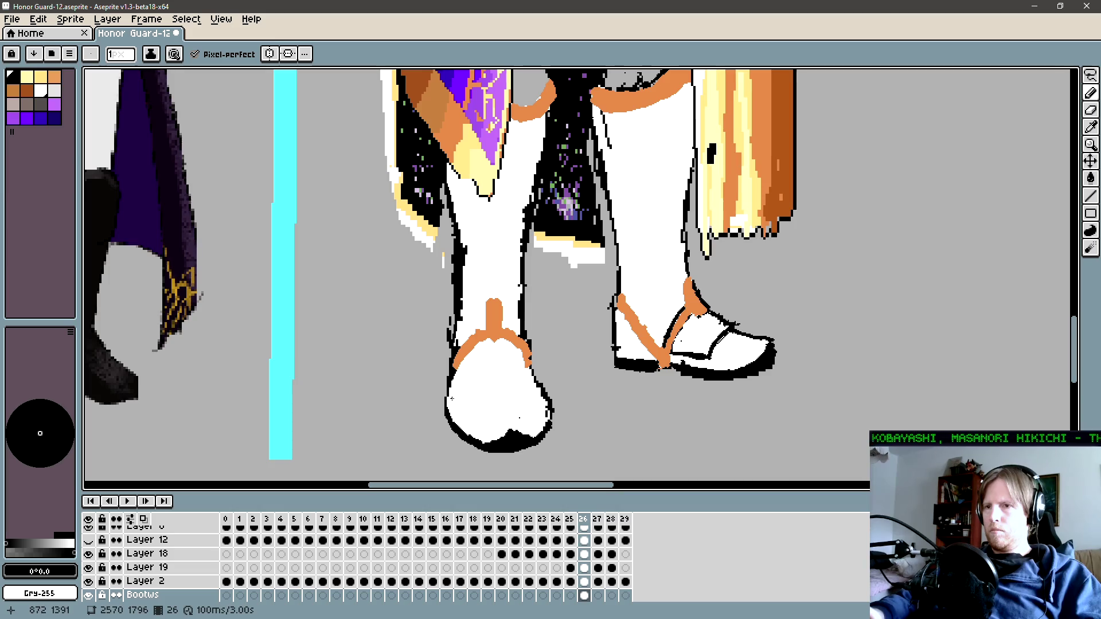
pyautogui.moveTo(466, 388); pyautogui.dragTo(452, 401)
pyautogui.press('+')
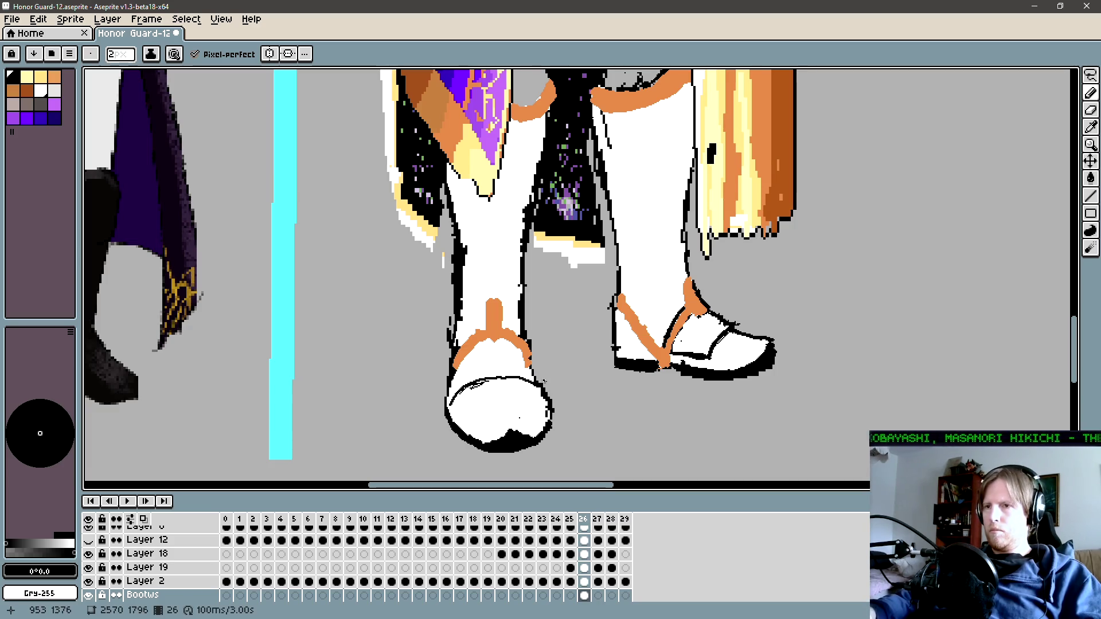
pyautogui.click(533, 372)
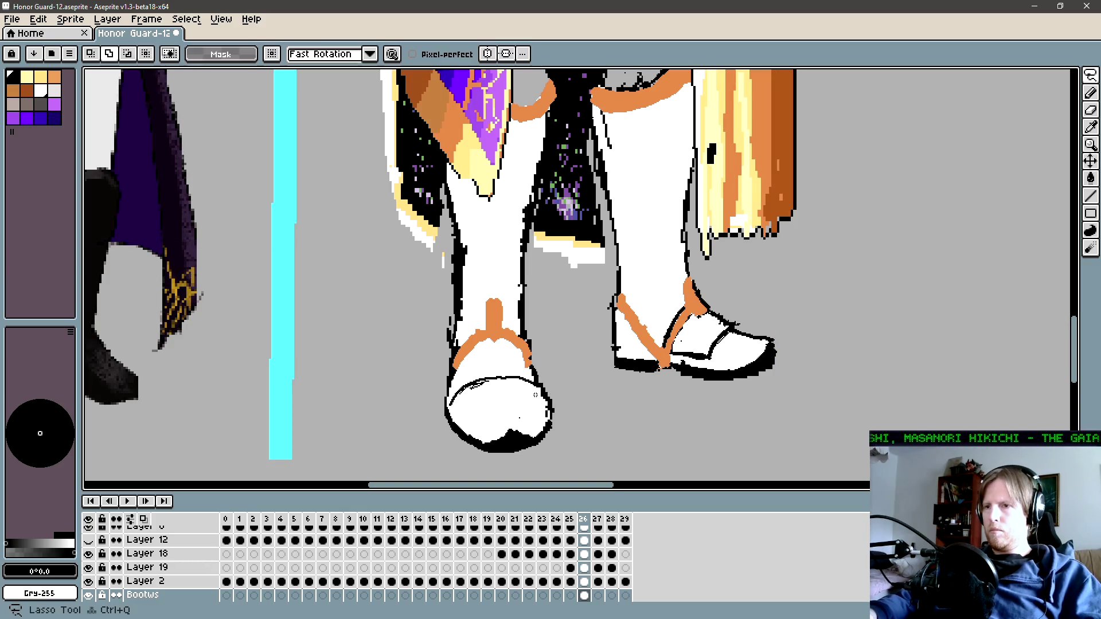
# Step: Lasso-select the left boot's toe and narrow it slightly
pyautogui.press('m')
pyautogui.moveTo(560, 431)
pyautogui.mouseDown()
pyautogui.moveTo(450, 394)
pyautogui.moveTo(519, 381)
pyautogui.mouseUp()
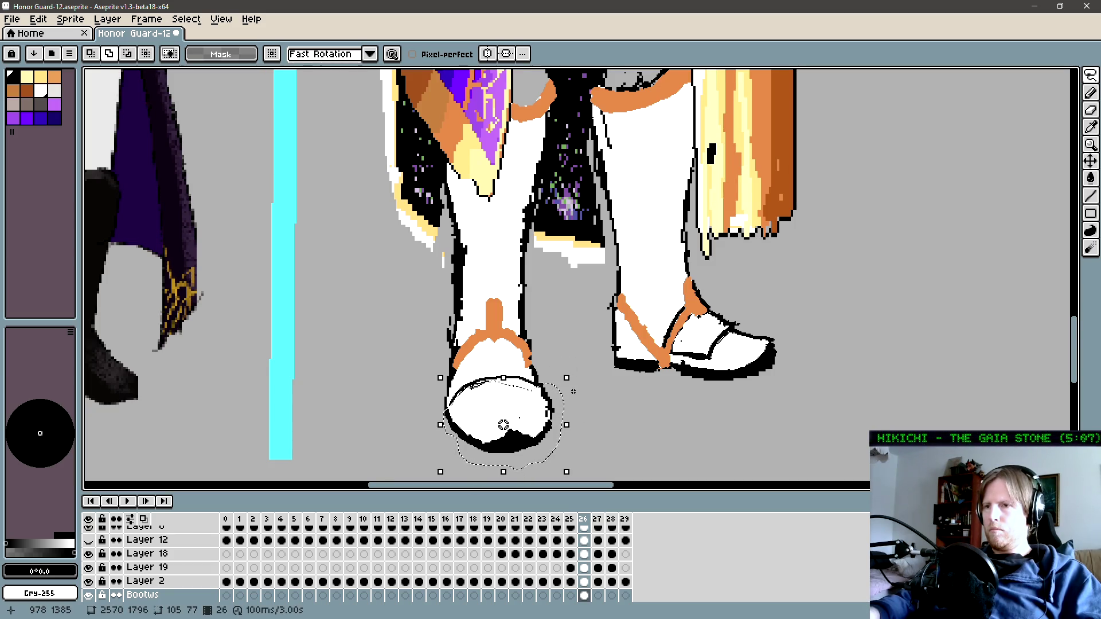
pyautogui.moveTo(567, 429); pyautogui.dragTo(562, 429)
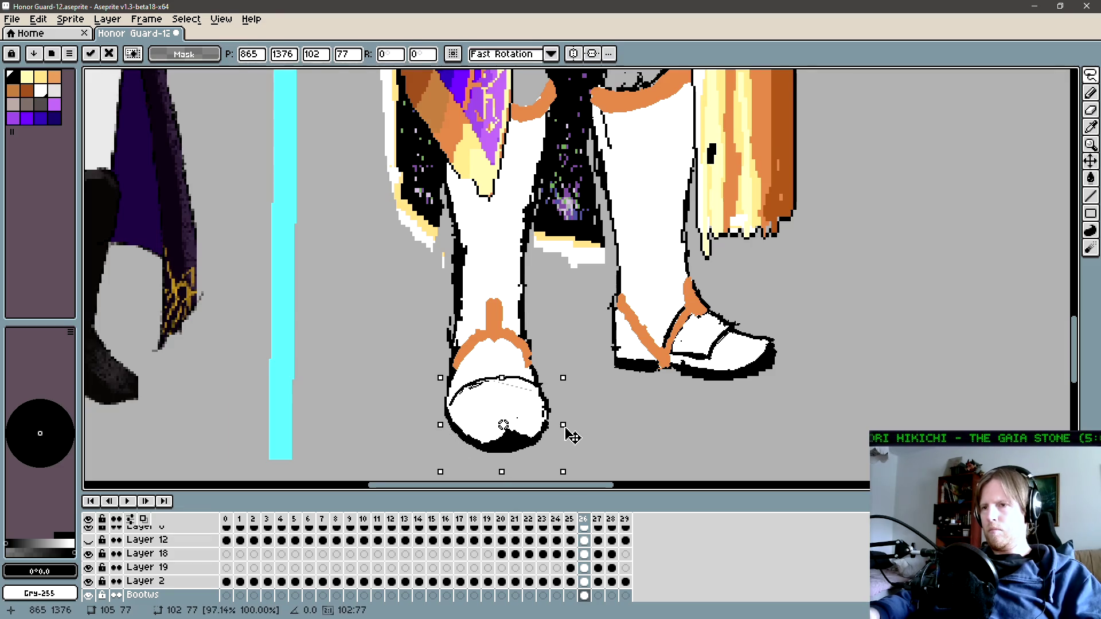
pyautogui.moveTo(451, 429); pyautogui.dragTo(474, 417)
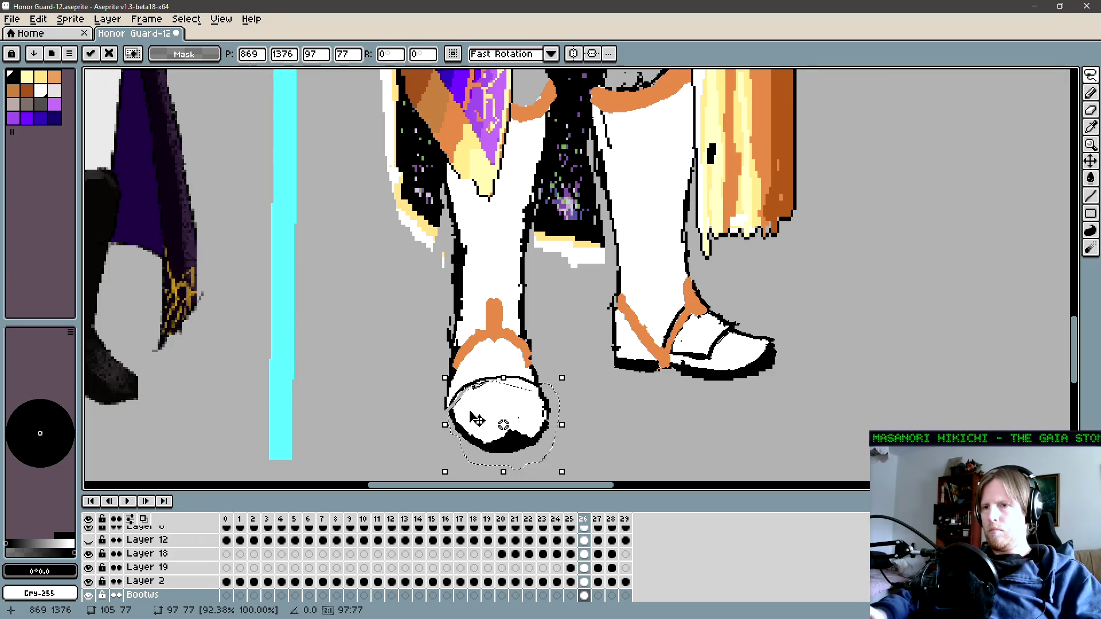
pyautogui.press('Return')
pyautogui.hotkey('ctrl', 'd')
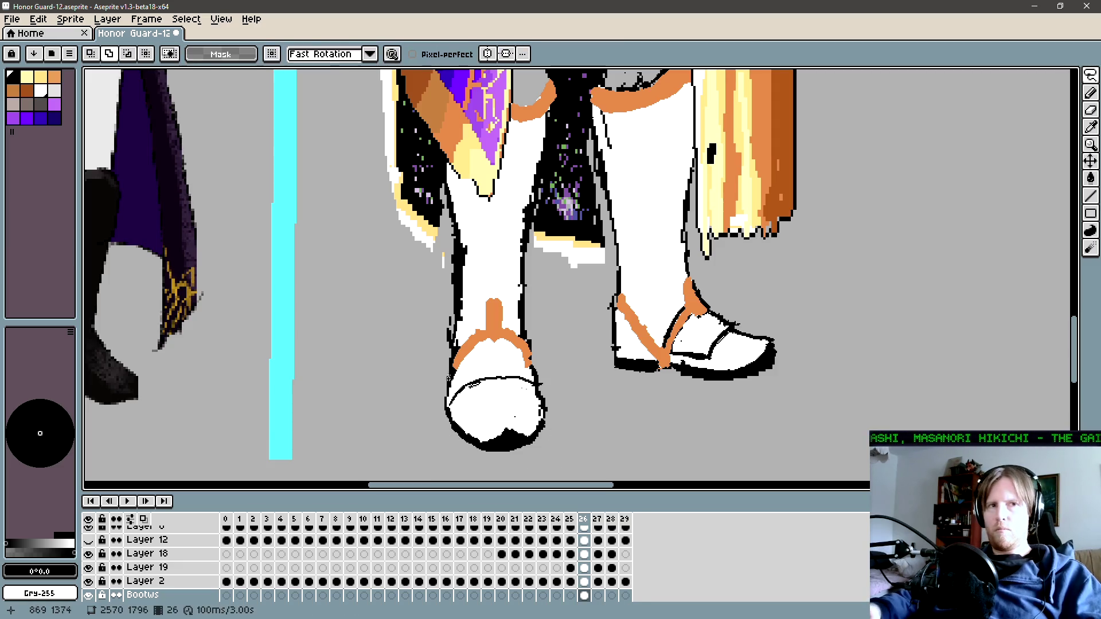
pyautogui.press('b')
# Step: Select the toe's left side and shoe area and stretch them toward the left
pyautogui.press('q')
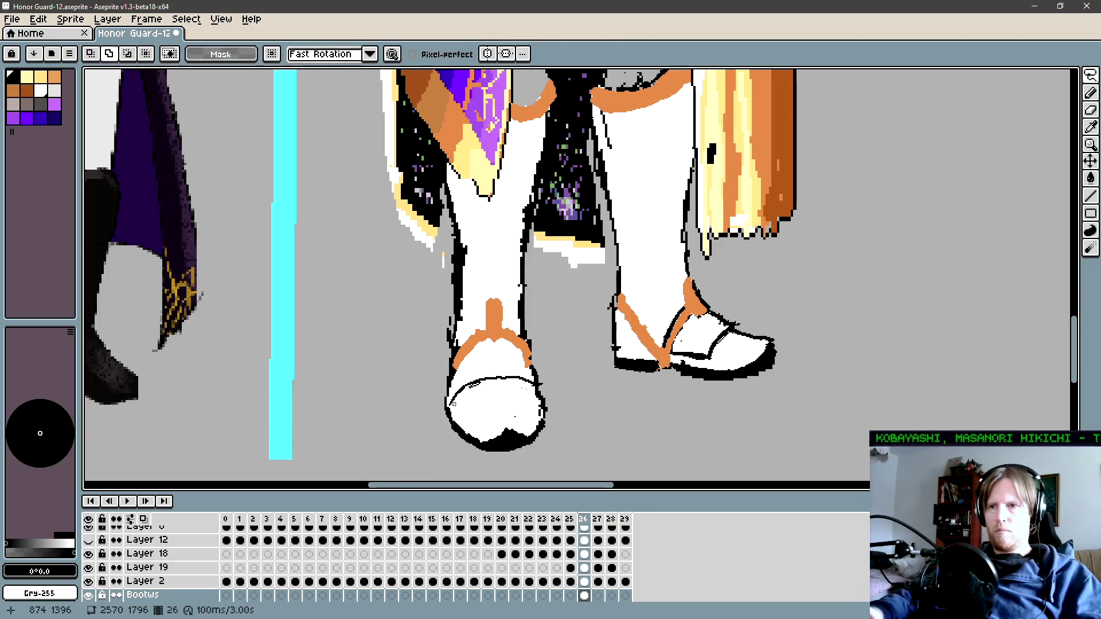
pyautogui.moveTo(434, 383)
pyautogui.mouseDown()
pyautogui.moveTo(447, 408)
pyautogui.moveTo(483, 329)
pyautogui.mouseUp()
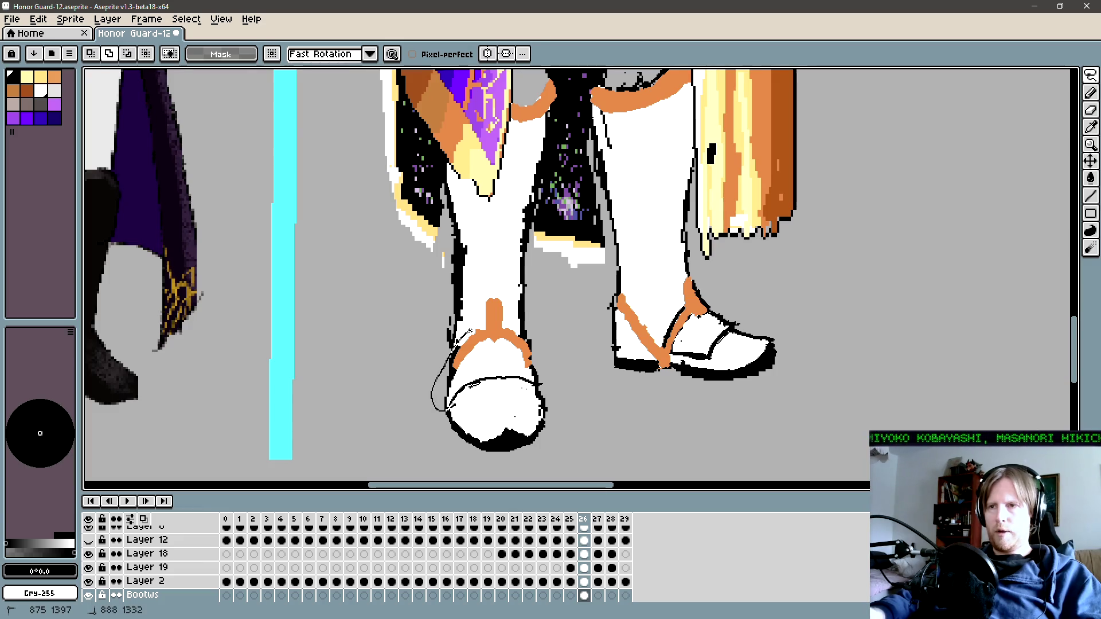
pyautogui.moveTo(458, 407); pyautogui.dragTo(453, 408)
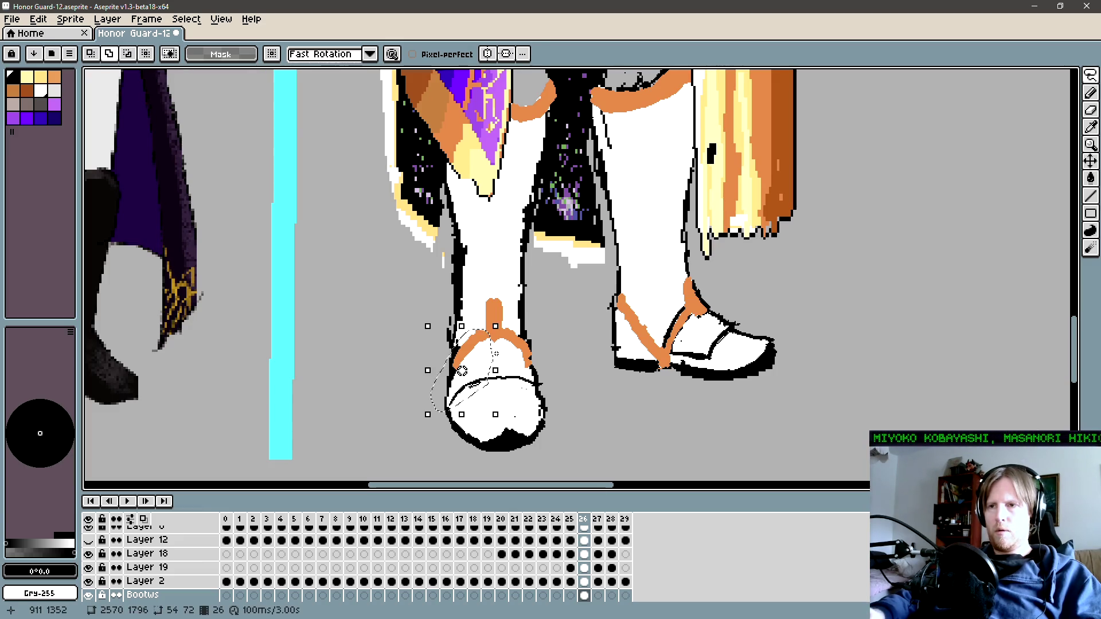
pyautogui.moveTo(428, 370); pyautogui.dragTo(429, 378)
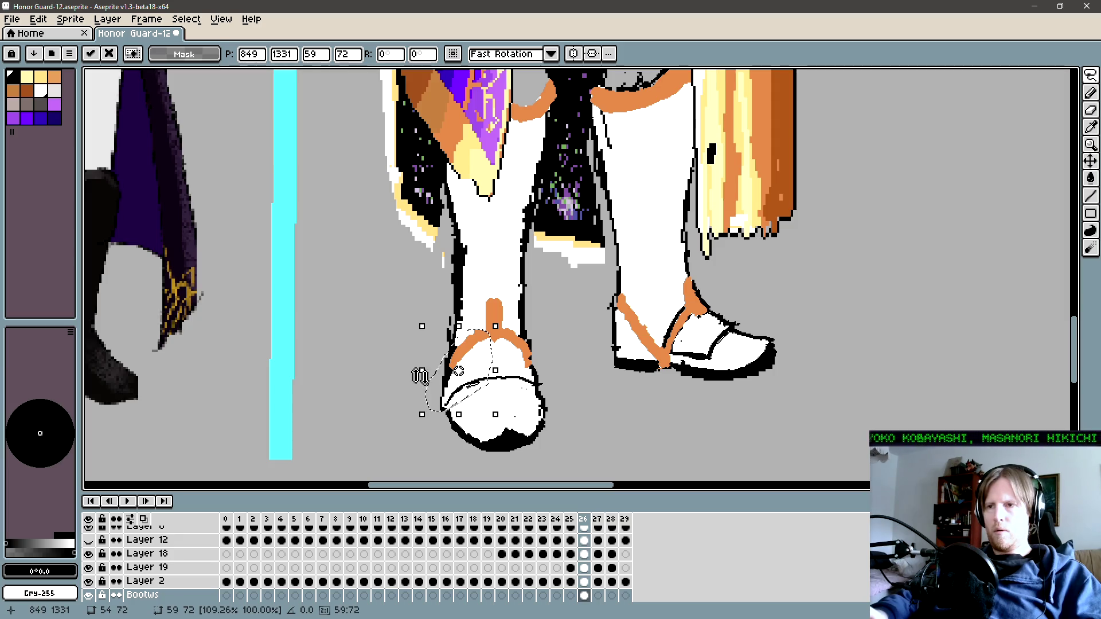
pyautogui.press('Return')
pyautogui.press('ctrl')
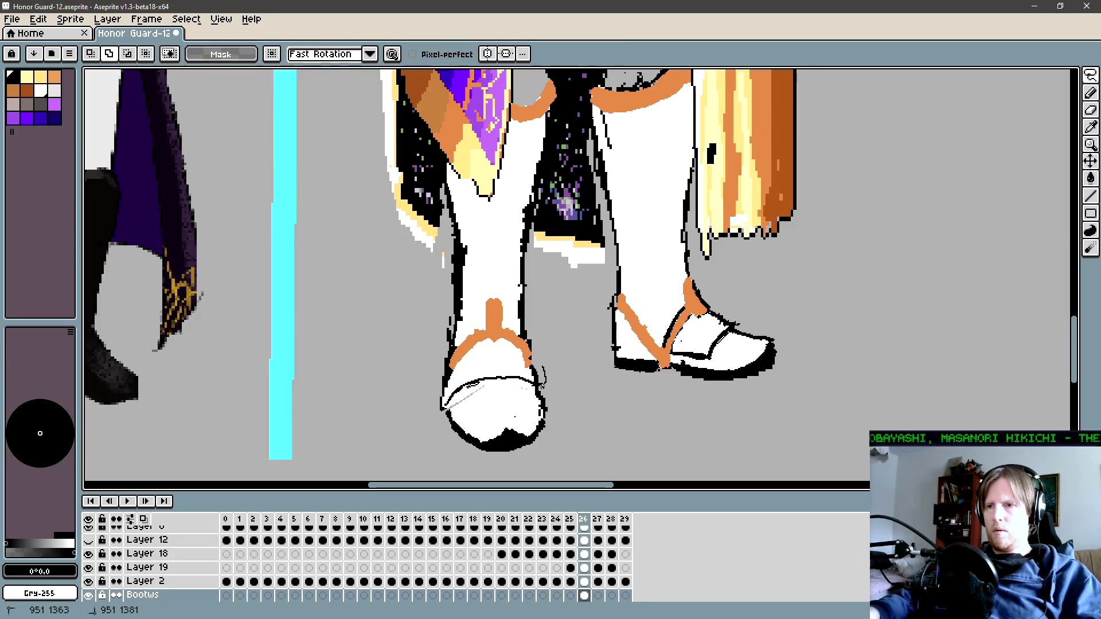
pyautogui.moveTo(545, 382); pyautogui.dragTo(504, 347)
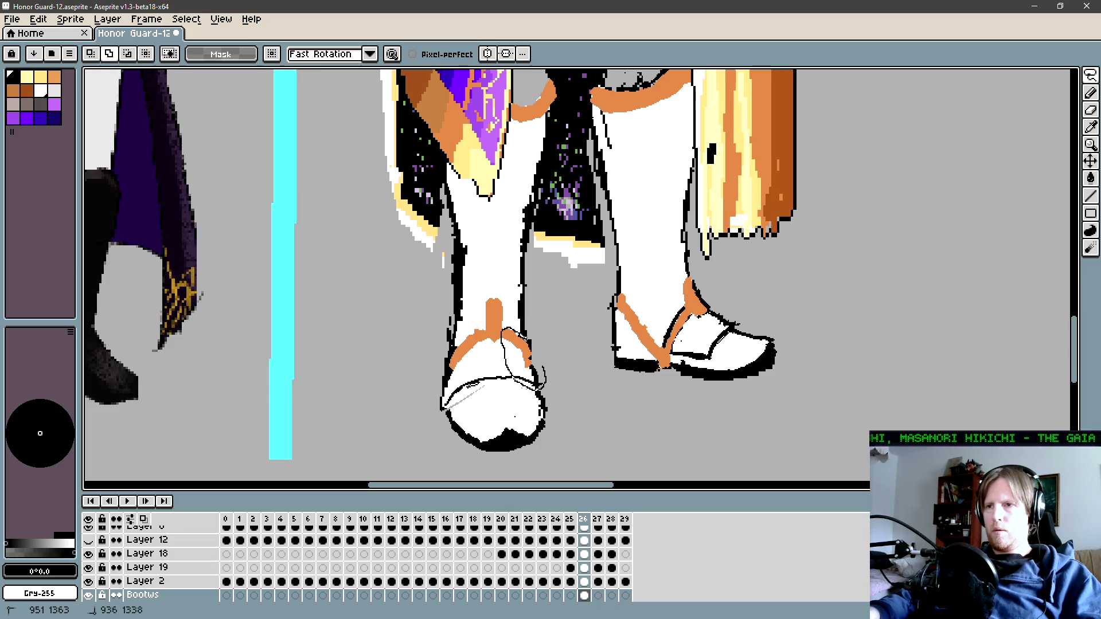
pyautogui.moveTo(506, 328); pyautogui.dragTo(557, 362)
pyautogui.press('Return')
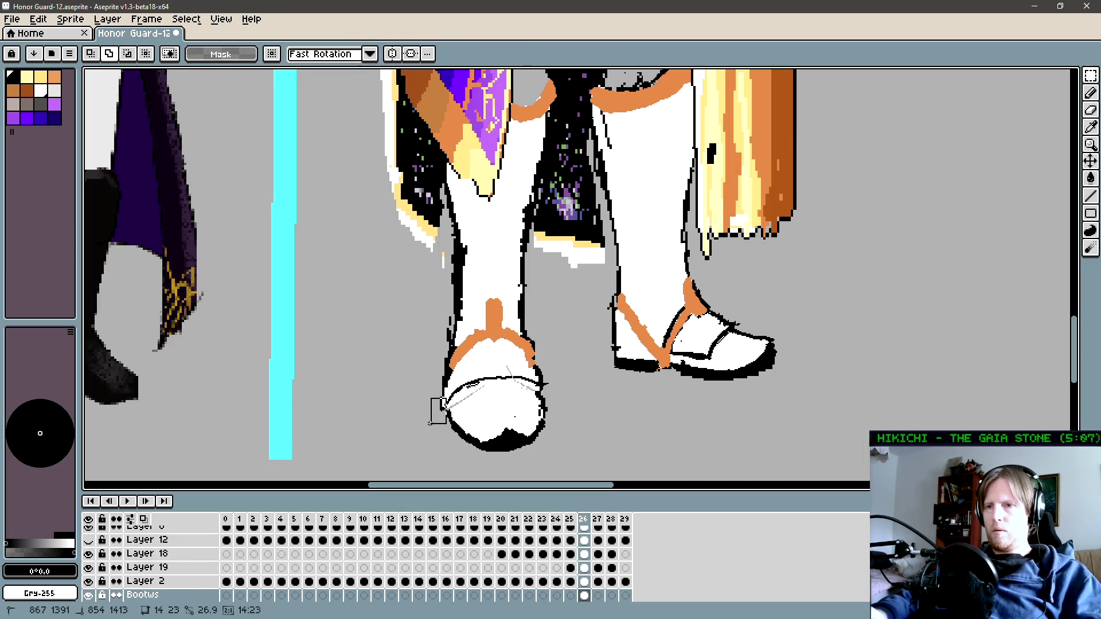
# Step: Sample black from the canvas and erase stray pixels around the left shoe
pyautogui.scroll(2, 440, 404)
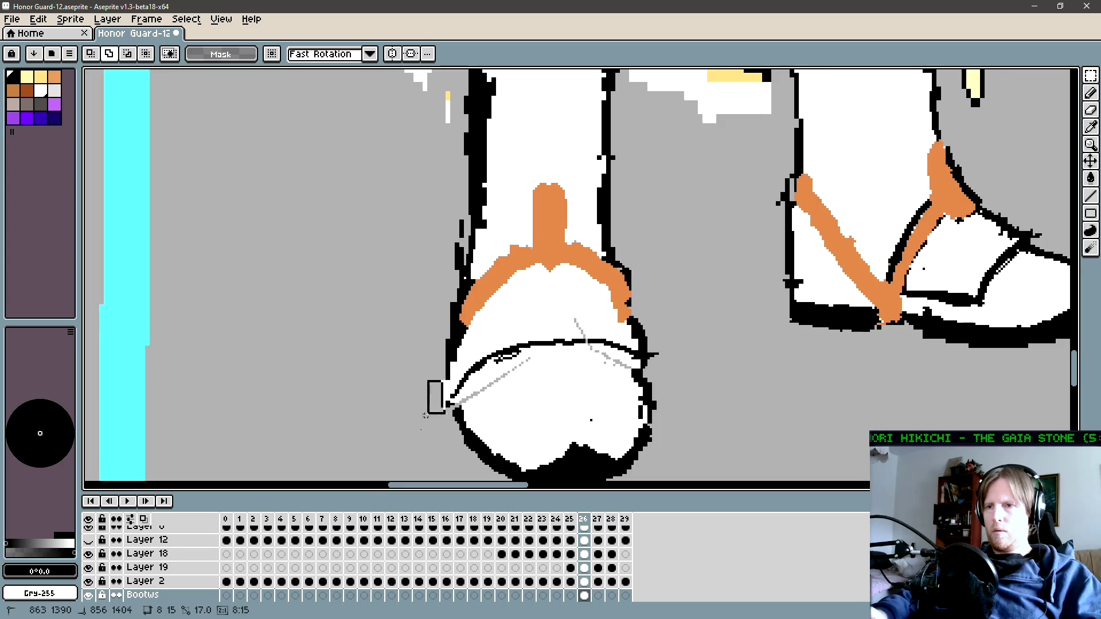
pyautogui.moveTo(448, 383); pyautogui.dragTo(436, 450)
pyautogui.click(457, 409)
pyautogui.press('b')
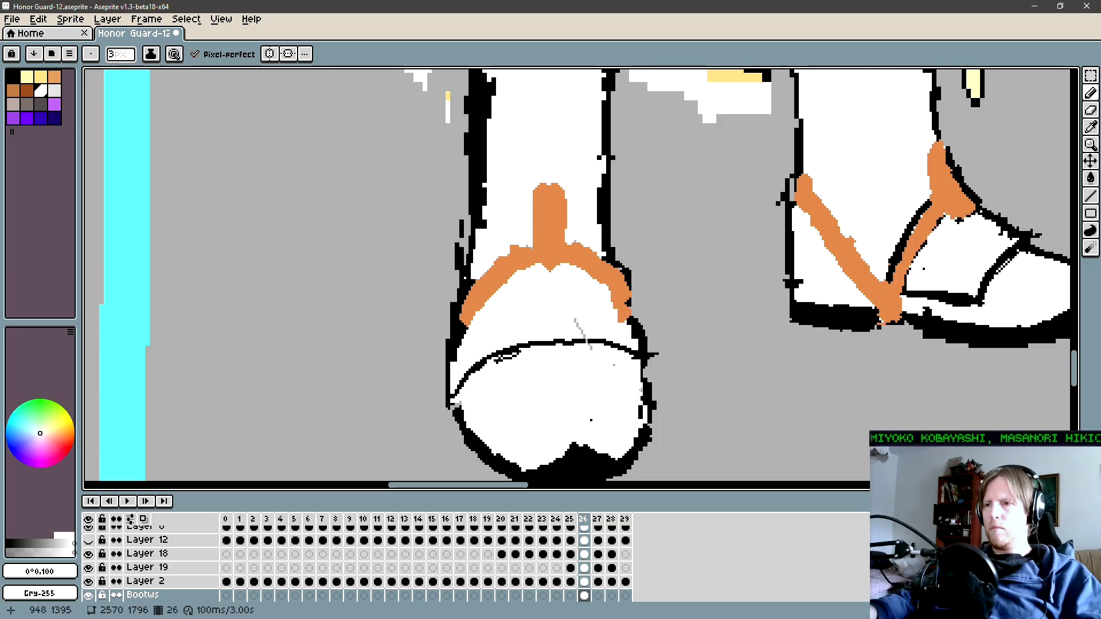
pyautogui.keyDown('alt'); pyautogui.click(644, 376); pyautogui.keyUp('alt')
pyautogui.keyDown('alt'); pyautogui.click(581, 332); pyautogui.keyUp('alt')
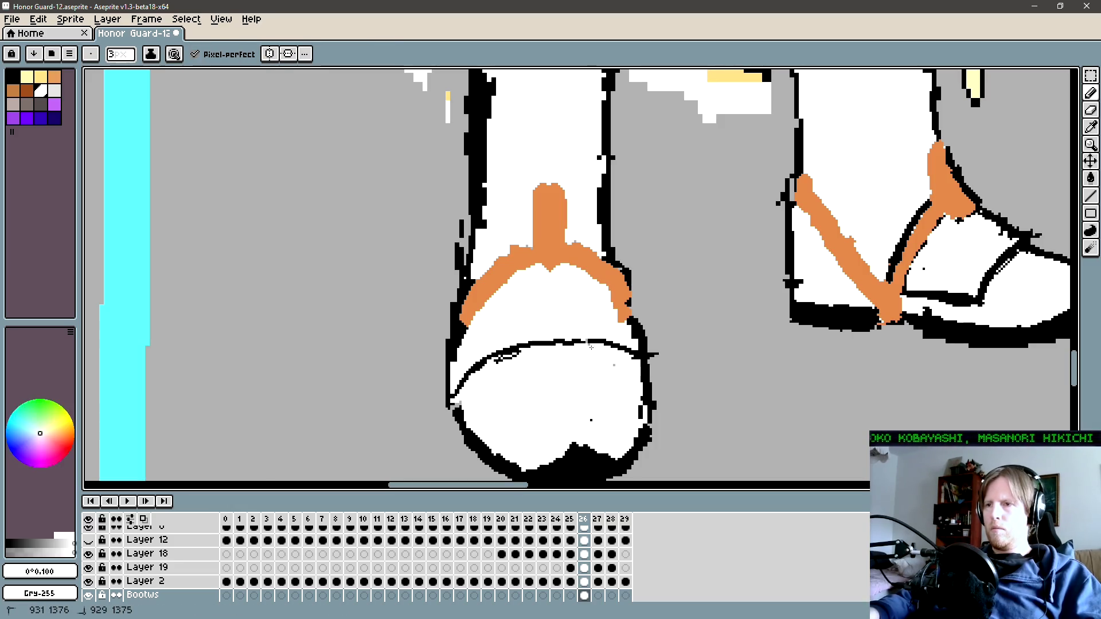
pyautogui.keyDown('alt'); pyautogui.click(589, 342); pyautogui.keyUp('alt')
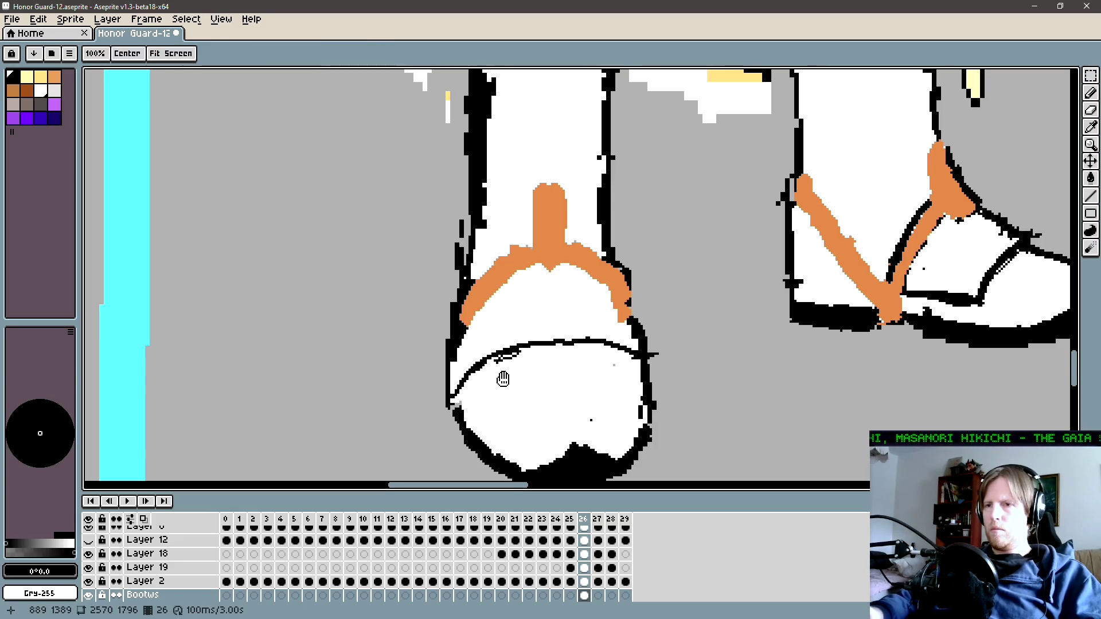
pyautogui.moveTo(504, 376); pyautogui.dragTo(545, 365)
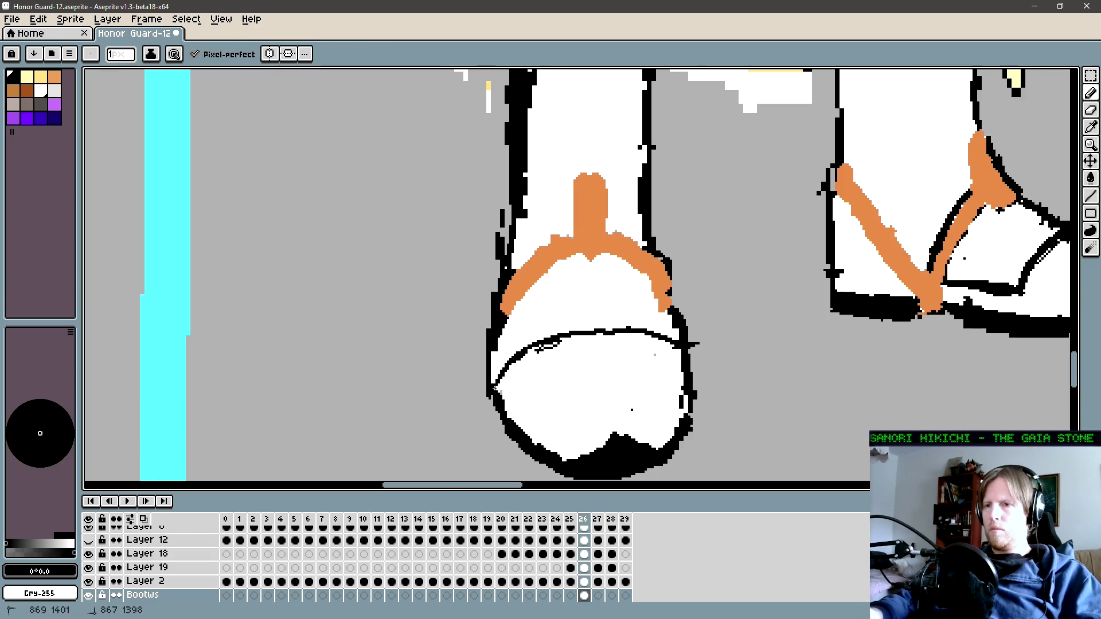
pyautogui.press('e')
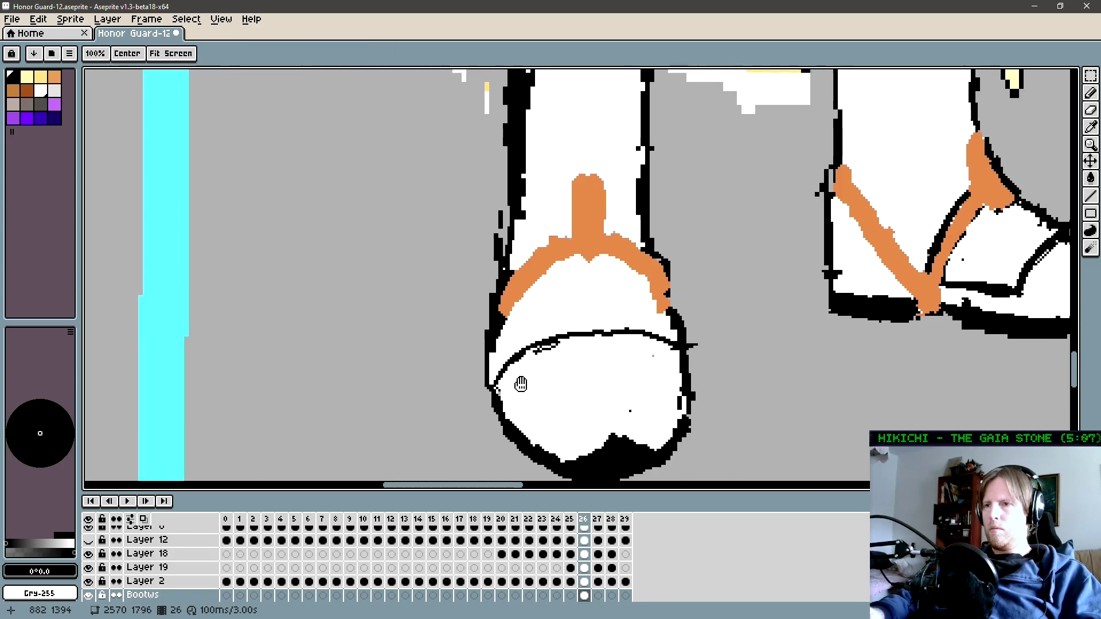
pyautogui.scroll(-1, 521, 381)
pyautogui.moveTo(477, 398); pyautogui.dragTo(511, 394)
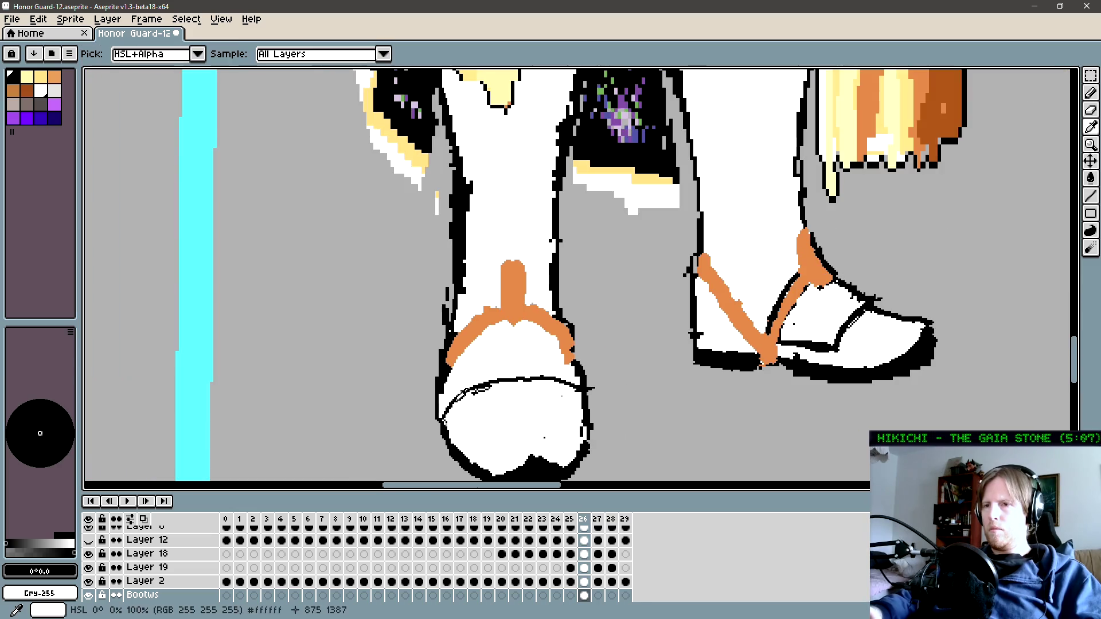
pyautogui.press('b')
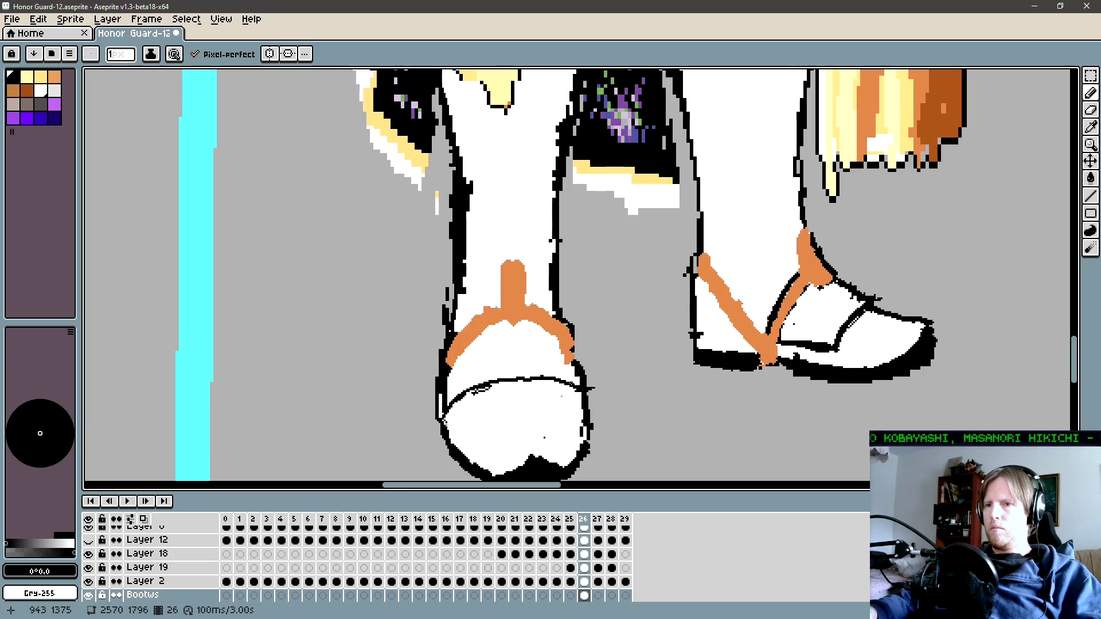
pyautogui.moveTo(574, 287); pyautogui.dragTo(551, 293)
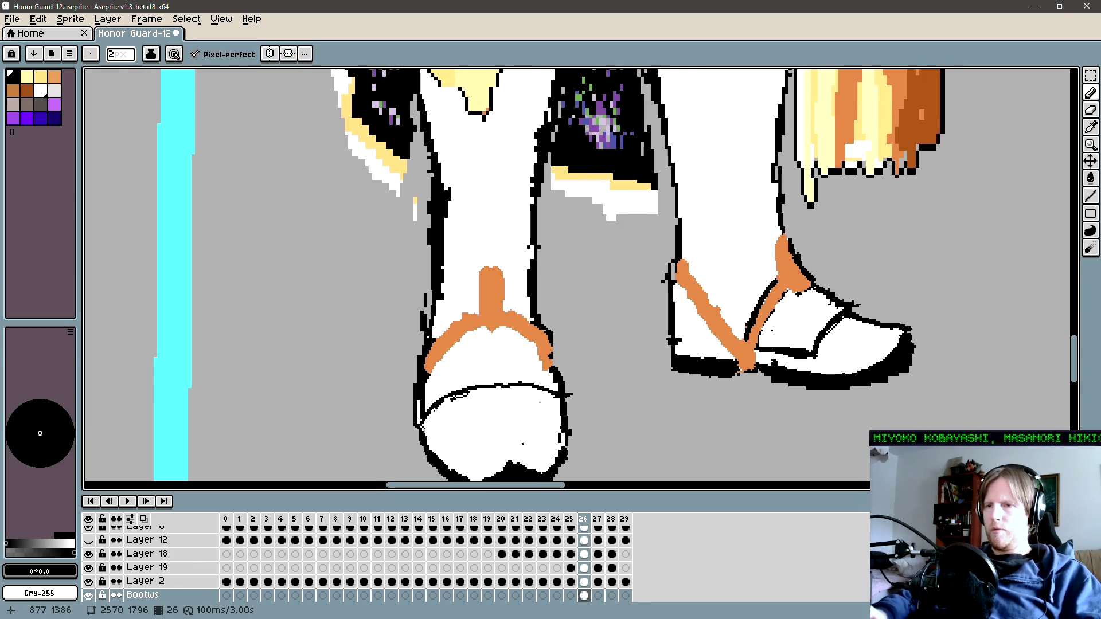
# Step: Draw a thicker black curve across the left shoe's top and clean its edge pixels
pyautogui.moveTo(453, 396)
pyautogui.mouseDown()
pyautogui.moveTo(523, 370)
pyautogui.moveTo(508, 378)
pyautogui.mouseUp()
pyautogui.hotkey('ctrl', 'z')
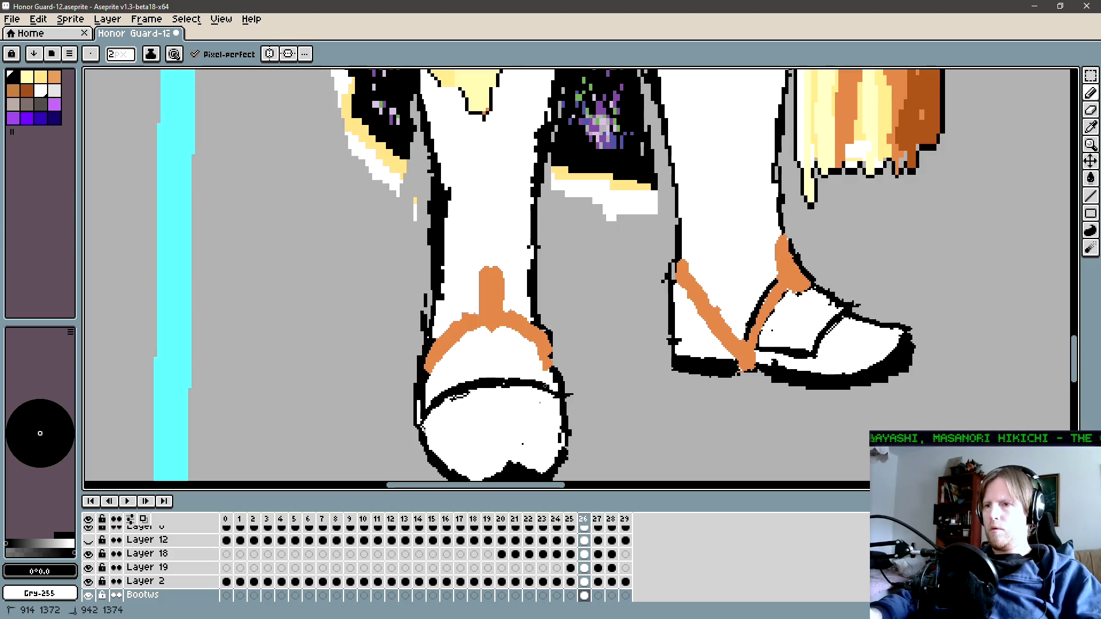
pyautogui.moveTo(547, 372); pyautogui.dragTo(548, 373)
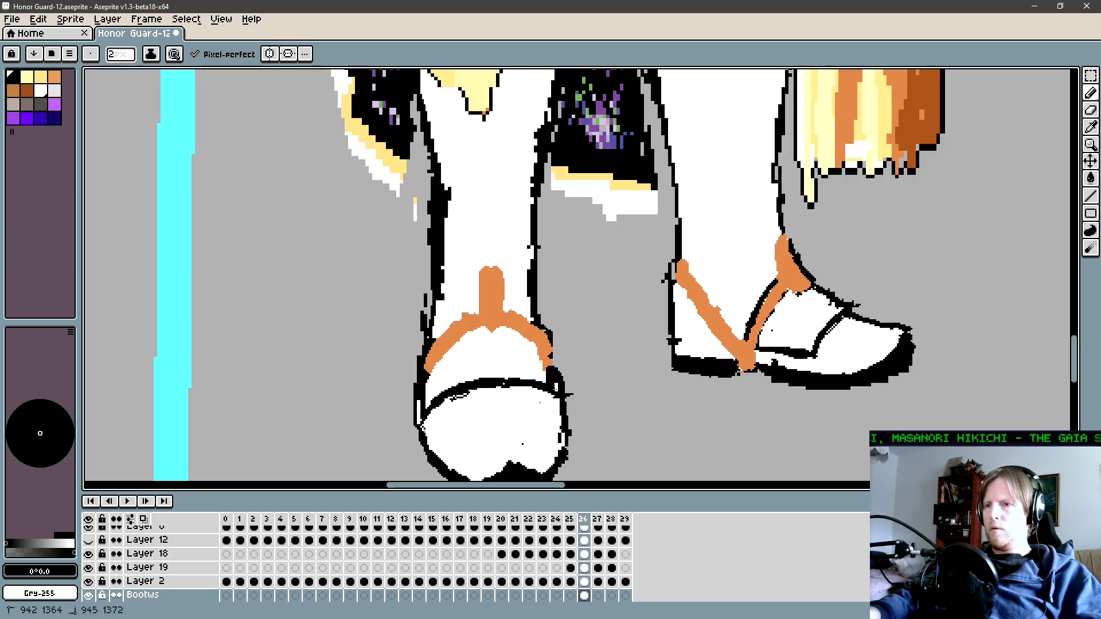
pyautogui.moveTo(451, 415); pyautogui.dragTo(442, 380)
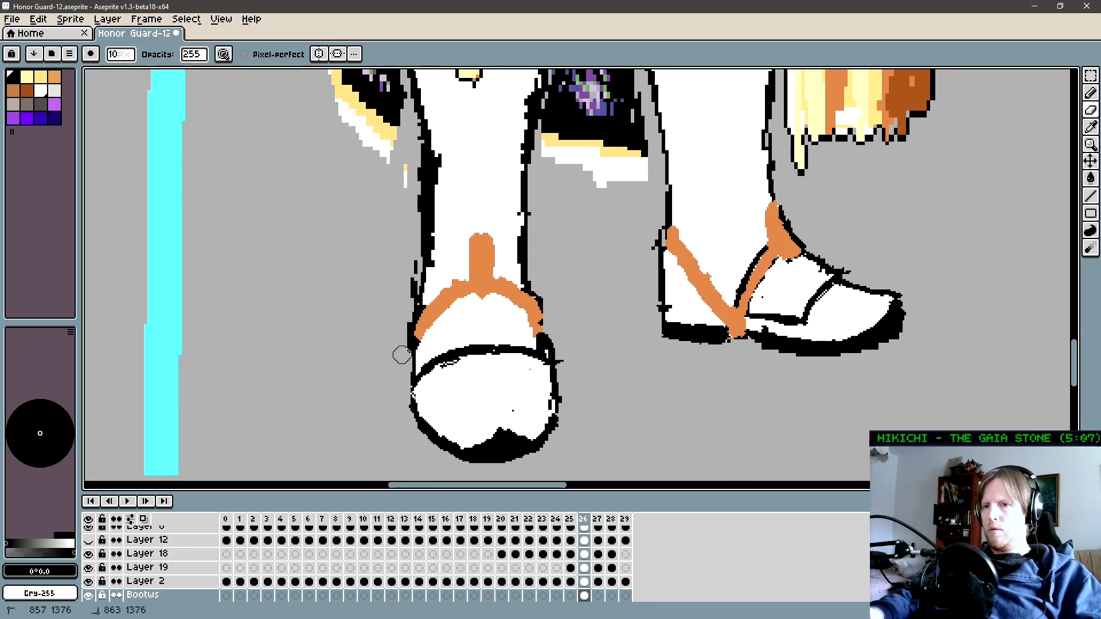
pyautogui.moveTo(555, 367)
pyautogui.mouseDown()
pyautogui.moveTo(550, 347)
pyautogui.moveTo(558, 374)
pyautogui.moveTo(546, 381)
pyautogui.mouseUp()
pyautogui.scroll(-1, 561, 382)
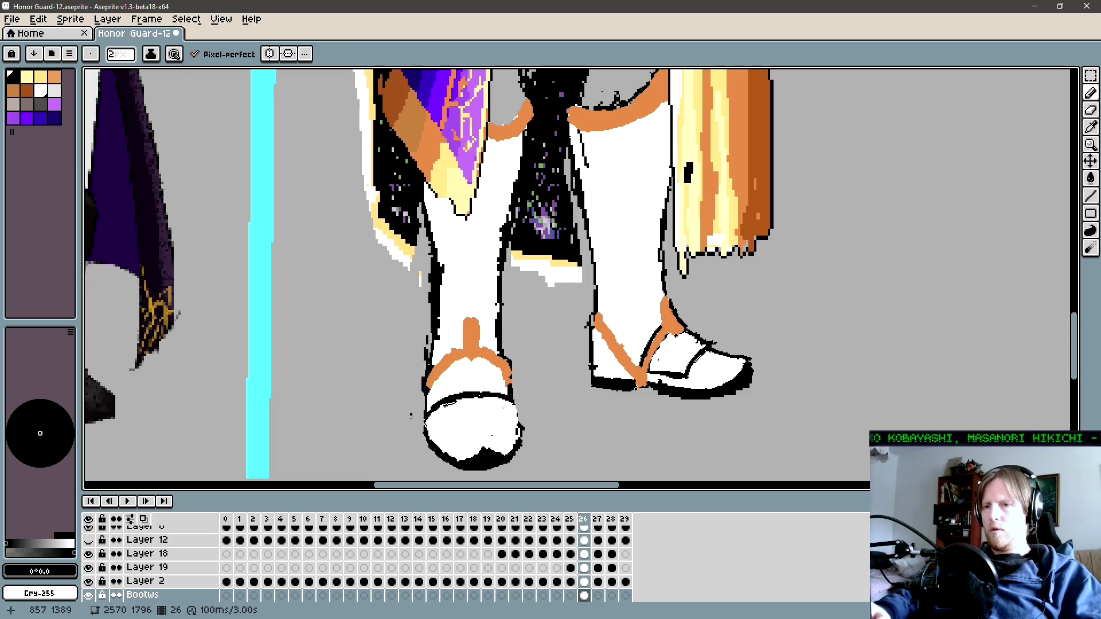
pyautogui.scroll(1, 426, 386)
# Step: Try a short 1-pixel vertical line on the shoe outline, then undo it
pyautogui.press('-')
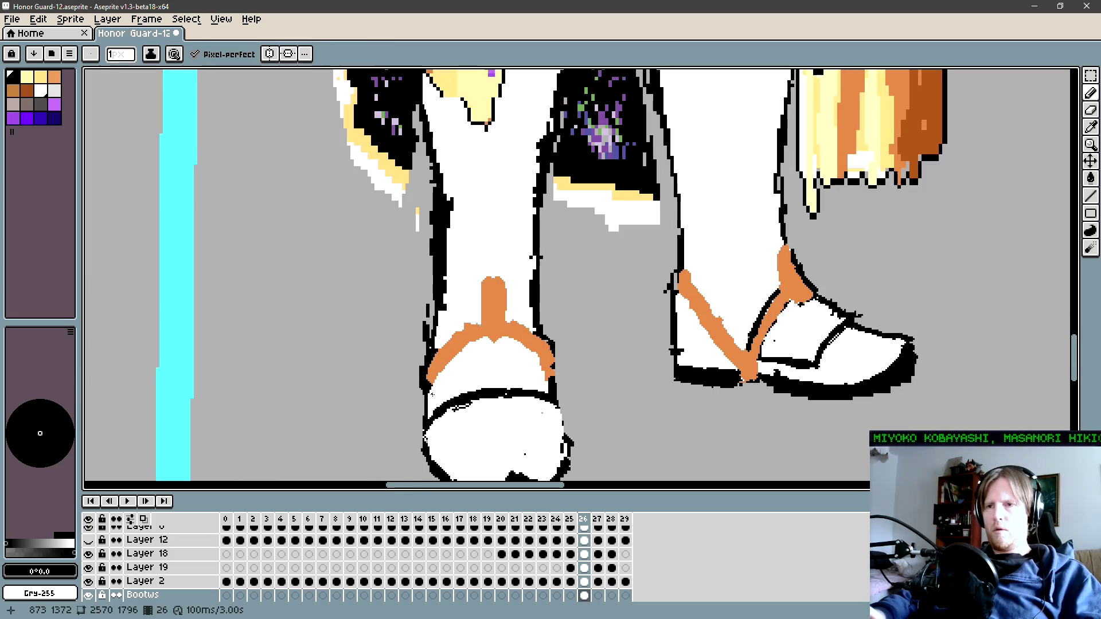
pyautogui.moveTo(433, 392); pyautogui.dragTo(433, 405)
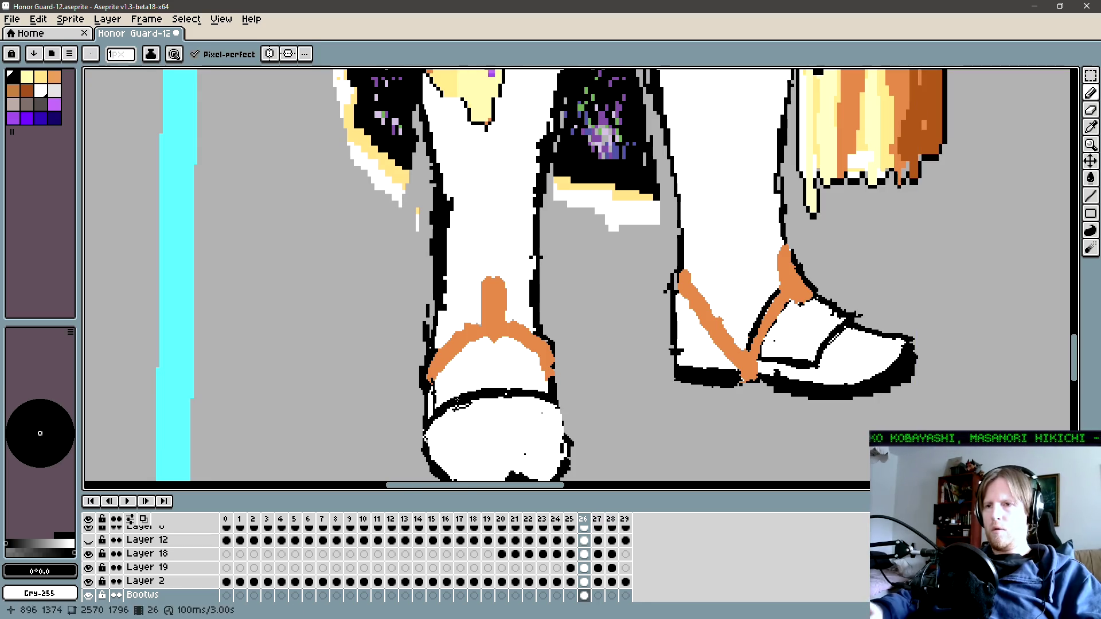
pyautogui.hotkey('ctrl', 'z')
pyautogui.hotkey('ctrl', 'z')
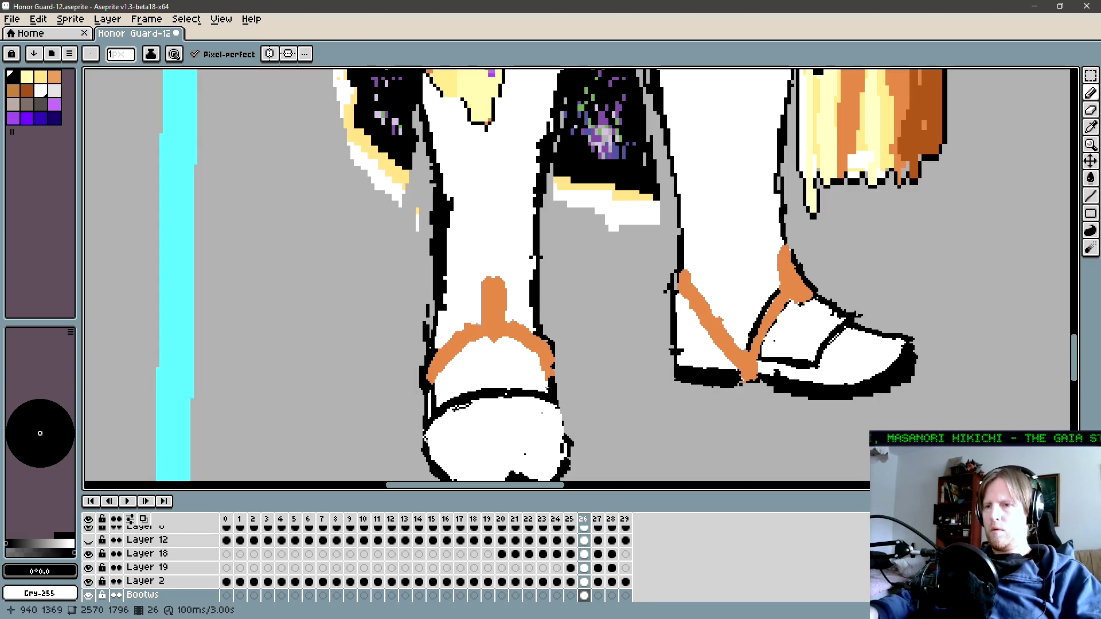
pyautogui.scroll(-3, 551, 376)
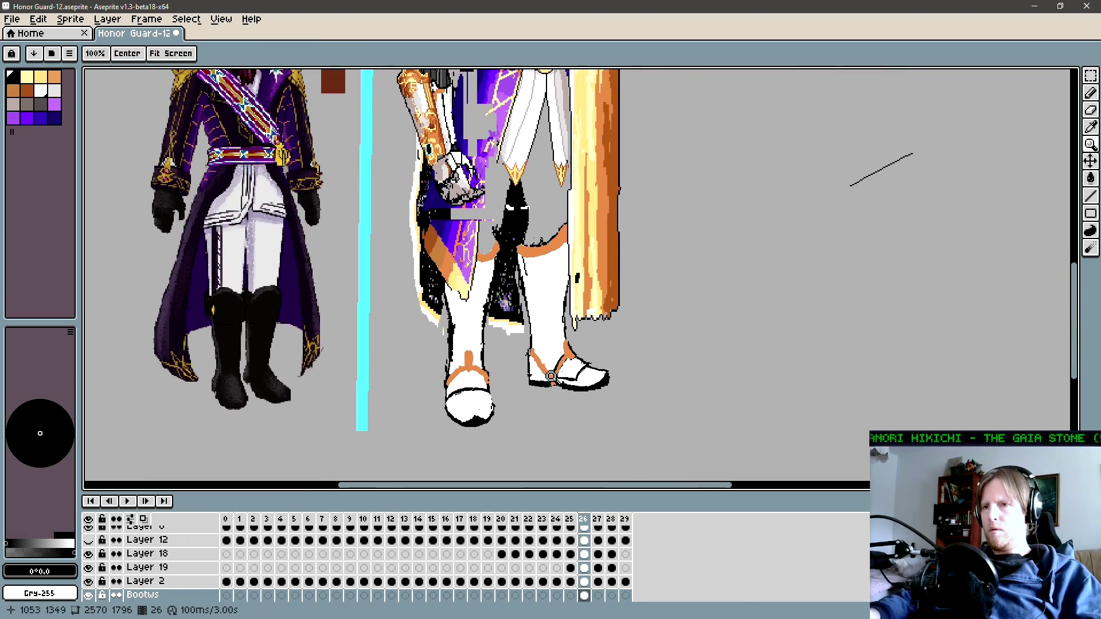
pyautogui.scroll(1, 459, 356)
pyautogui.press('b')
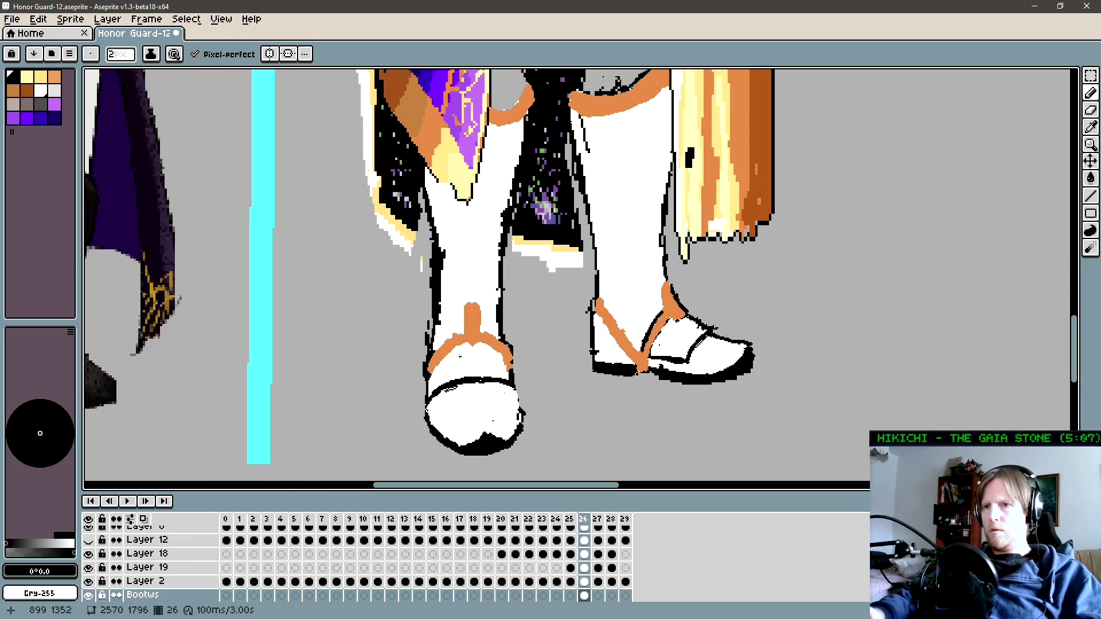
pyautogui.scroll(1, 432, 360)
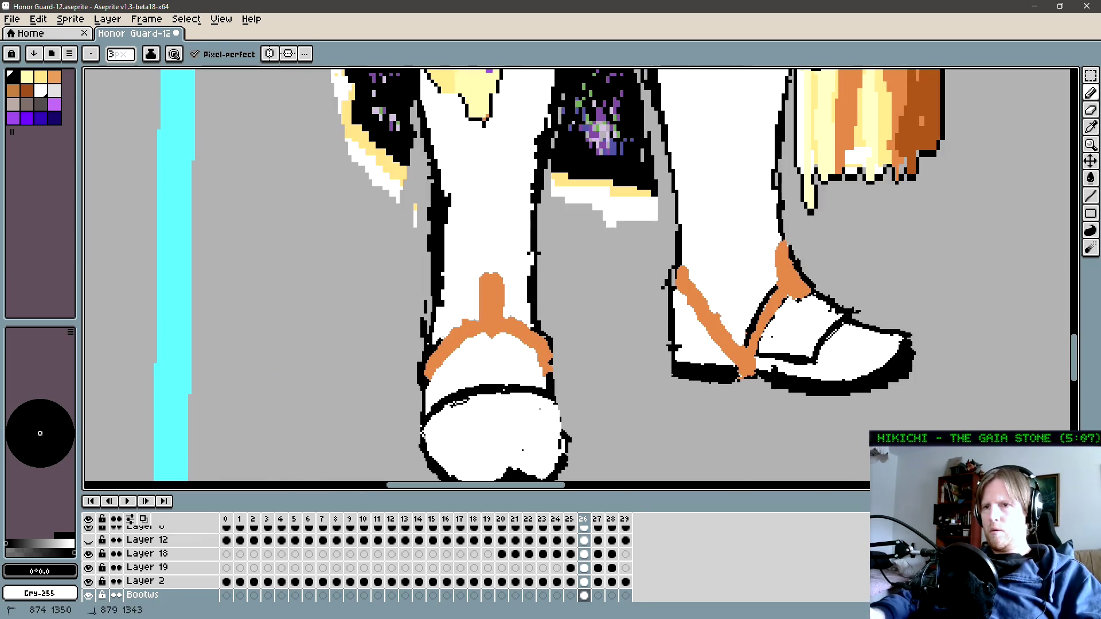
# Step: Outline the top edge of the left boot's orange strap in black
pyautogui.moveTo(518, 324); pyautogui.dragTo(503, 317)
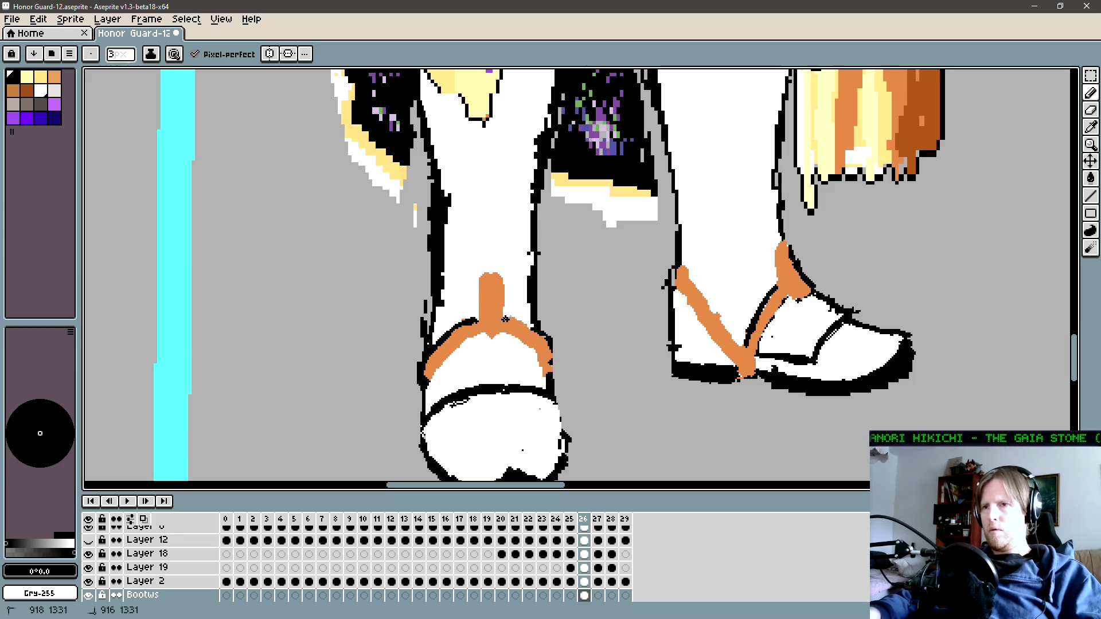
pyautogui.click(510, 316)
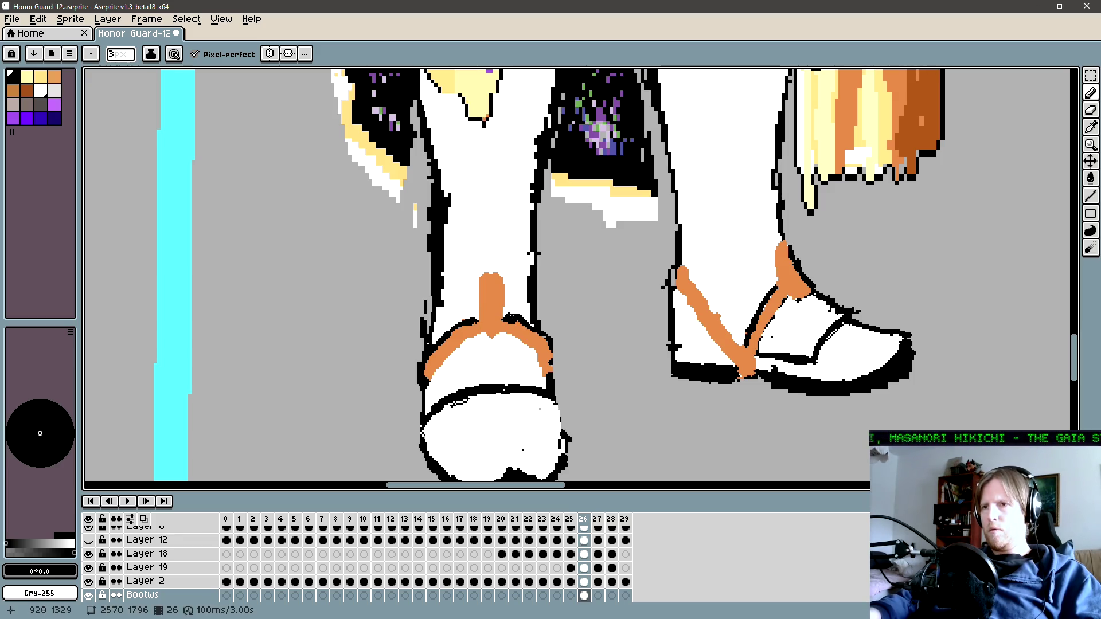
pyautogui.scroll(-2, 527, 344)
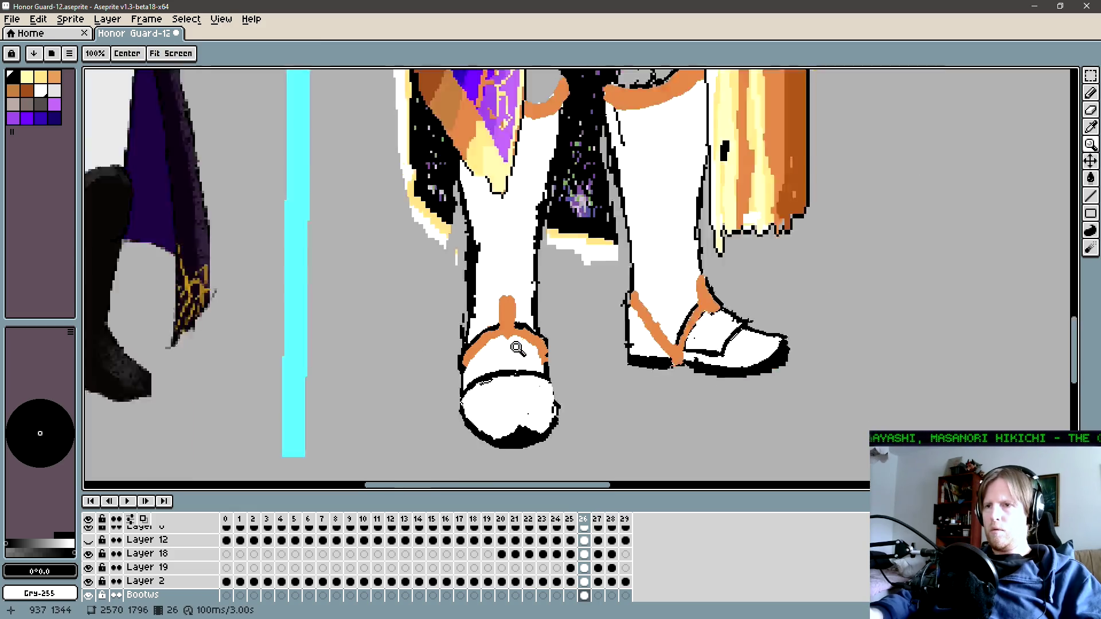
pyautogui.scroll(-1, 536, 354)
pyautogui.scroll(-1, 535, 354)
pyautogui.scroll(-1, 521, 337)
pyautogui.scroll(-1, 555, 363)
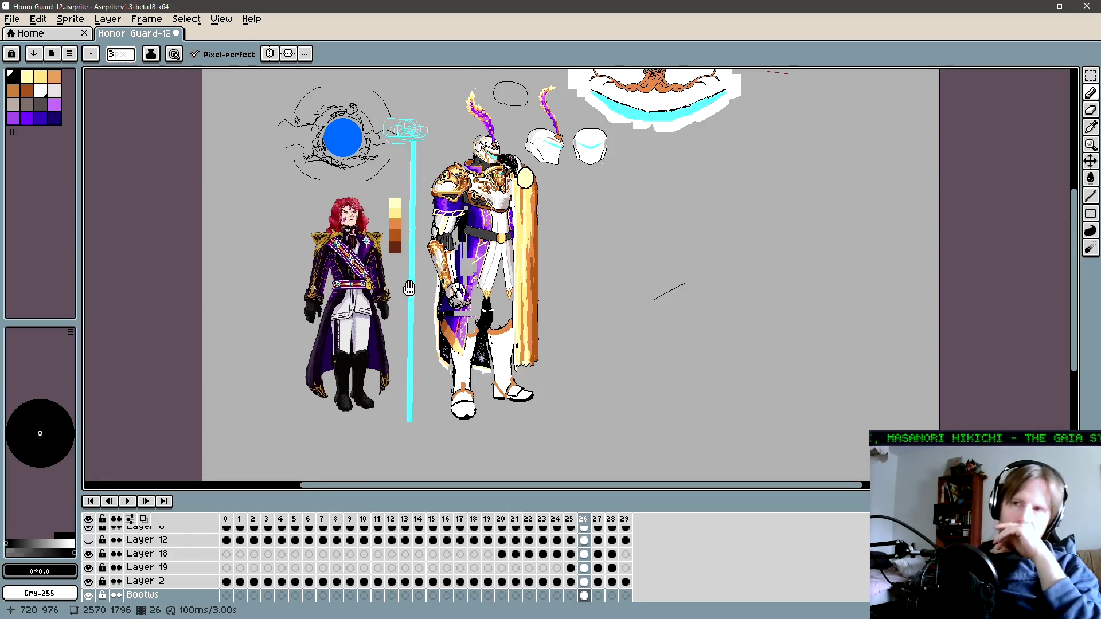
# Step: Shrink the timeline so the canvas gets more room
pyautogui.scroll(1, 474, 289)
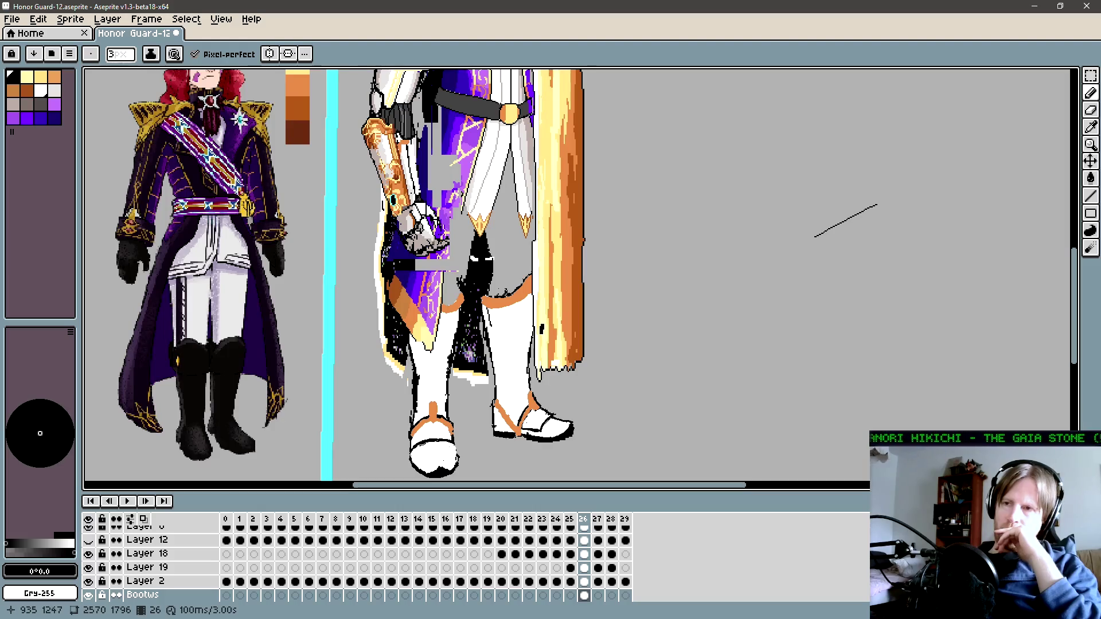
pyautogui.scroll(1, 435, 358)
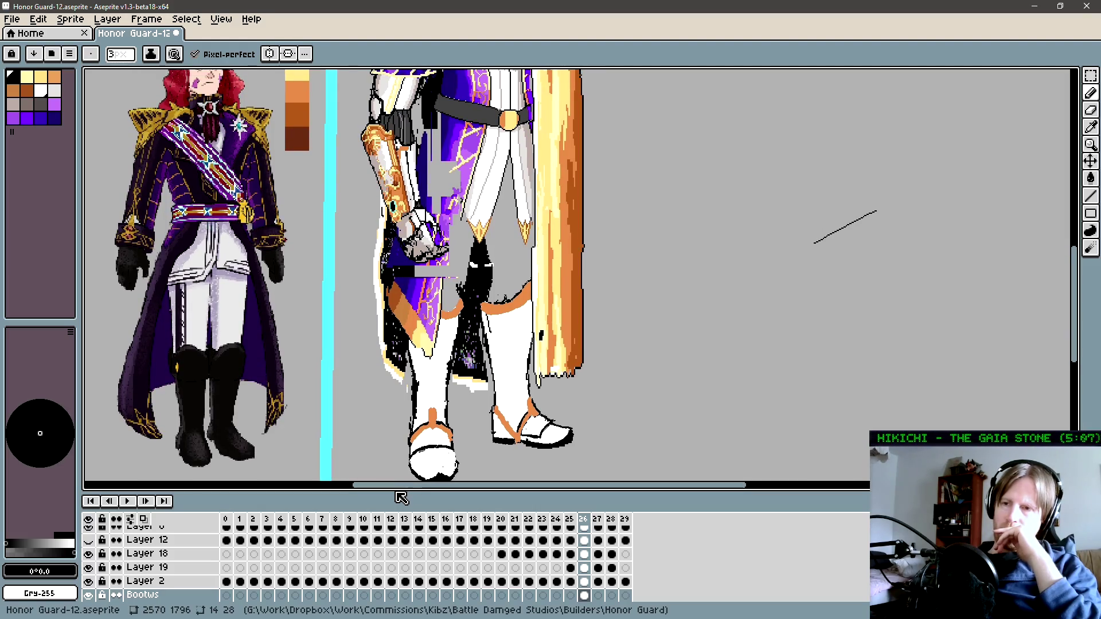
pyautogui.moveTo(402, 492); pyautogui.dragTo(402, 546)
pyautogui.scroll(-1, 509, 374)
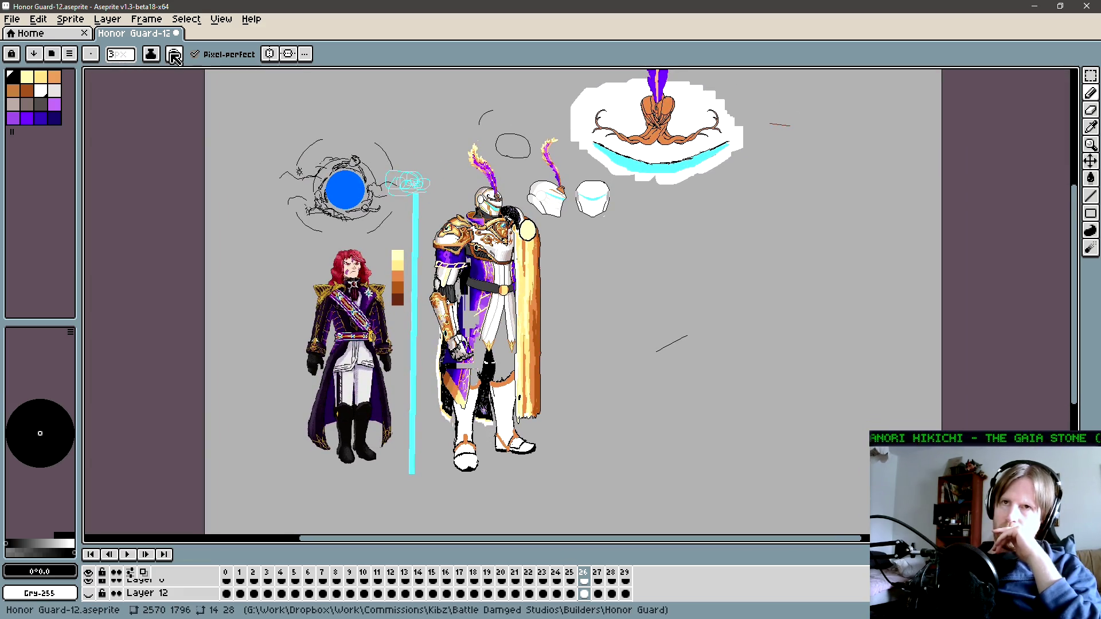
# Step: Open View > Preview, zoom it out, and centre the knight in it
pyautogui.click(221, 19)
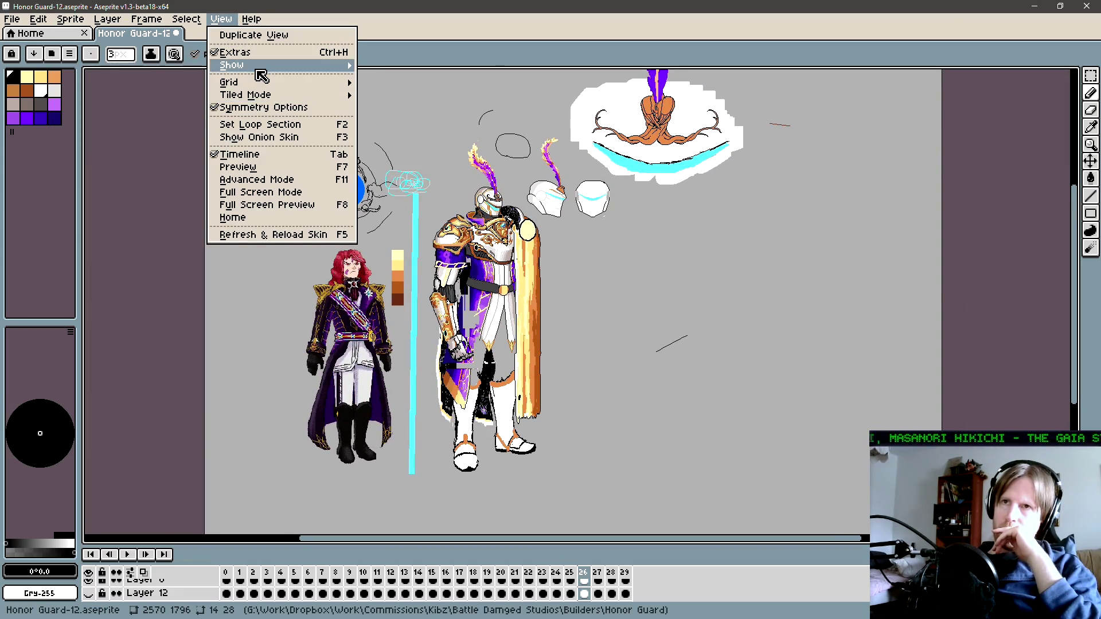
pyautogui.moveTo(258, 66)
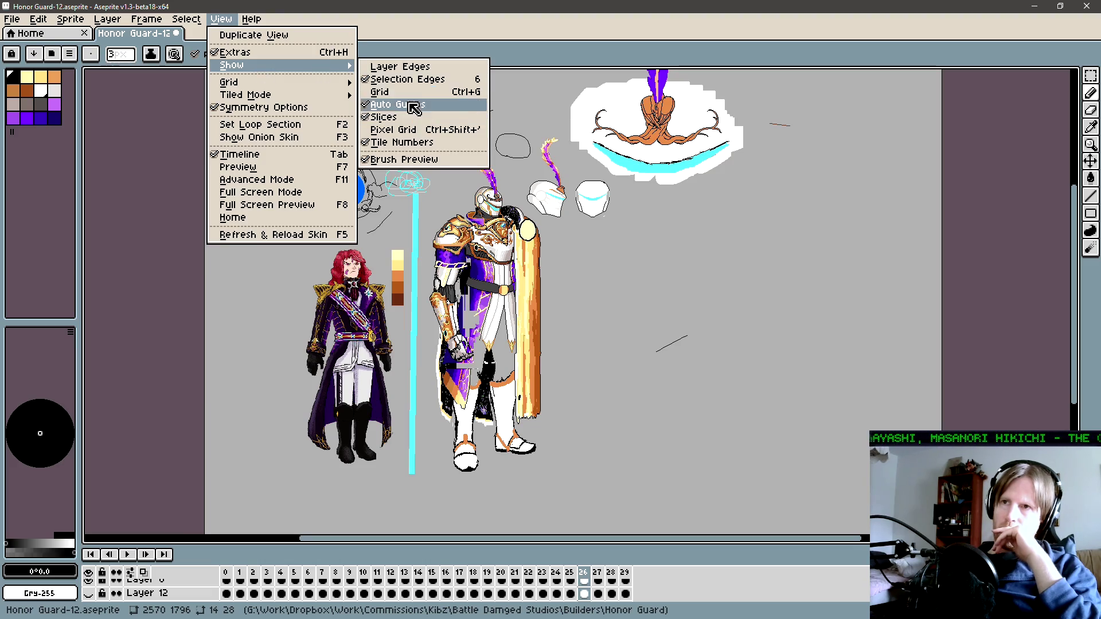
pyautogui.click(238, 167)
pyautogui.scroll(-1, 983, 227)
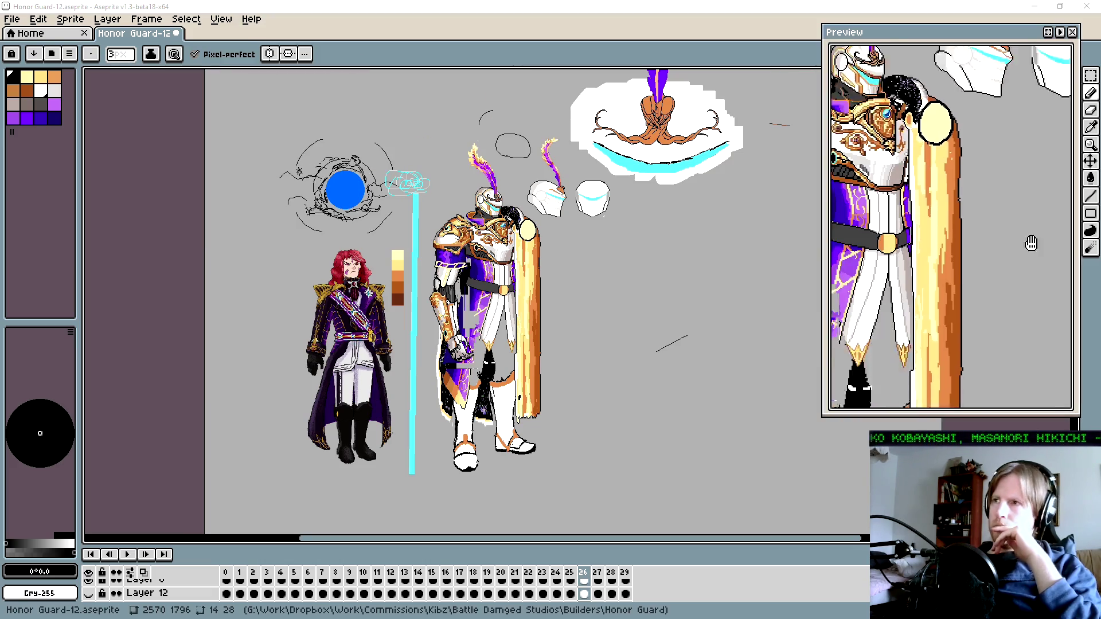
pyautogui.scroll(-1, 983, 227)
pyautogui.scroll(-1, 975, 229)
pyautogui.scroll(-1, 930, 230)
pyautogui.moveTo(930, 229); pyautogui.dragTo(948, 219)
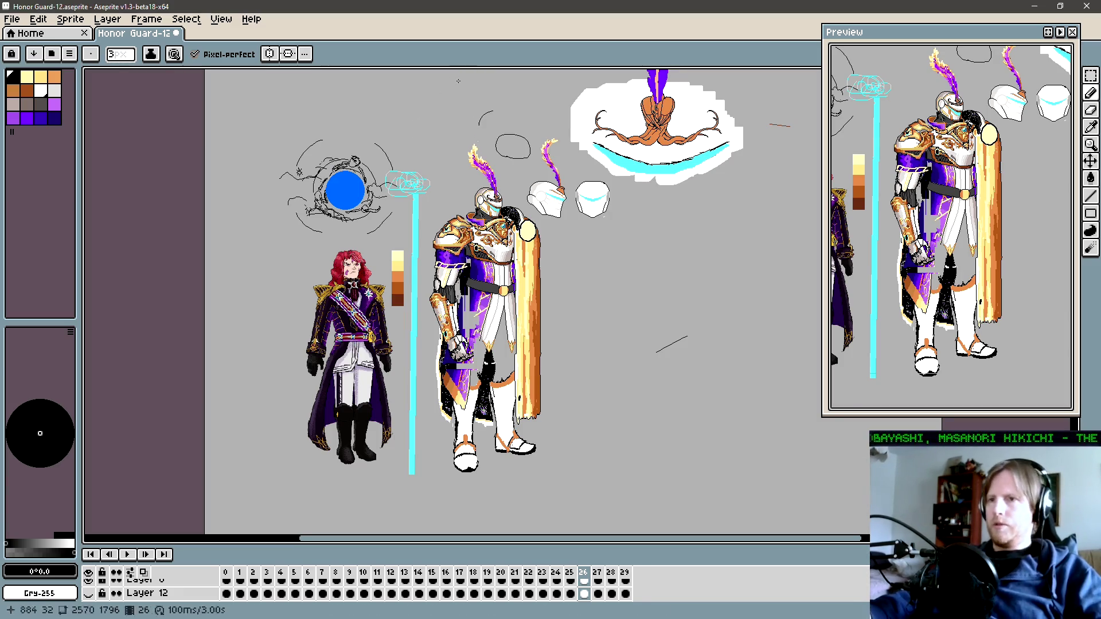
pyautogui.press('z')
pyautogui.click(499, 348)
pyautogui.press('b')
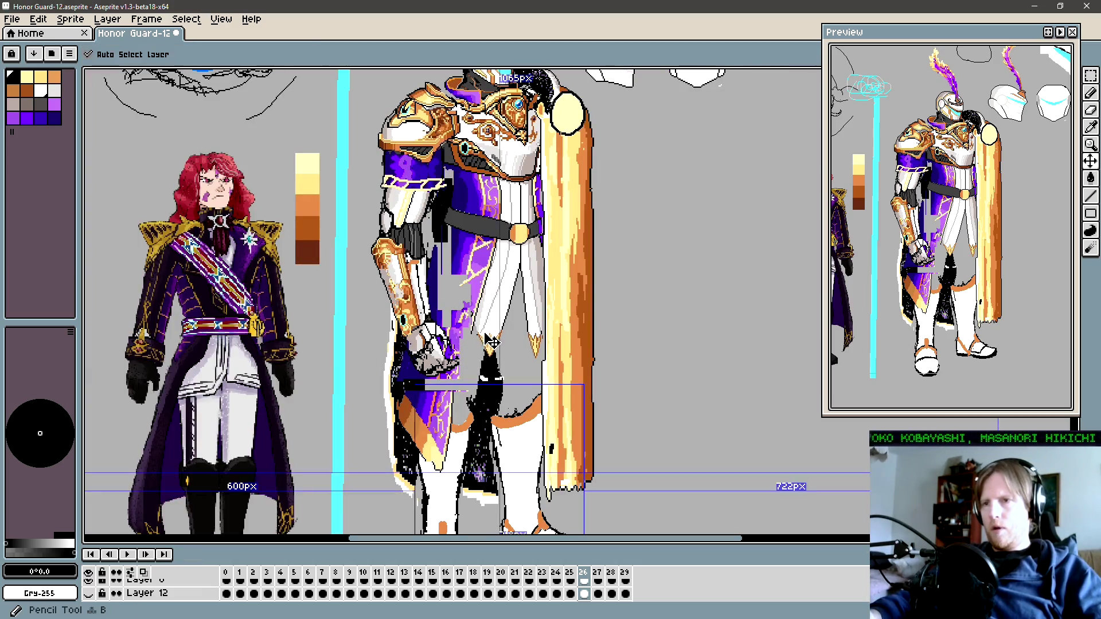
pyautogui.keyDown('ctrl'); pyautogui.click(503, 327); pyautogui.keyUp('ctrl')
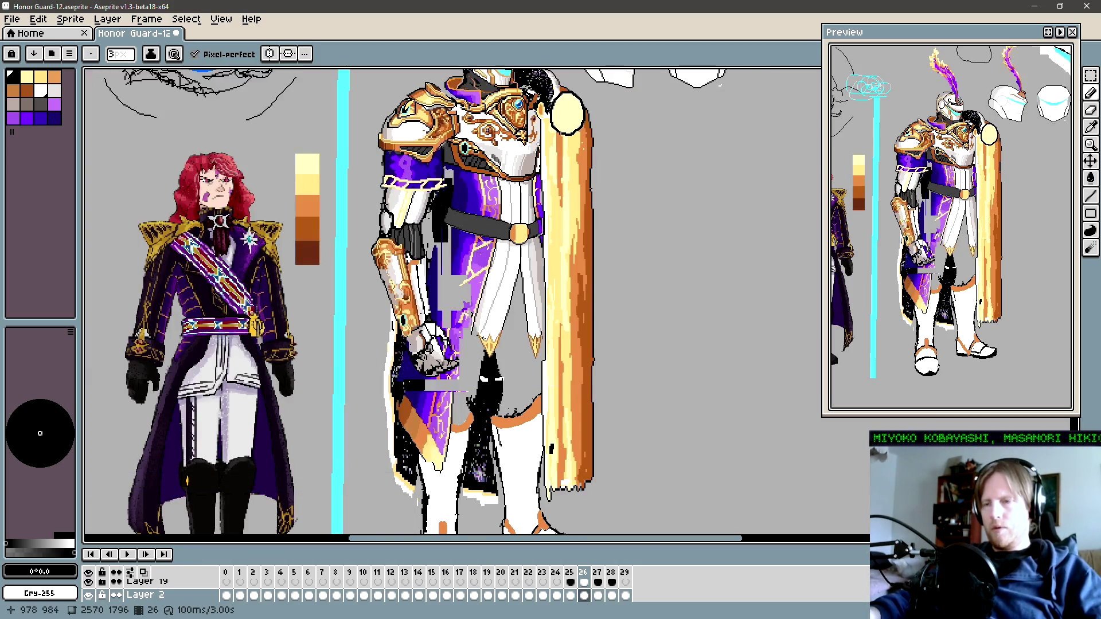
pyautogui.press('z')
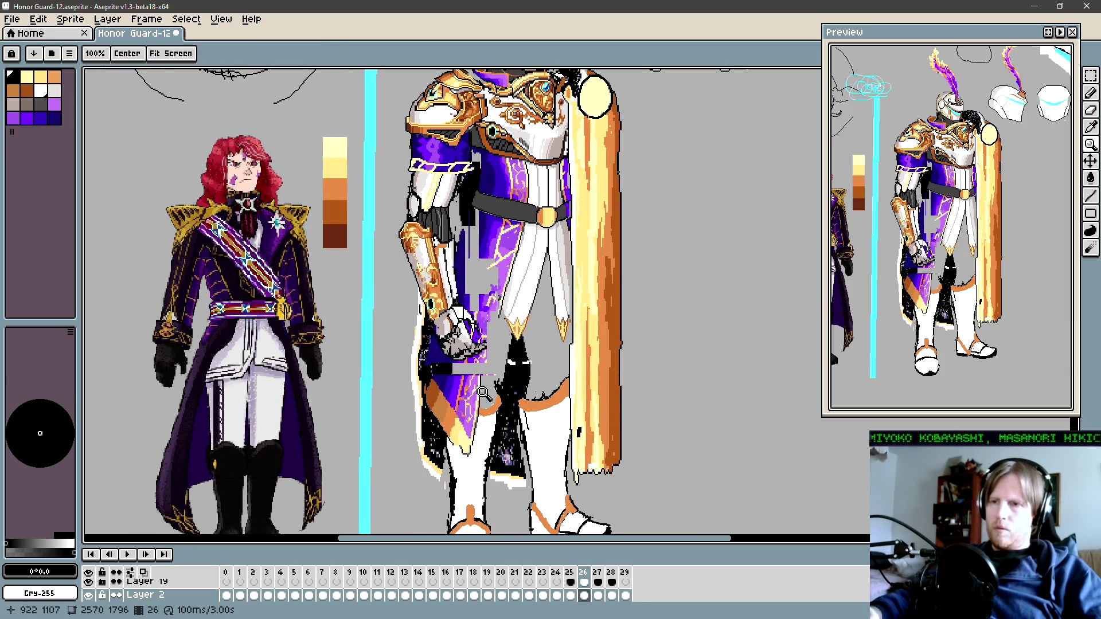
pyautogui.click(479, 402)
pyautogui.press('v')
pyautogui.press('b')
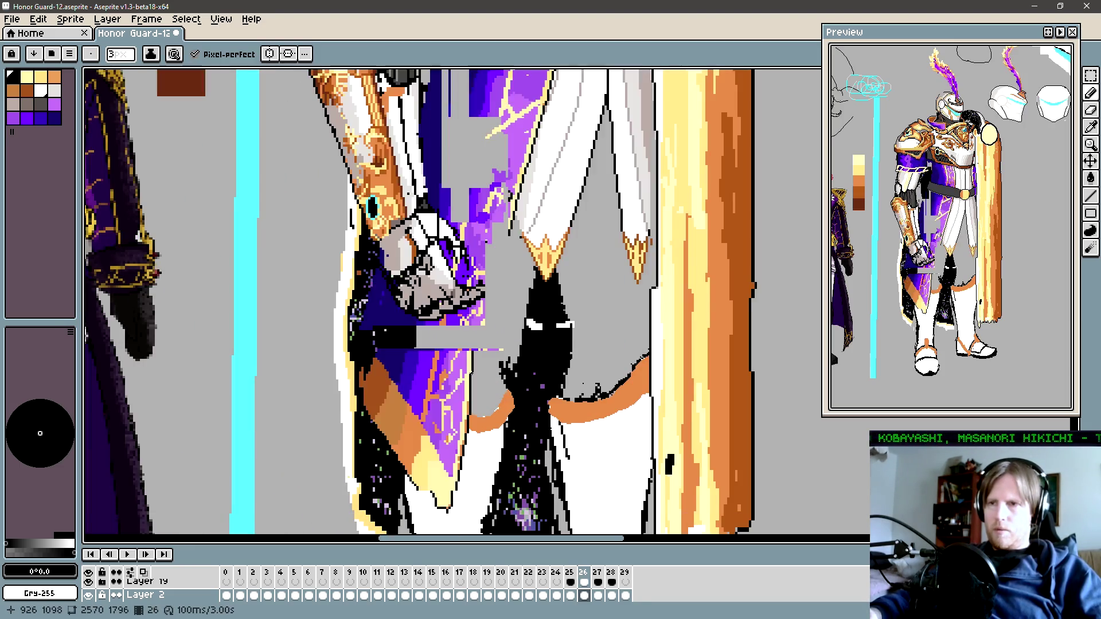
pyautogui.keyDown('ctrl'); pyautogui.click(484, 370); pyautogui.keyUp('ctrl')
pyautogui.keyDown('ctrl'); pyautogui.click(484, 371); pyautogui.keyUp('ctrl')
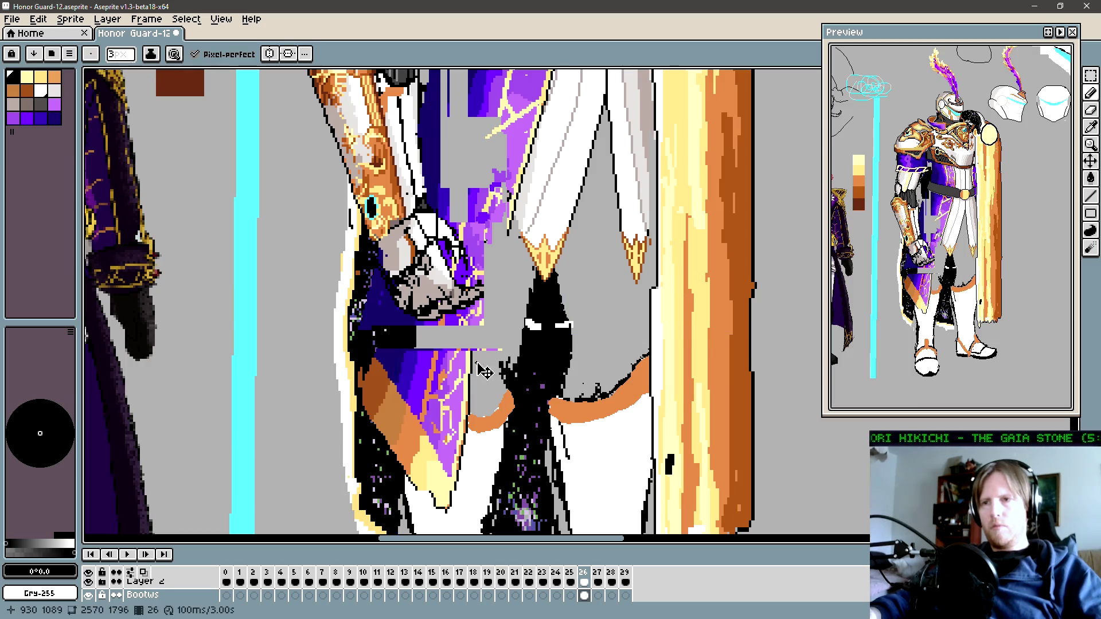
pyautogui.keyDown('ctrl'); pyautogui.click(484, 373); pyautogui.keyUp('ctrl')
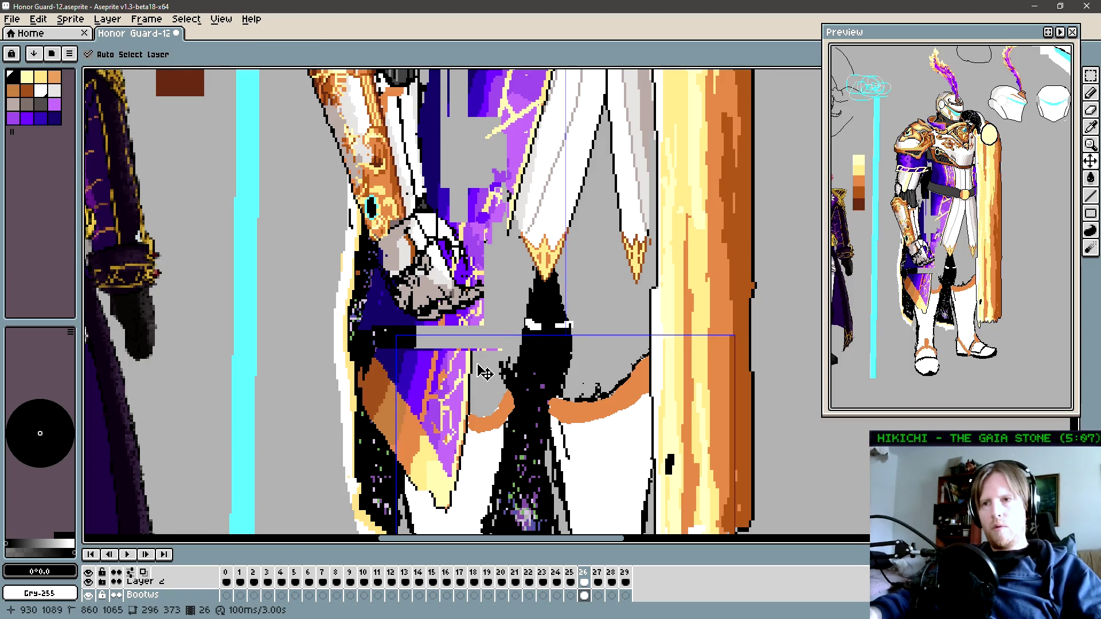
pyautogui.hotkey('ctrl', 'e')
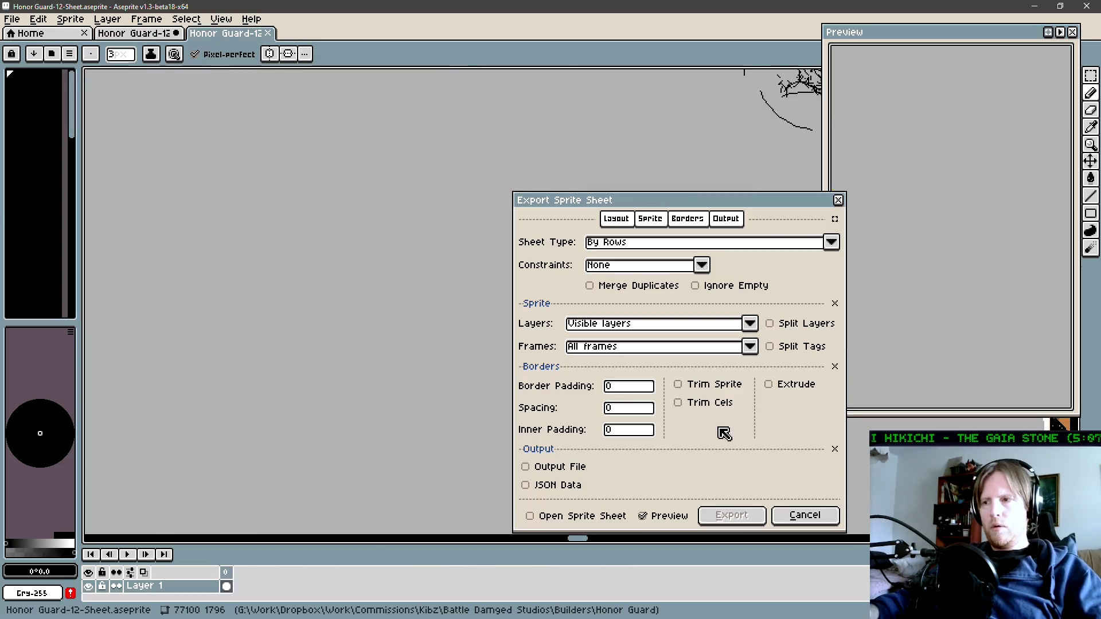
pyautogui.click(803, 512)
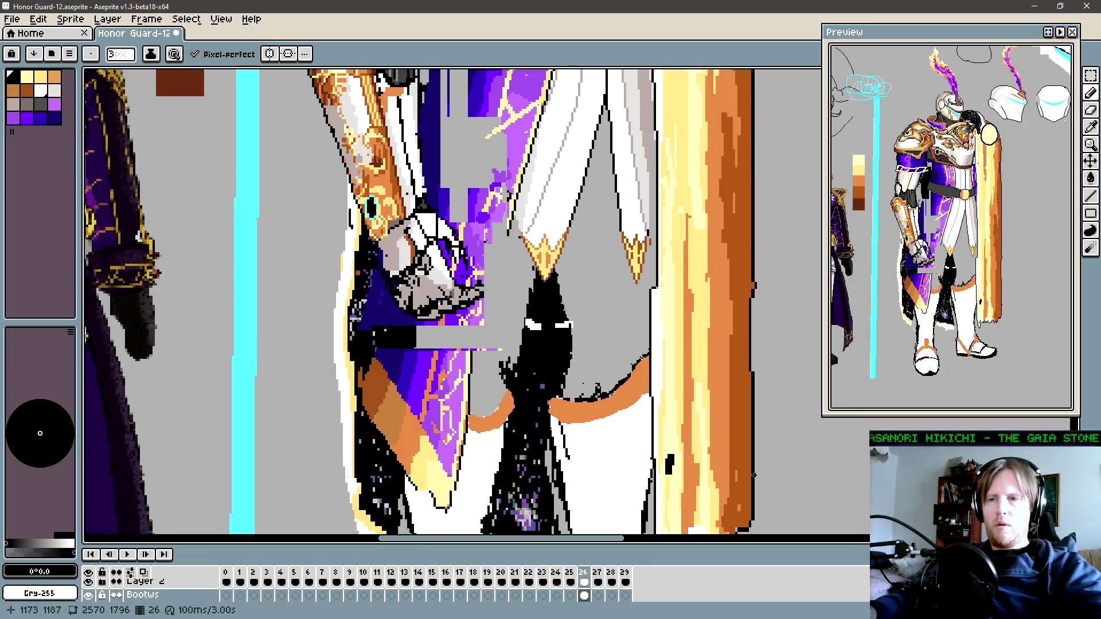
pyautogui.keyDown('ctrl'); pyautogui.click(480, 356); pyautogui.keyUp('ctrl')
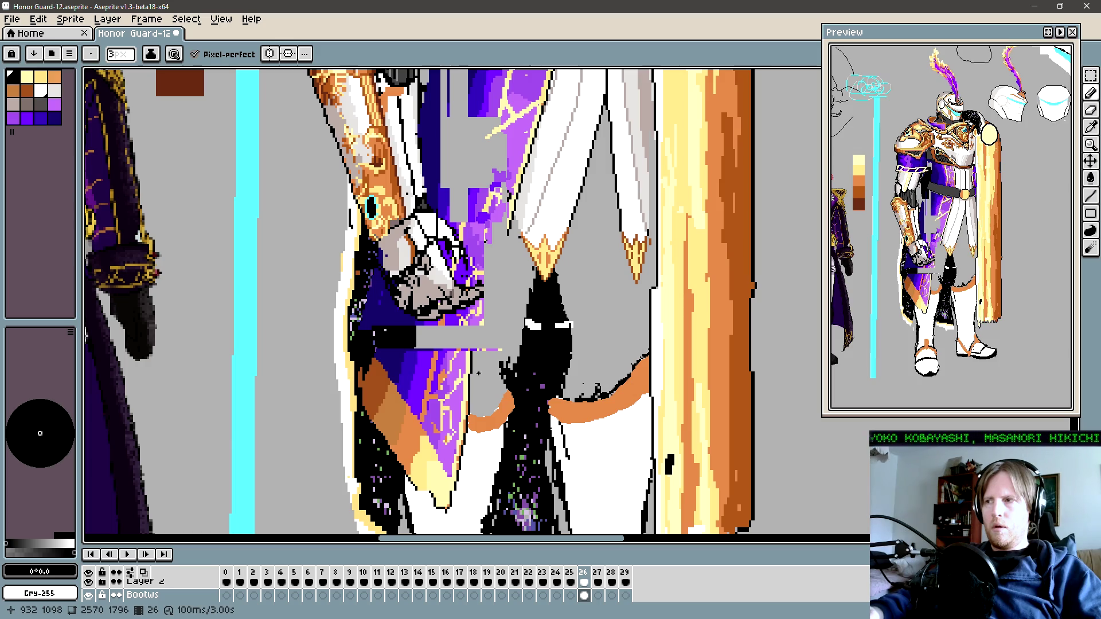
pyautogui.press('ctrl')
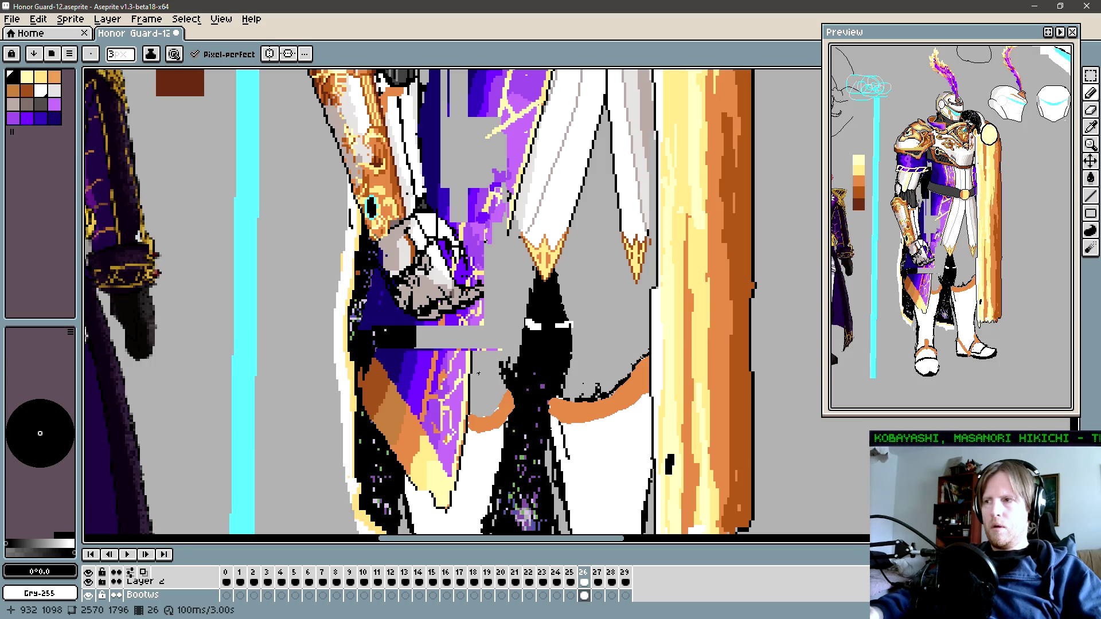
pyautogui.press('v')
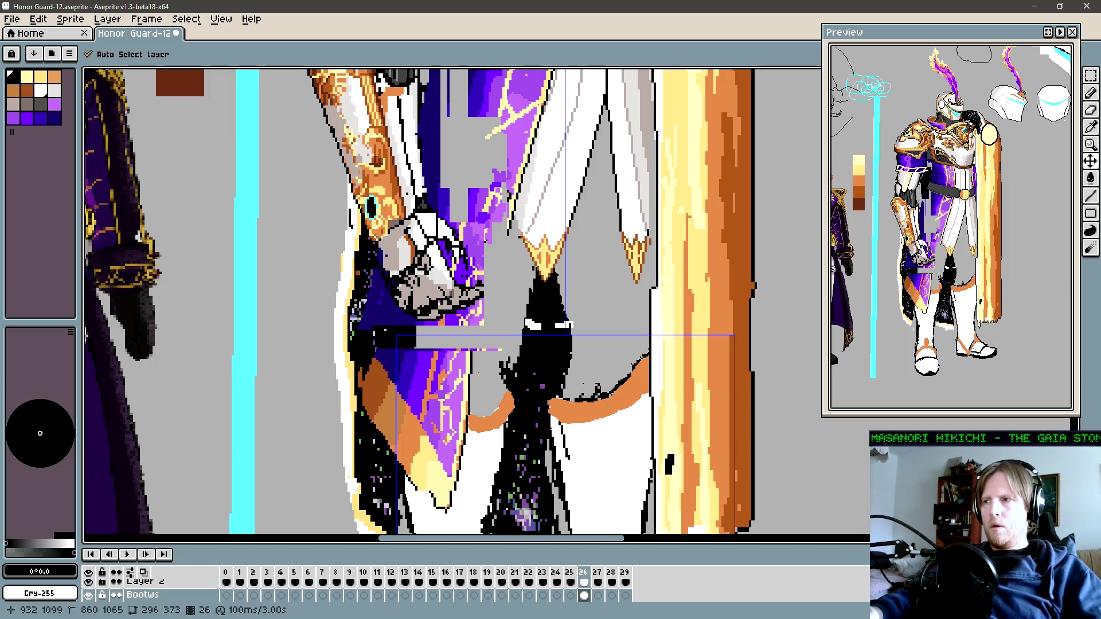
pyautogui.press('b')
pyautogui.press('v')
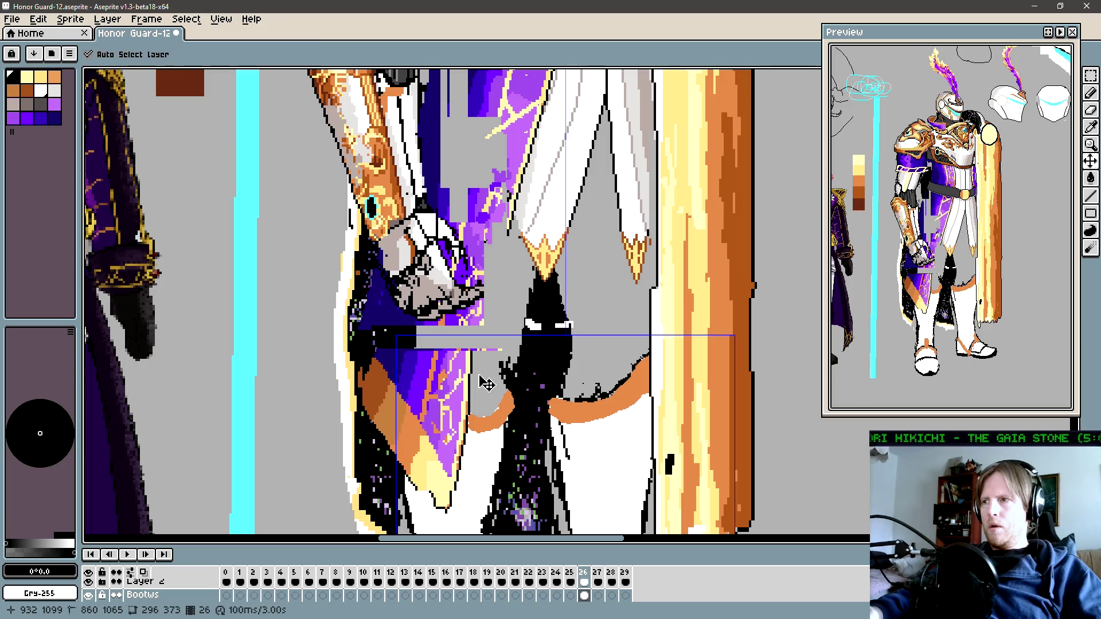
pyautogui.press('b')
pyautogui.press('v')
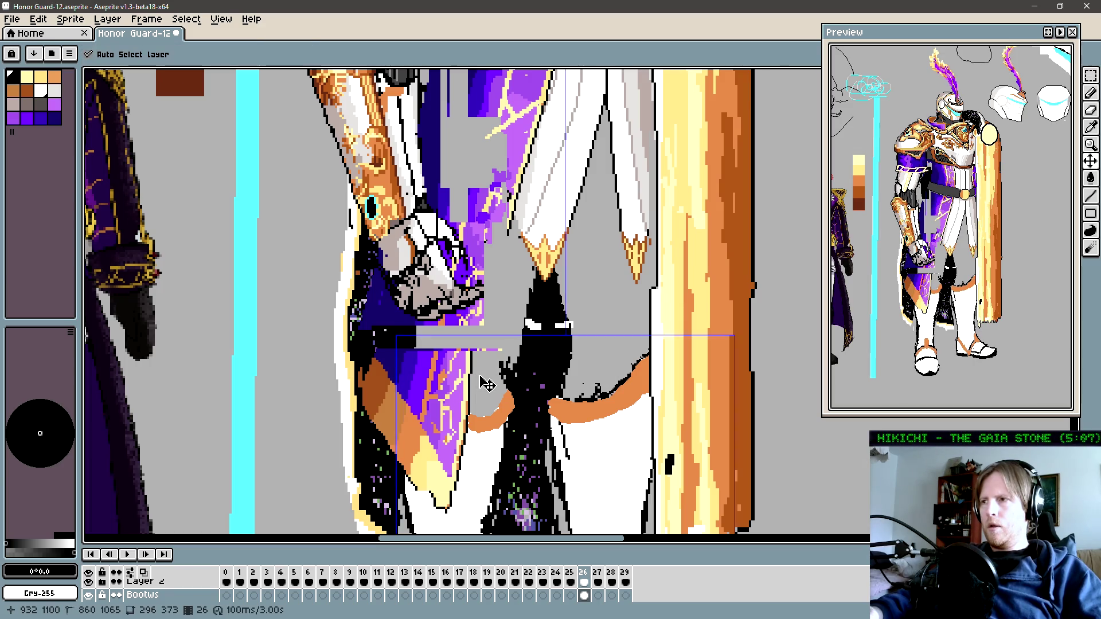
pyautogui.press('b')
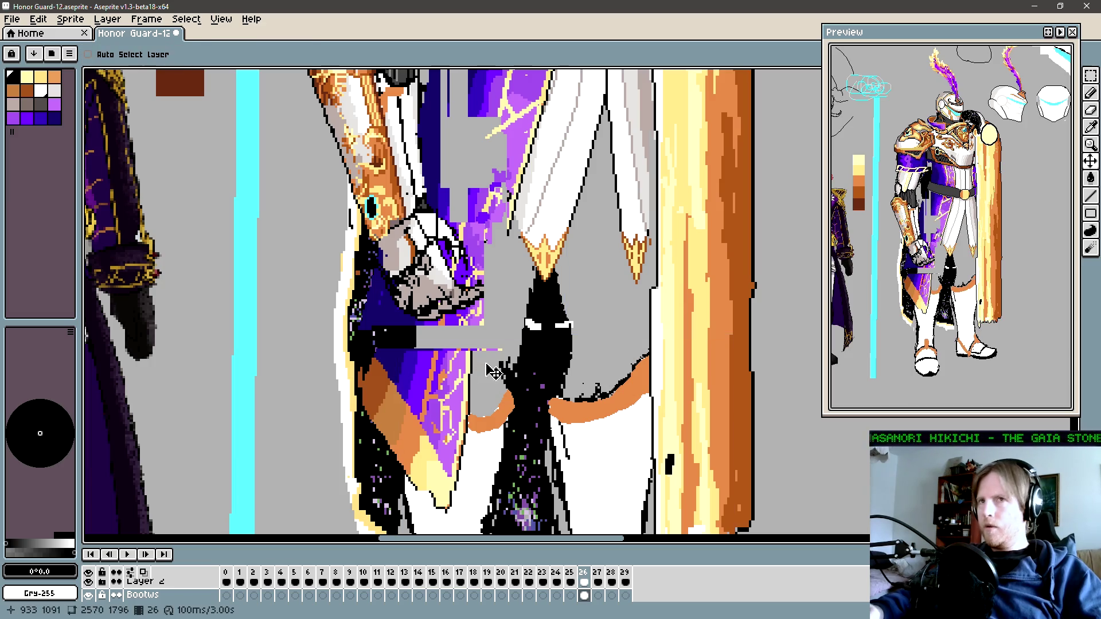
pyautogui.moveTo(535, 418); pyautogui.dragTo(529, 329)
pyautogui.press('ctrl')
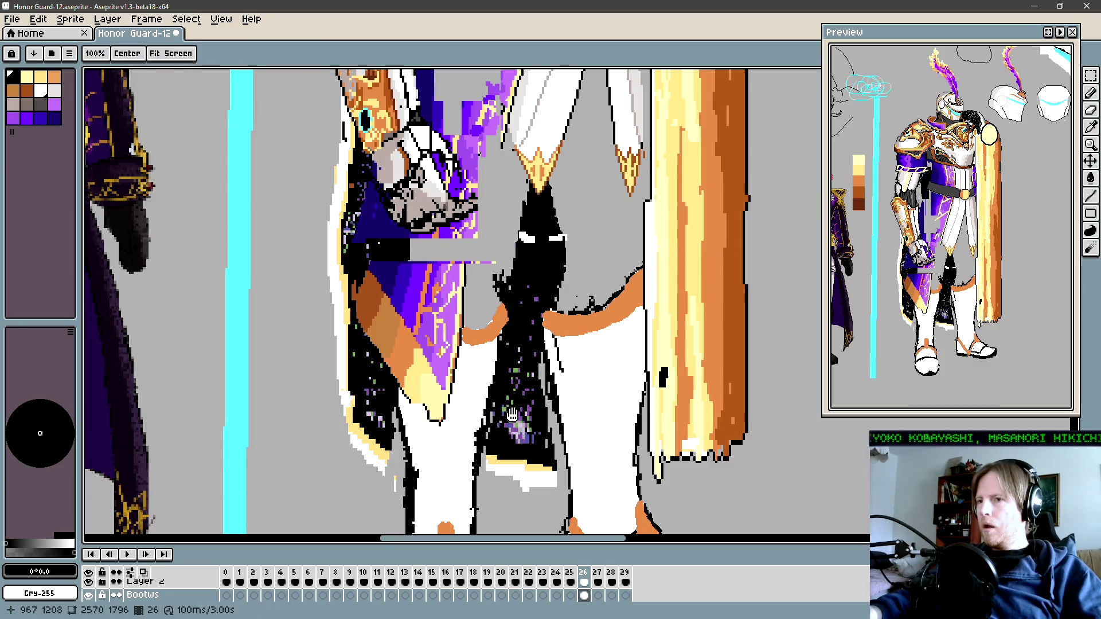
pyautogui.moveTo(518, 430); pyautogui.dragTo(520, 339)
pyautogui.press('ctrl')
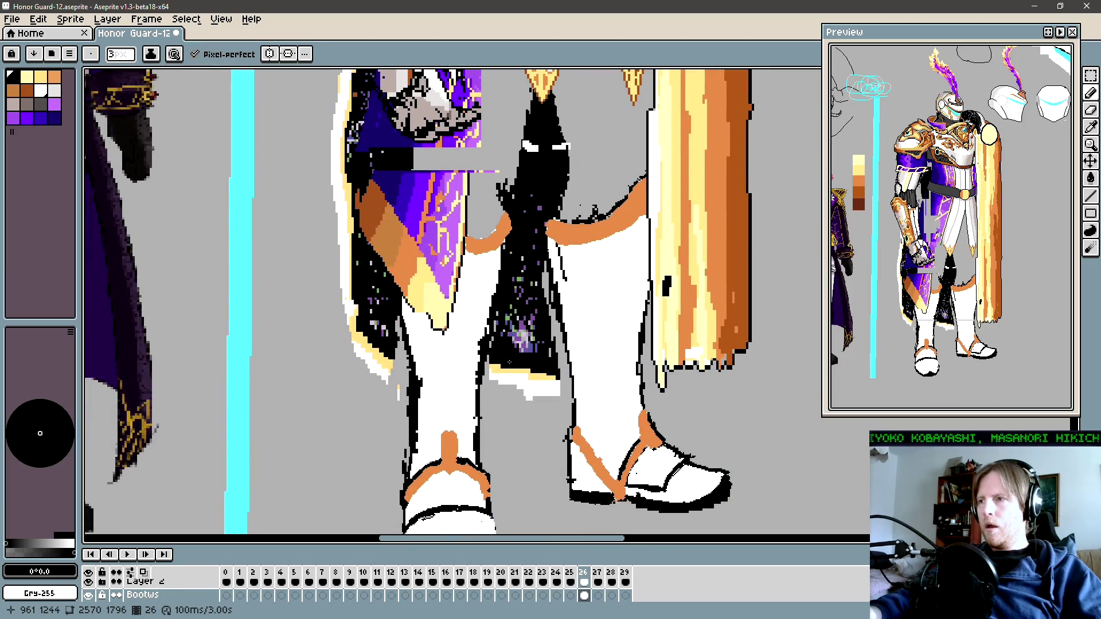
pyautogui.press('ctrl')
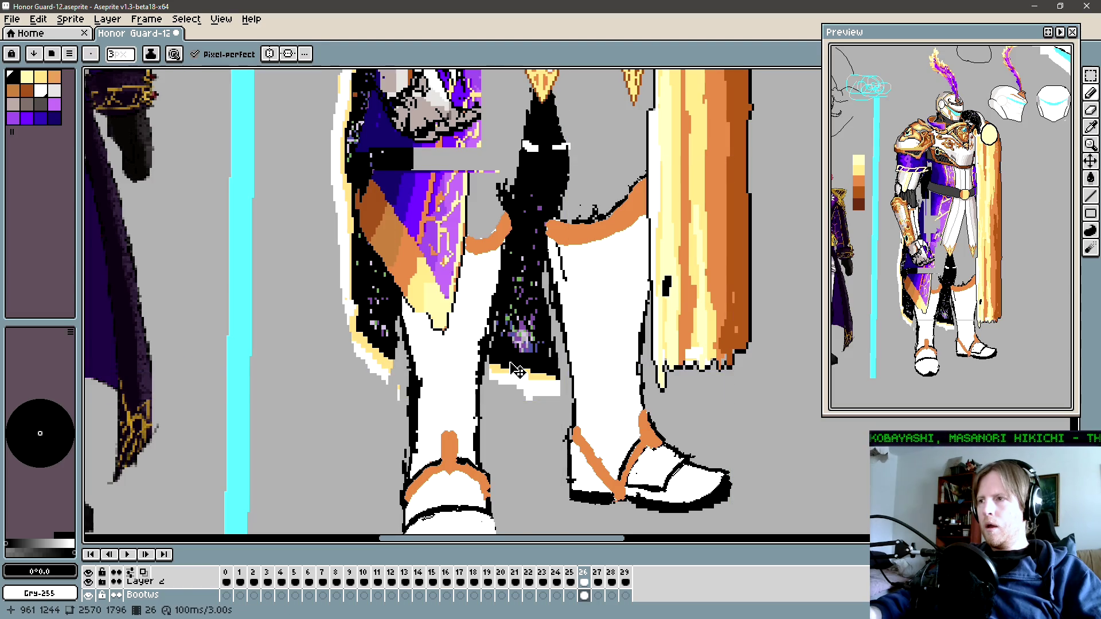
pyautogui.press('ctrl')
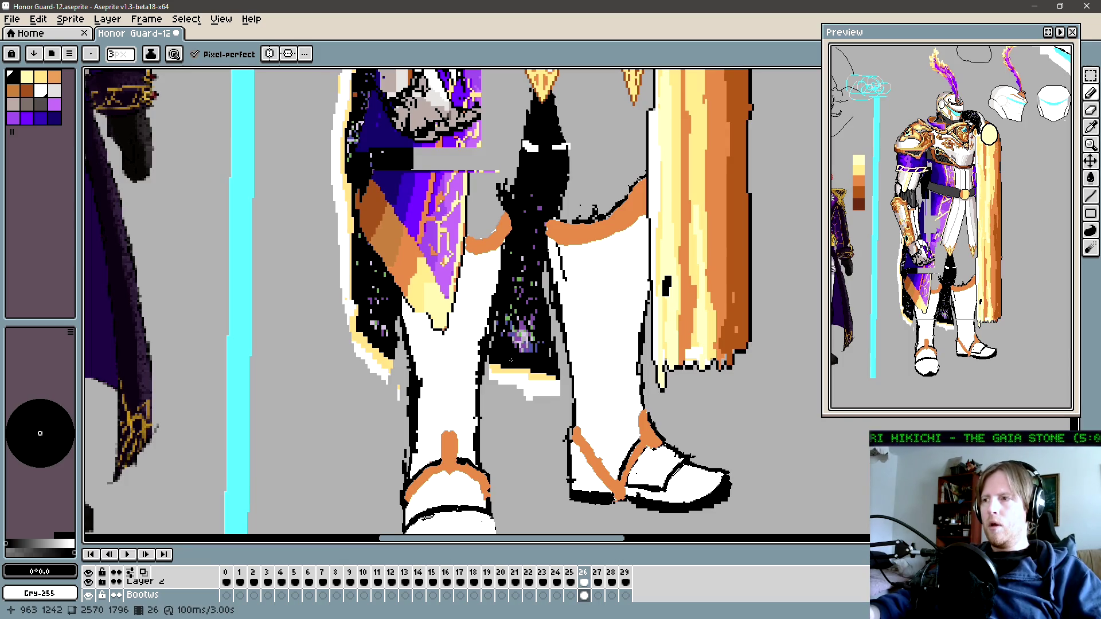
pyautogui.press('ctrl')
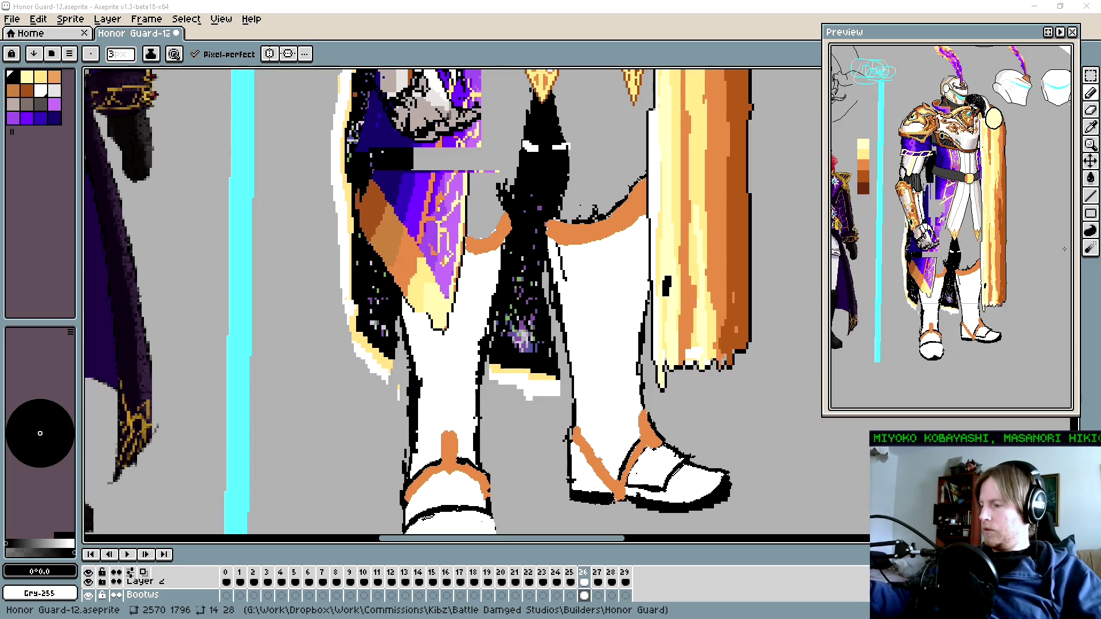
pyautogui.scroll(2, 915, 321)
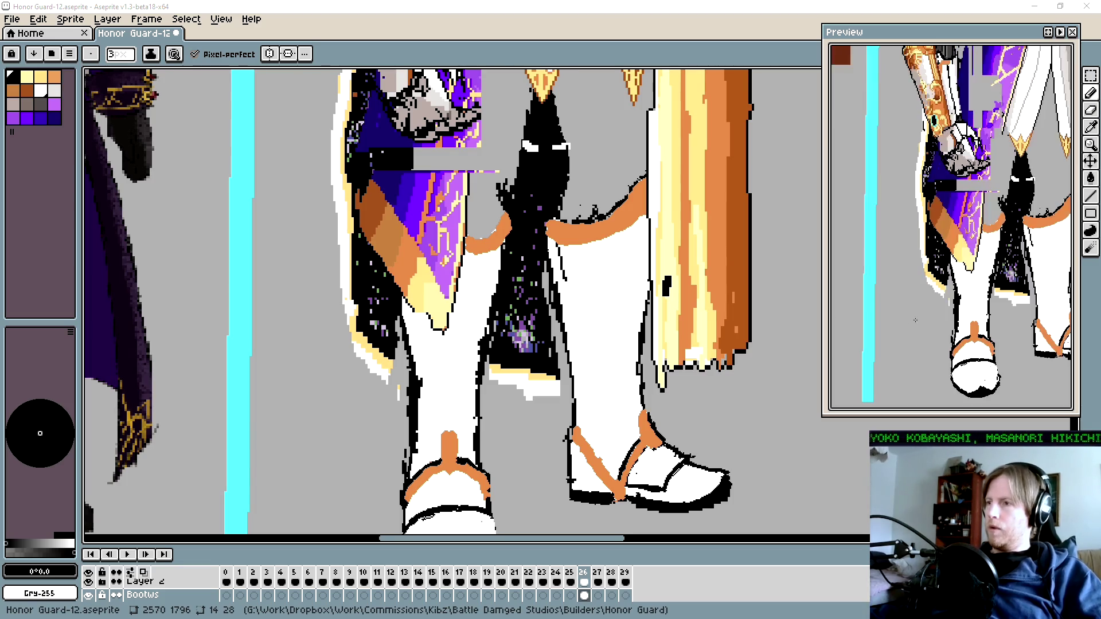
pyautogui.scroll(-3, 977, 308)
pyautogui.scroll(1, 978, 308)
pyautogui.scroll(1, 977, 309)
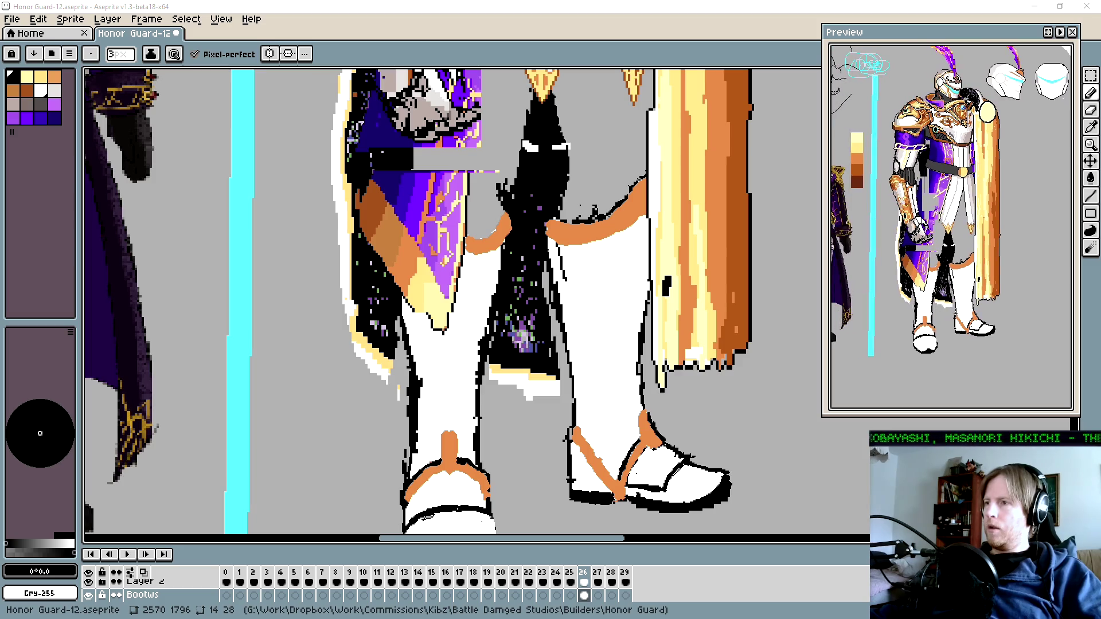
pyautogui.moveTo(674, 295); pyautogui.dragTo(677, 295)
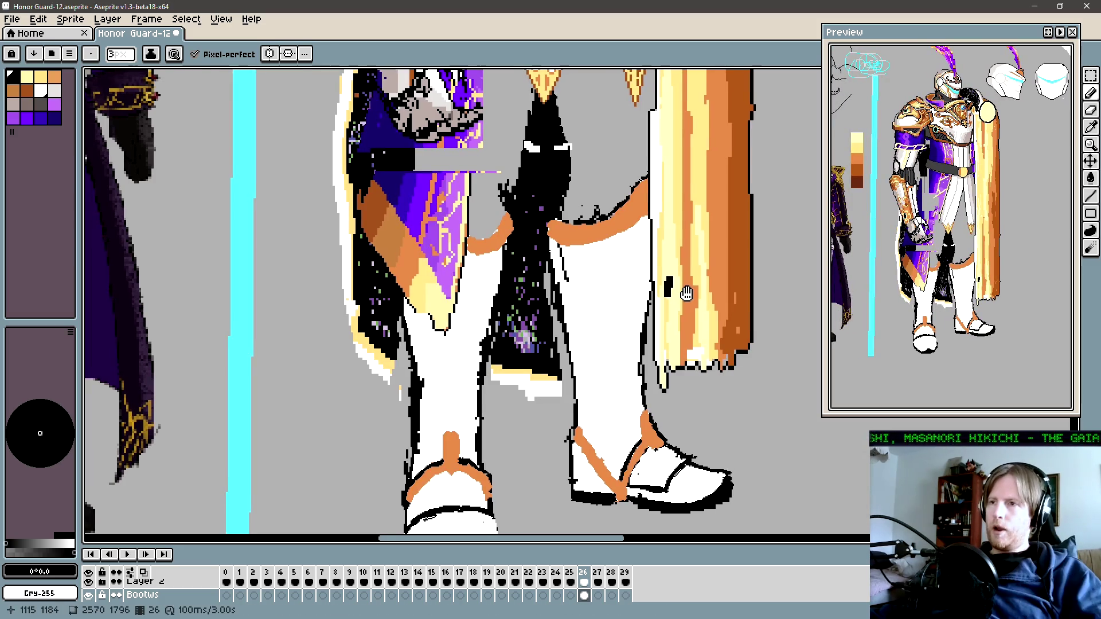
pyautogui.press('ctrl')
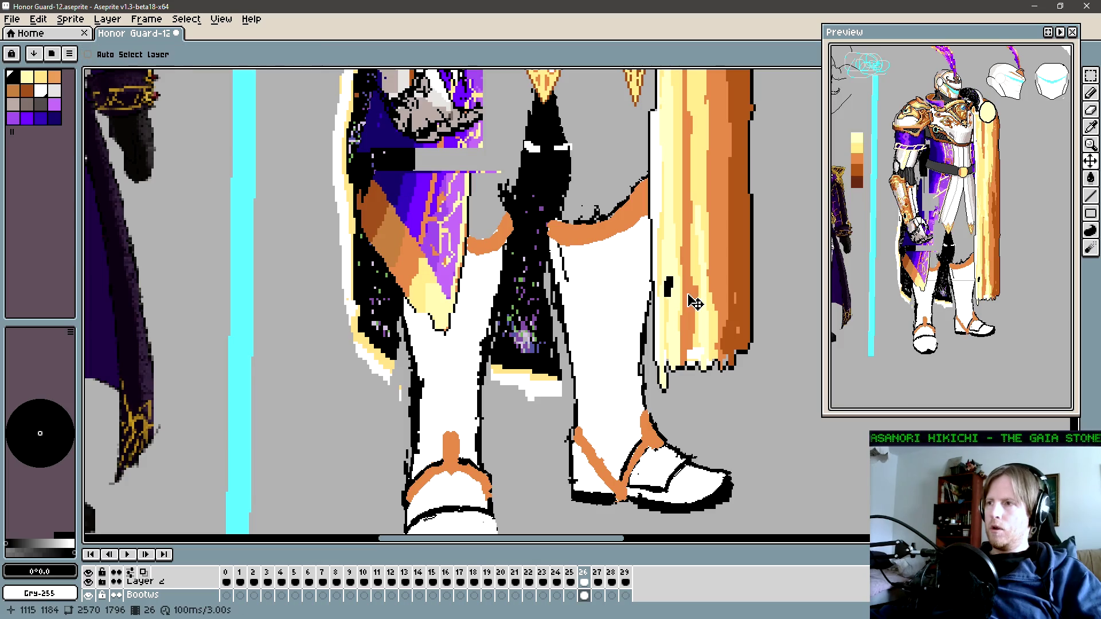
pyautogui.press('ctrl')
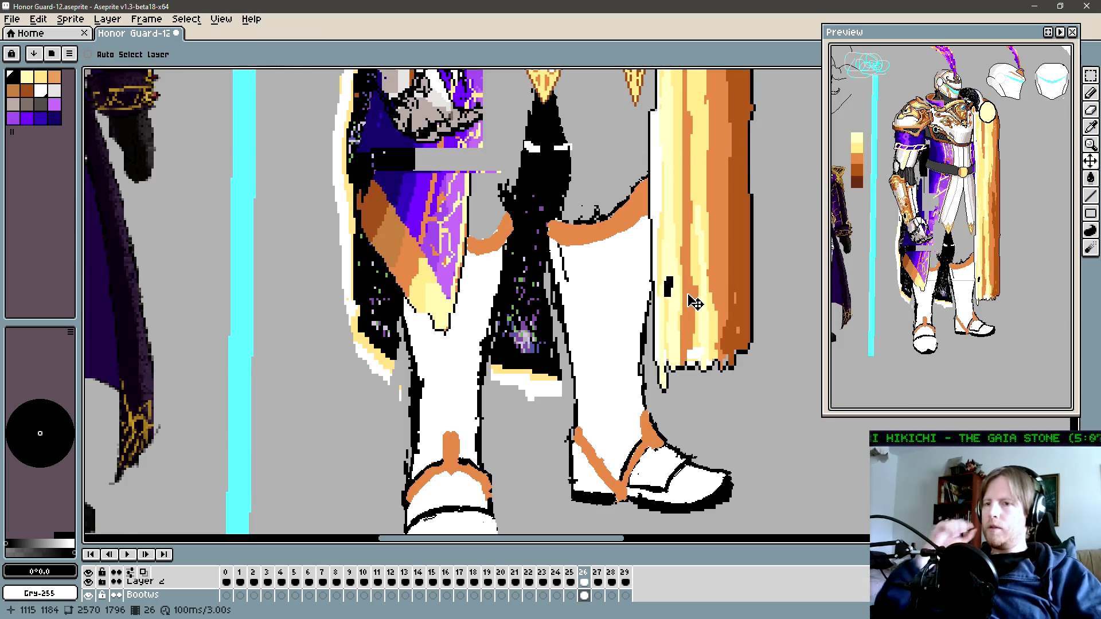
pyautogui.press('ctrl')
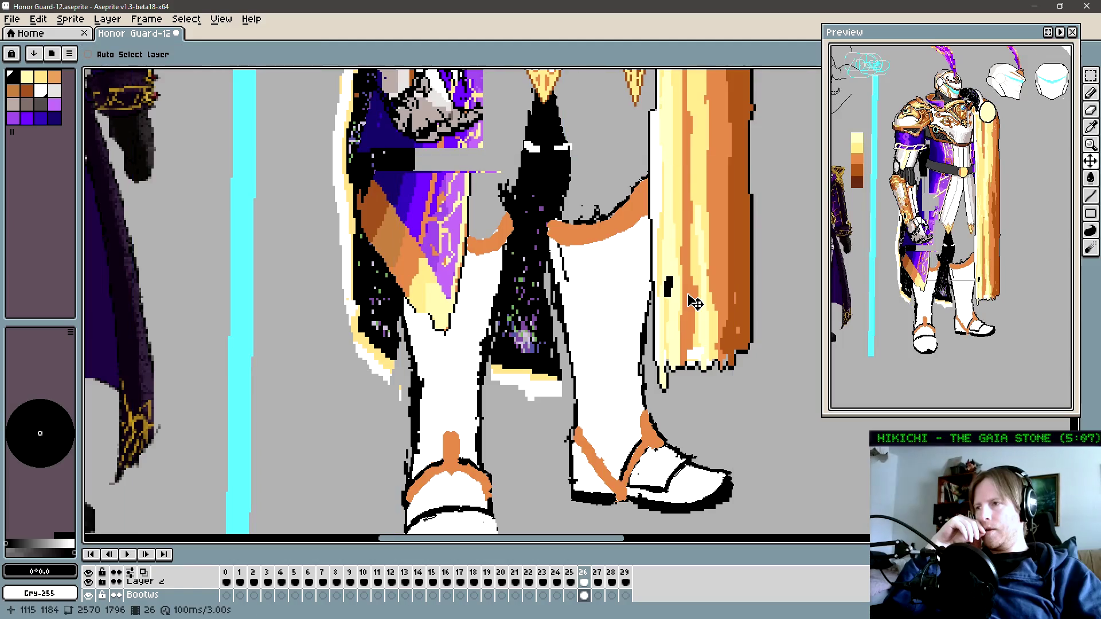
pyautogui.press('ctrl')
pyautogui.press('ctrl')
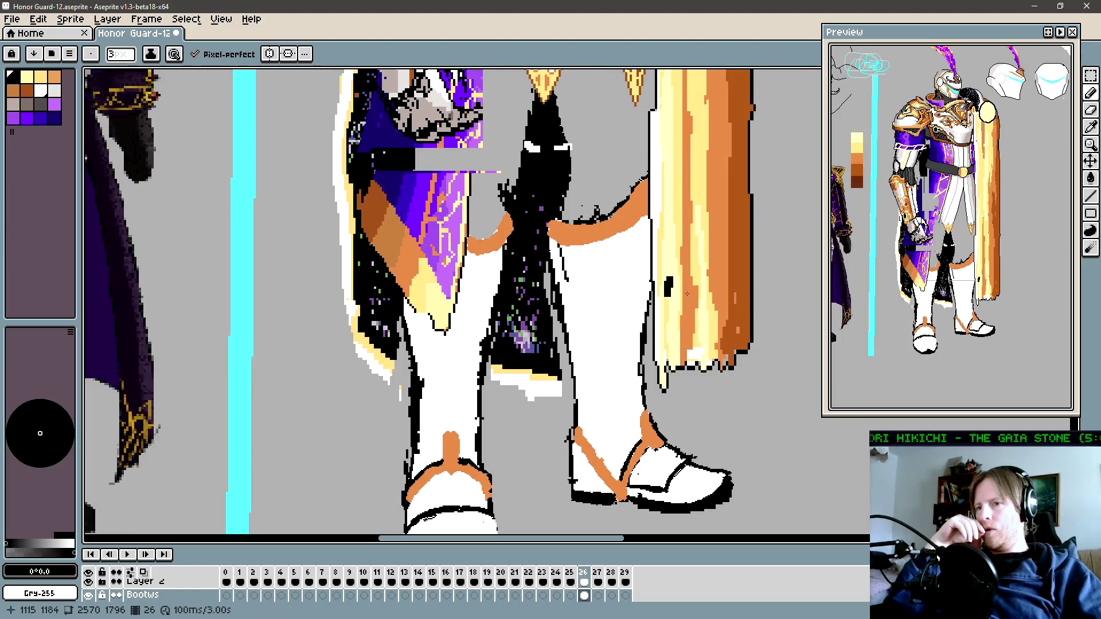
pyautogui.press('ctrl')
pyautogui.press('ctrl')
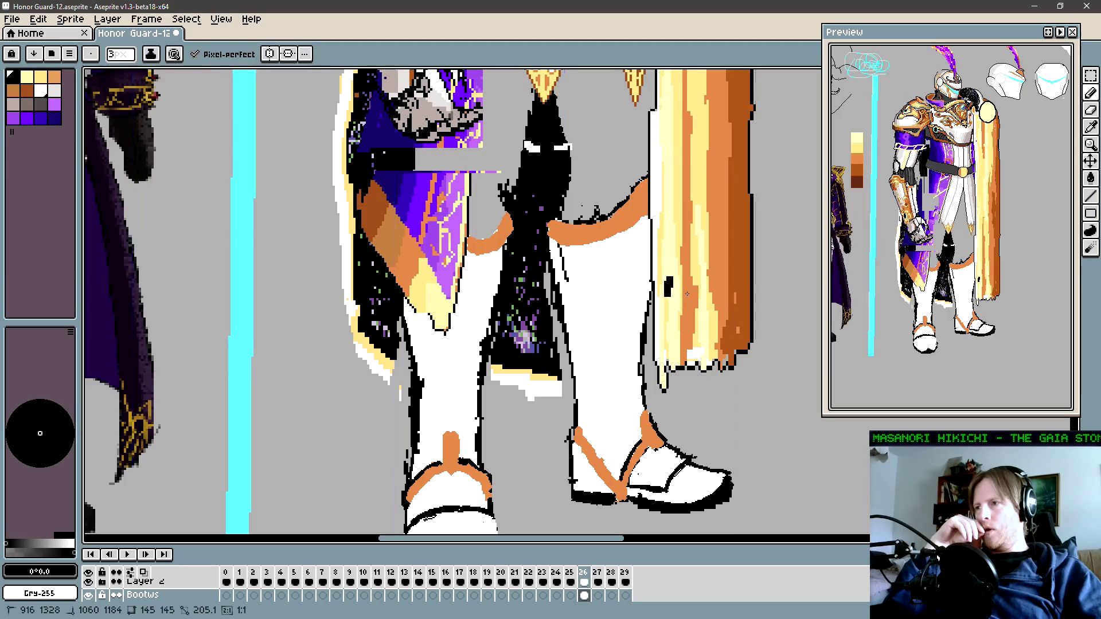
pyautogui.press('ctrl')
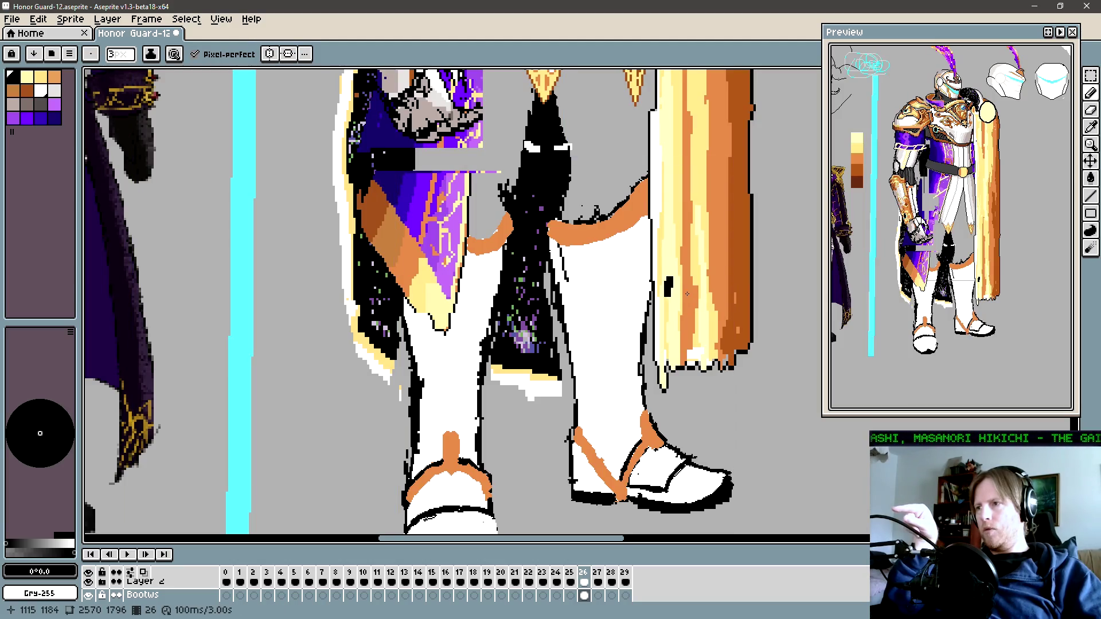
pyautogui.press('ctrl')
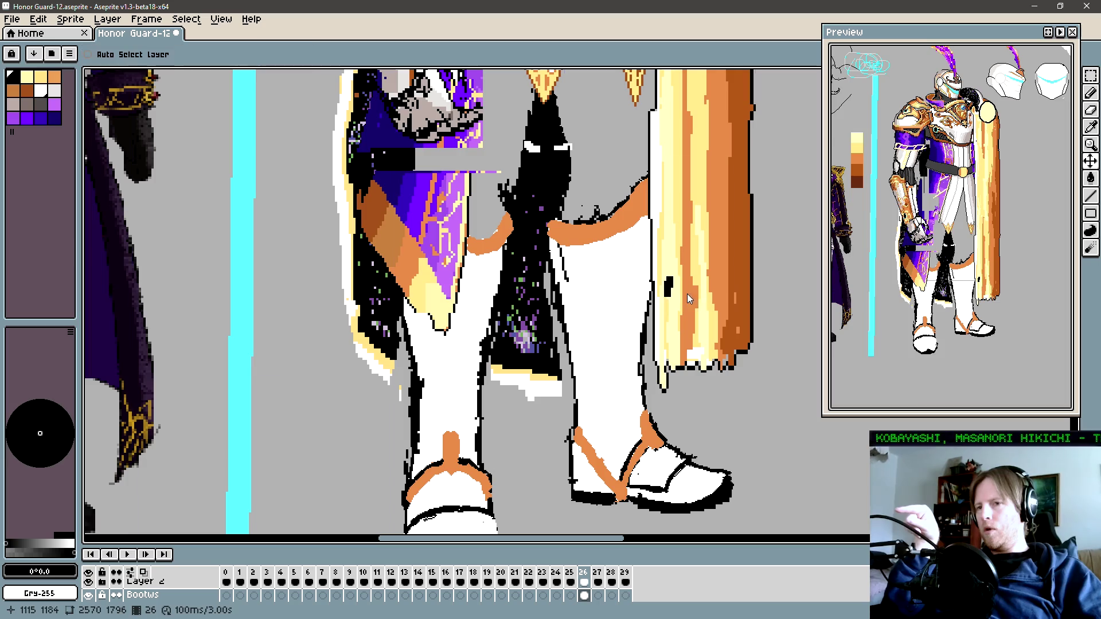
pyautogui.press('ctrl')
pyautogui.moveTo(494, 499); pyautogui.dragTo(503, 533)
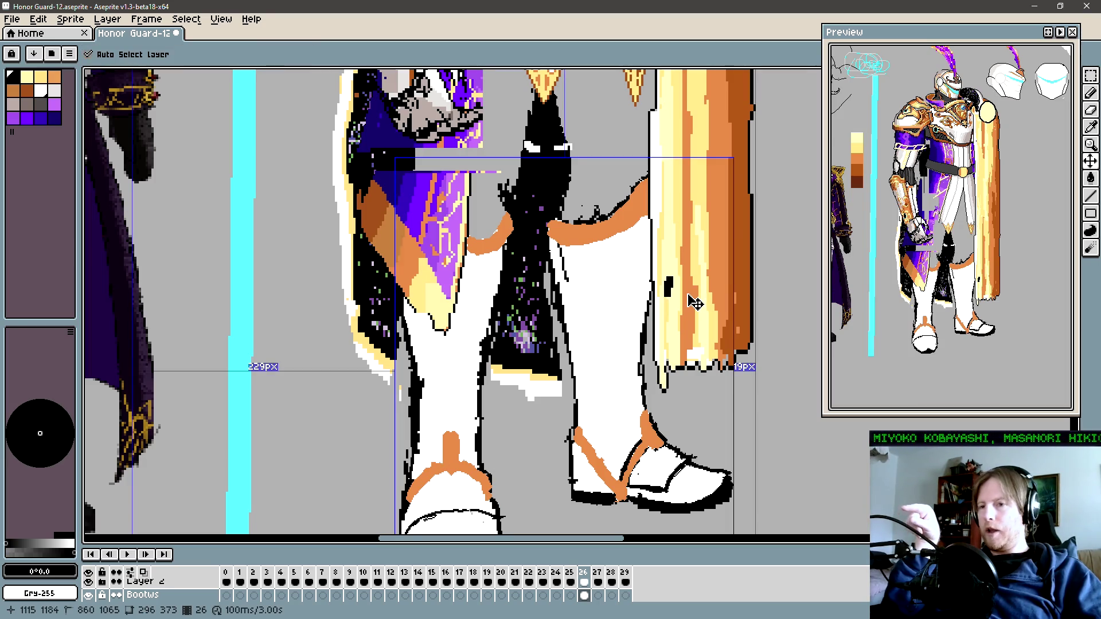
pyautogui.press('ctrl')
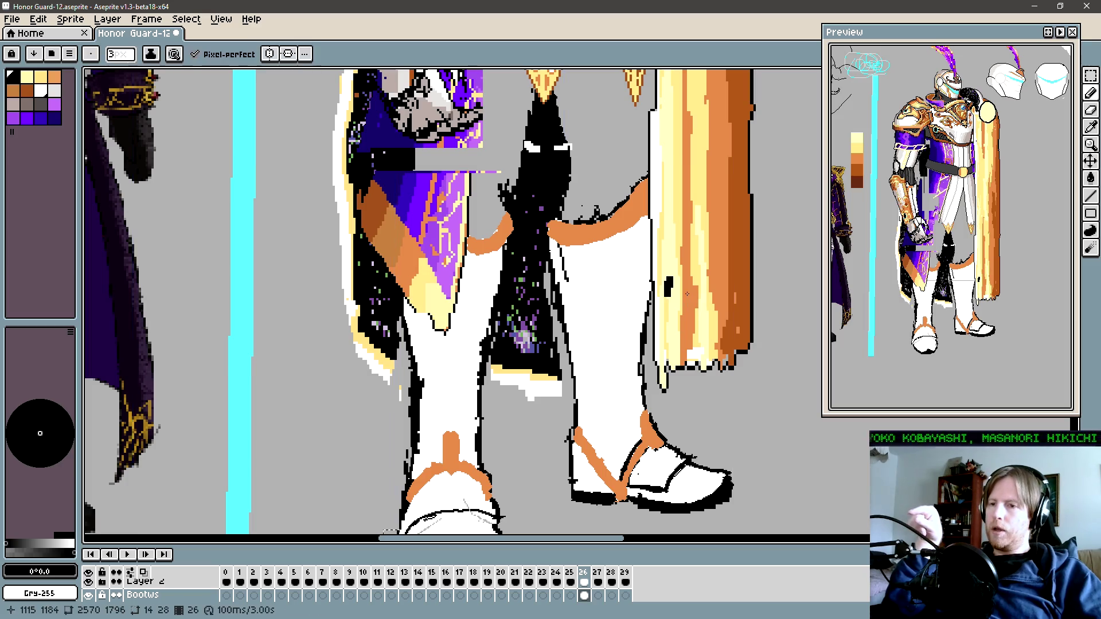
pyautogui.moveTo(410, 514); pyautogui.dragTo(493, 508)
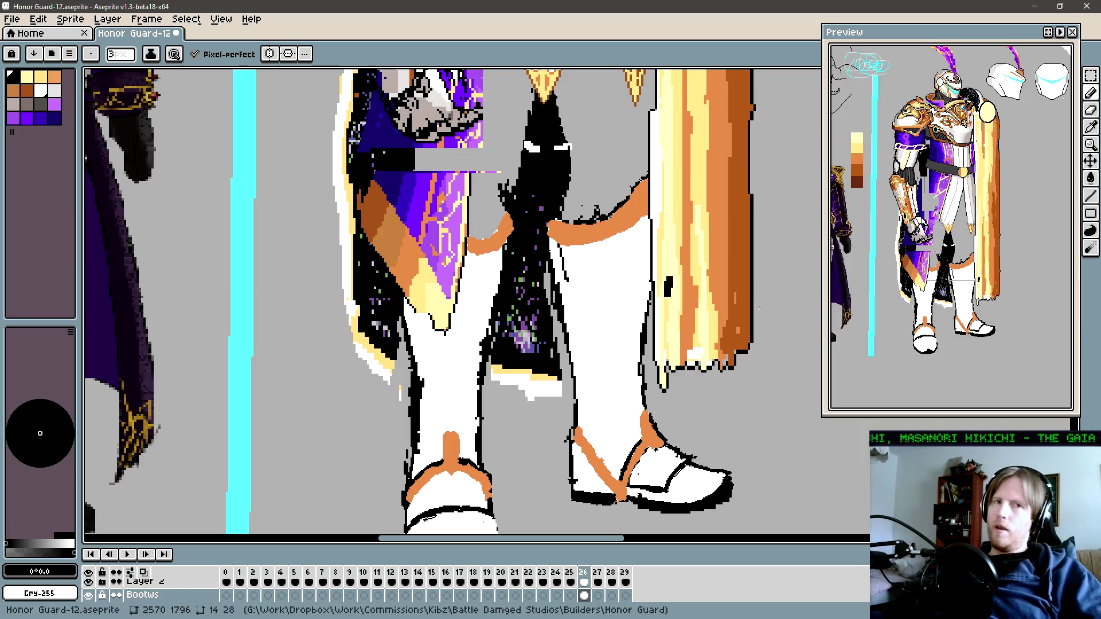
pyautogui.press('ctrl')
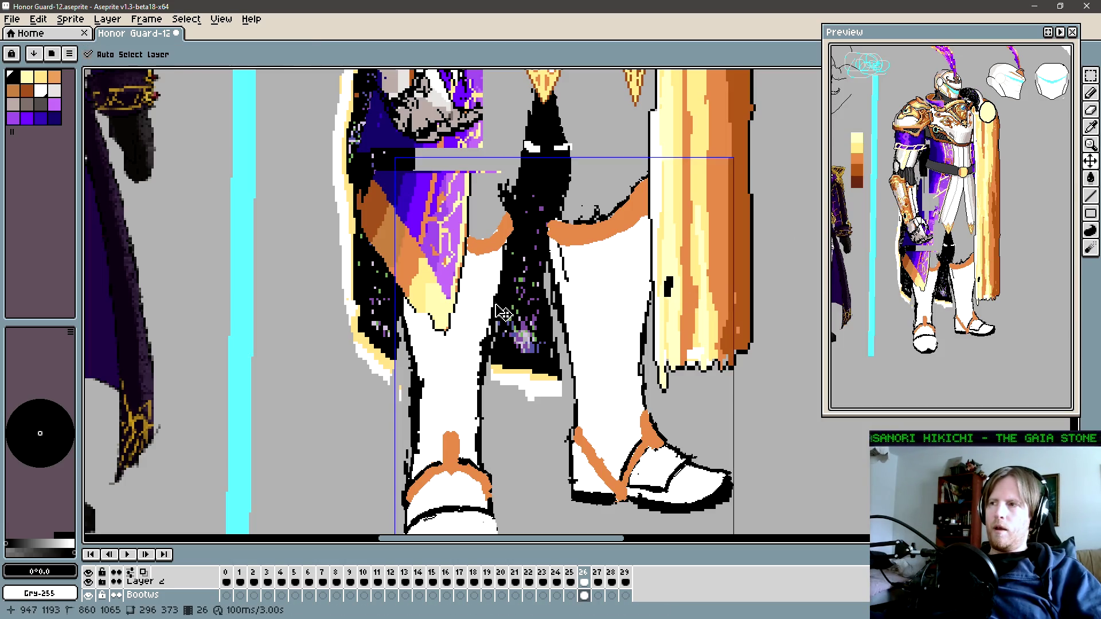
pyautogui.moveTo(907, 296); pyautogui.dragTo(908, 316)
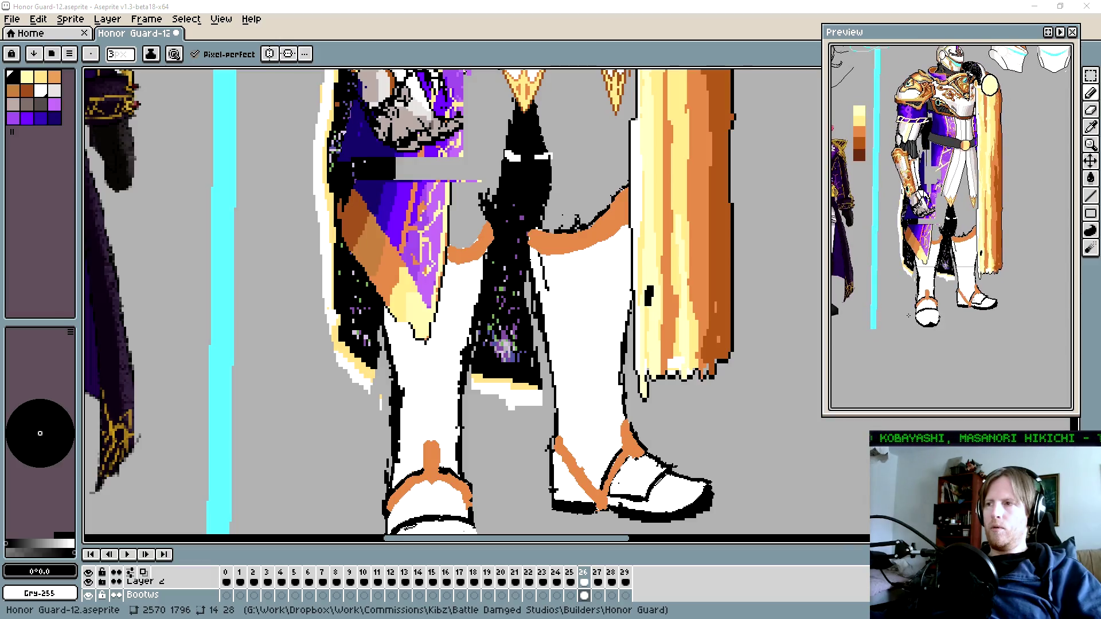
pyautogui.scroll(-1, 856, 319)
pyautogui.scroll(1, 856, 319)
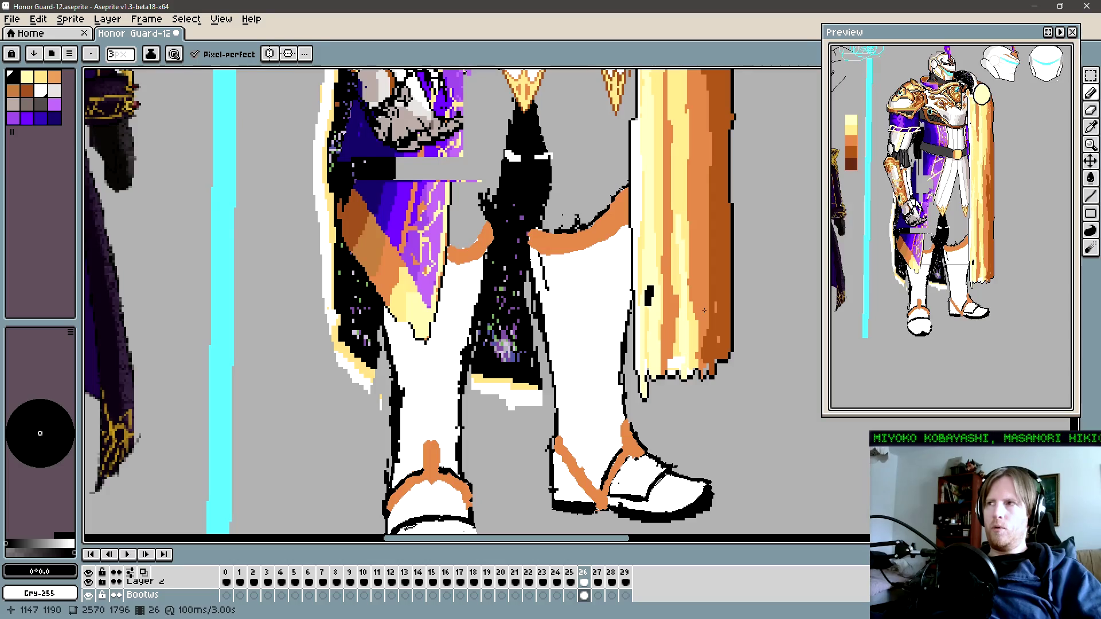
pyautogui.scroll(2, 926, 307)
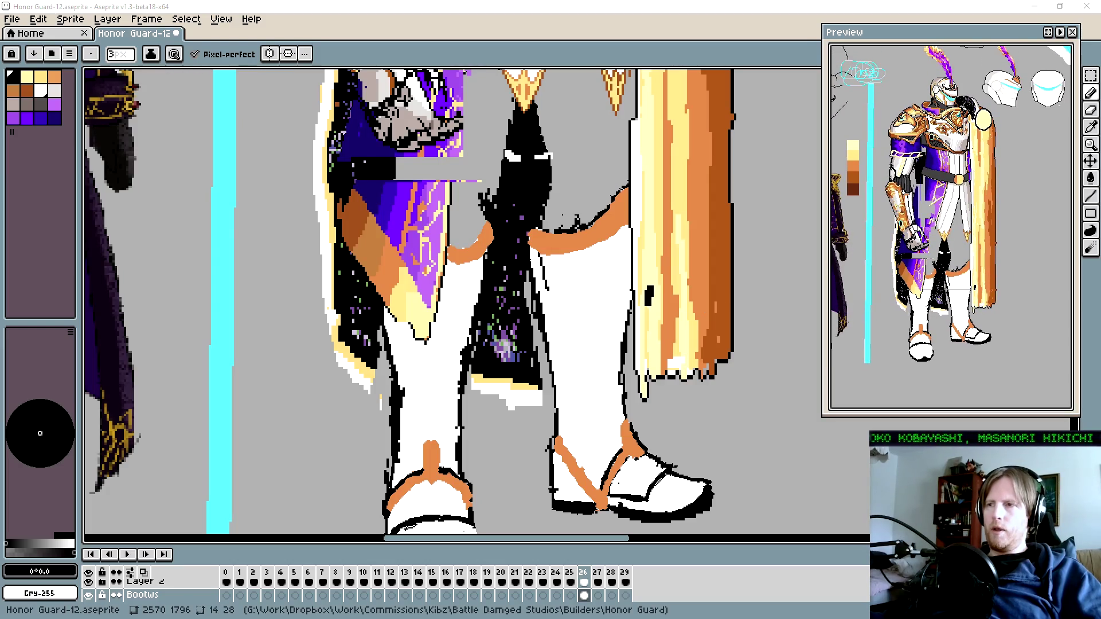
pyautogui.moveTo(631, 286); pyautogui.dragTo(596, 303)
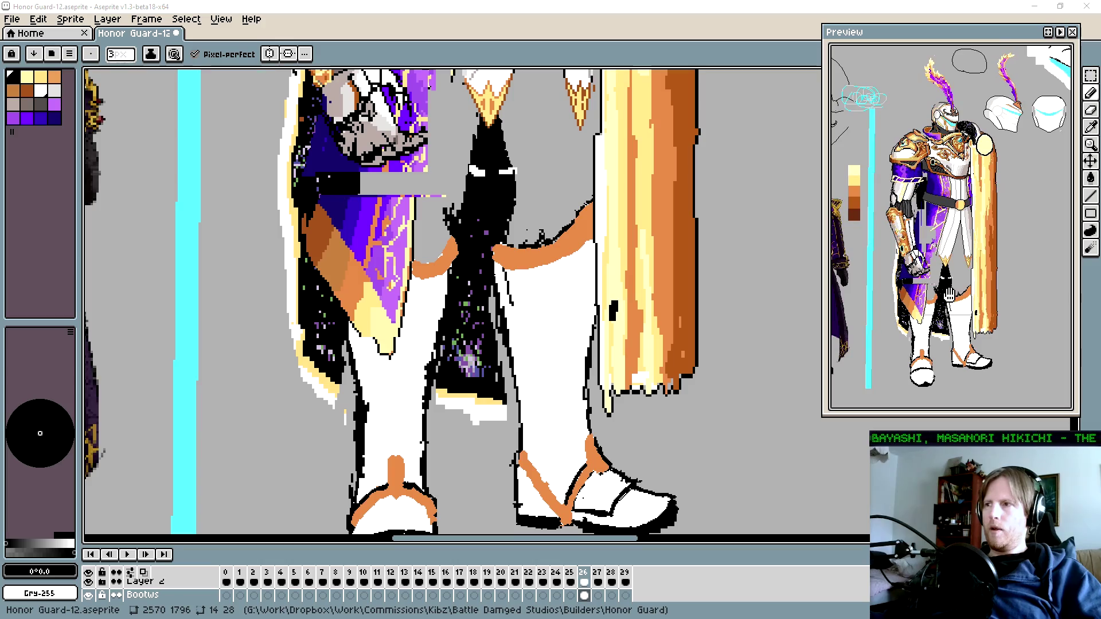
pyautogui.moveTo(904, 319)
pyautogui.mouseDown()
pyautogui.moveTo(962, 314)
pyautogui.moveTo(908, 289)
pyautogui.mouseUp()
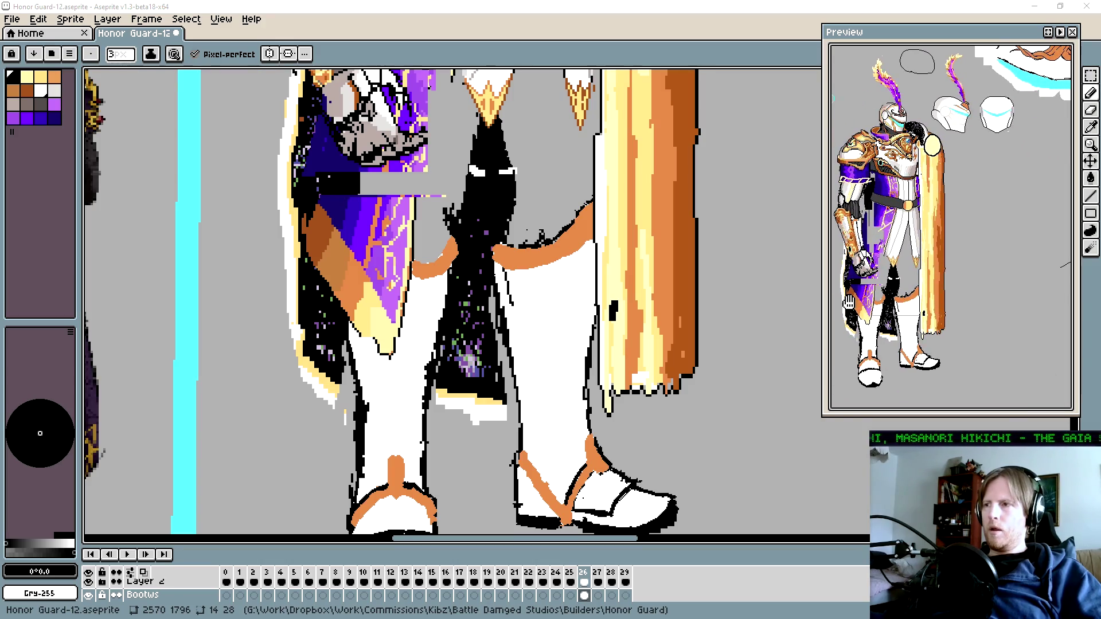
pyautogui.moveTo(405, 362); pyautogui.dragTo(426, 356)
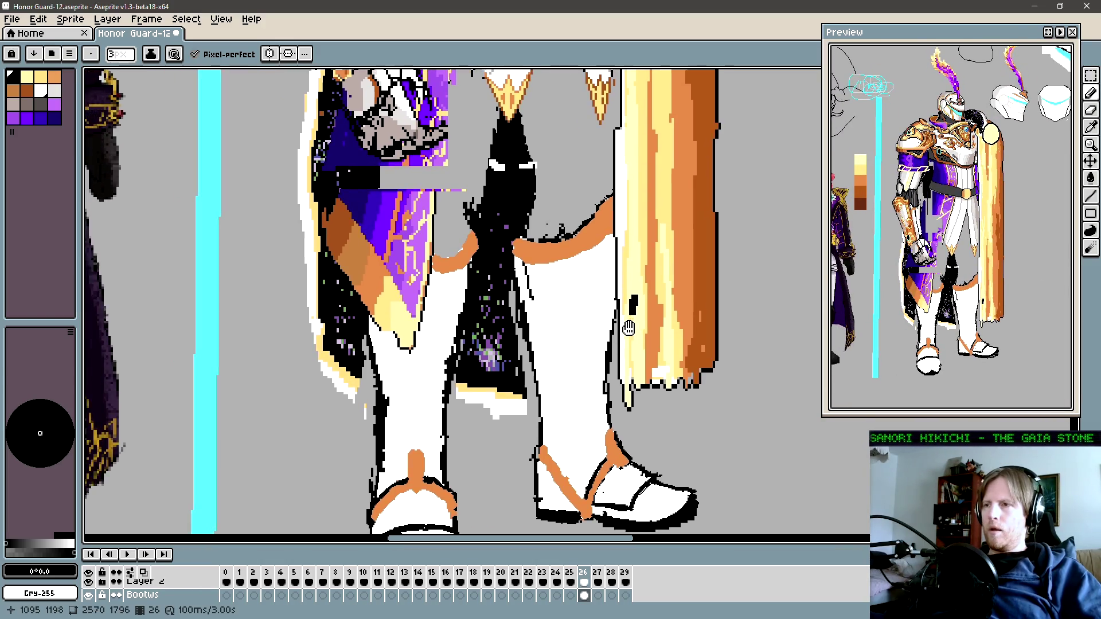
pyautogui.click(88, 595)
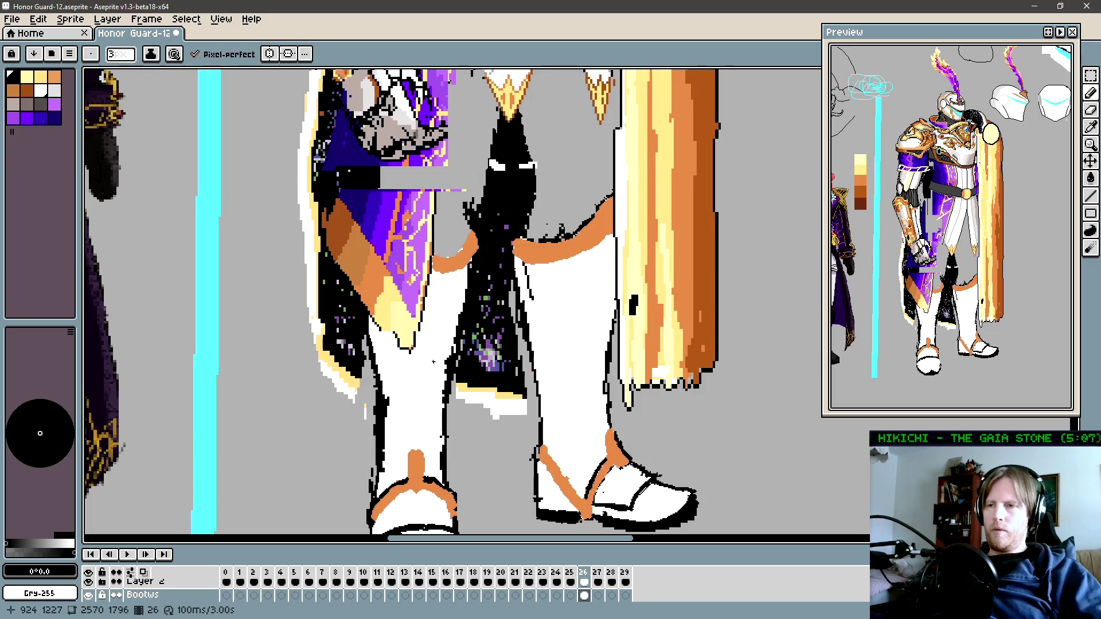
pyautogui.press('ctrl')
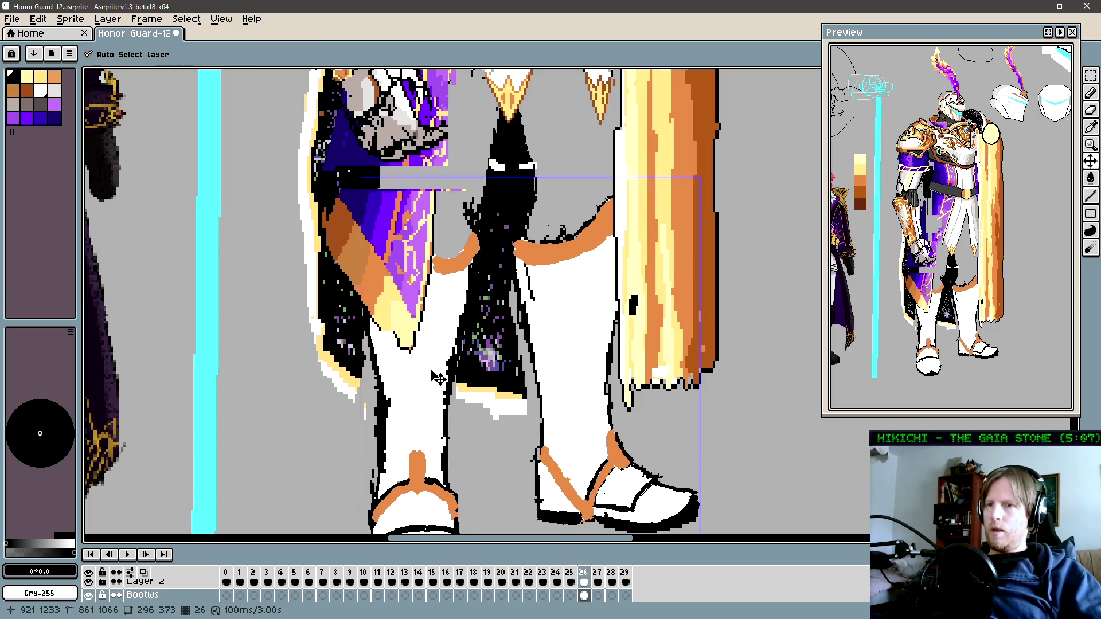
pyautogui.press(',')
pyautogui.press('.')
pyautogui.press(',')
pyautogui.press('.')
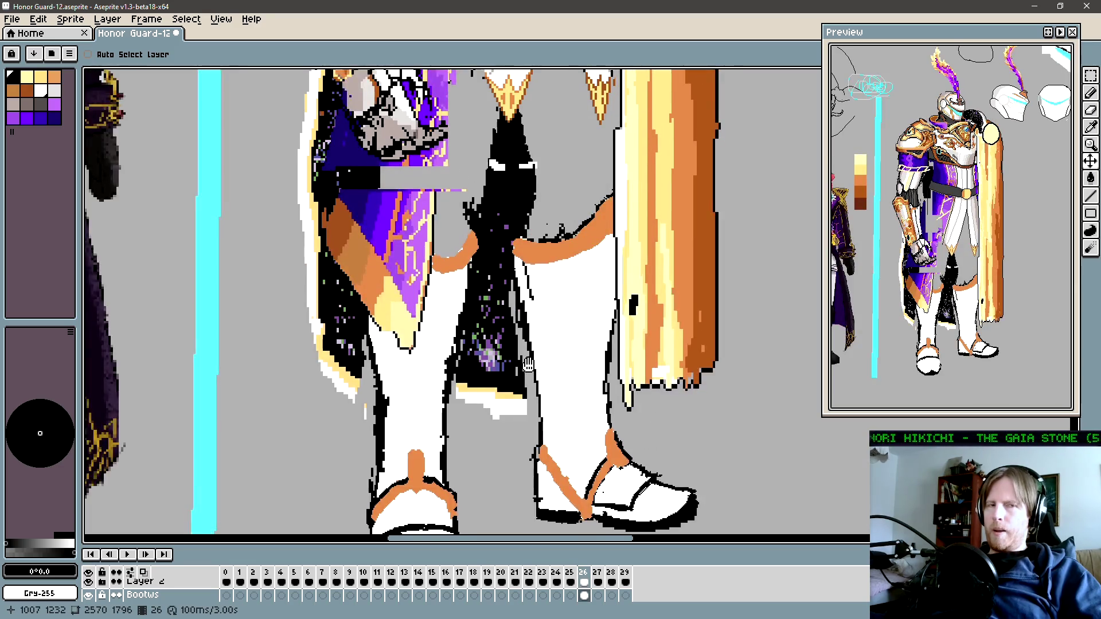
pyautogui.moveTo(534, 320)
pyautogui.mouseDown()
pyautogui.moveTo(509, 318)
pyautogui.moveTo(509, 296)
pyautogui.mouseUp()
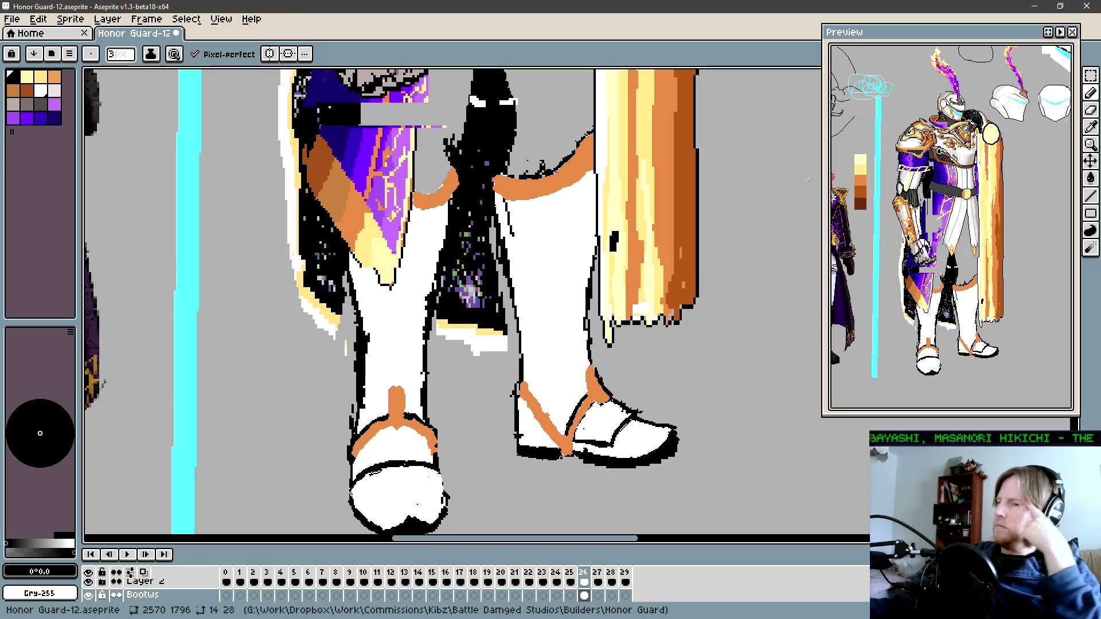
pyautogui.moveTo(545, 75)
pyautogui.mouseDown()
pyautogui.moveTo(551, 155)
pyautogui.moveTo(534, 230)
pyautogui.mouseUp()
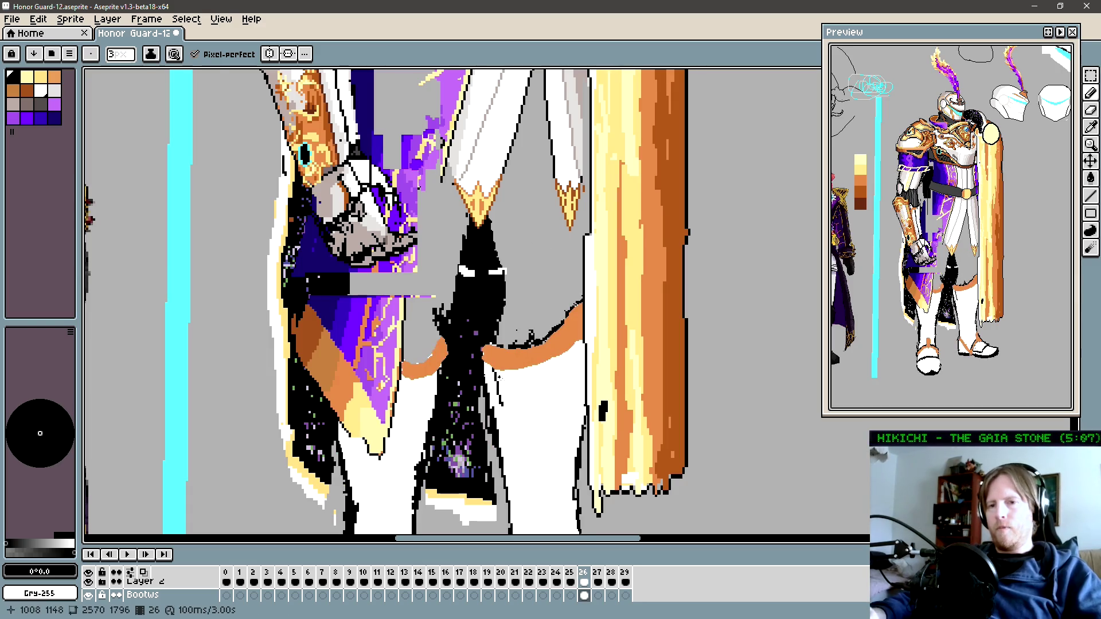
# Step: Compare the sprite with Layer 5 hidden and shown, then reselect Layer 20
pyautogui.press('Down')
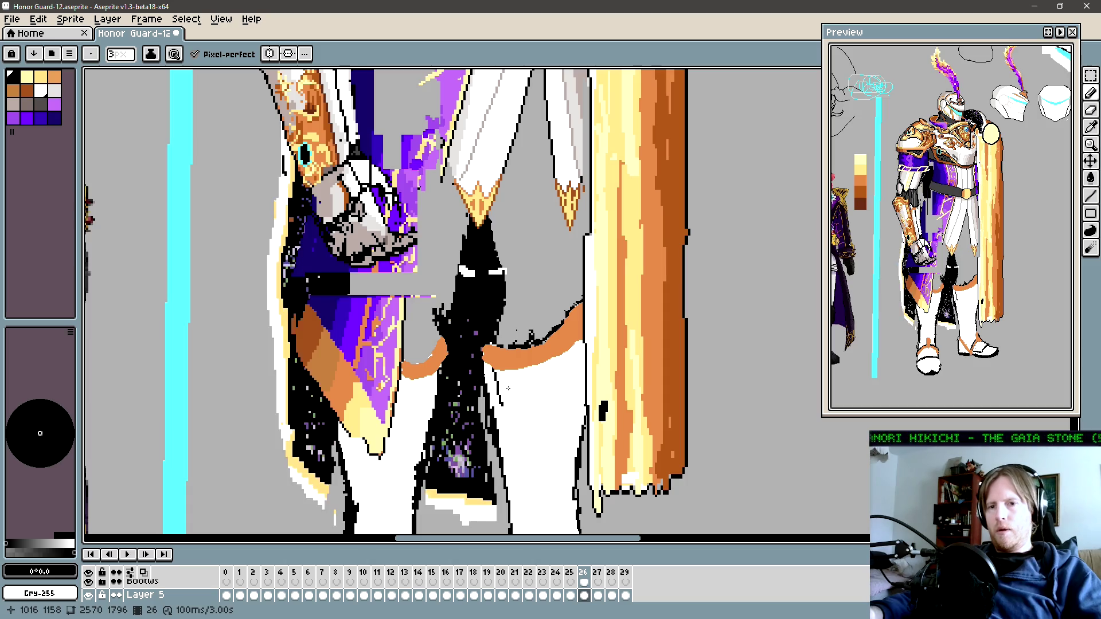
pyautogui.press('Down')
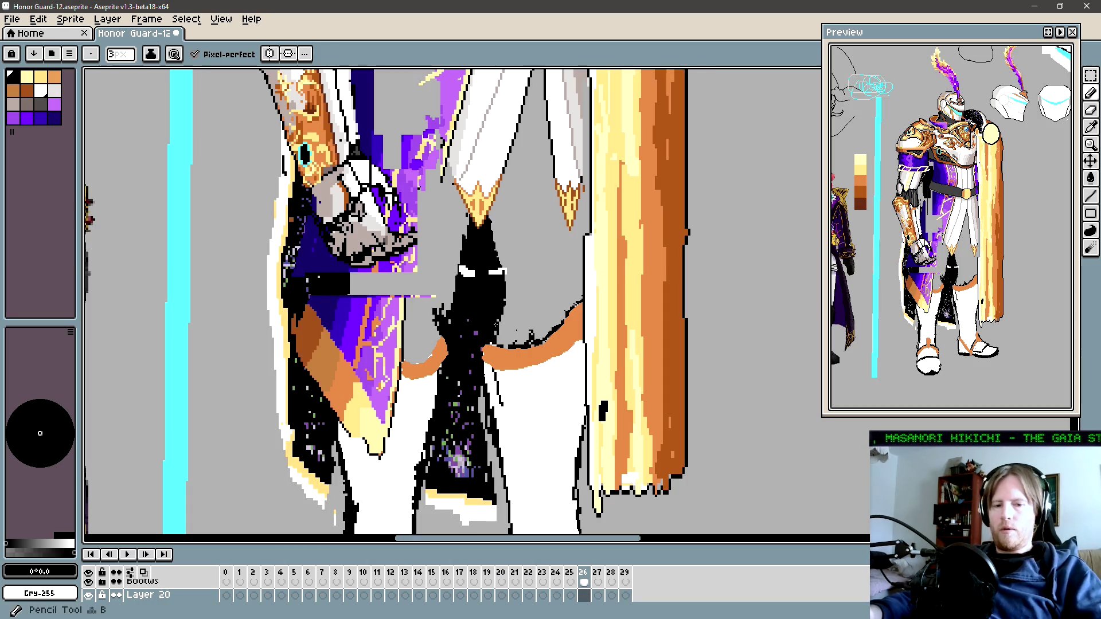
pyautogui.press('Down')
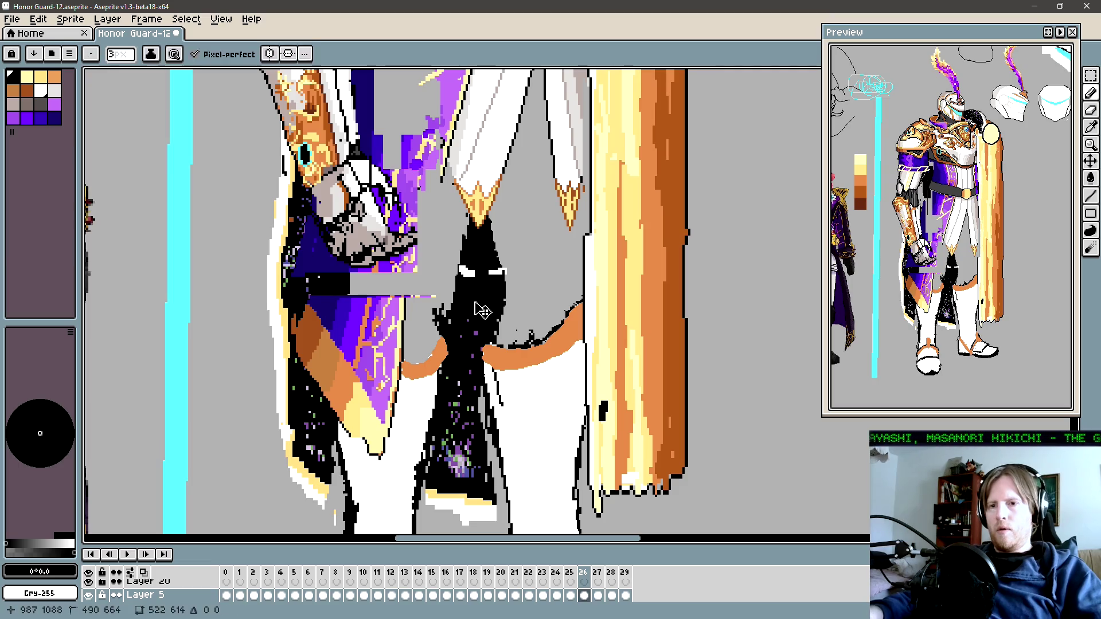
pyautogui.press('Delete')
pyautogui.hotkey('ctrl', 'z')
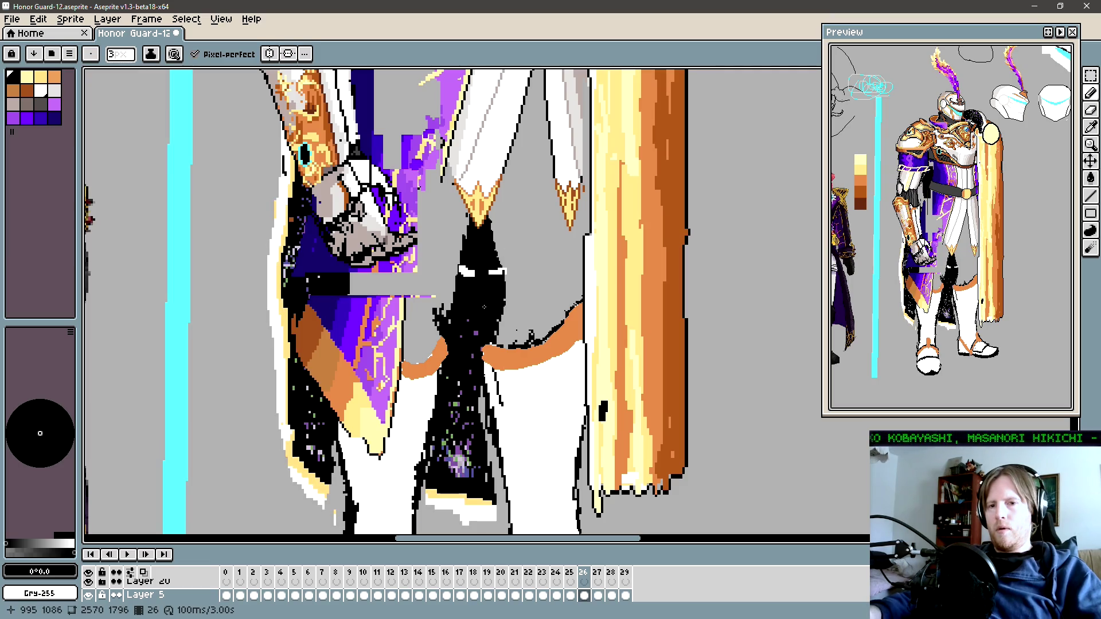
pyautogui.press('Up')
pyautogui.press('Down')
pyautogui.press('Up')
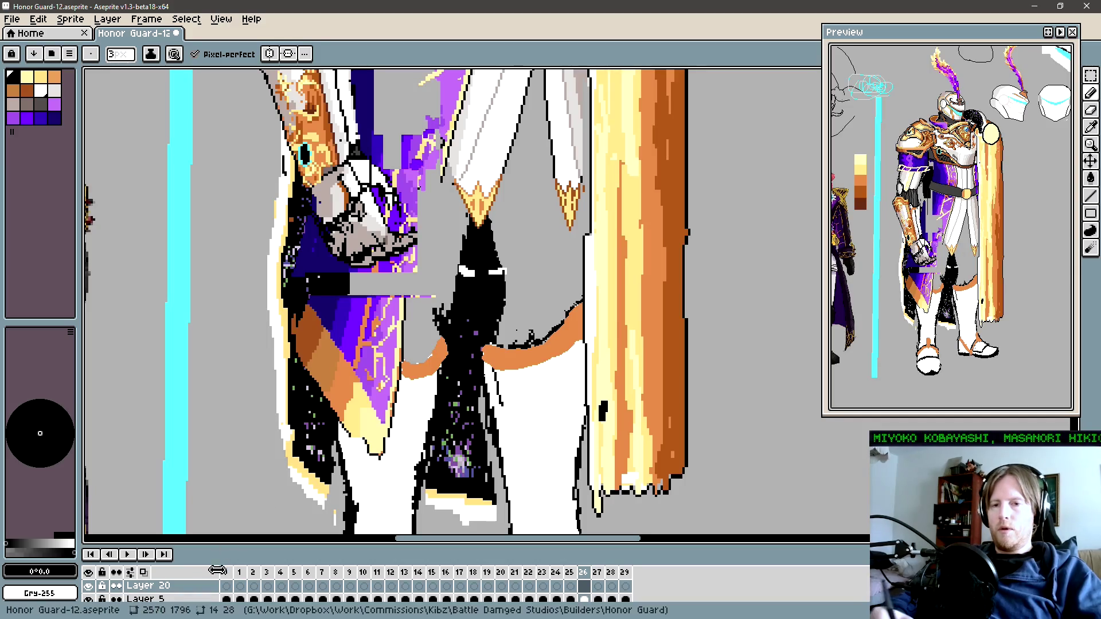
# Step: Change Layer 20's name to 'legs' in its Properties dialog
pyautogui.rightClick(206, 586)
pyautogui.click(262, 511)
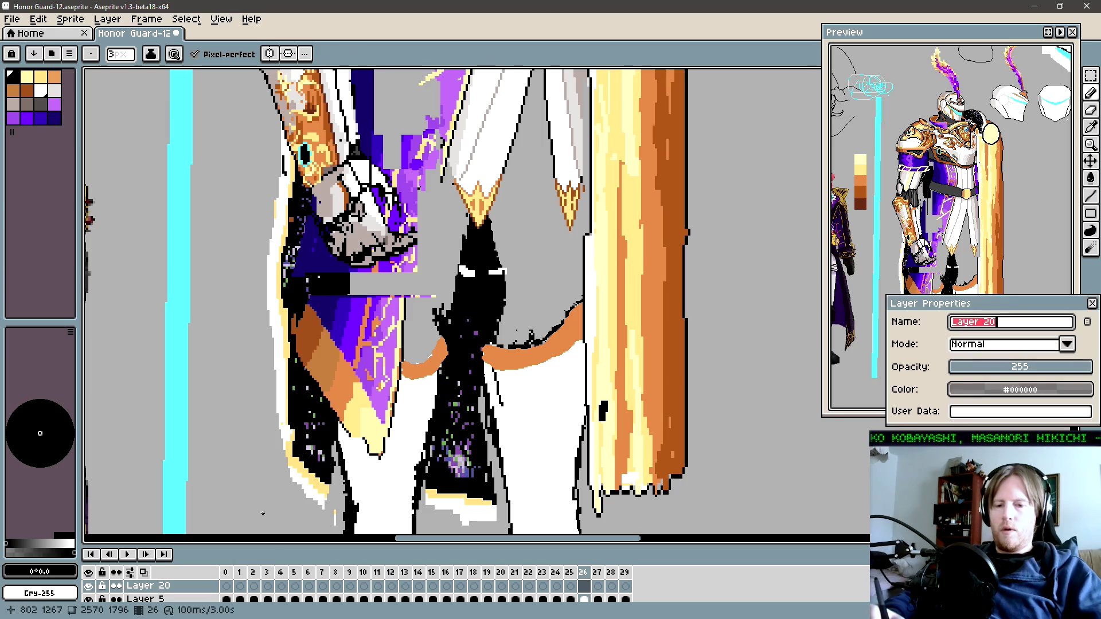
pyautogui.press('BackSpace')
pyautogui.write('legs')
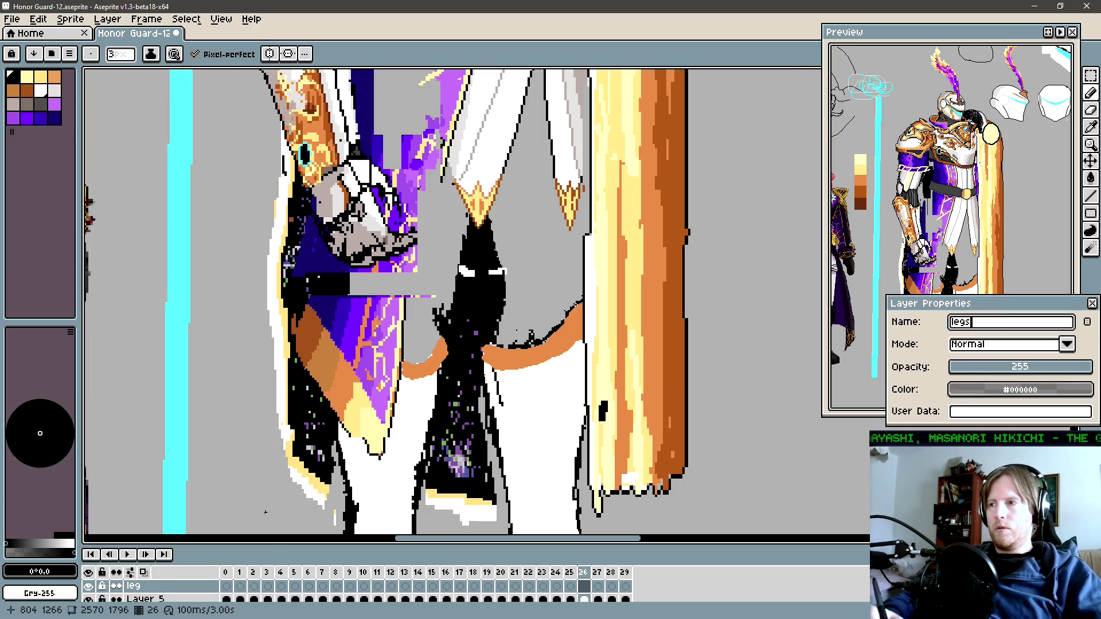
pyautogui.press('Return')
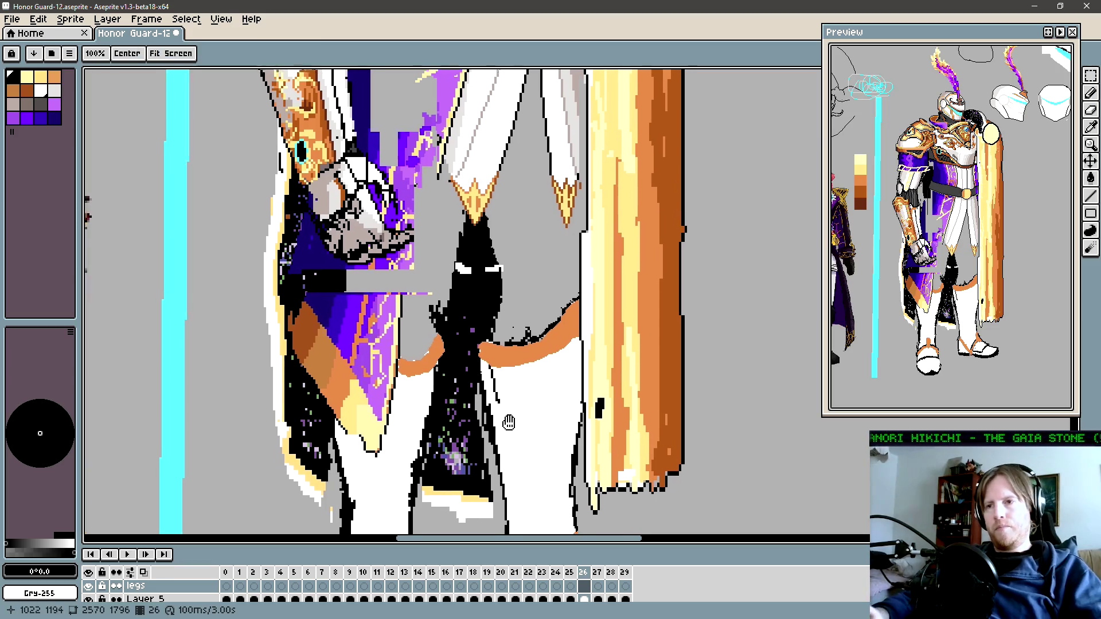
# Step: Pick the grey swatch and shade the inner leg's right edge and upward
pyautogui.moveTo(485, 363)
pyautogui.mouseDown()
pyautogui.moveTo(510, 340)
pyautogui.moveTo(484, 360)
pyautogui.mouseUp()
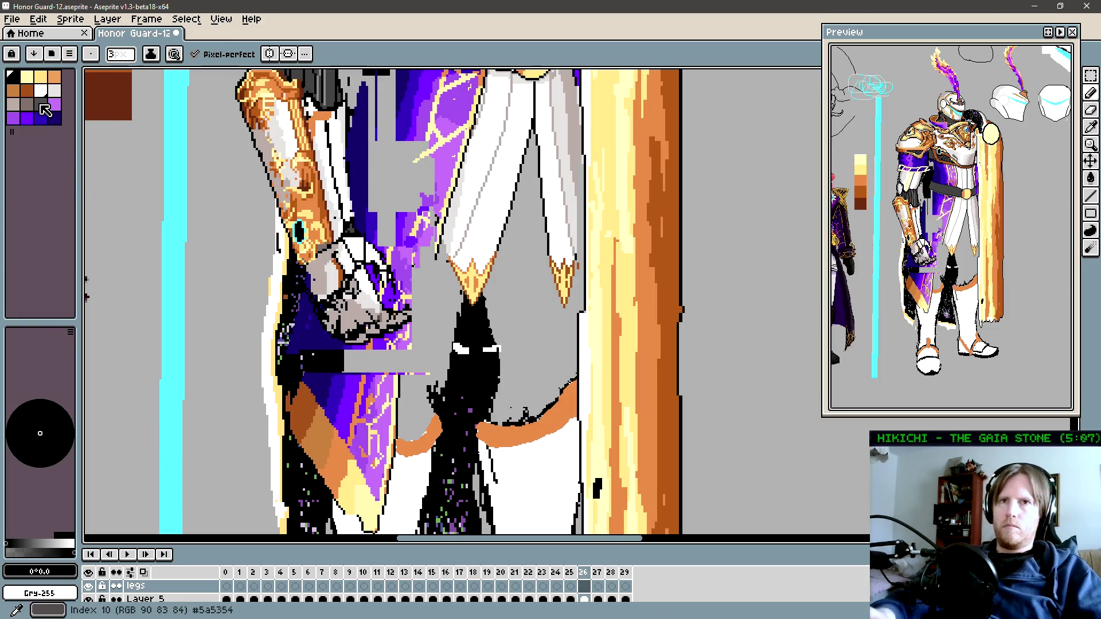
pyautogui.keyDown('alt'); pyautogui.click(265, 296); pyautogui.keyUp('alt')
pyautogui.press('+')
pyautogui.press('+')
pyautogui.press('+')
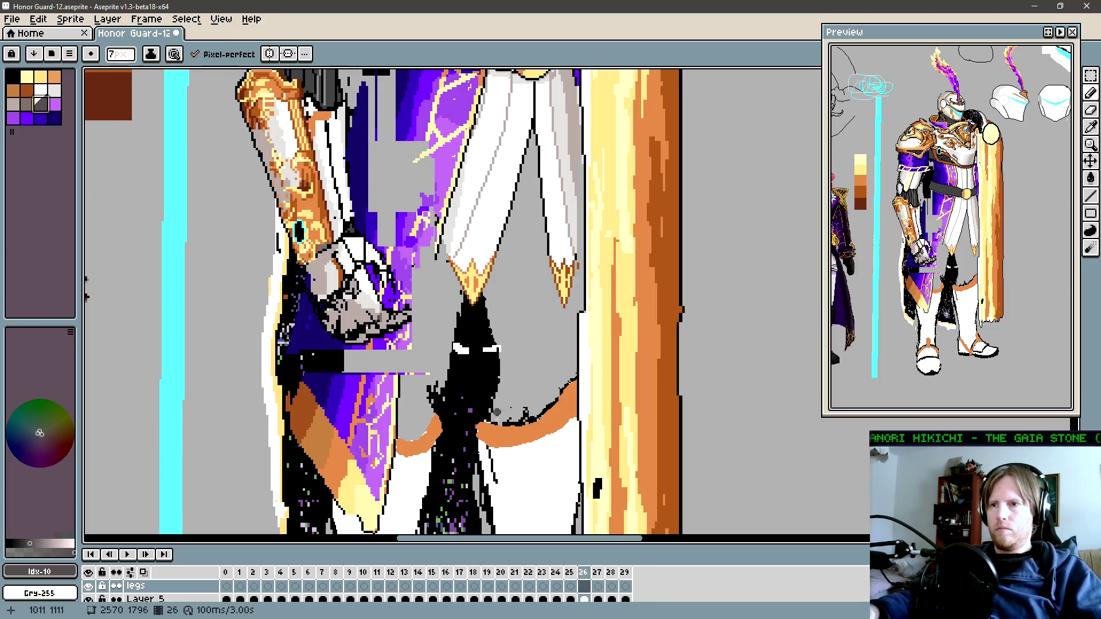
pyautogui.moveTo(496, 412); pyautogui.dragTo(491, 418)
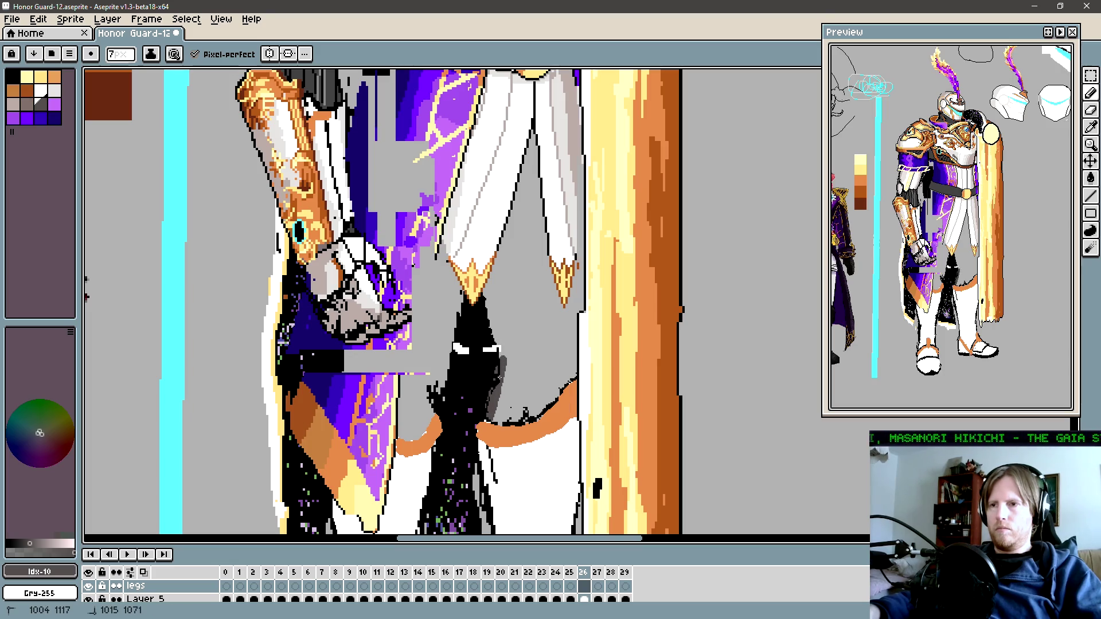
pyautogui.moveTo(500, 377)
pyautogui.mouseDown()
pyautogui.moveTo(491, 310)
pyautogui.moveTo(534, 123)
pyautogui.moveTo(502, 262)
pyautogui.mouseUp()
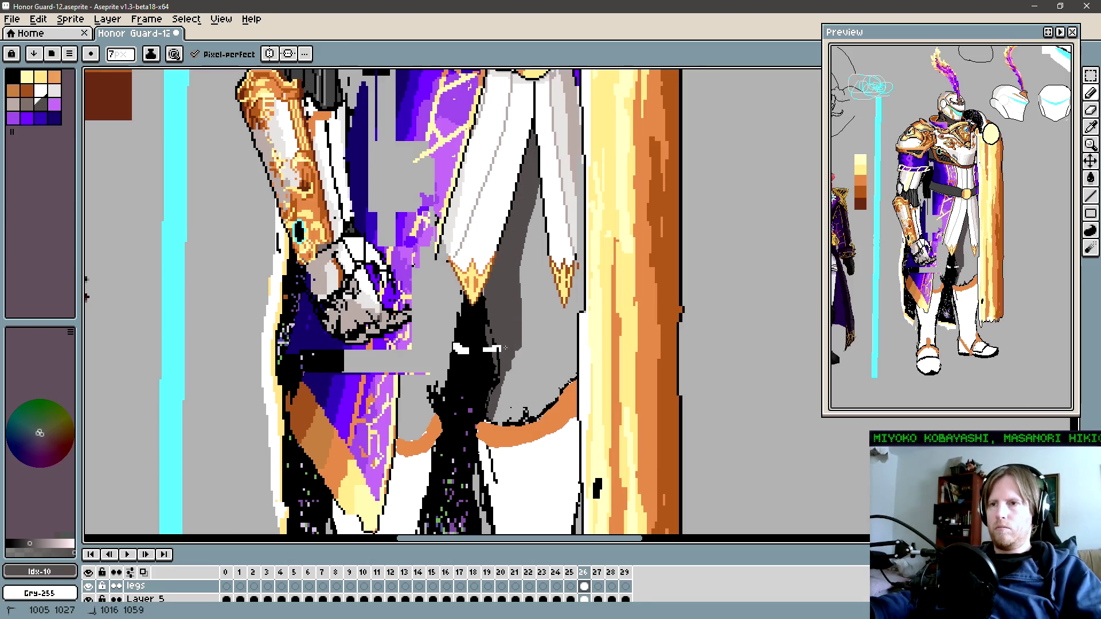
# Step: Enlarge the brush to 10 and fill the inner leg and its left edge with dark grey
pyautogui.moveTo(505, 348); pyautogui.dragTo(519, 432)
pyautogui.press('+')
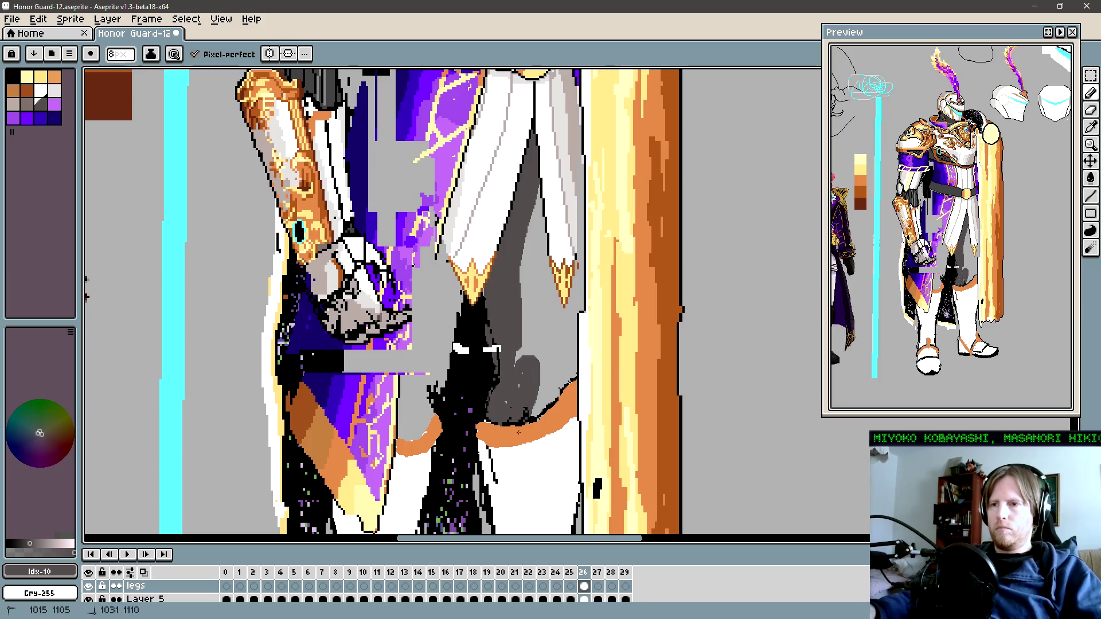
pyautogui.press('+')
pyautogui.press('+')
pyautogui.moveTo(526, 353)
pyautogui.mouseDown()
pyautogui.moveTo(556, 356)
pyautogui.moveTo(533, 238)
pyautogui.moveTo(537, 248)
pyautogui.mouseUp()
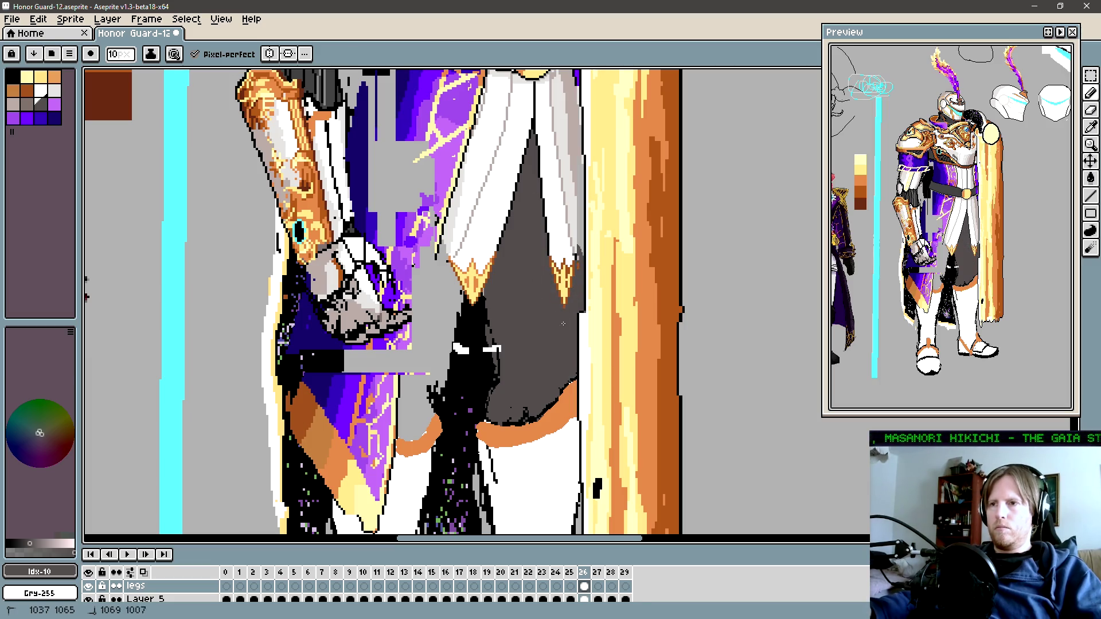
pyautogui.moveTo(563, 324); pyautogui.dragTo(587, 261)
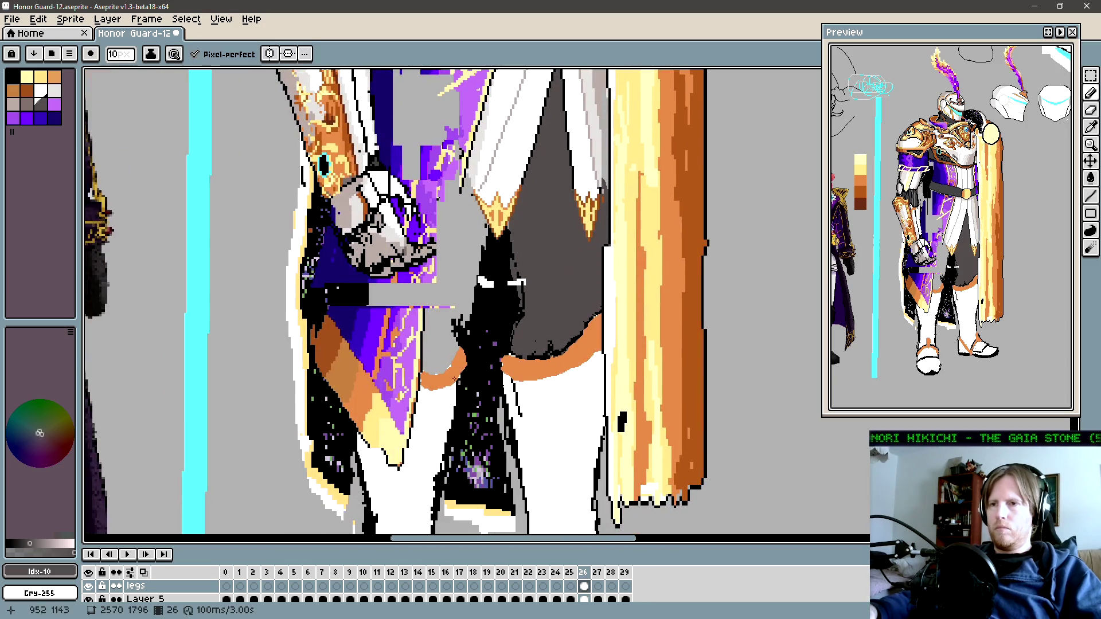
pyautogui.moveTo(453, 364)
pyautogui.mouseDown()
pyautogui.moveTo(459, 175)
pyautogui.moveTo(440, 264)
pyautogui.moveTo(384, 295)
pyautogui.mouseUp()
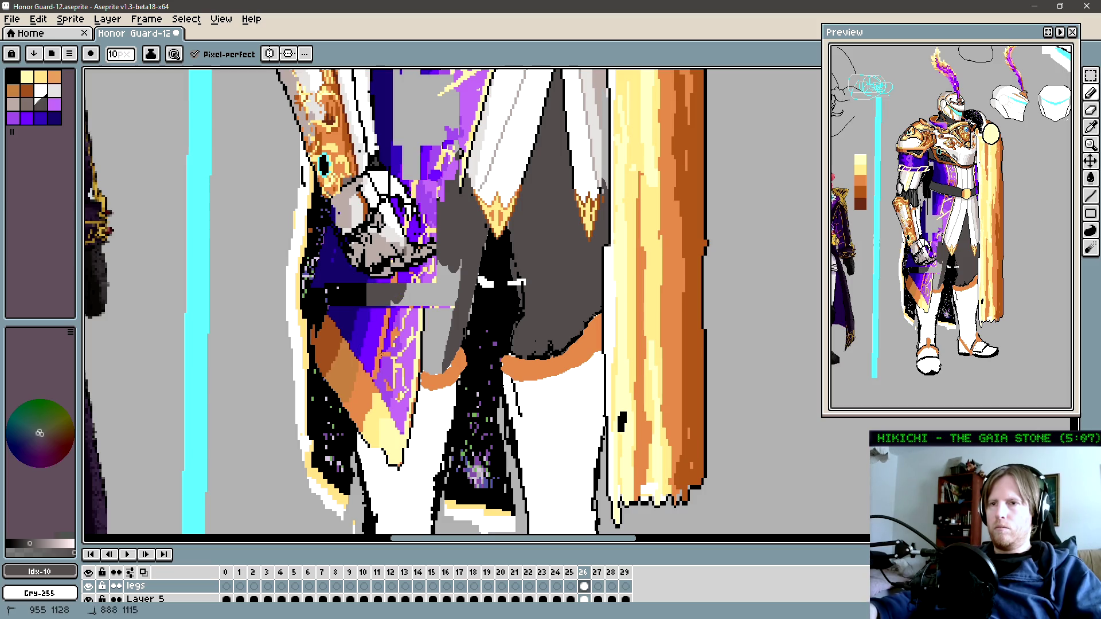
# Step: Cover the light strip left of the leg in dark grey and compare the whole figure
pyautogui.moveTo(410, 366); pyautogui.dragTo(471, 252)
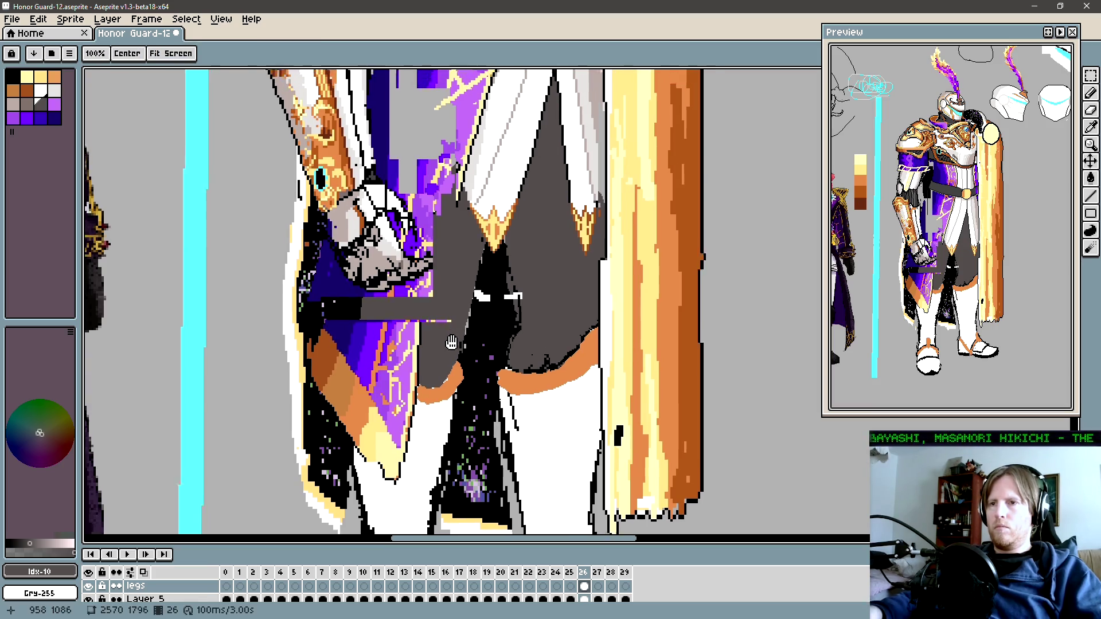
pyautogui.moveTo(371, 294); pyautogui.dragTo(354, 329)
pyautogui.scroll(-2, 463, 328)
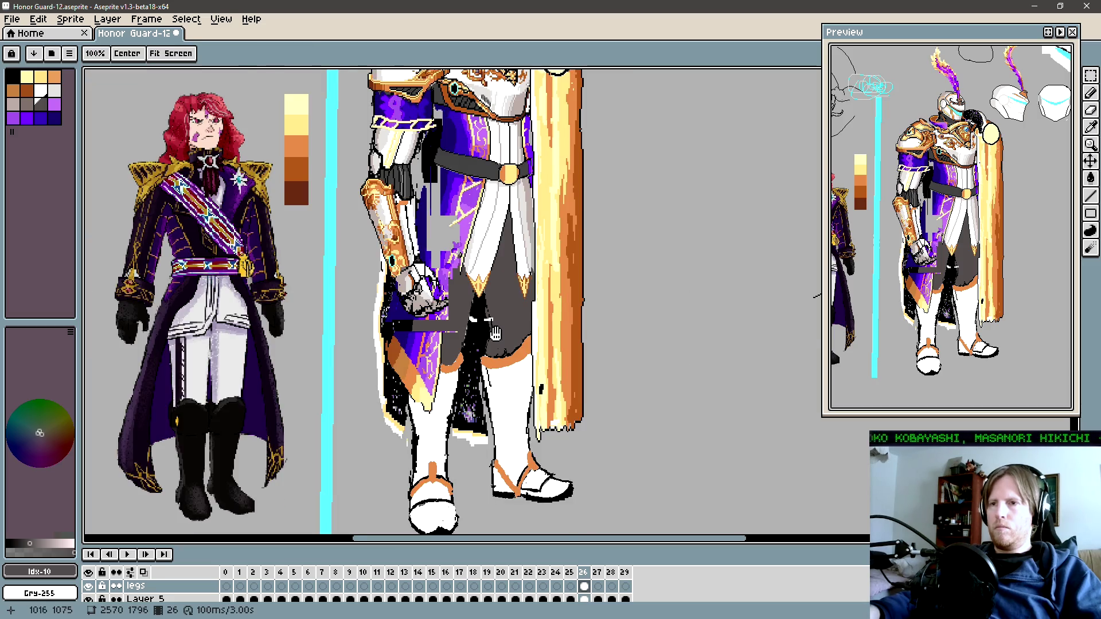
pyautogui.moveTo(494, 297); pyautogui.dragTo(499, 357)
pyautogui.moveTo(495, 411); pyautogui.dragTo(525, 343)
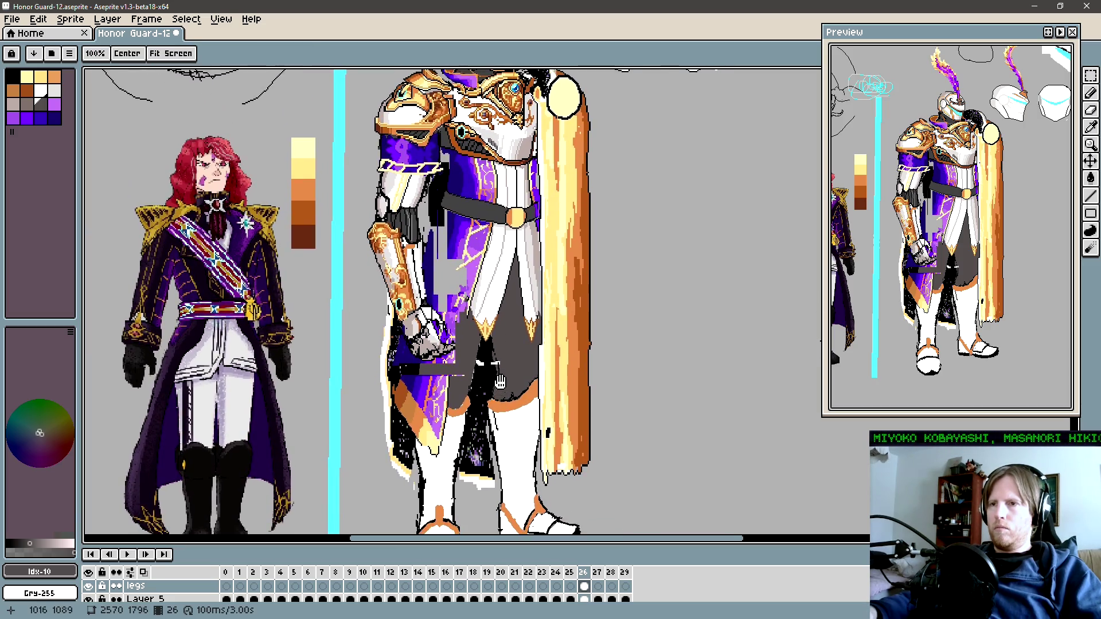
# Step: Zoom in closely on the knight's legs with the Pencil ready
pyautogui.scroll(-1, 526, 342)
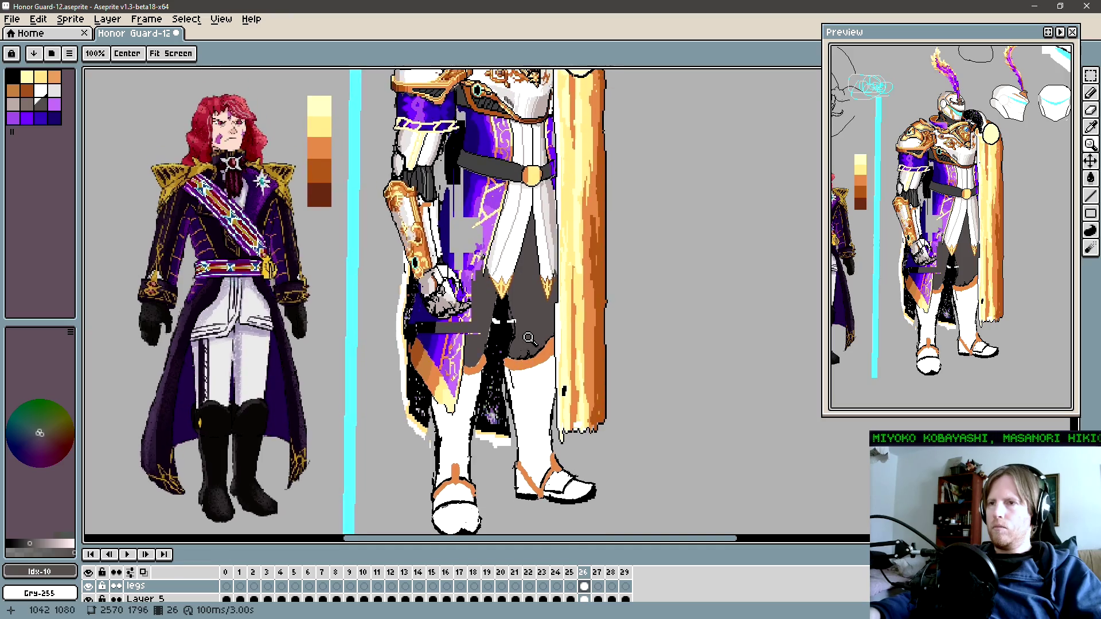
pyautogui.scroll(-2, 526, 343)
pyautogui.scroll(2, 550, 351)
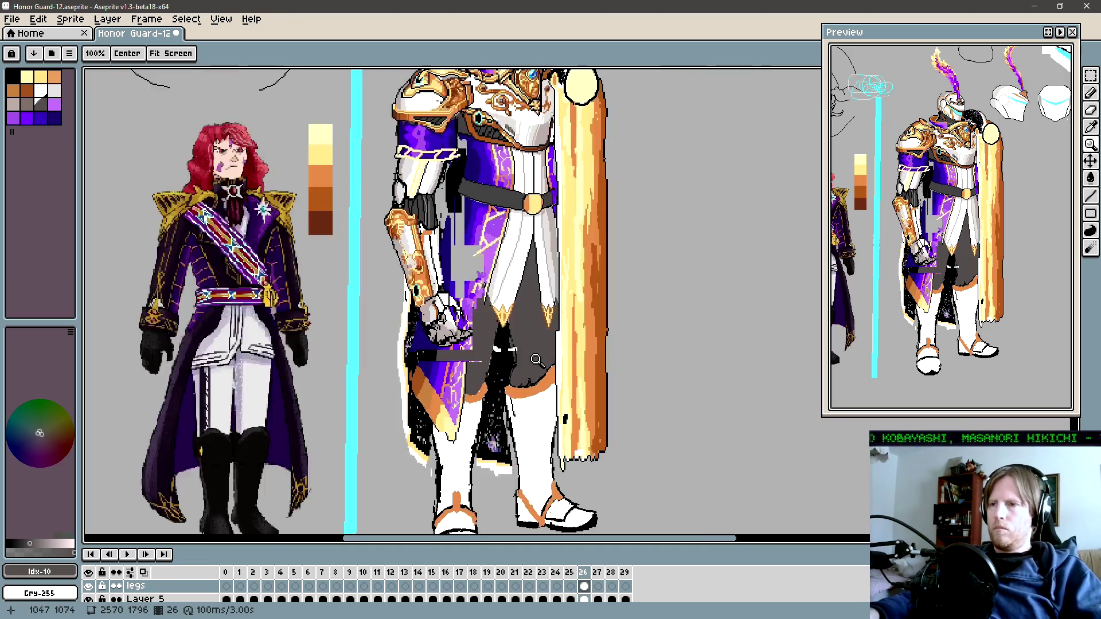
pyautogui.press('b')
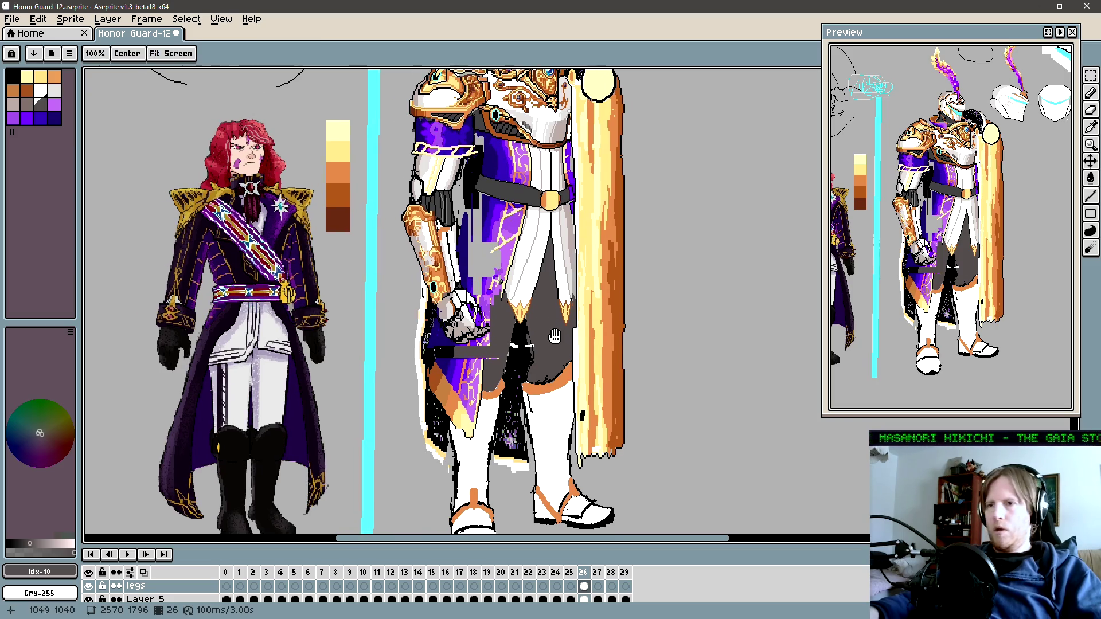
pyautogui.scroll(2, 533, 365)
# Step: On Layer 2, lasso the white marks between the legs and delete them
pyautogui.press('v')
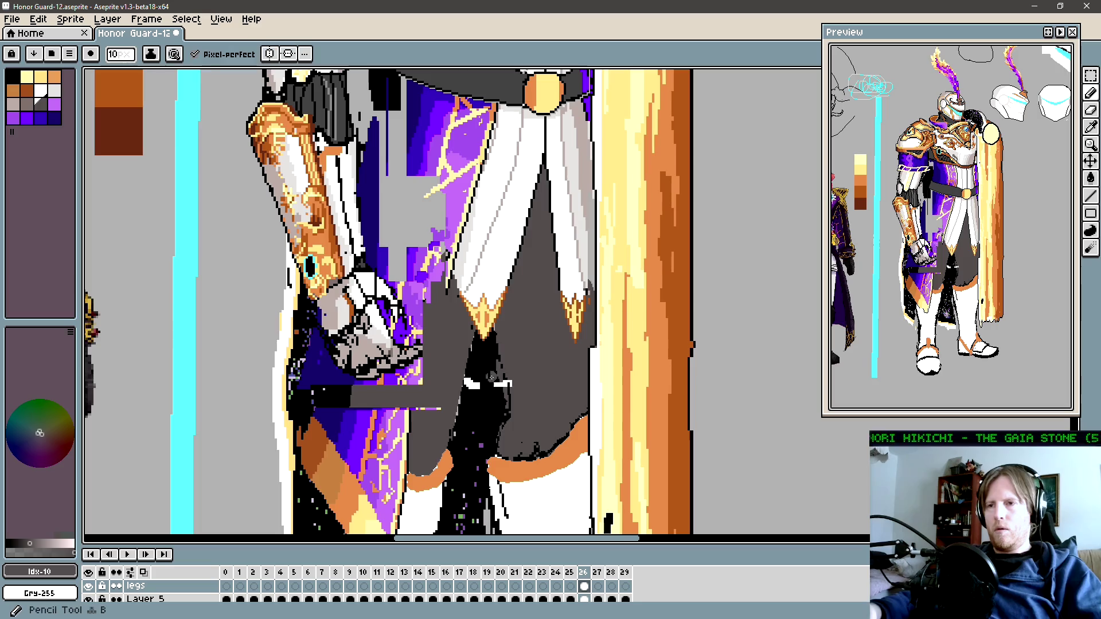
pyautogui.moveTo(518, 396); pyautogui.dragTo(517, 395)
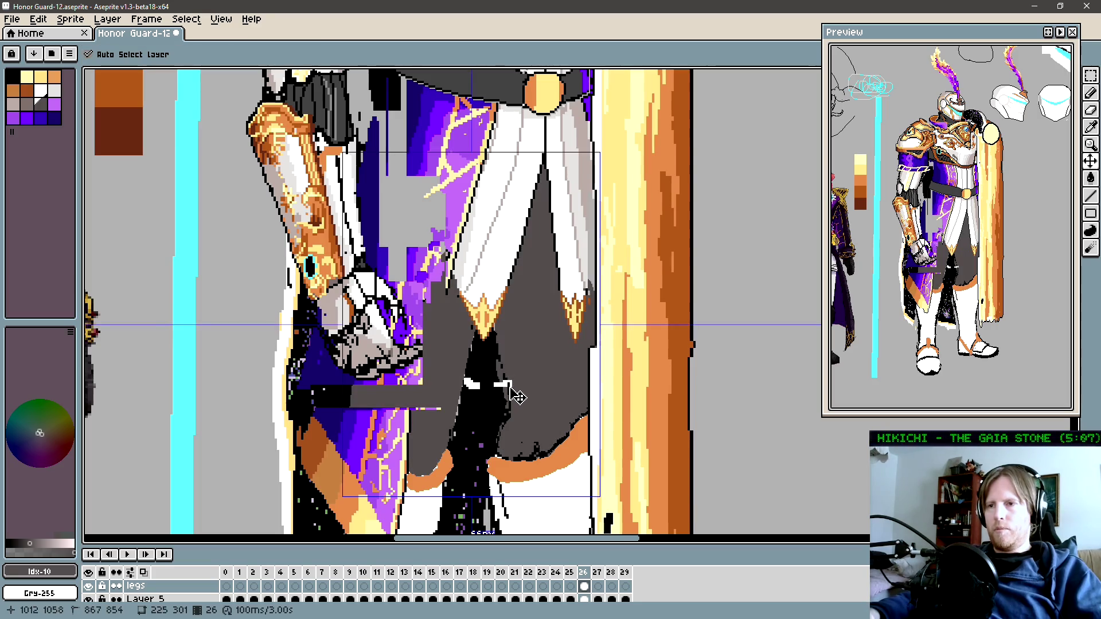
pyautogui.click(519, 387)
pyautogui.press('b')
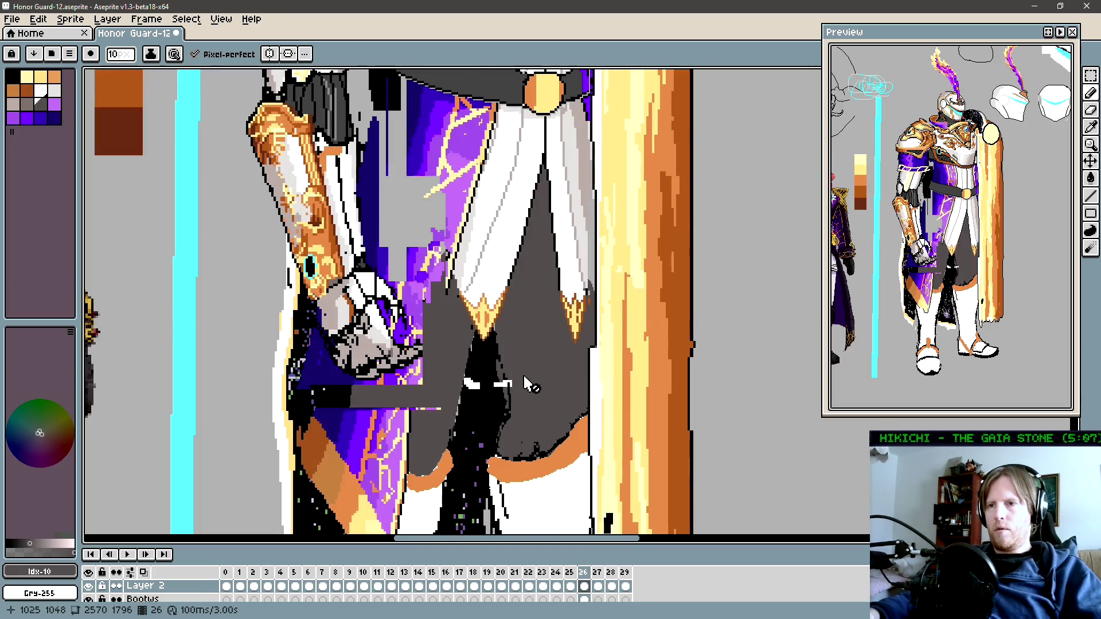
pyautogui.press('q')
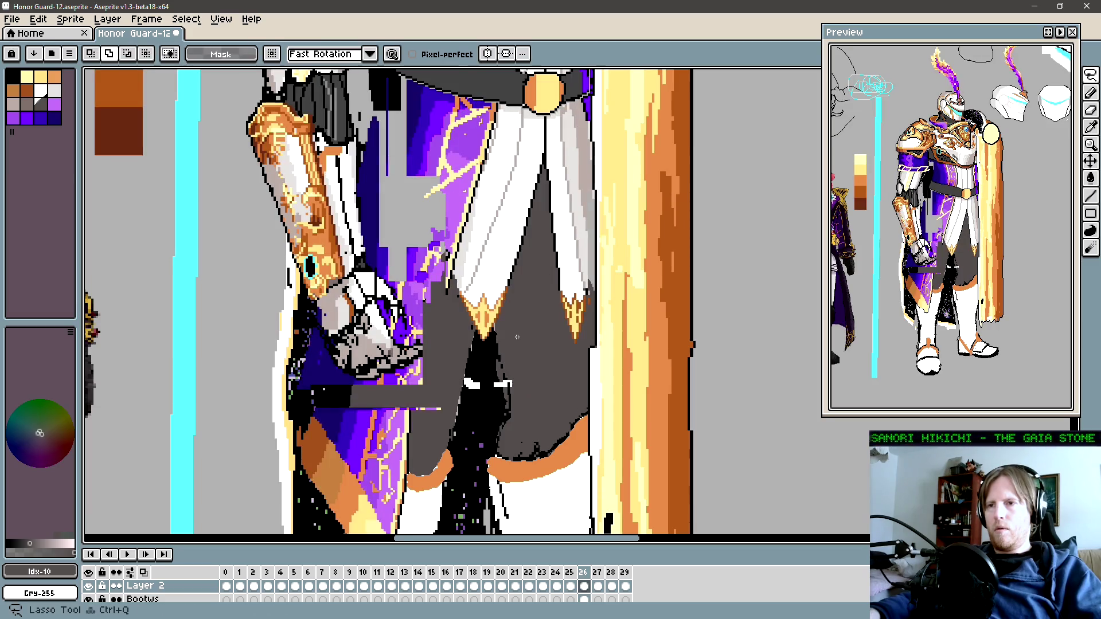
pyautogui.moveTo(515, 319)
pyautogui.mouseDown()
pyautogui.moveTo(528, 436)
pyautogui.moveTo(440, 406)
pyautogui.mouseUp()
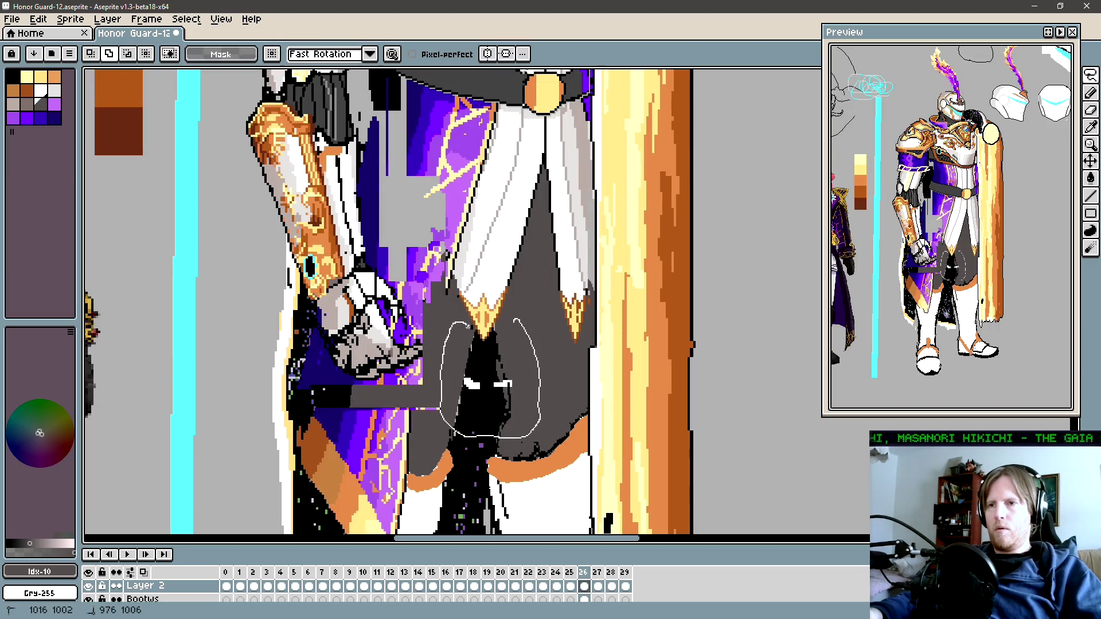
pyautogui.moveTo(515, 319); pyautogui.dragTo(512, 312)
pyautogui.press('Delete')
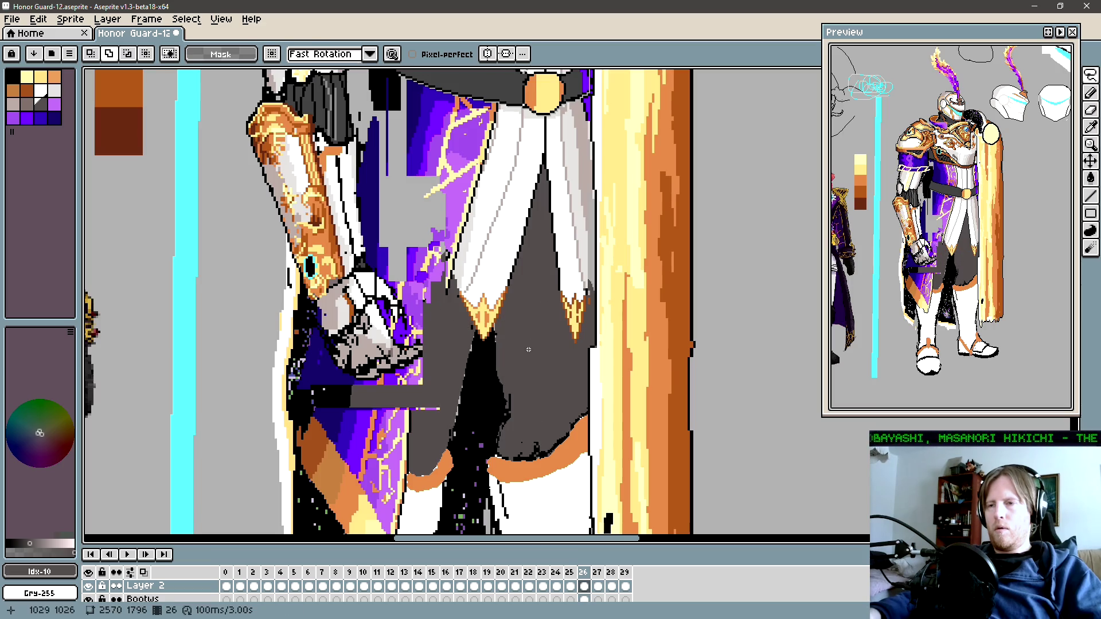
# Step: On the legs layer, erase the leftover white pixels and darken the gap between the legs
pyautogui.press('v')
pyautogui.click(534, 359)
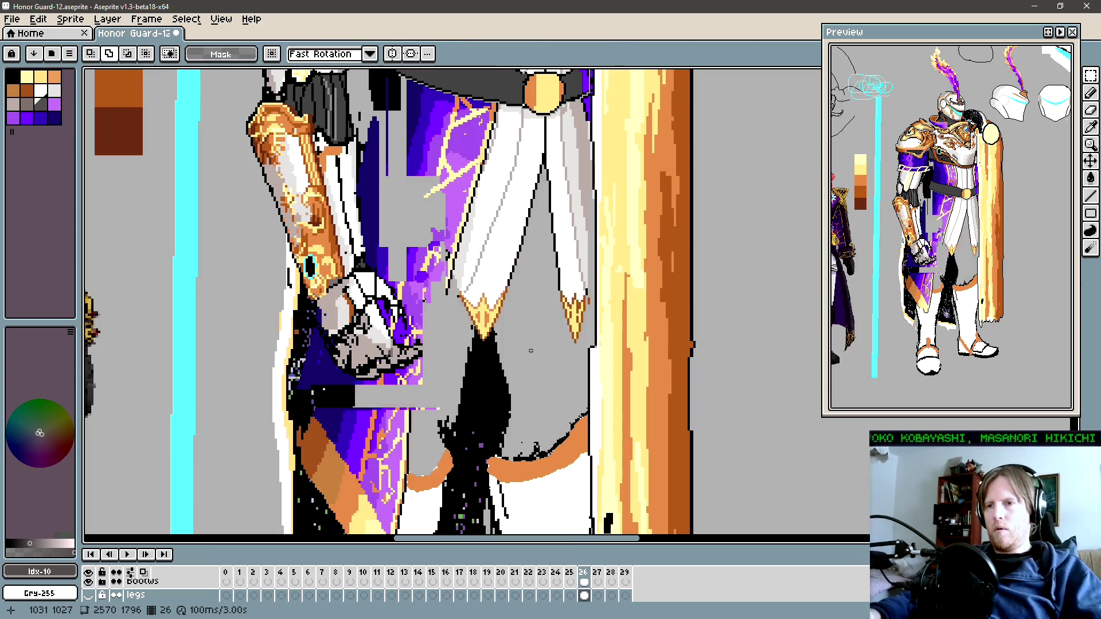
pyautogui.scroll(1, 505, 373)
pyautogui.press('b')
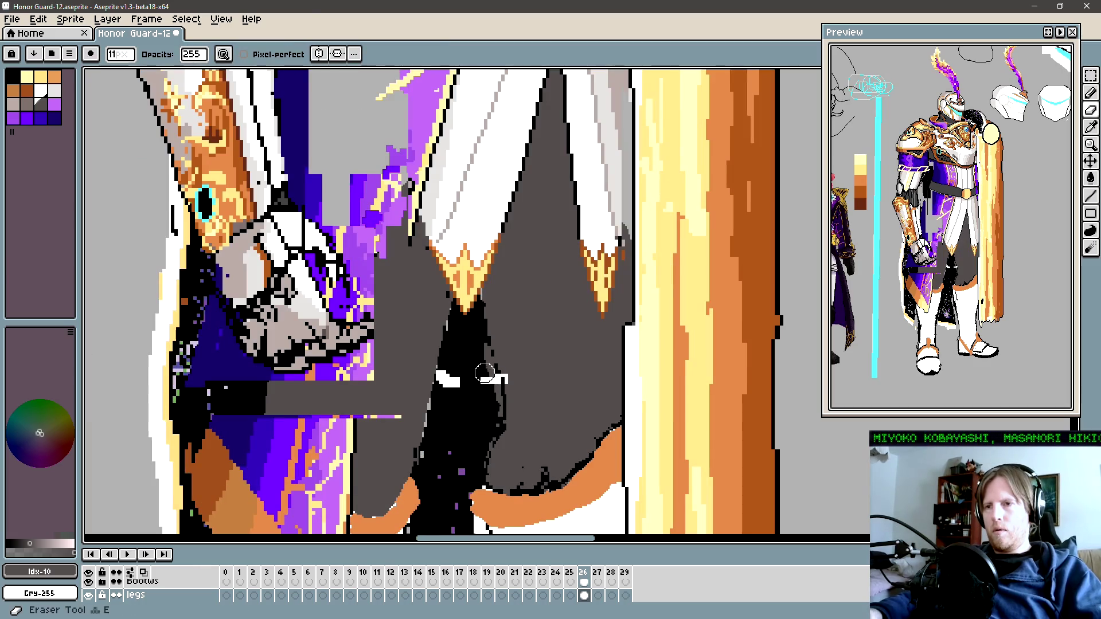
pyautogui.moveTo(487, 380); pyautogui.dragTo(447, 374)
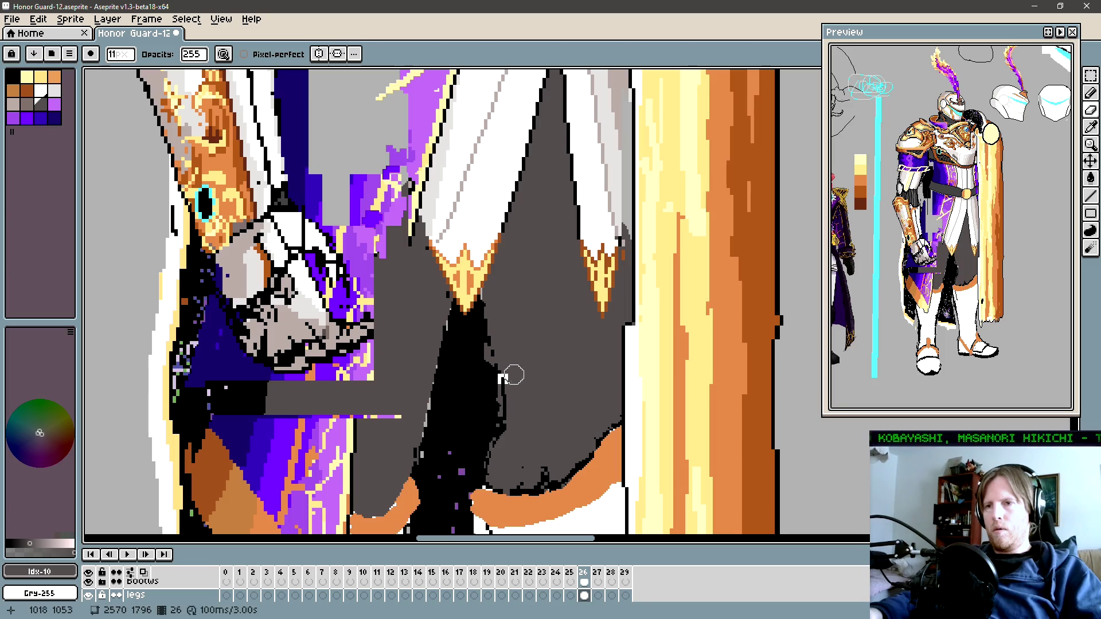
pyautogui.press('b')
pyautogui.moveTo(503, 373)
pyautogui.mouseDown()
pyautogui.moveTo(506, 387)
pyautogui.moveTo(496, 384)
pyautogui.mouseUp()
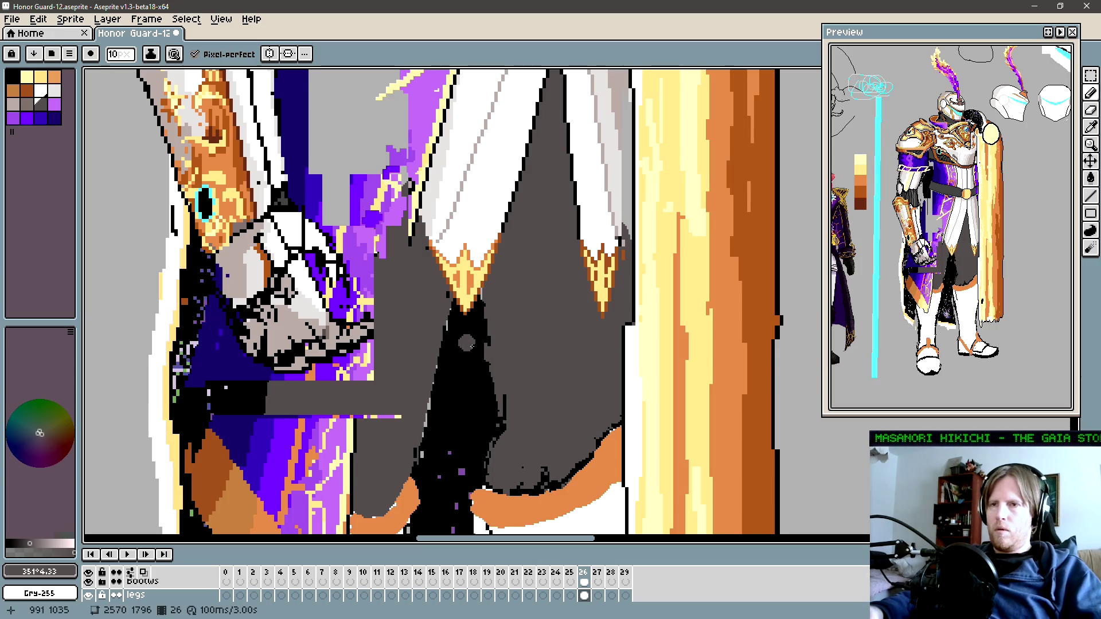
pyautogui.press('i')
pyautogui.press('e')
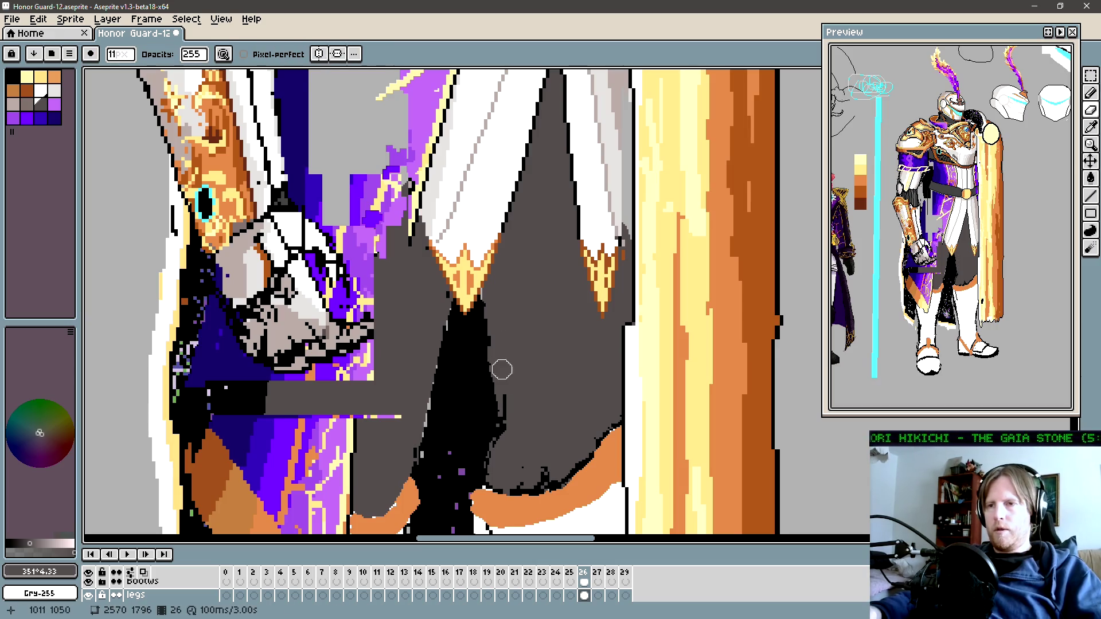
pyautogui.press('b')
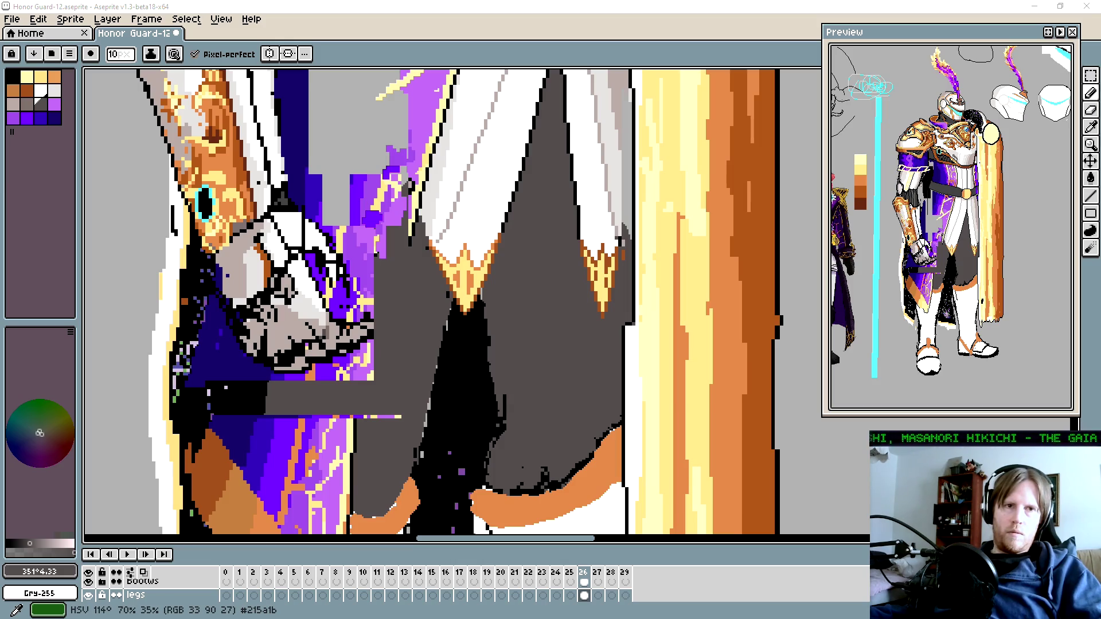
pyautogui.click(159, 291)
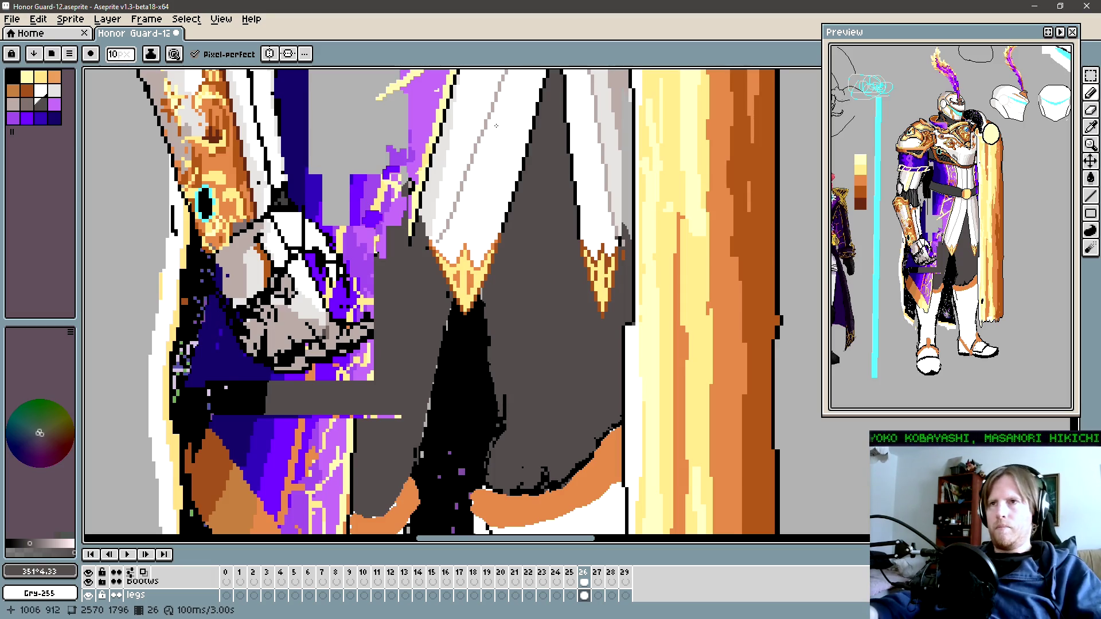
# Step: Zoom out to show both figures and toggle repeatedly between frames 25 and 26, finishing on 26
pyautogui.press('z')
pyautogui.scroll(-1, 462, 332)
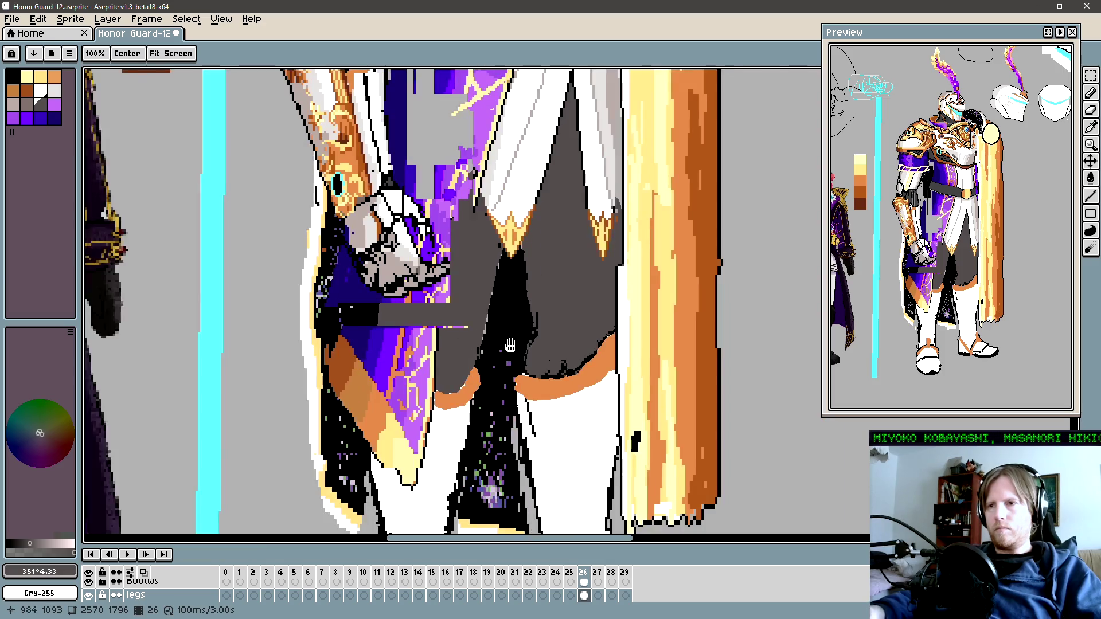
pyautogui.scroll(-1, 505, 349)
pyautogui.scroll(-3, 505, 349)
pyautogui.scroll(-1, 506, 349)
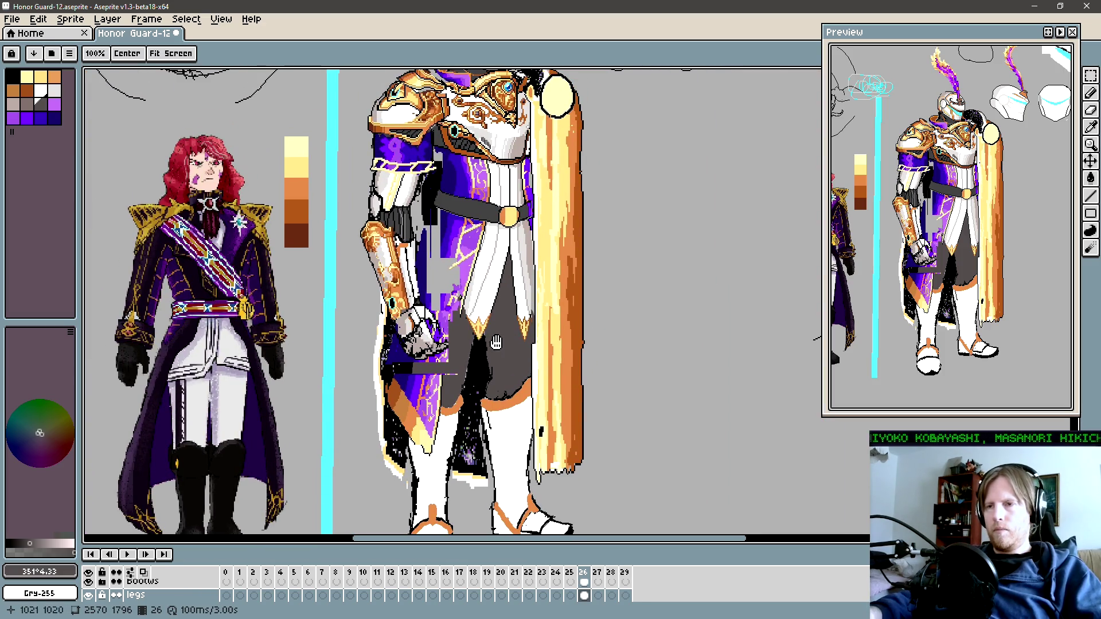
pyautogui.moveTo(503, 337); pyautogui.dragTo(535, 368)
pyautogui.scroll(-2, 508, 348)
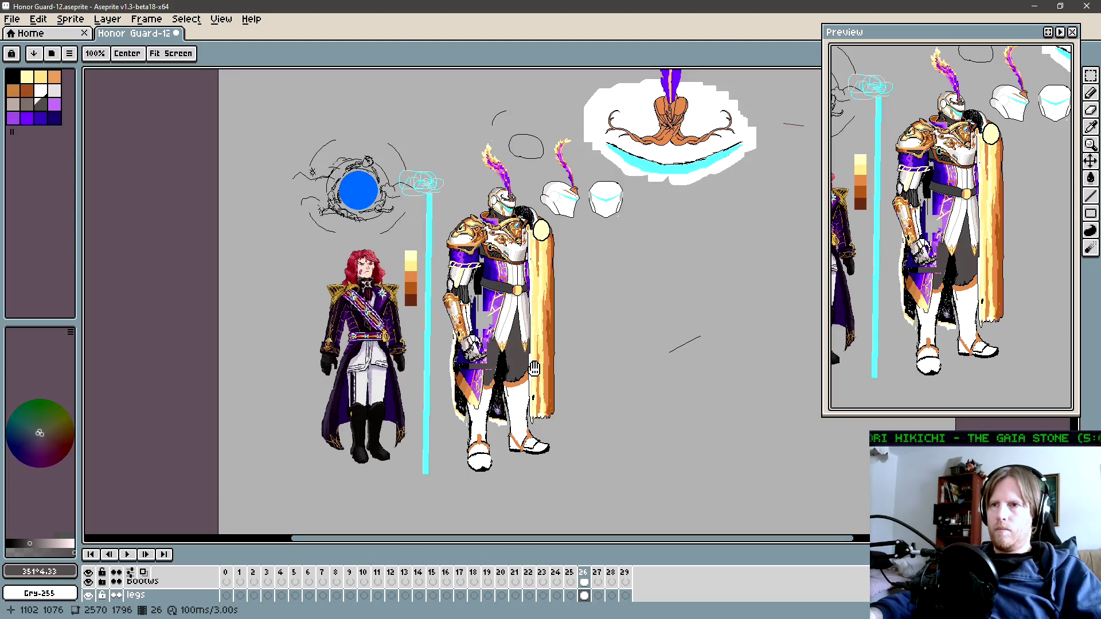
pyautogui.press('b')
pyautogui.press('Left')
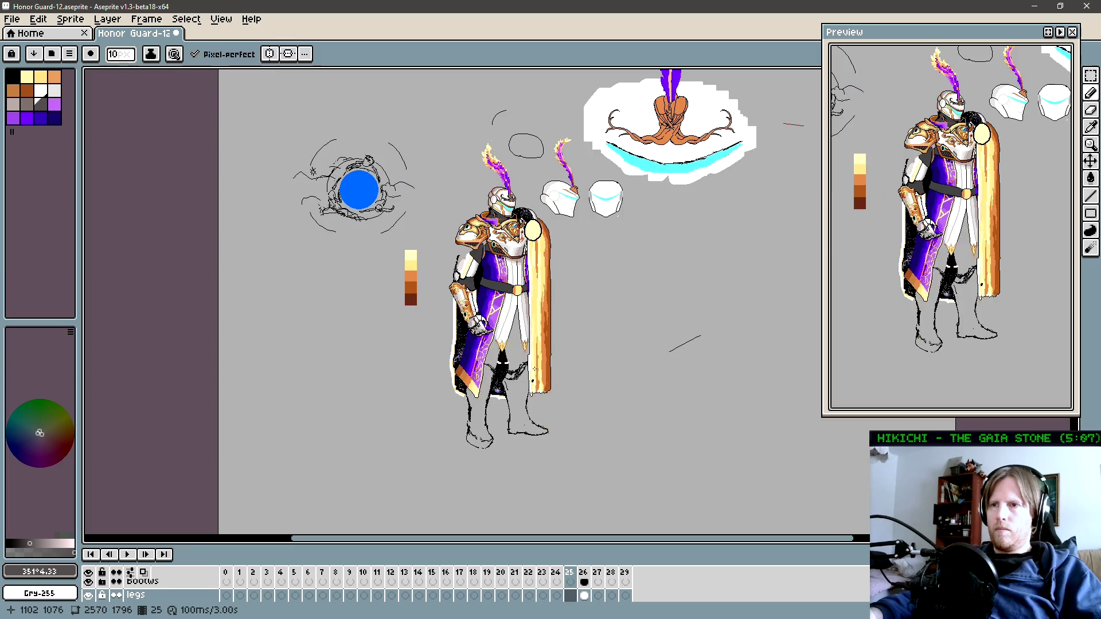
pyautogui.press('Right')
pyautogui.press('Left')
pyautogui.press('Right')
pyautogui.press('Left')
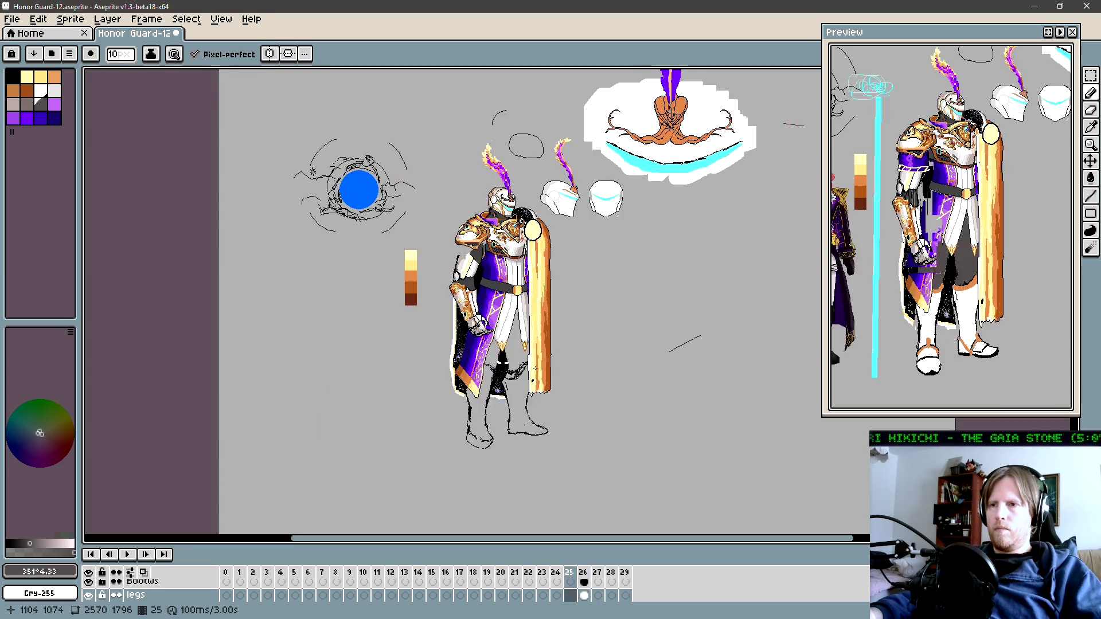
pyautogui.press('Right')
pyautogui.press('Left')
pyautogui.press('Right')
pyautogui.press('Left')
pyautogui.press('Right')
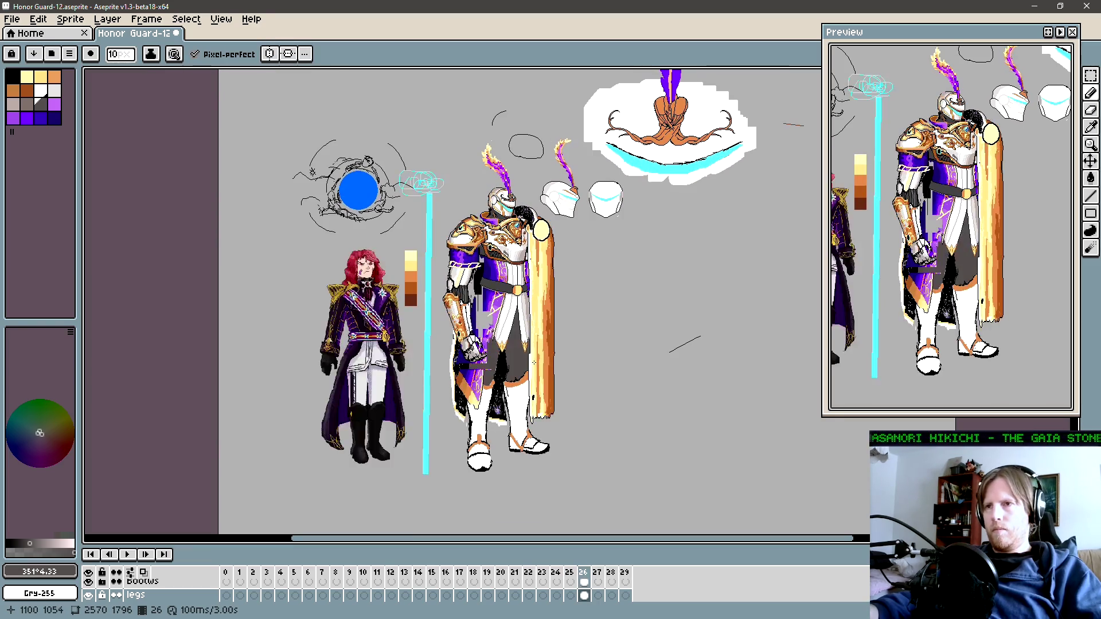
pyautogui.press('Left')
pyautogui.press('Right')
pyautogui.press('Left')
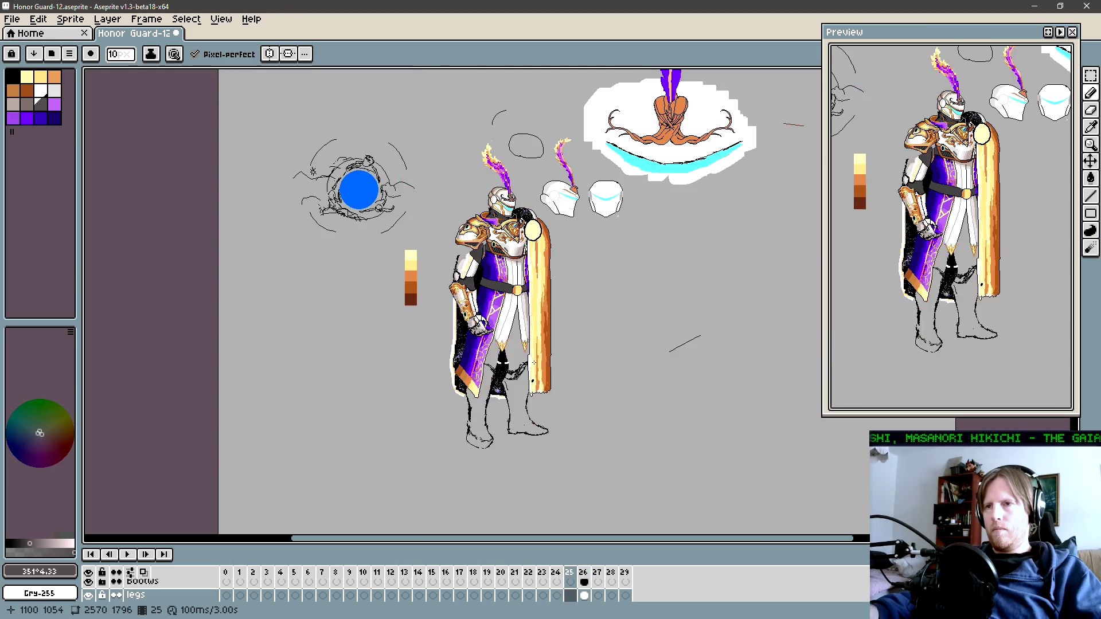
pyautogui.press('Right')
pyautogui.press('Left')
pyautogui.press('Right')
pyautogui.press('Left')
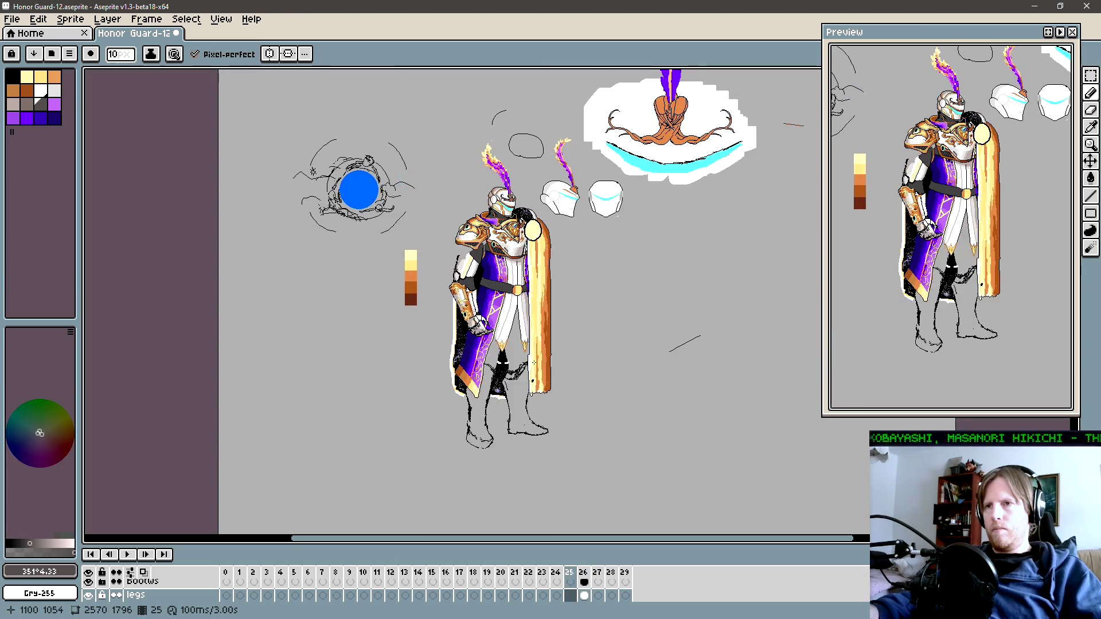
pyautogui.press('Right')
pyautogui.press('Left')
pyautogui.press('Right')
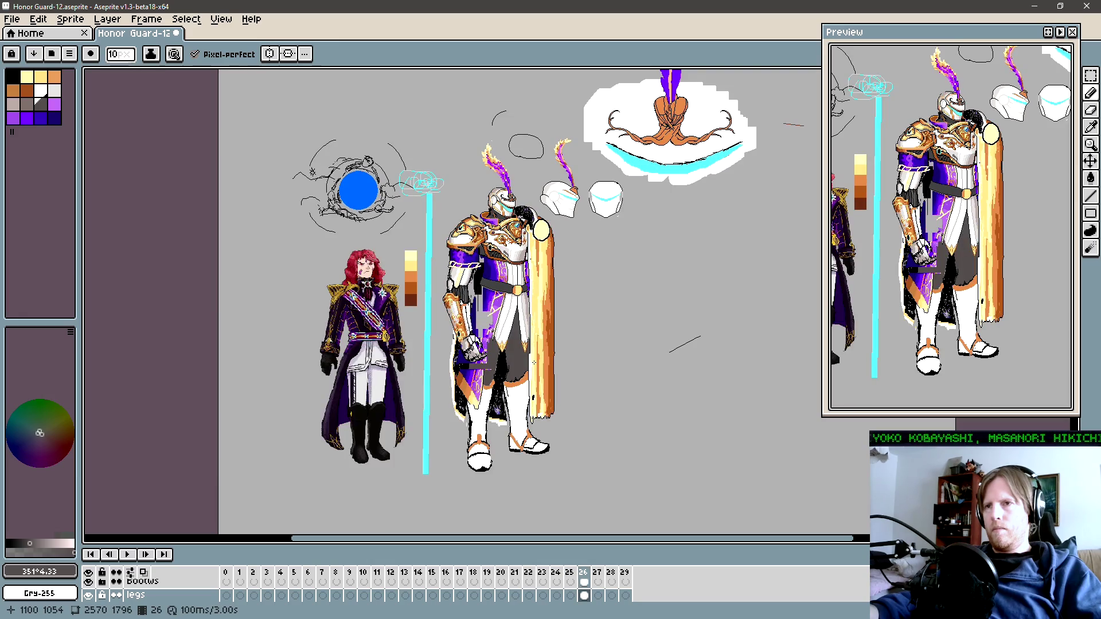
pyautogui.press('Left')
pyautogui.press('Right')
pyautogui.press('Left')
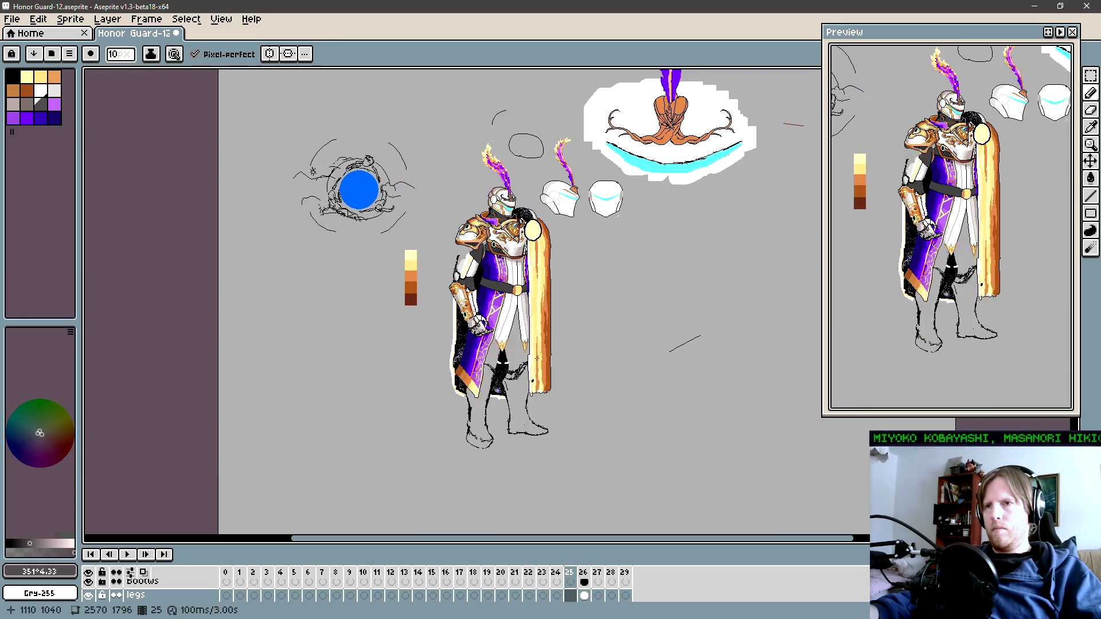
pyautogui.press('Right')
pyautogui.press('Left')
pyautogui.press('Right')
pyautogui.press('Left')
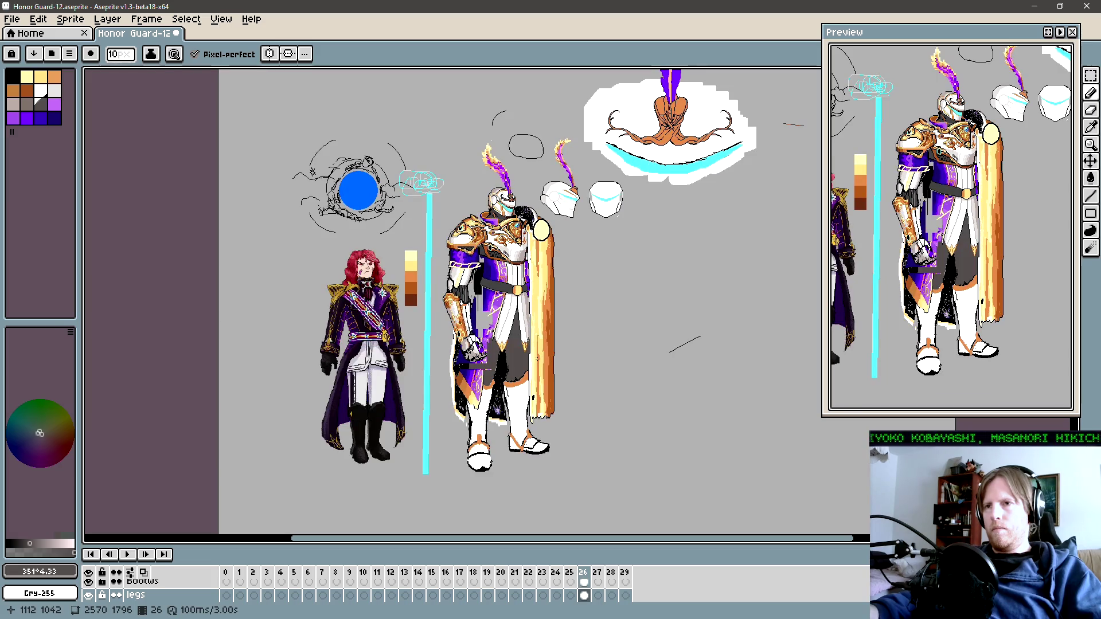
pyautogui.press('Right')
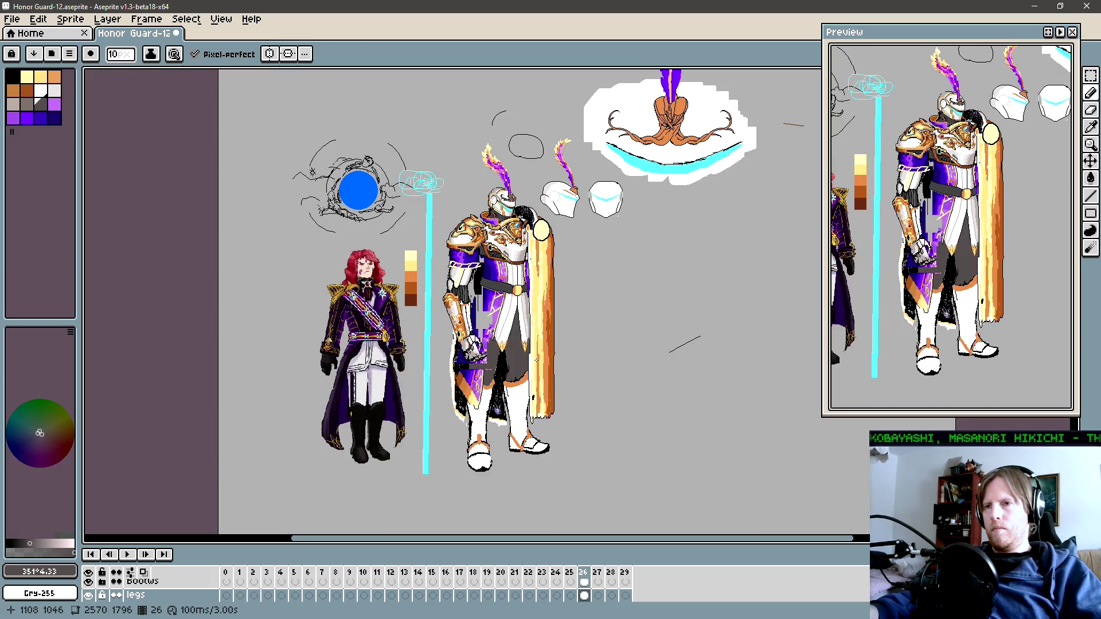
pyautogui.press('Left')
pyautogui.press('Right')
pyautogui.press('Left')
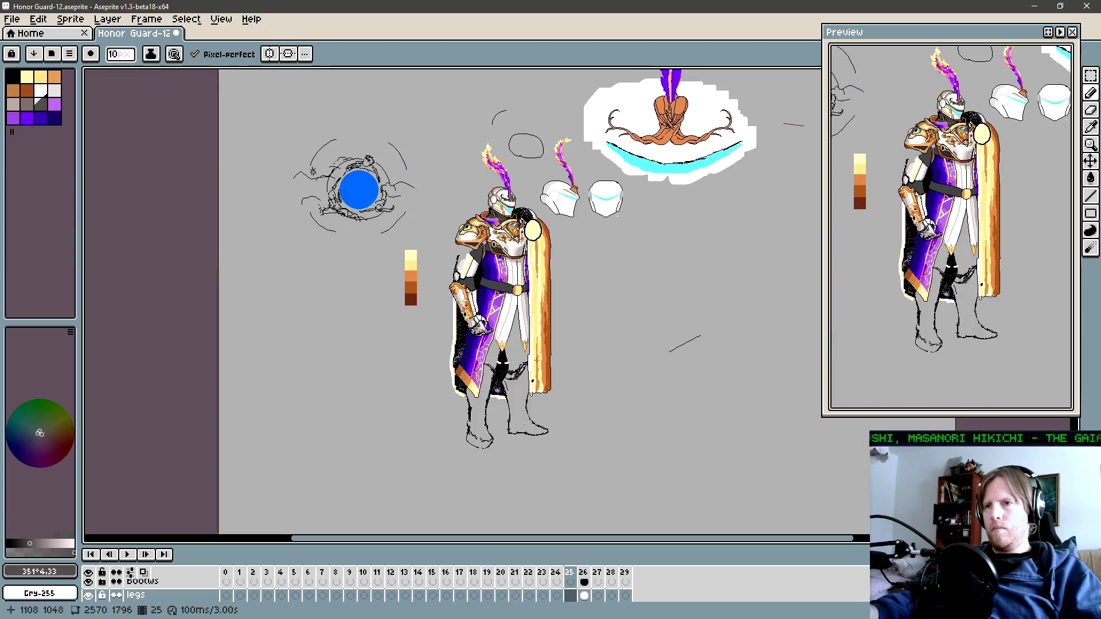
pyautogui.press('Right')
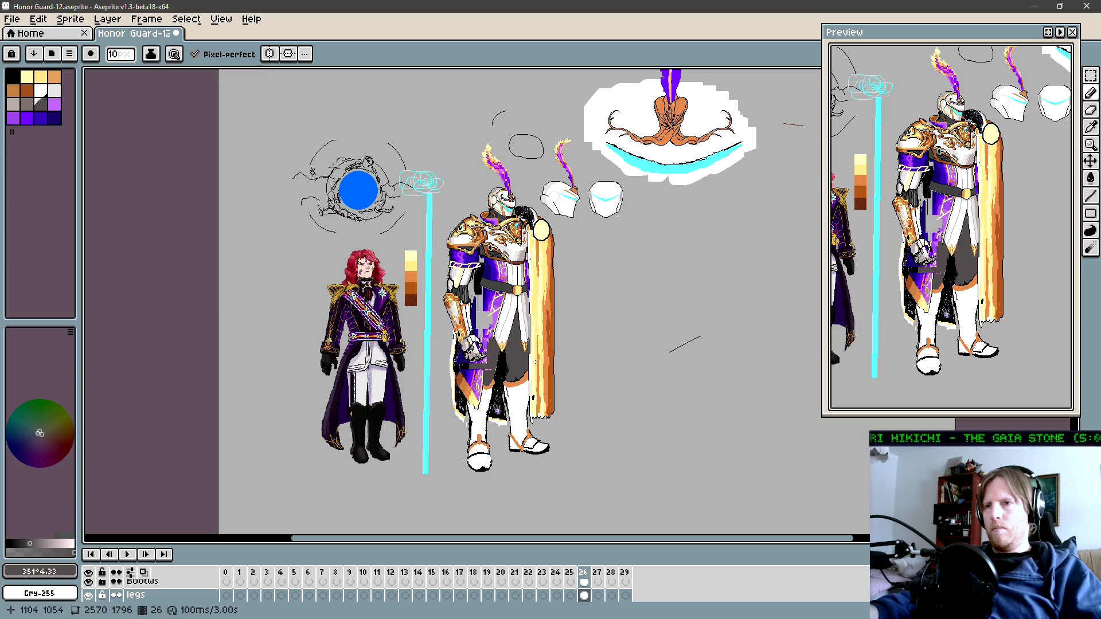
pyautogui.press('Left')
pyautogui.press('Right')
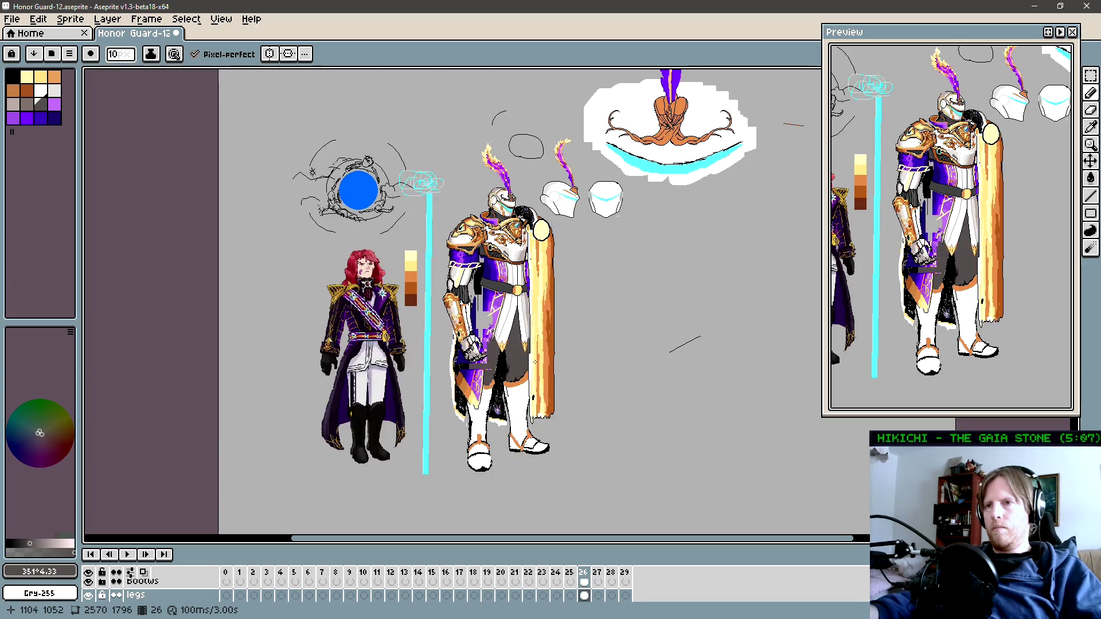
pyautogui.press('Left')
pyautogui.press('Right')
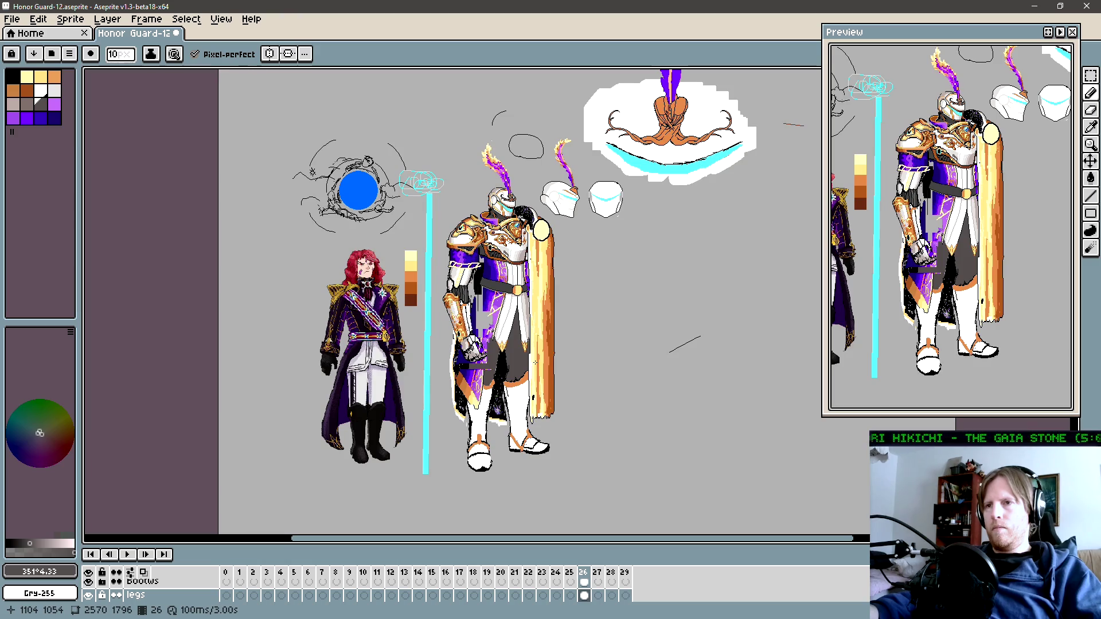
pyautogui.press('Left')
pyautogui.press('Right')
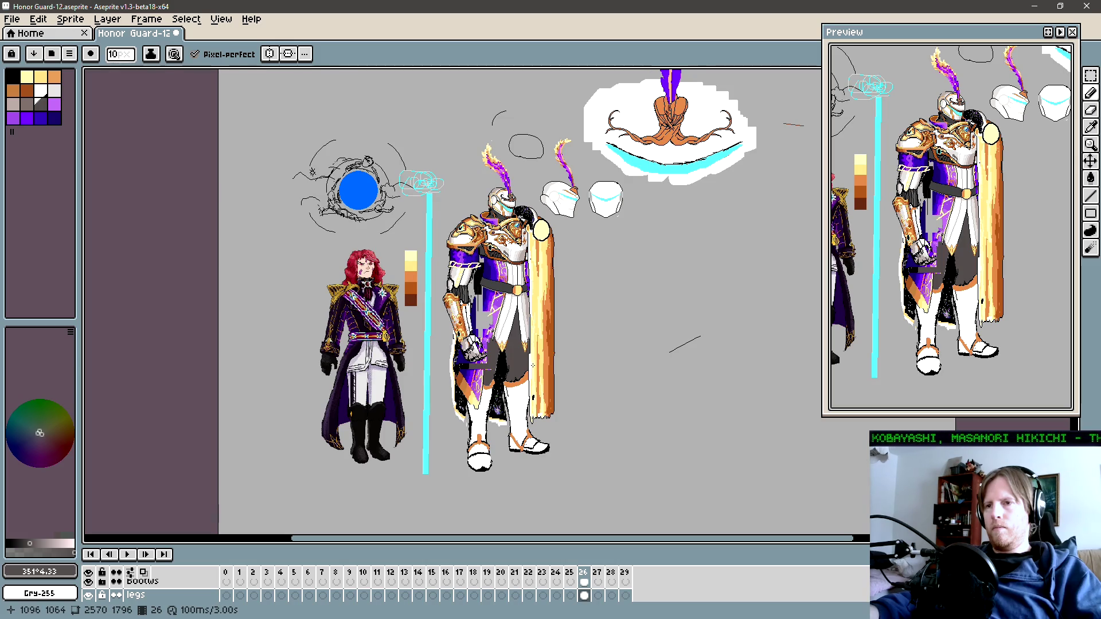
pyautogui.press('Left')
pyautogui.press('Right')
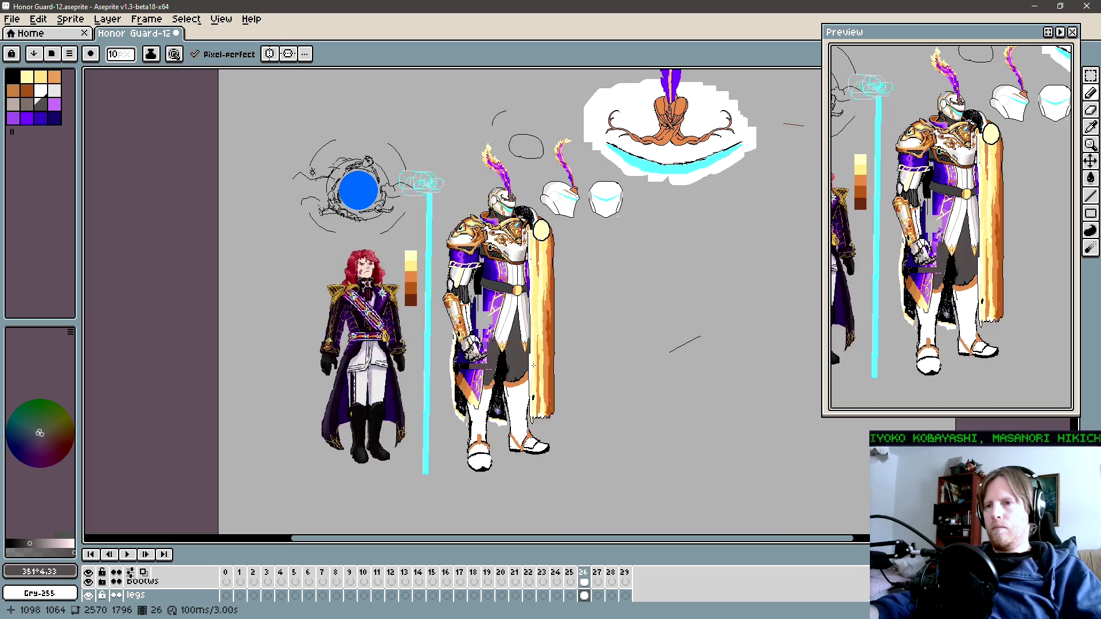
pyautogui.press('Left')
pyautogui.press('Right')
pyautogui.press('Left')
pyautogui.press('Right')
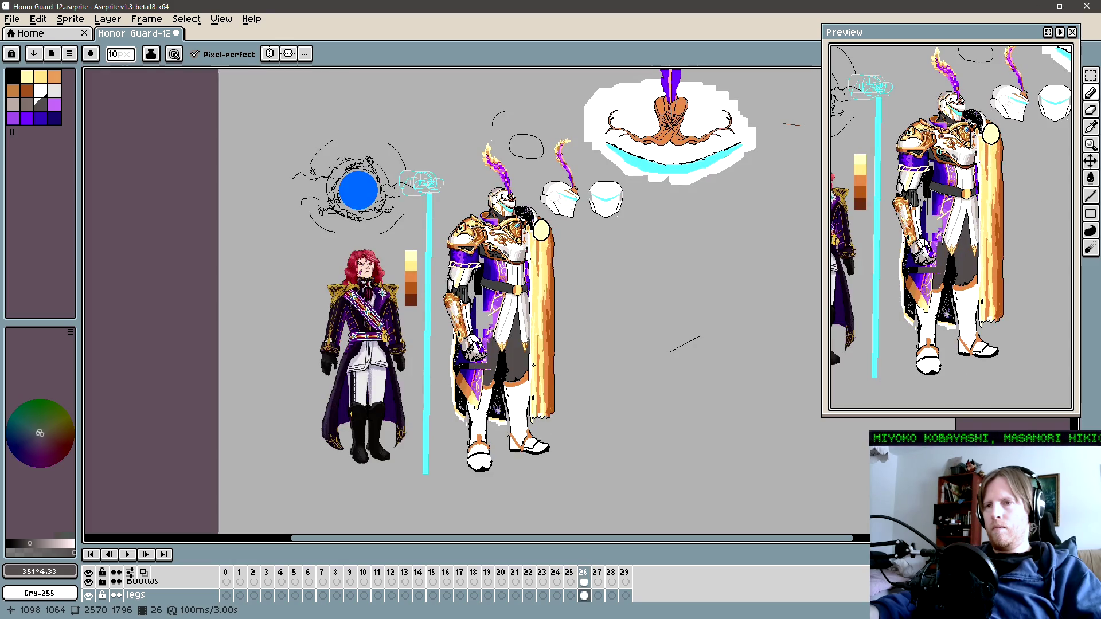
pyautogui.press('Left')
pyautogui.press('Right')
pyautogui.press('Left')
pyautogui.press('Right')
pyautogui.press('Left')
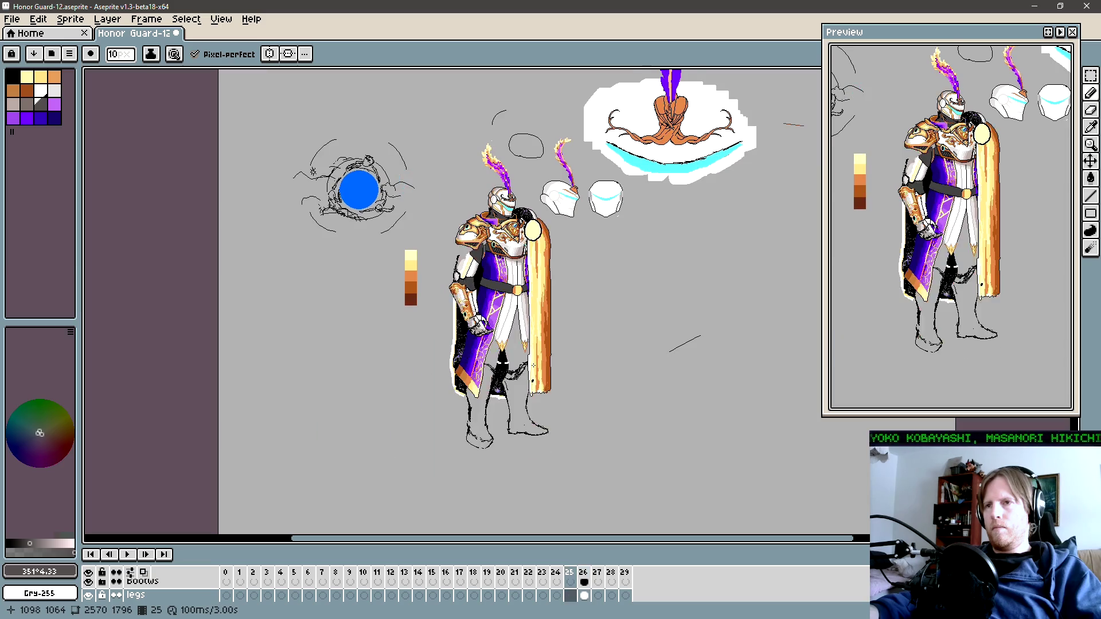
pyautogui.press('Right')
pyautogui.press('Left')
pyautogui.press('Right')
pyautogui.press('Left')
pyautogui.press('Right')
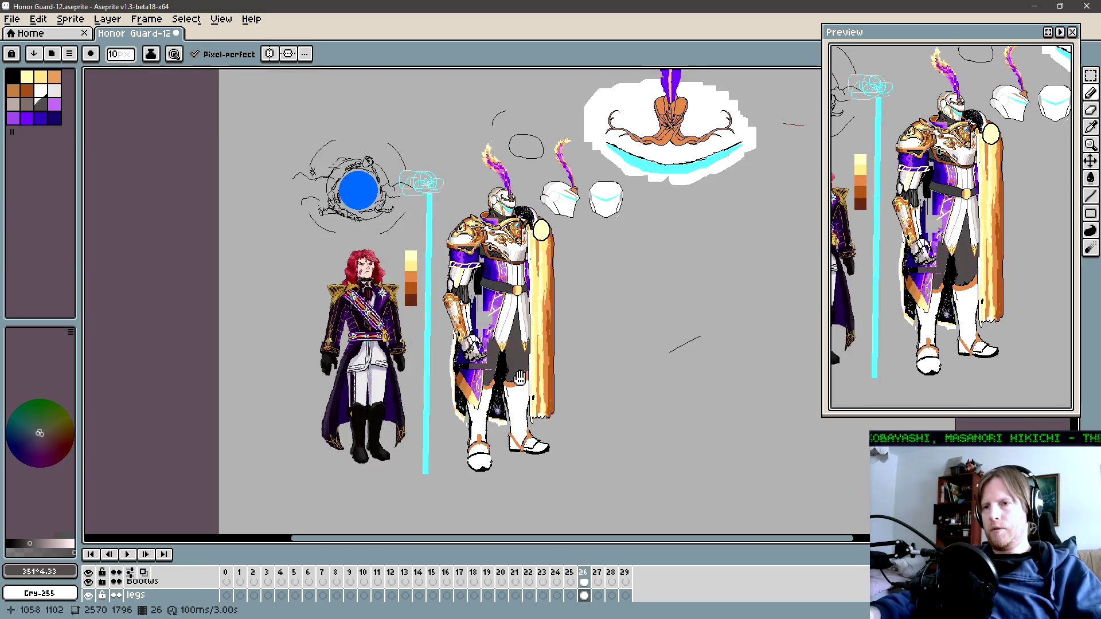
# Step: Zoom in on the belt and legs, set a 1-pixel brush, and sample the legs' dark grey
pyautogui.scroll(3, 514, 377)
pyautogui.moveTo(514, 377); pyautogui.dragTo(516, 425)
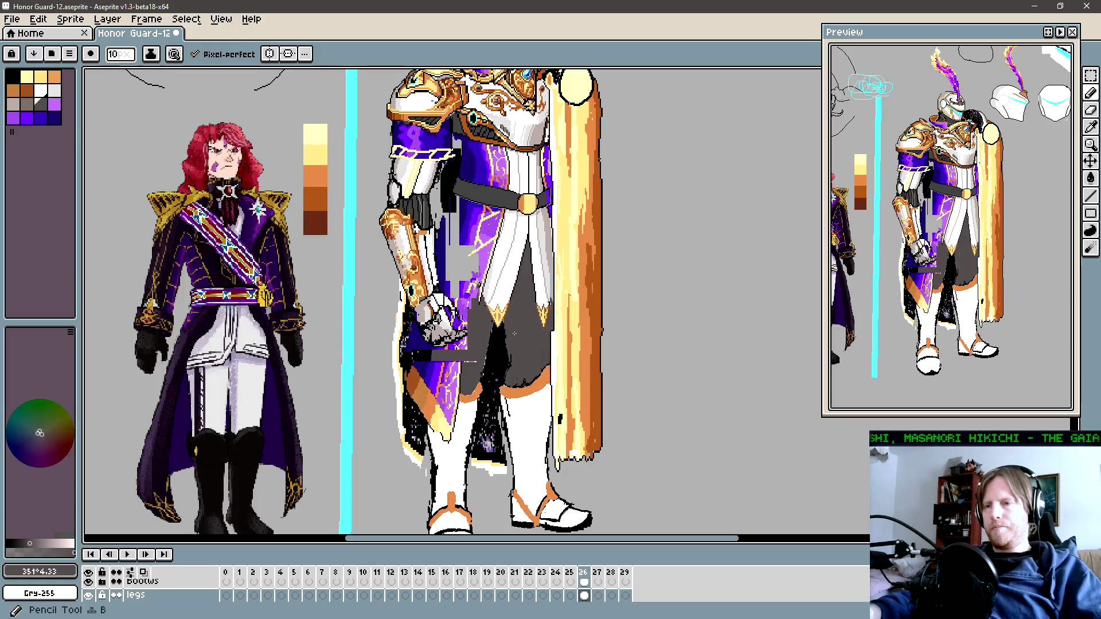
pyautogui.press('Left')
pyautogui.press('Right')
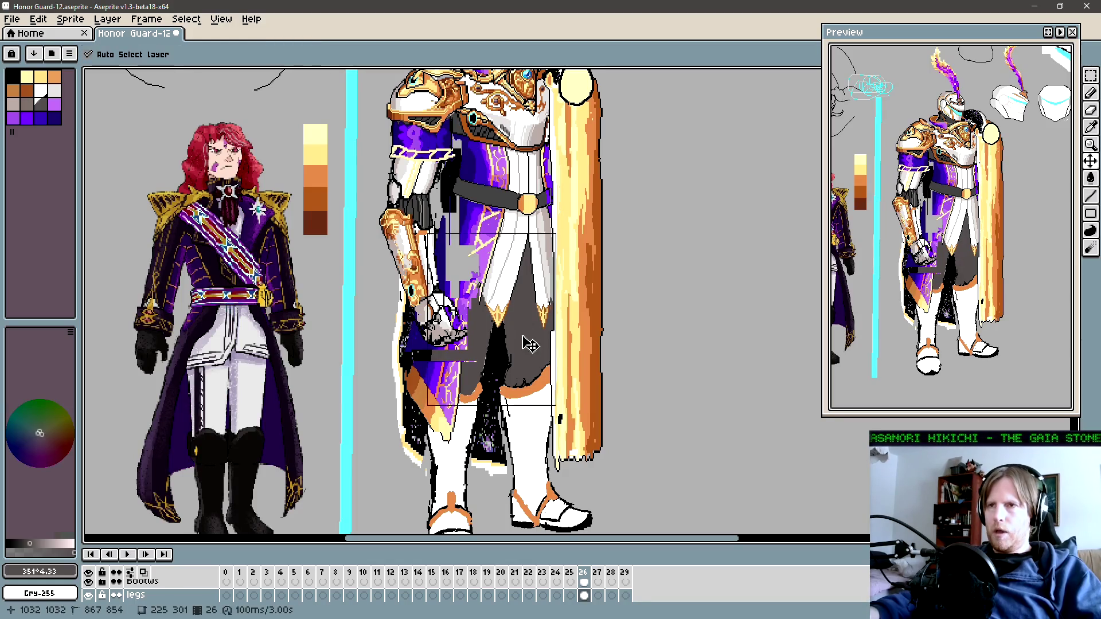
pyautogui.scroll(4, 541, 255)
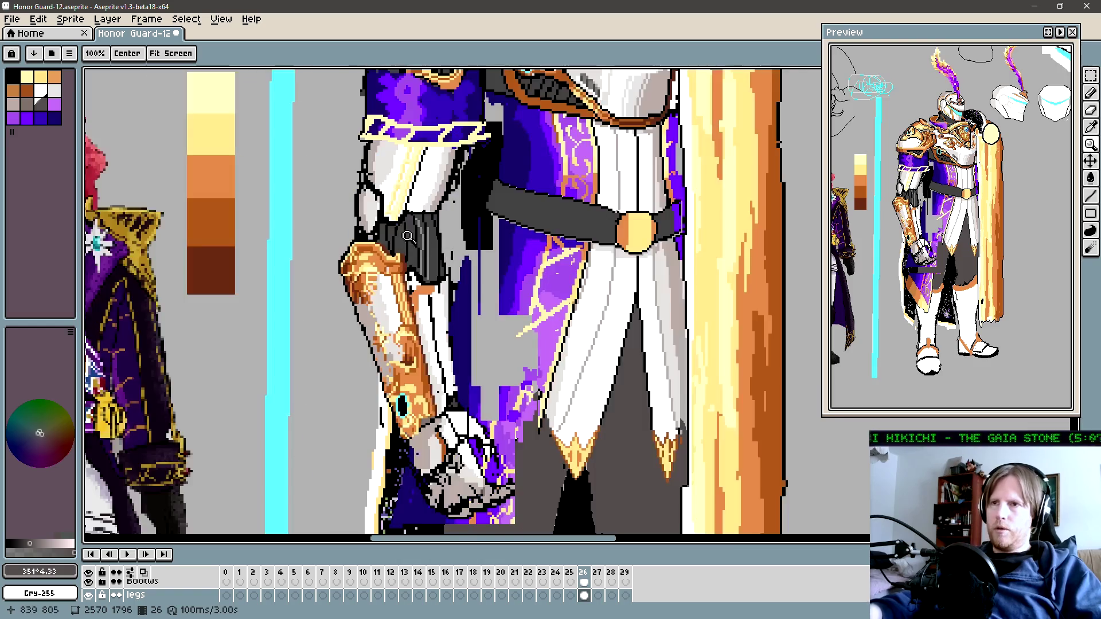
pyautogui.keyDown('alt'); pyautogui.click(420, 234); pyautogui.keyUp('alt')
pyautogui.scroll(-2, 679, 389)
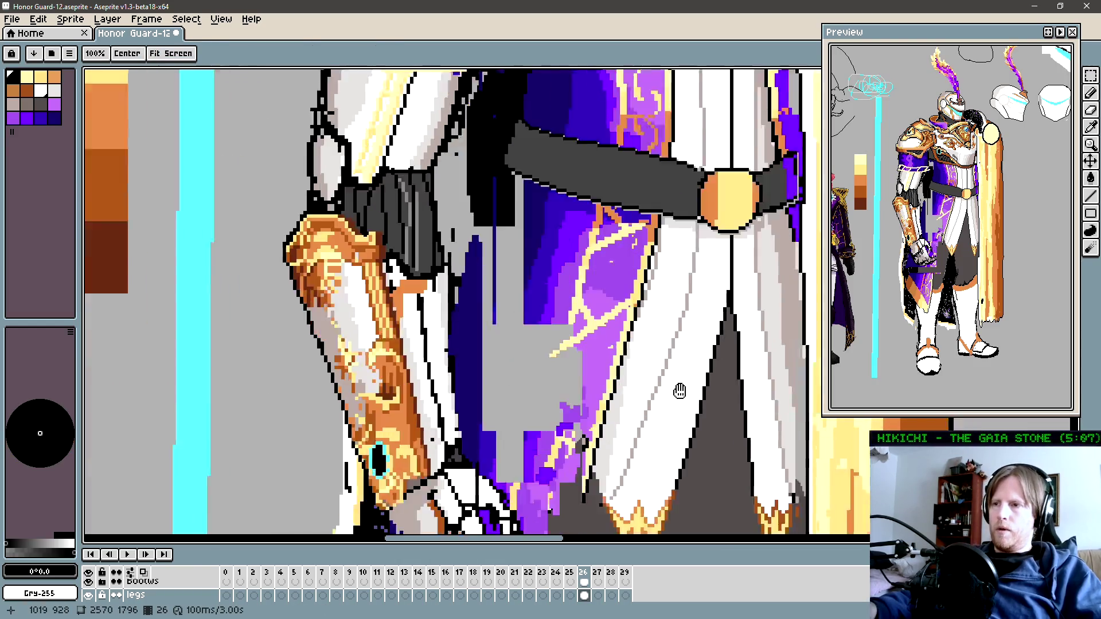
pyautogui.moveTo(679, 389)
pyautogui.mouseDown()
pyautogui.moveTo(641, 349)
pyautogui.moveTo(607, 339)
pyautogui.mouseUp()
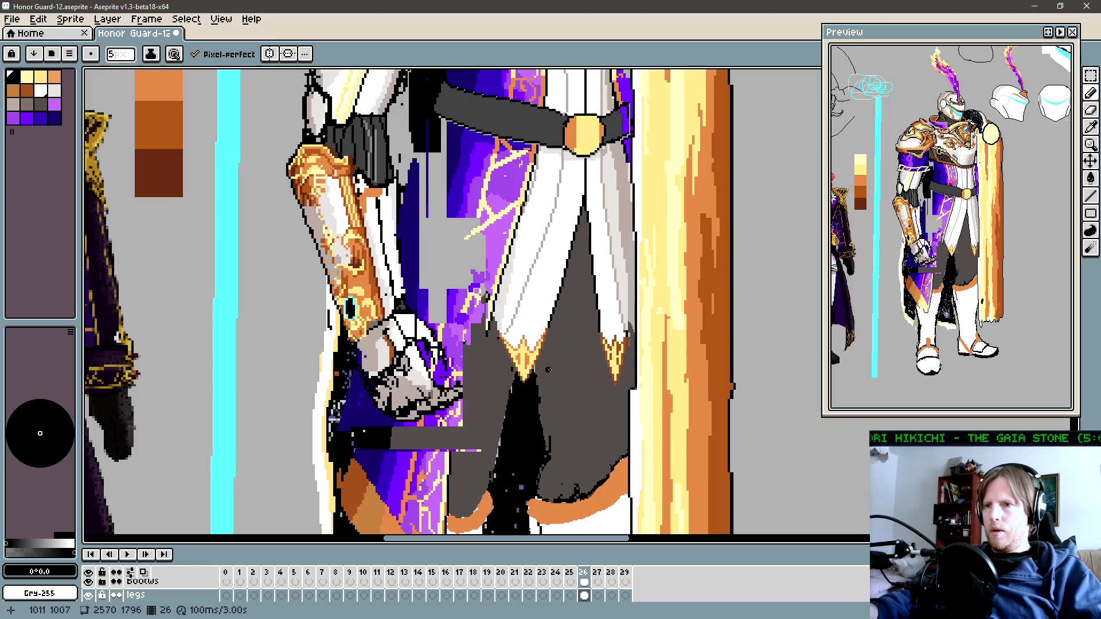
pyautogui.press('-')
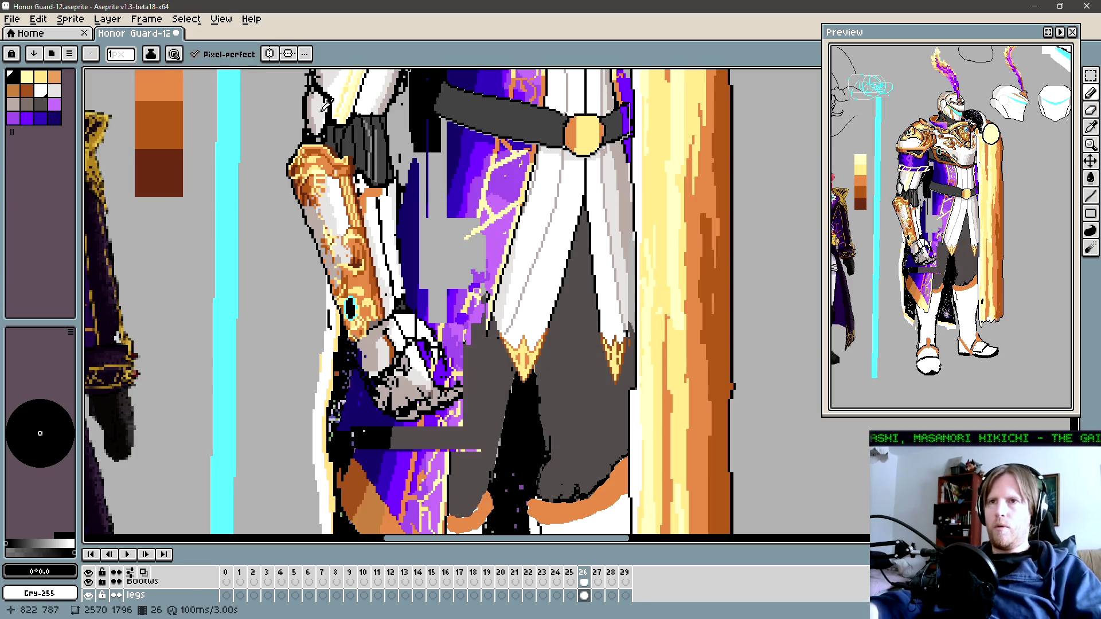
pyautogui.keyDown('alt'); pyautogui.click(583, 421); pyautogui.keyUp('alt')
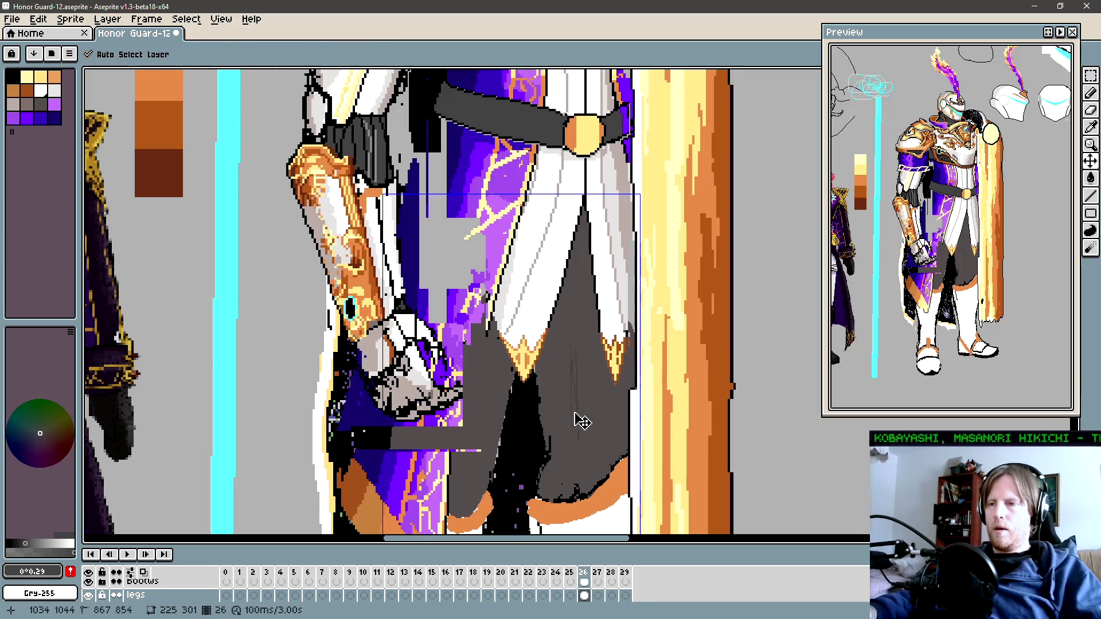
pyautogui.press('b')
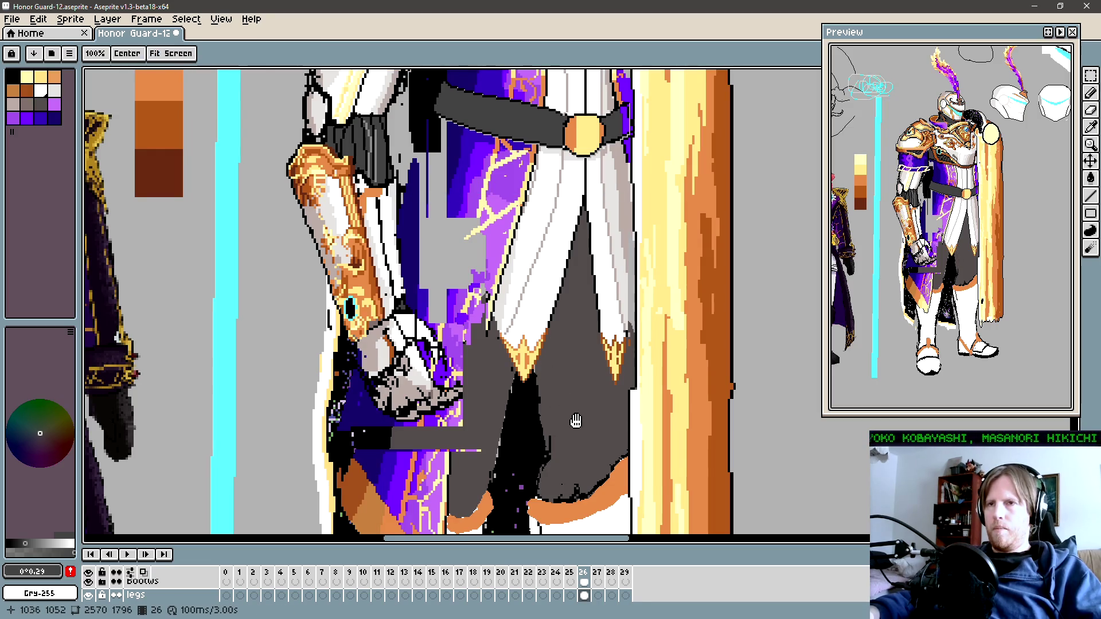
# Step: Refill the grey leg area, then draw a black line sampled from the sleeve down the leg
pyautogui.press('g')
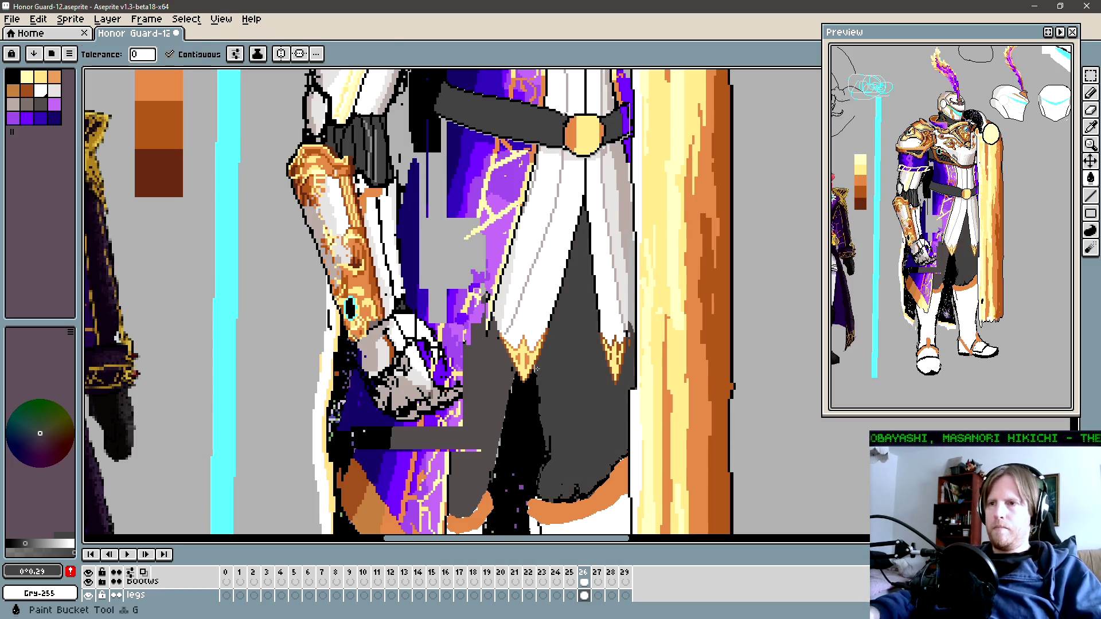
pyautogui.click(473, 374)
pyautogui.press('i')
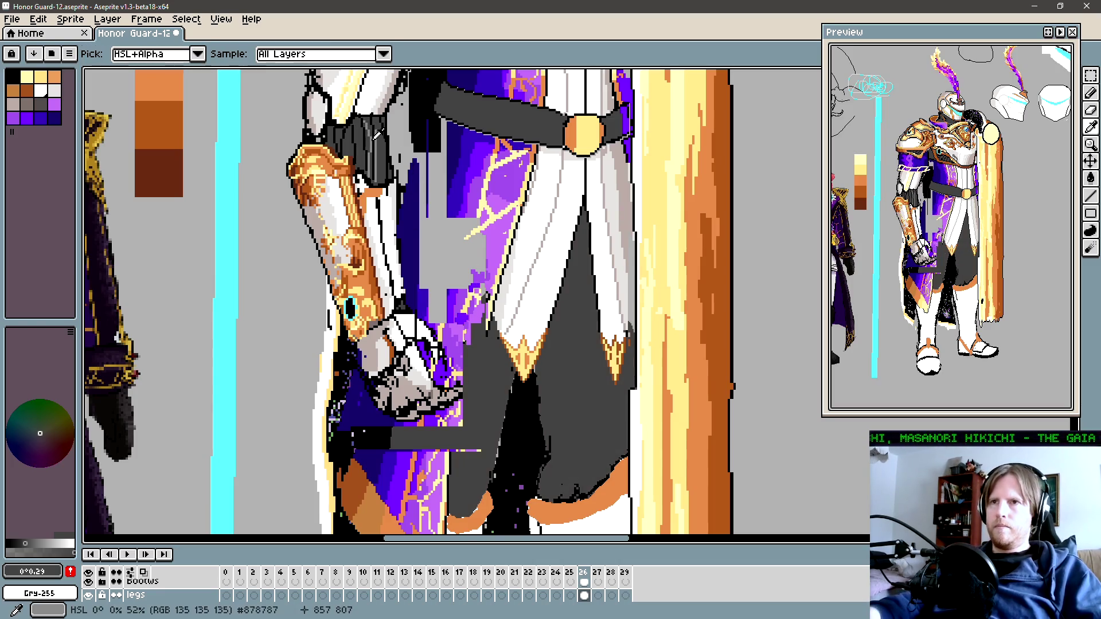
pyautogui.click(369, 143)
pyautogui.press('b')
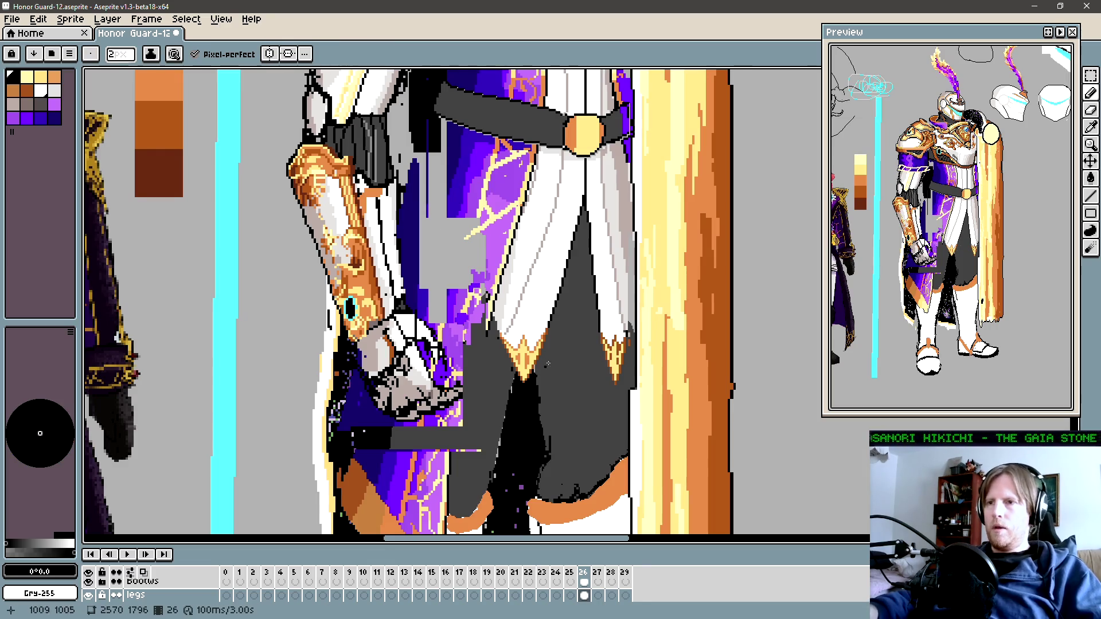
pyautogui.moveTo(542, 353); pyautogui.dragTo(546, 389)
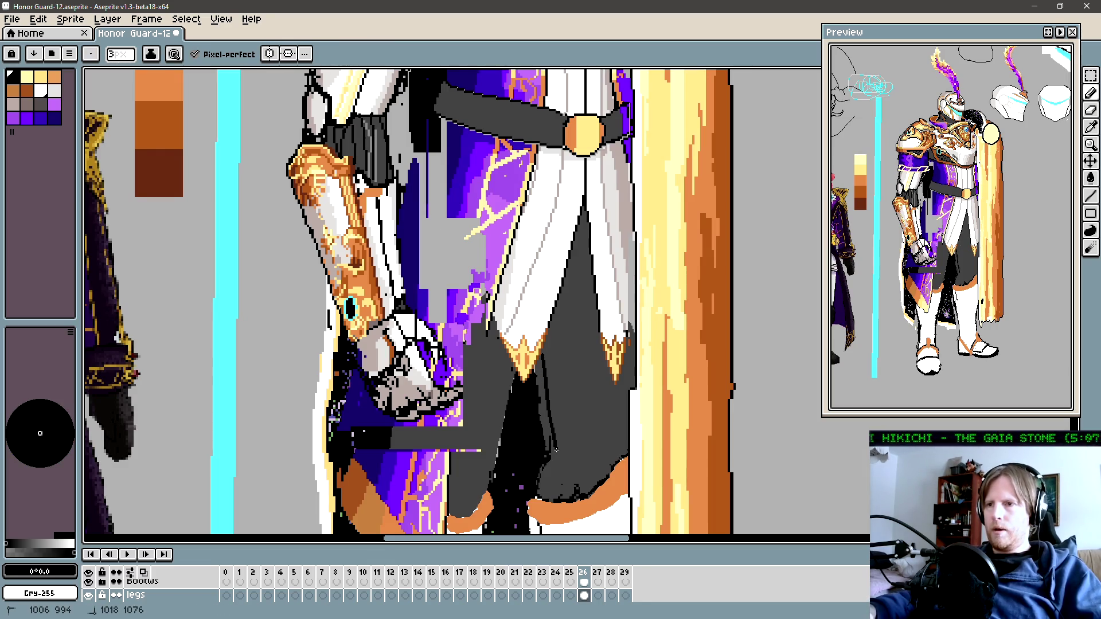
# Step: Darken the leg grey to near black, use a 2px pencil, and redraw the shading line down the leg
pyautogui.moveTo(556, 450); pyautogui.dragTo(548, 399)
pyautogui.keyDown('alt'); pyautogui.click(570, 367); pyautogui.keyUp('alt')
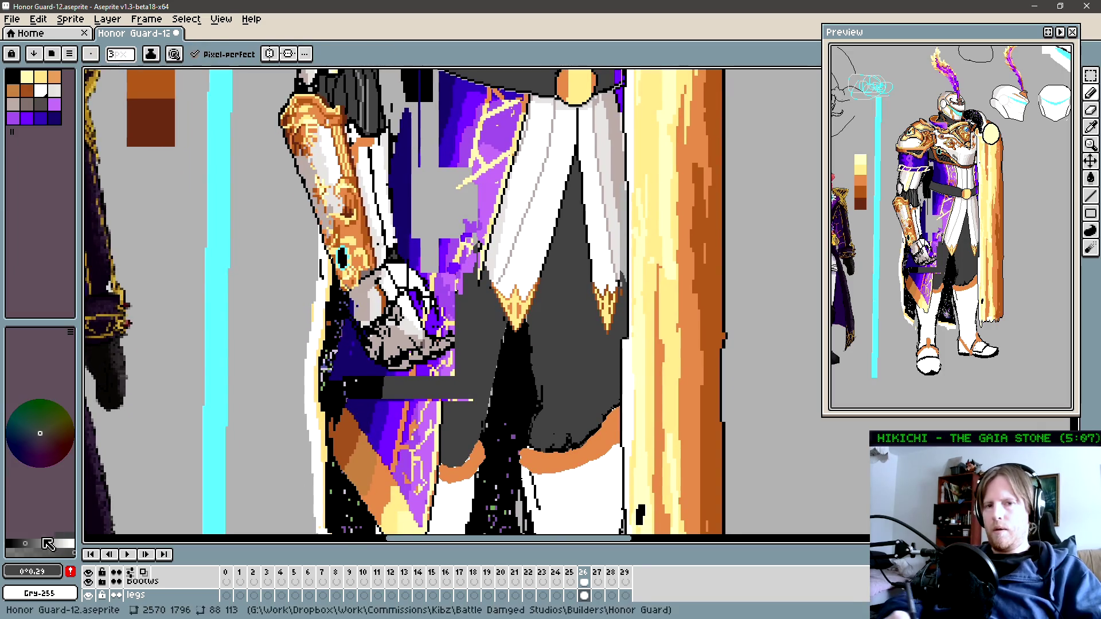
pyautogui.click(12, 543)
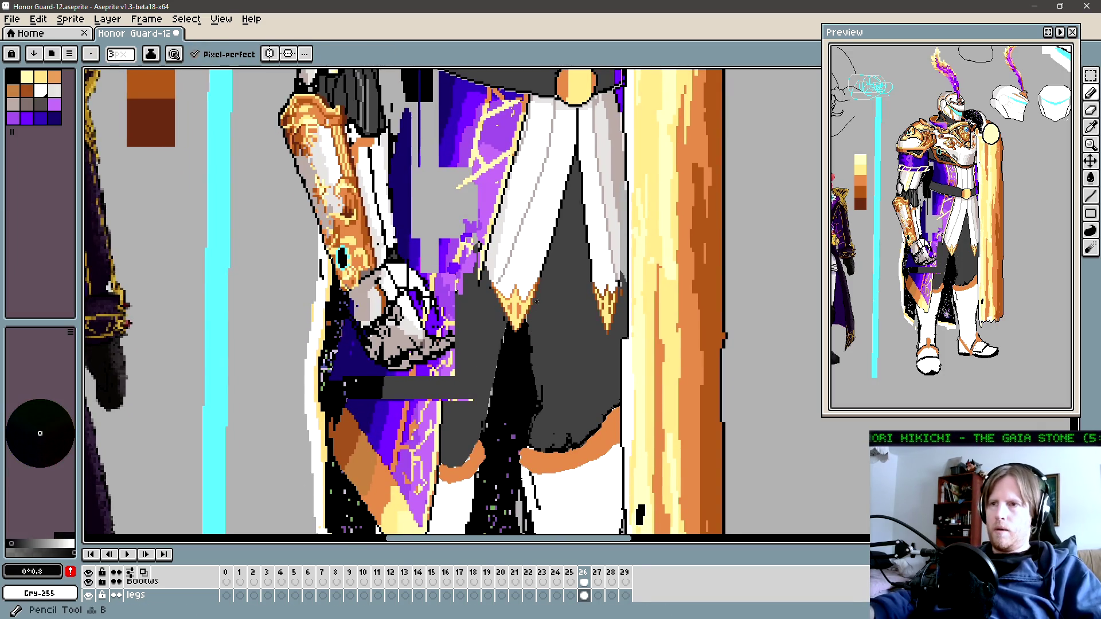
pyautogui.press('-')
pyautogui.moveTo(532, 305); pyautogui.dragTo(545, 388)
pyautogui.hotkey('ctrl', 'z')
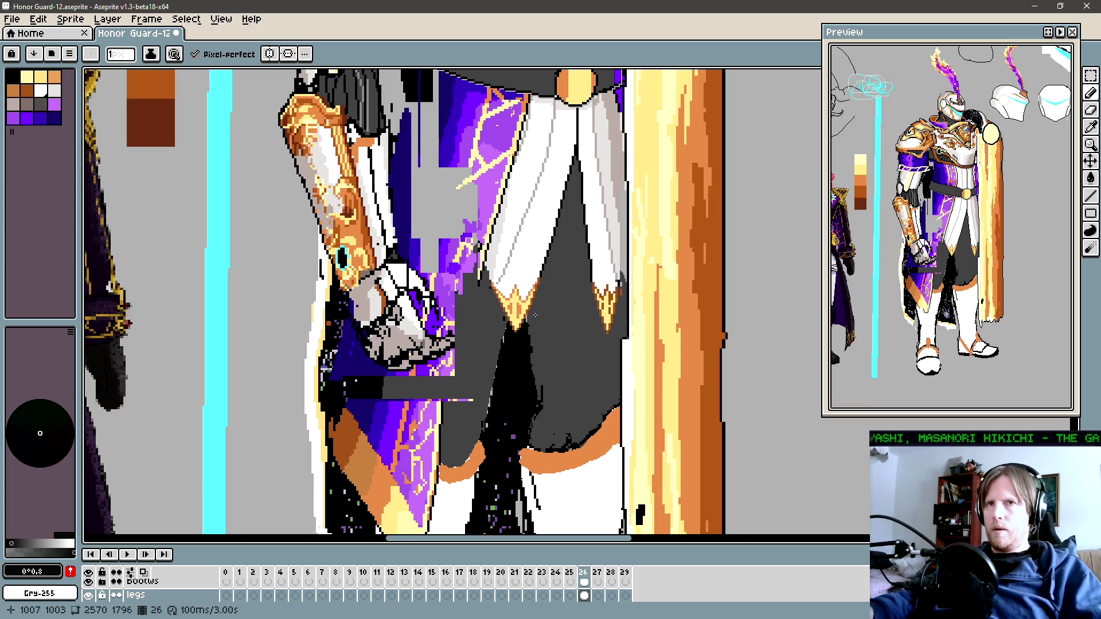
pyautogui.moveTo(533, 312); pyautogui.dragTo(545, 385)
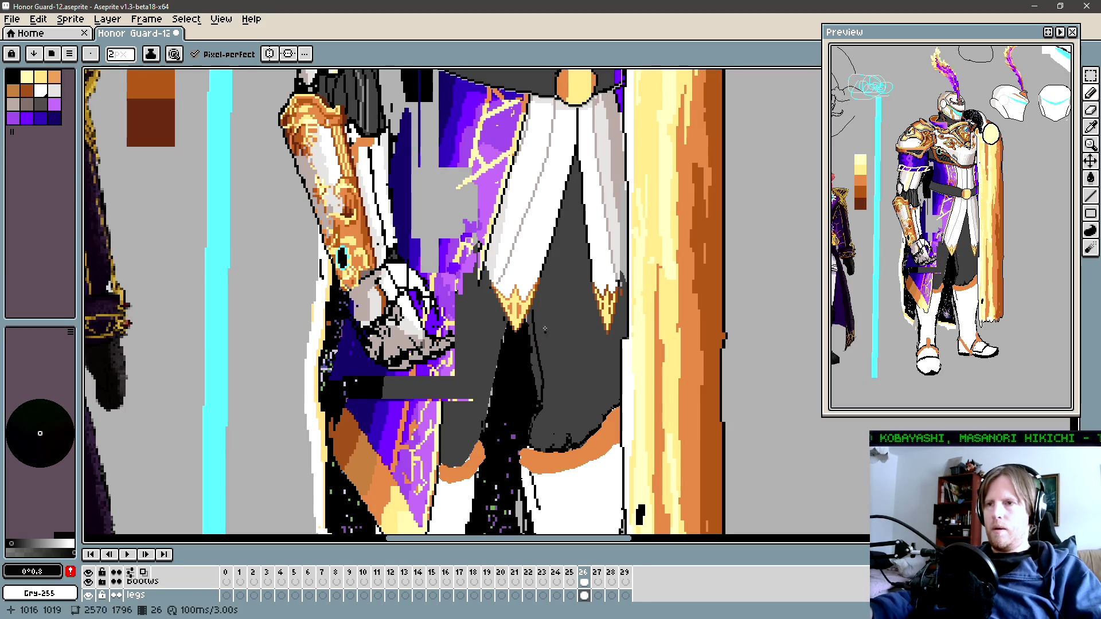
pyautogui.hotkey('ctrl', 'z')
pyautogui.moveTo(535, 315); pyautogui.dragTo(545, 390)
pyautogui.hotkey('ctrl', 'z')
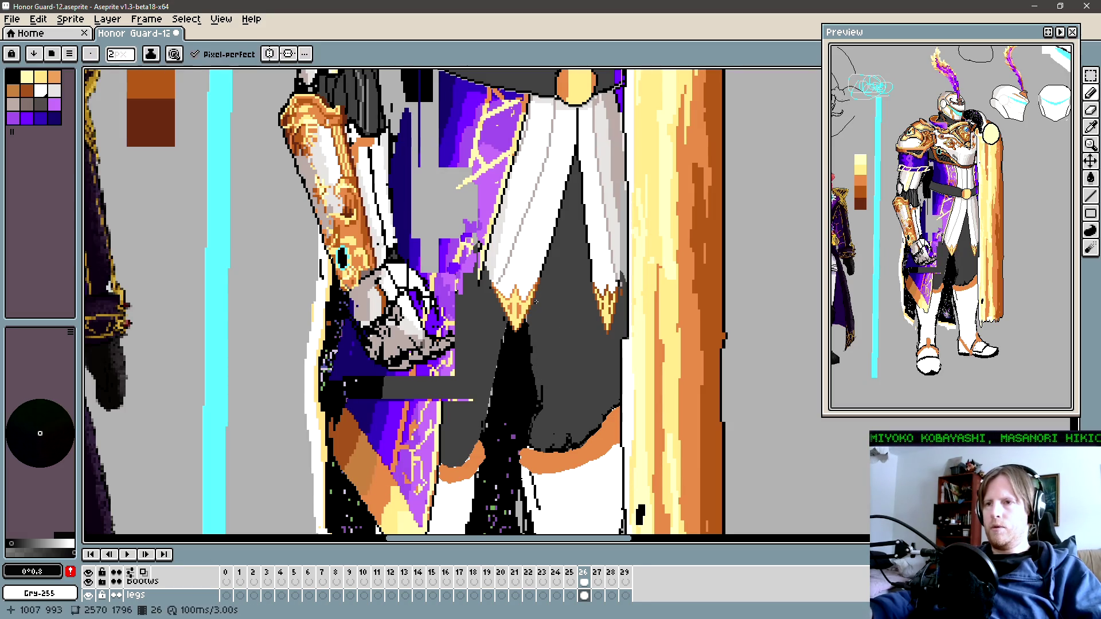
pyautogui.moveTo(534, 308); pyautogui.dragTo(540, 339)
pyautogui.moveTo(549, 396); pyautogui.dragTo(552, 400)
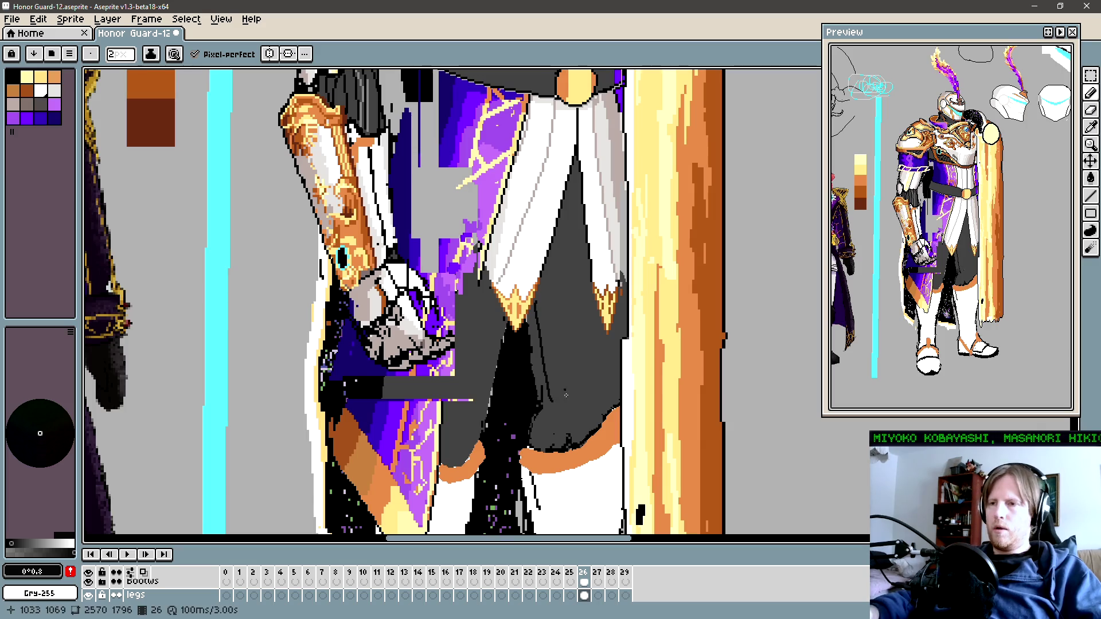
pyautogui.scroll(-1, 554, 395)
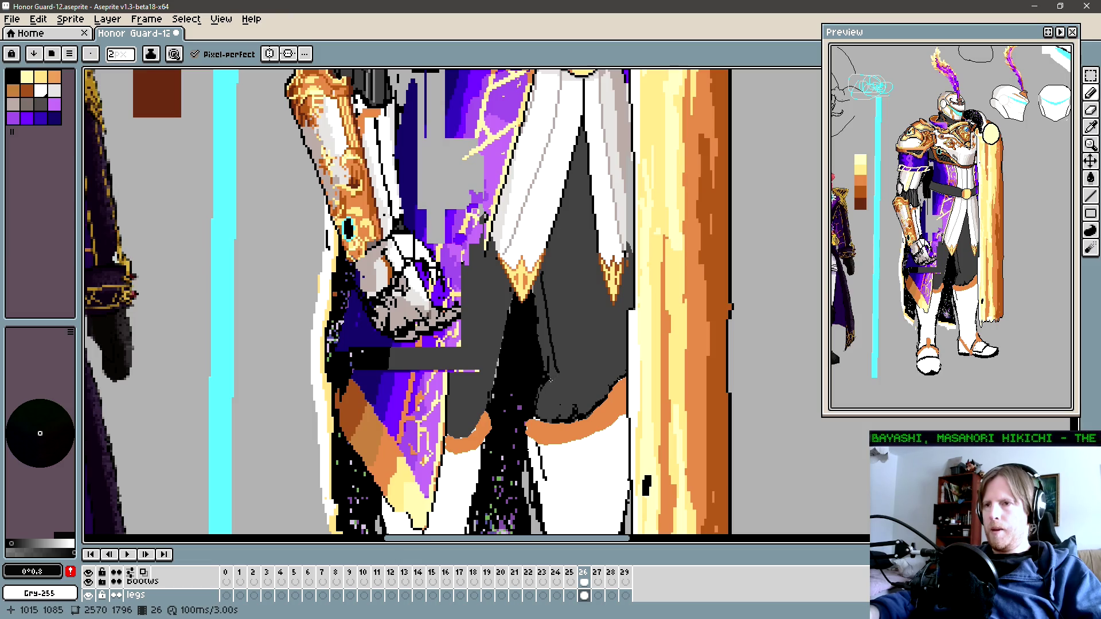
# Step: Draw several short near-black hatch strokes across the lower thigh above the knee
pyautogui.moveTo(552, 379); pyautogui.dragTo(551, 380)
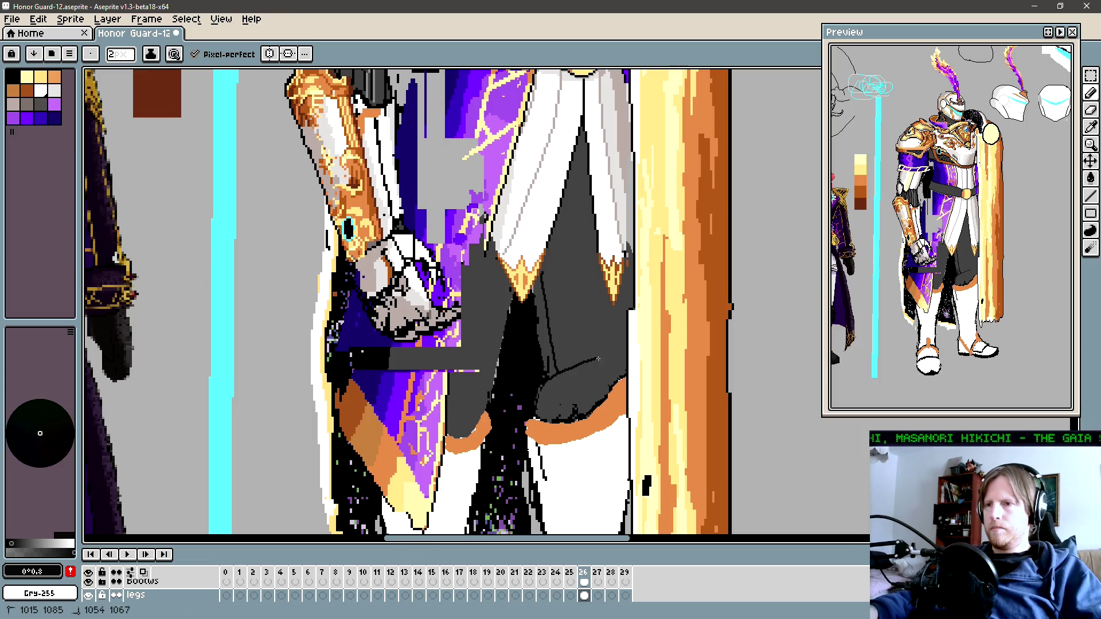
pyautogui.moveTo(625, 357); pyautogui.dragTo(626, 357)
pyautogui.moveTo(553, 384); pyautogui.dragTo(569, 392)
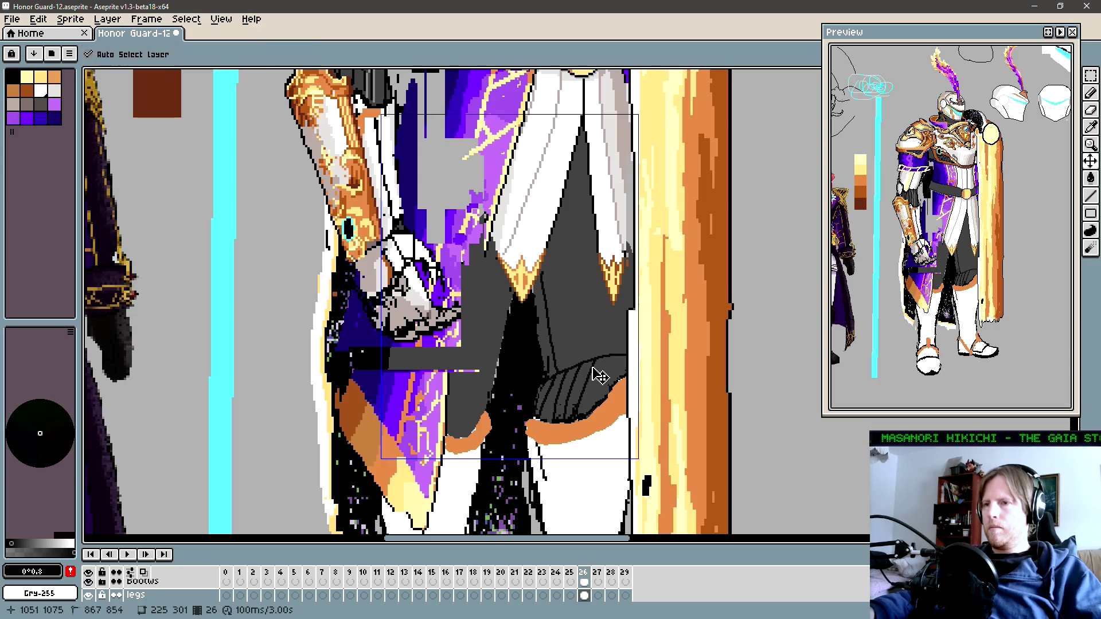
pyautogui.moveTo(597, 373); pyautogui.dragTo(582, 404)
pyautogui.moveTo(613, 358); pyautogui.dragTo(615, 384)
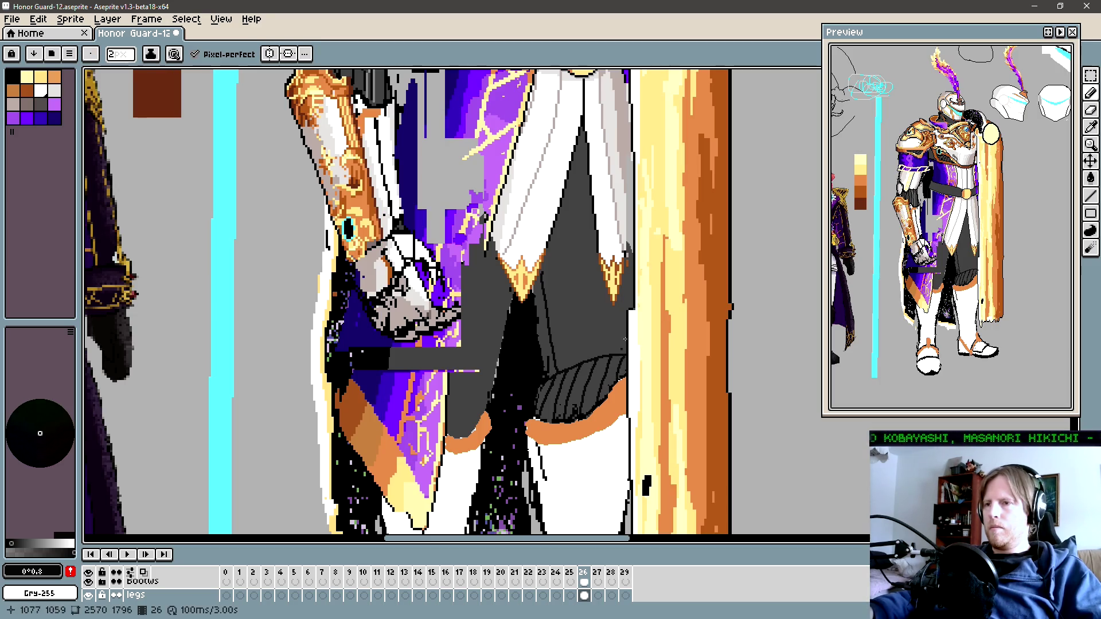
pyautogui.moveTo(549, 252); pyautogui.dragTo(549, 252)
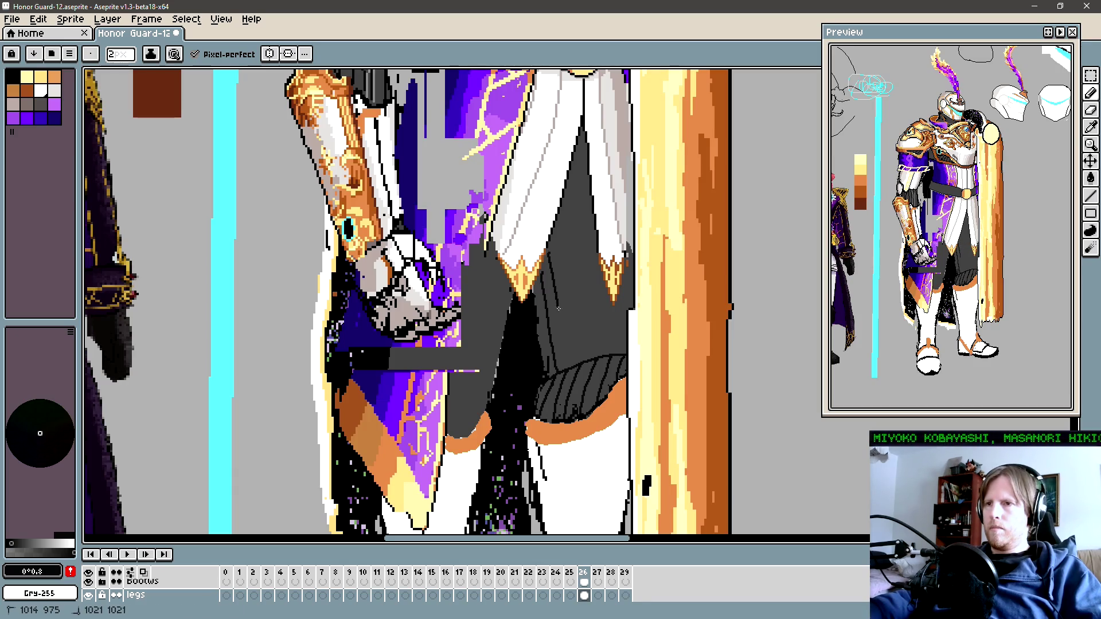
pyautogui.moveTo(558, 308)
pyautogui.mouseDown()
pyautogui.moveTo(556, 355)
pyautogui.moveTo(612, 360)
pyautogui.mouseUp()
# Step: Draw several dark vertical stripes down the middle of the grey thigh
pyautogui.moveTo(551, 250); pyautogui.dragTo(561, 316)
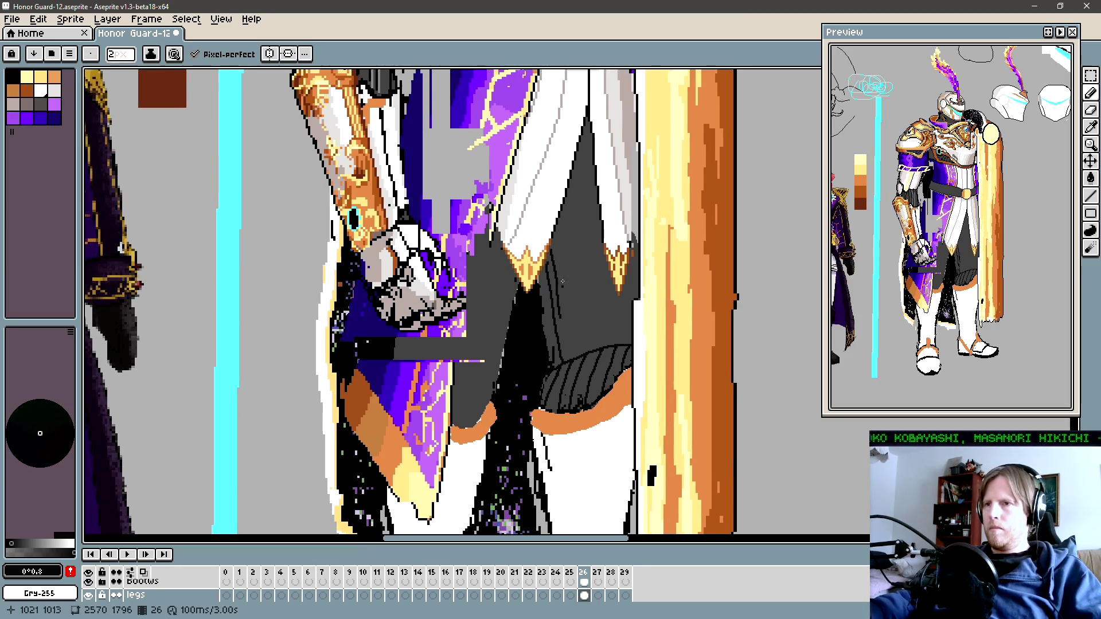
pyautogui.moveTo(555, 232); pyautogui.dragTo(565, 304)
pyautogui.moveTo(574, 344); pyautogui.dragTo(576, 348)
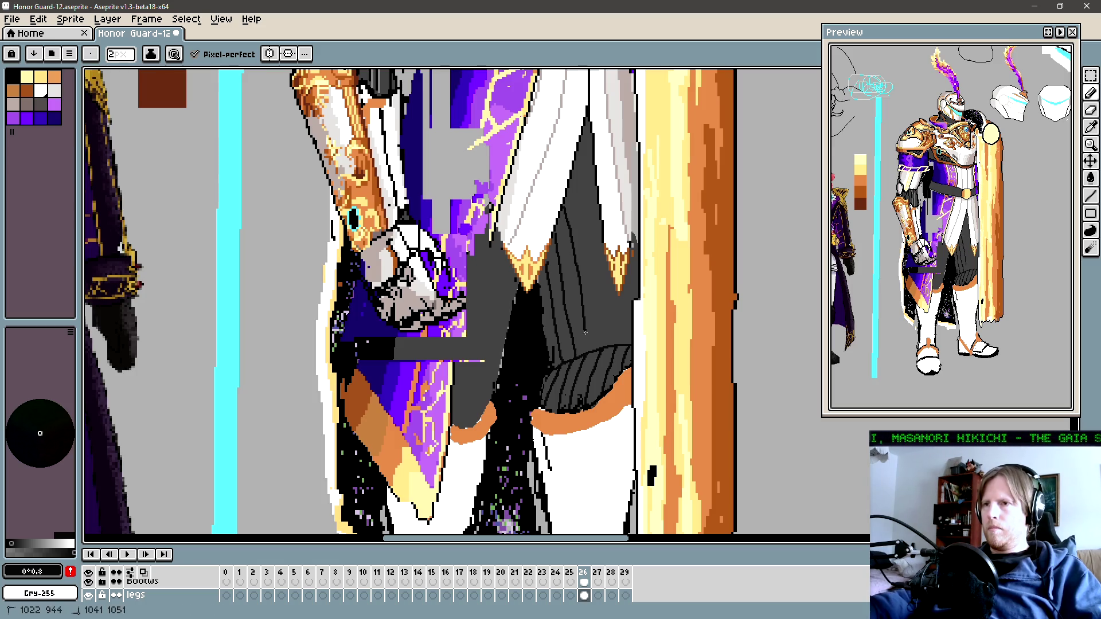
pyautogui.moveTo(564, 222); pyautogui.dragTo(573, 276)
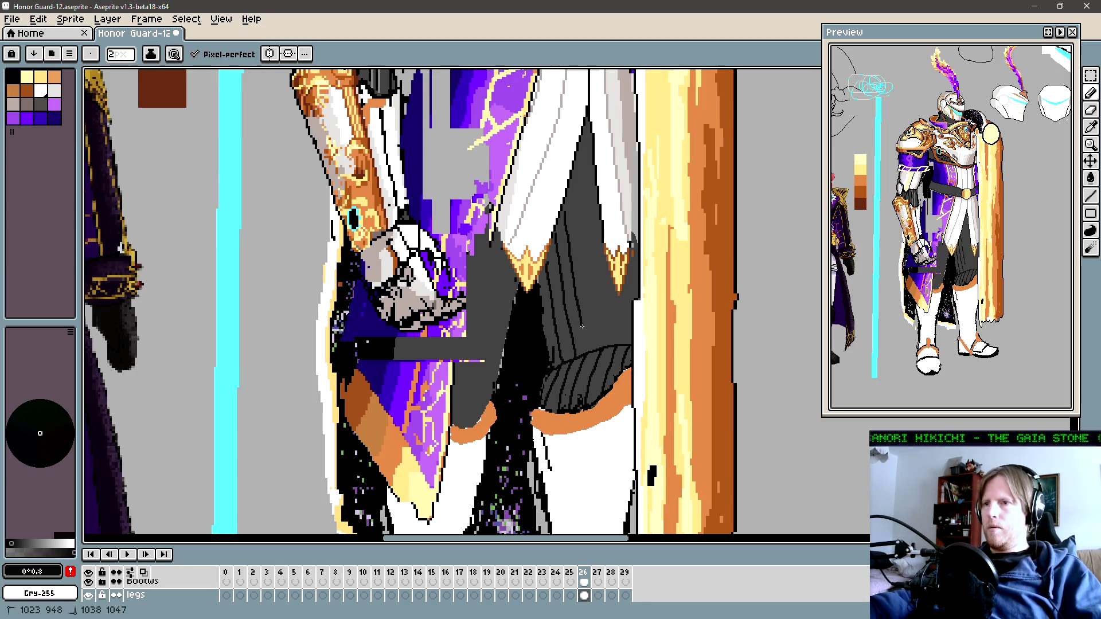
pyautogui.moveTo(562, 213); pyautogui.dragTo(574, 261)
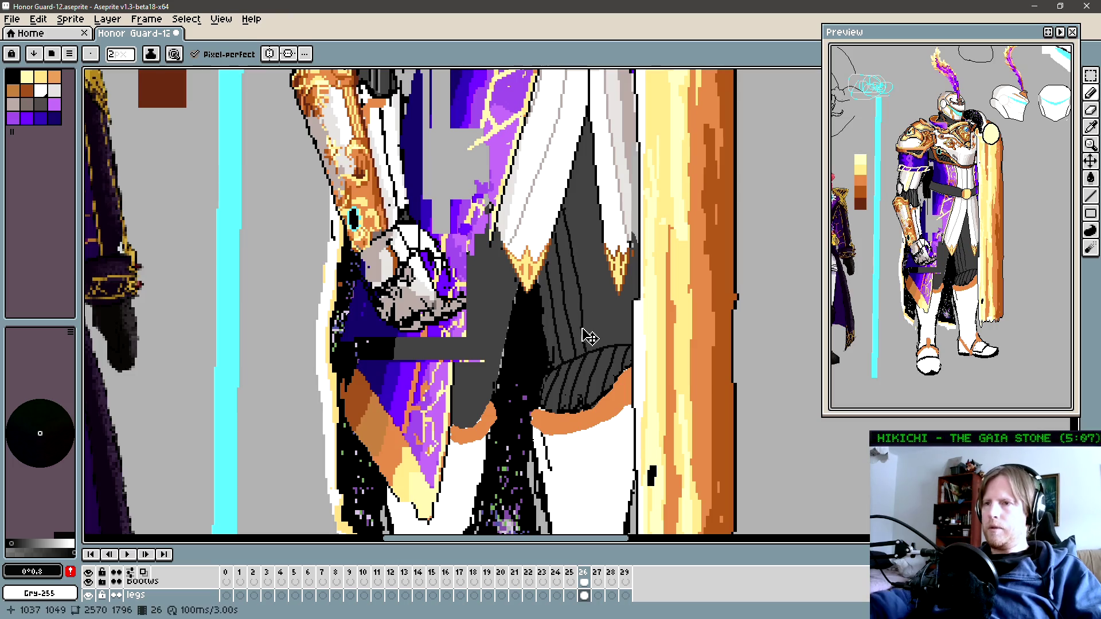
pyautogui.moveTo(563, 215); pyautogui.dragTo(579, 274)
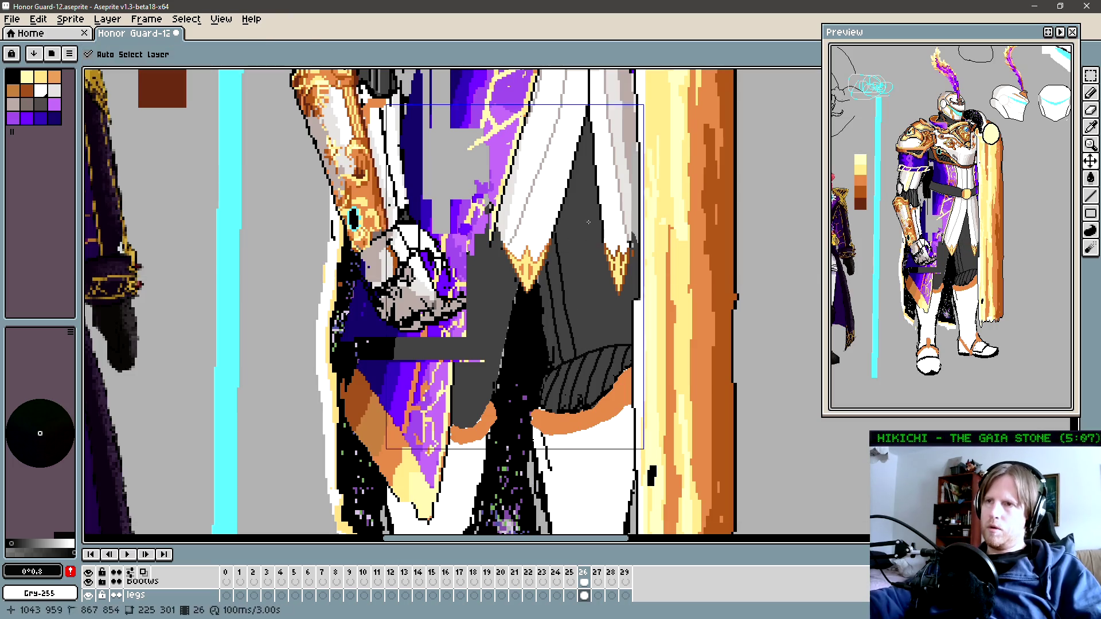
pyautogui.moveTo(564, 205); pyautogui.dragTo(570, 257)
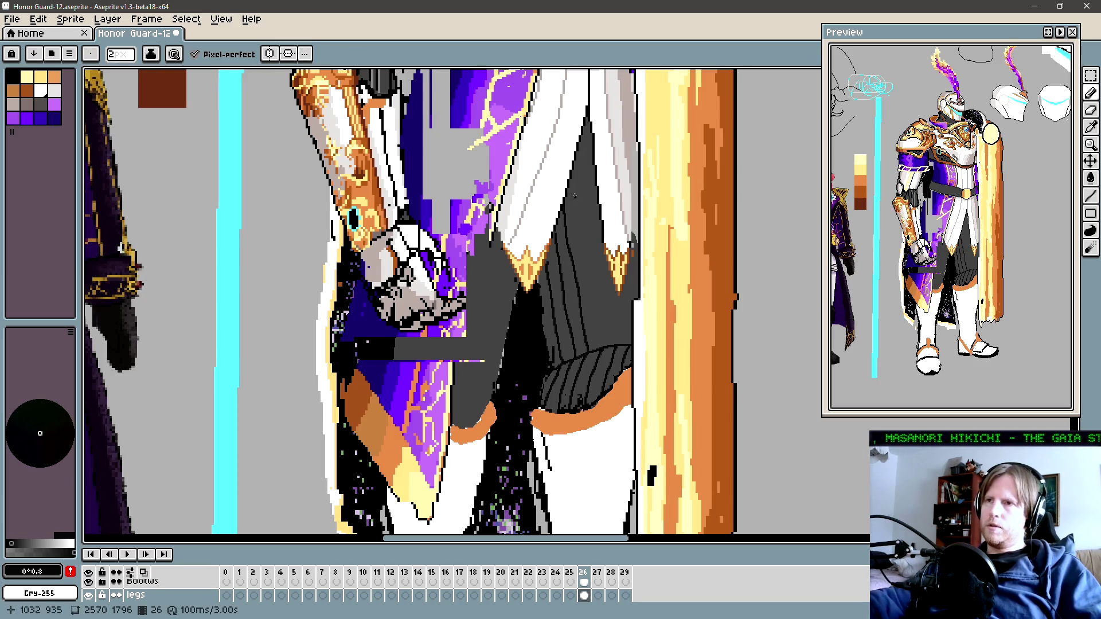
# Step: Extend the stripes higher up the thigh and add short ones near its lower edge
pyautogui.moveTo(574, 185); pyautogui.dragTo(583, 219)
pyautogui.moveTo(574, 181); pyautogui.dragTo(577, 204)
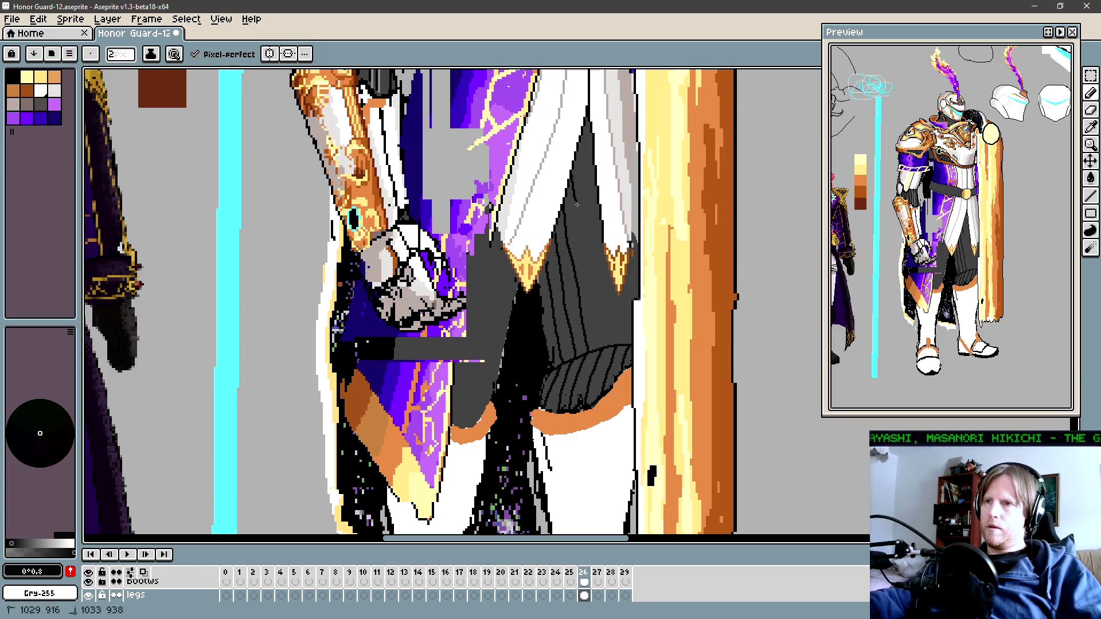
pyautogui.moveTo(601, 342); pyautogui.dragTo(602, 342)
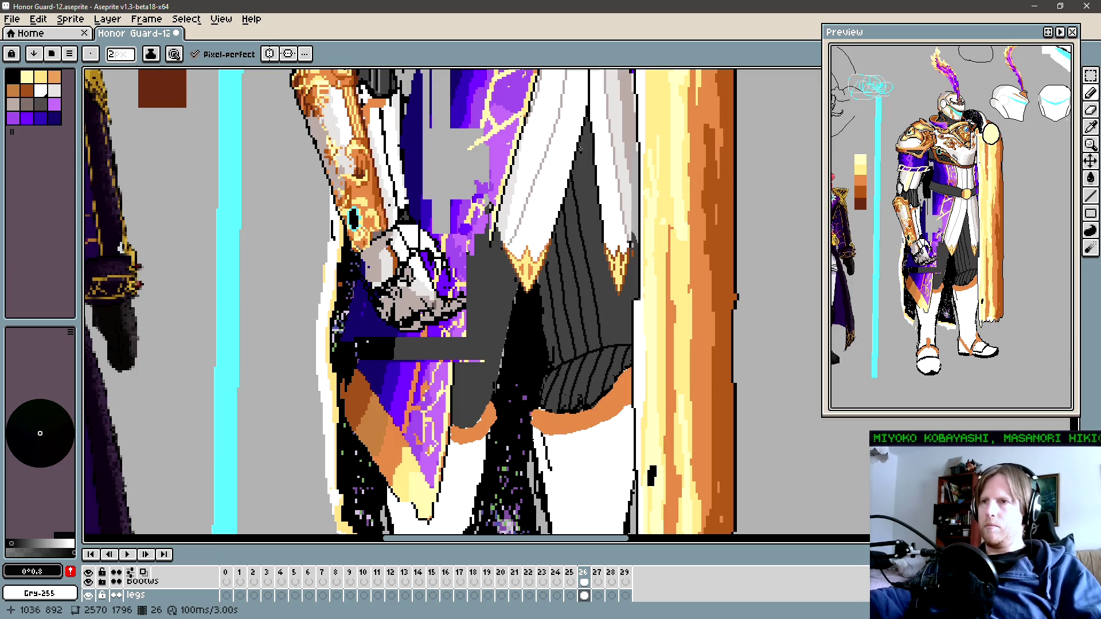
pyautogui.moveTo(580, 148); pyautogui.dragTo(580, 148)
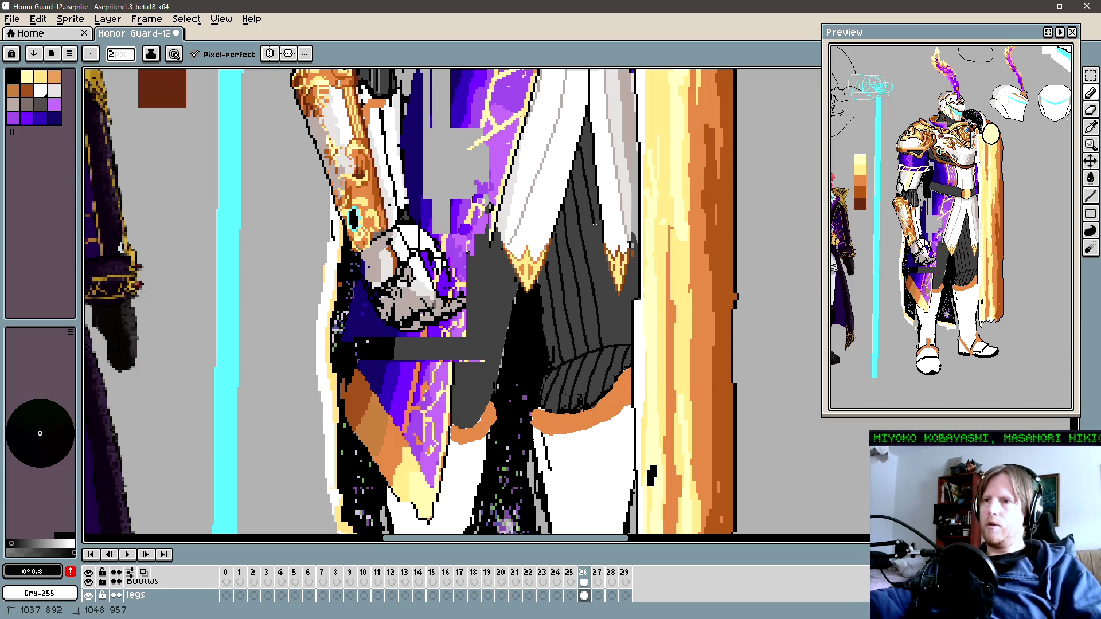
pyautogui.moveTo(599, 241); pyautogui.dragTo(618, 339)
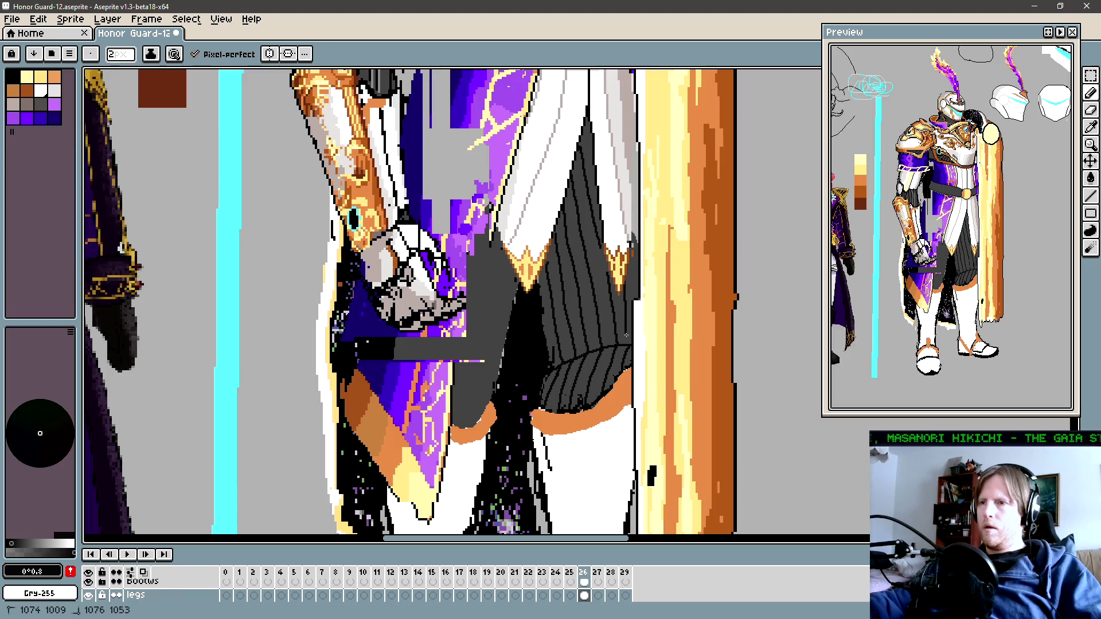
pyautogui.moveTo(626, 274); pyautogui.dragTo(629, 295)
pyautogui.moveTo(629, 339); pyautogui.dragTo(630, 339)
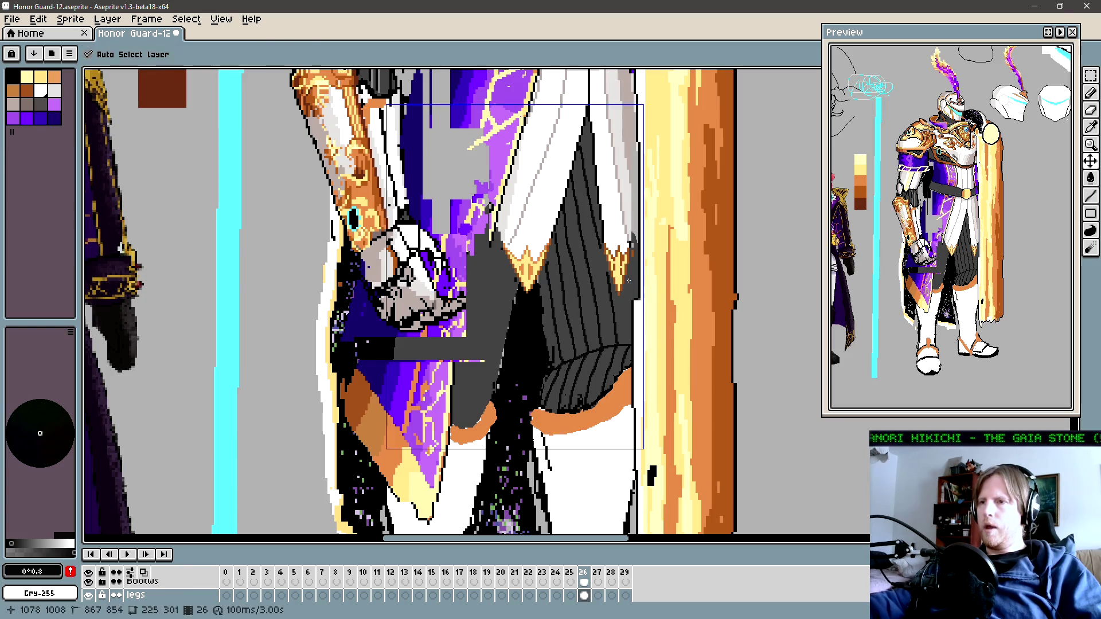
pyautogui.moveTo(627, 279)
pyautogui.mouseDown()
pyautogui.moveTo(630, 339)
pyautogui.moveTo(559, 304)
pyautogui.mouseUp()
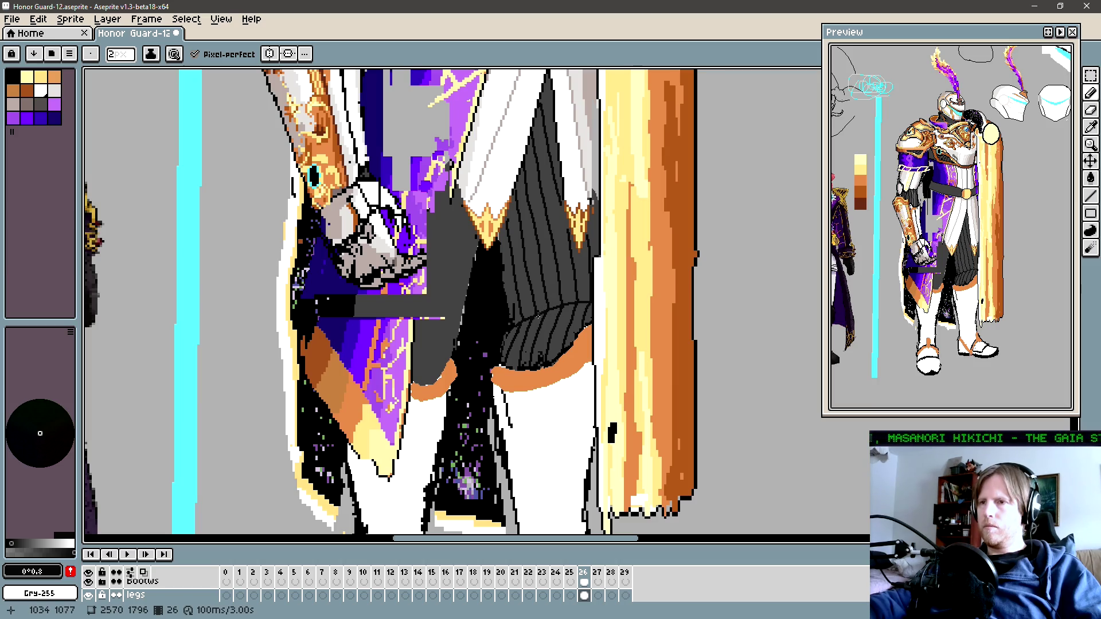
# Step: Add a small dark stroke on the striped leg and sample the leg's dark grey as the colour
pyautogui.moveTo(538, 317)
pyautogui.mouseDown()
pyautogui.moveTo(573, 336)
pyautogui.moveTo(533, 316)
pyautogui.mouseUp()
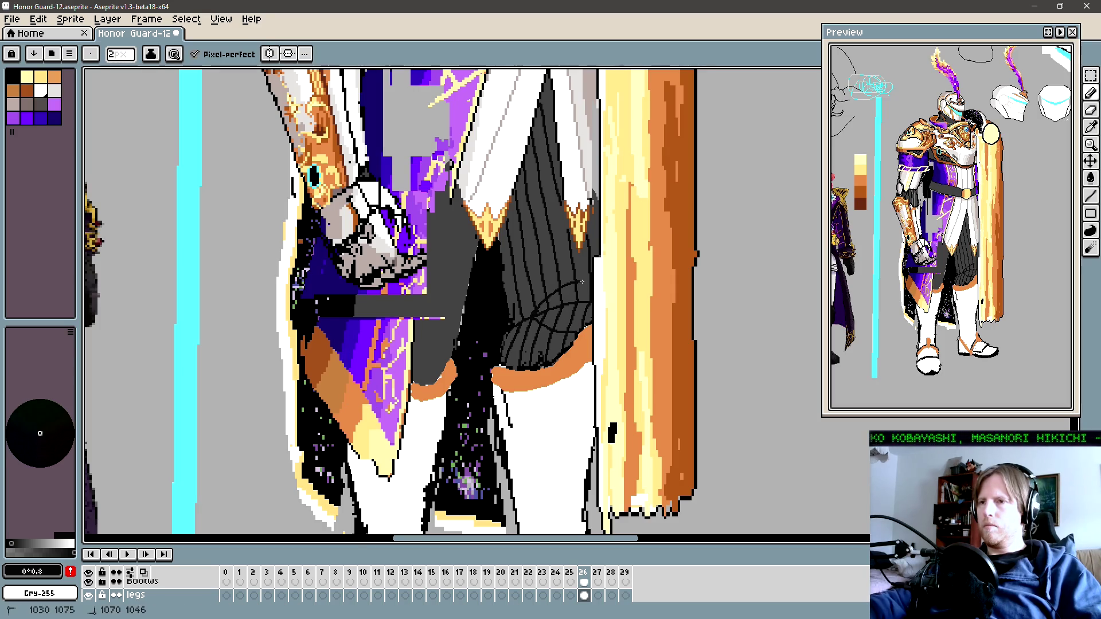
pyautogui.moveTo(582, 282); pyautogui.dragTo(583, 282)
pyautogui.keyDown('alt'); pyautogui.click(548, 317); pyautogui.keyUp('alt')
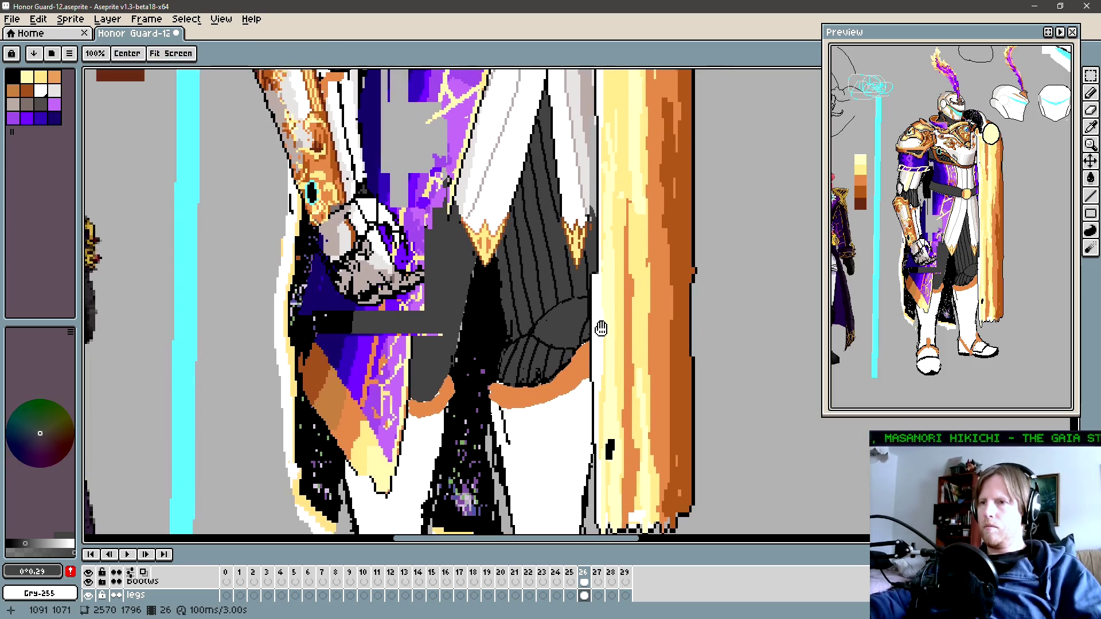
pyautogui.moveTo(590, 302)
pyautogui.mouseDown()
pyautogui.moveTo(589, 320)
pyautogui.moveTo(569, 325)
pyautogui.mouseUp()
pyautogui.keyDown('alt'); pyautogui.click(538, 310); pyautogui.keyUp('alt')
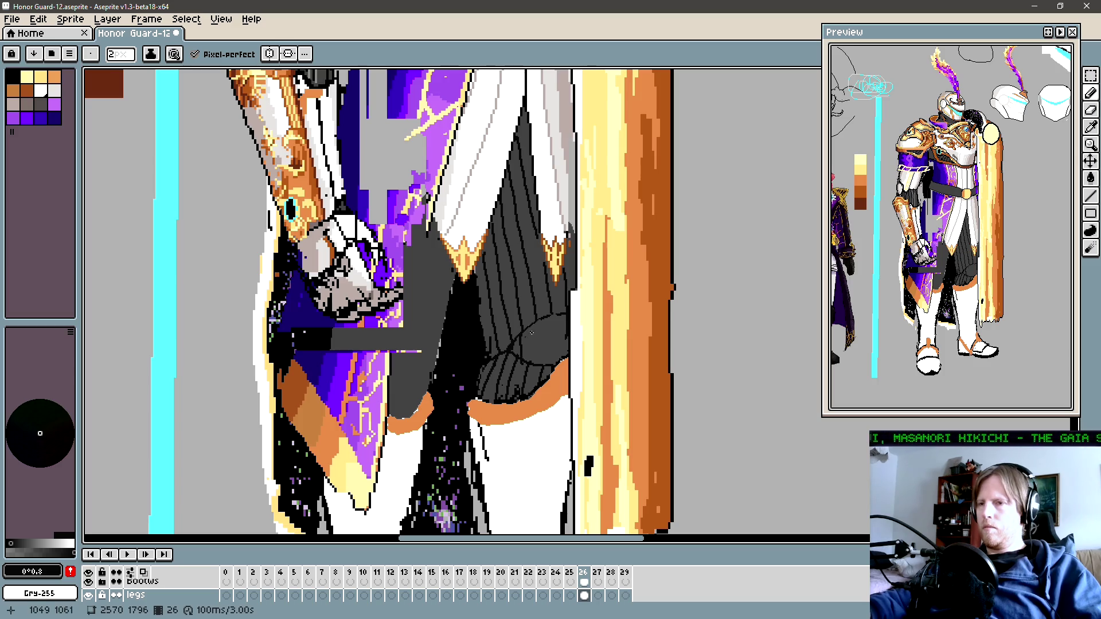
pyautogui.moveTo(561, 356); pyautogui.dragTo(527, 349)
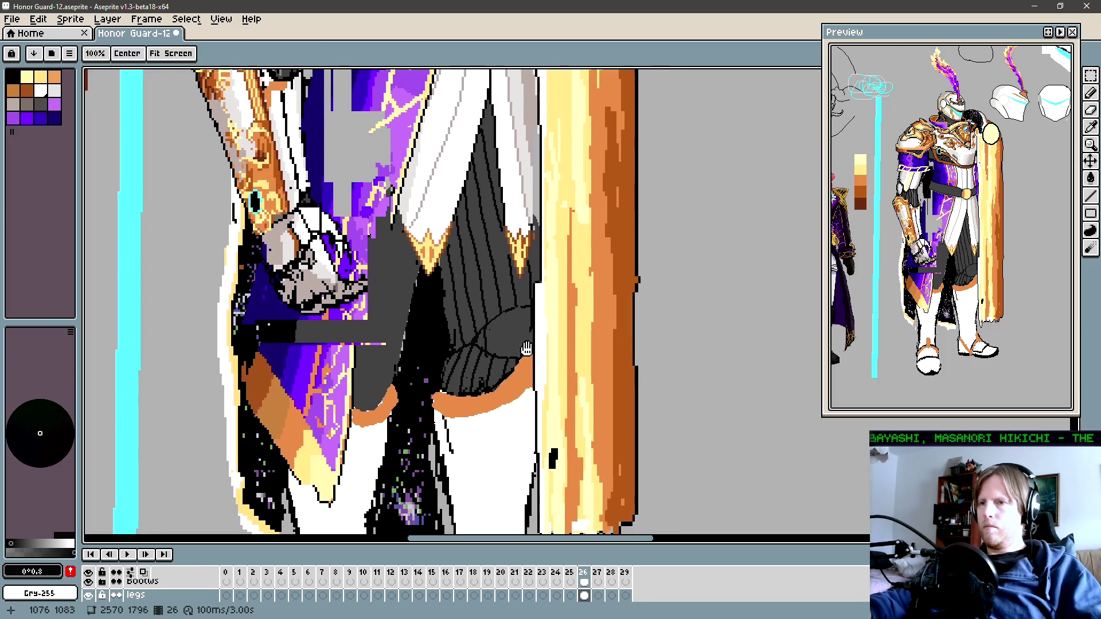
pyautogui.press('space')
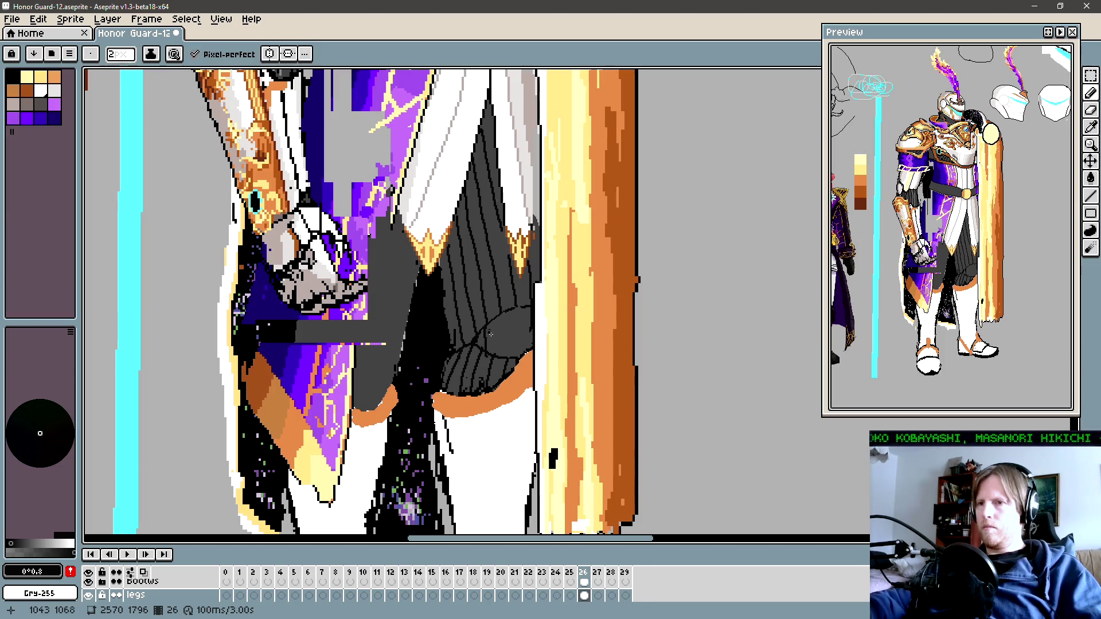
# Step: Zoom out to see the full canvas with the knight, the red-haired officer and the helmet sketches
pyautogui.scroll(-5, 491, 334)
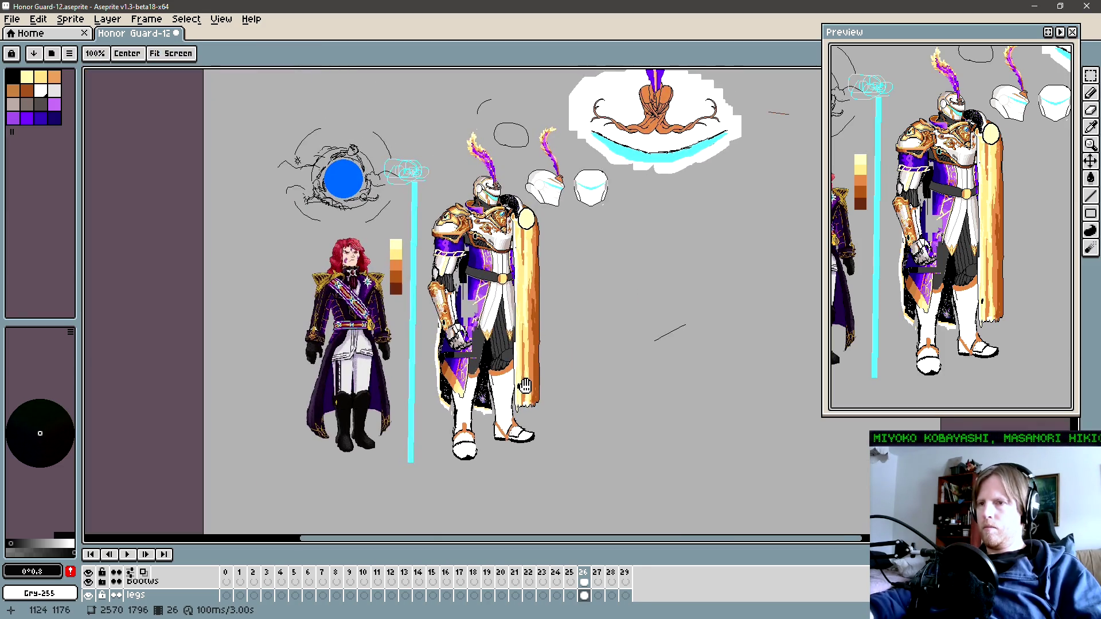
pyautogui.press('space')
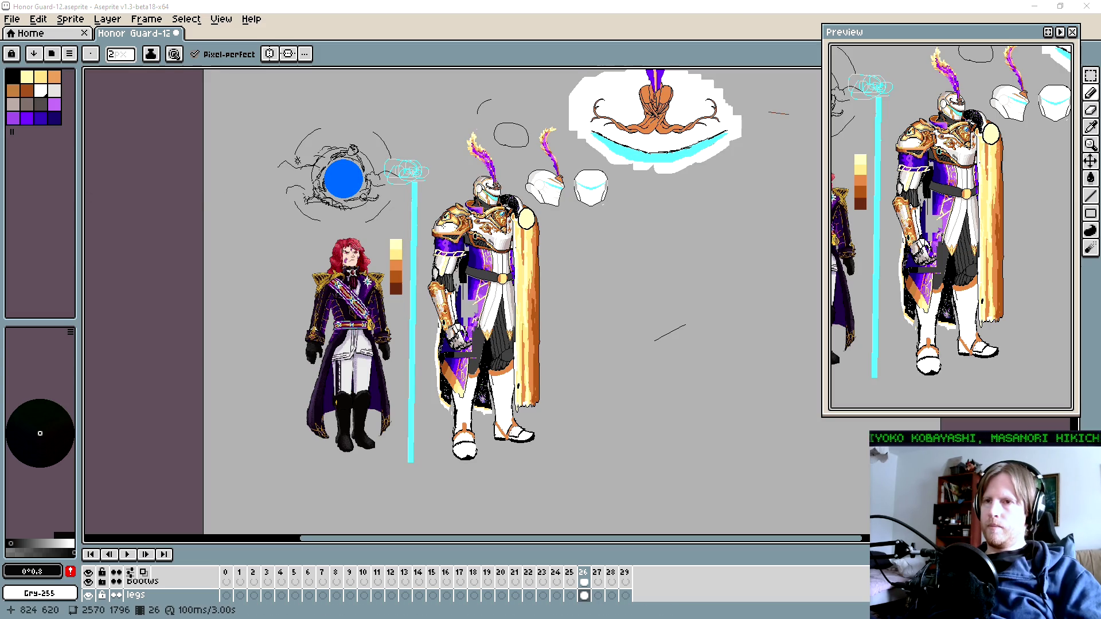
# Step: Zoom in on the knight's waist and paste the copied arm artwork as a new Layer 2
pyautogui.scroll(2, 332, 267)
pyautogui.scroll(1, 468, 268)
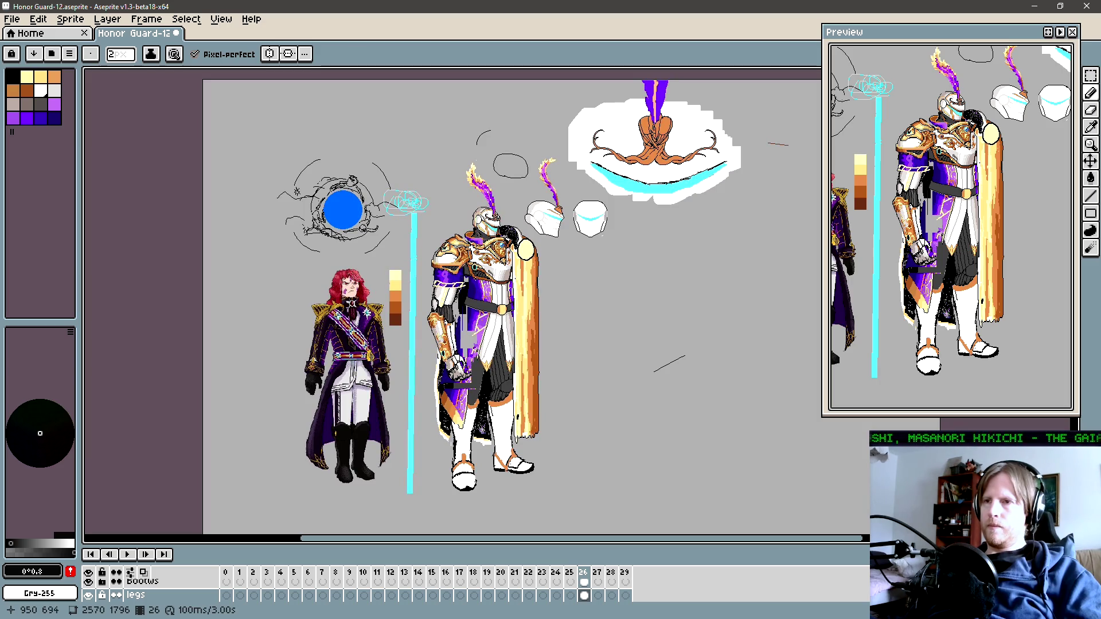
pyautogui.scroll(1, 476, 278)
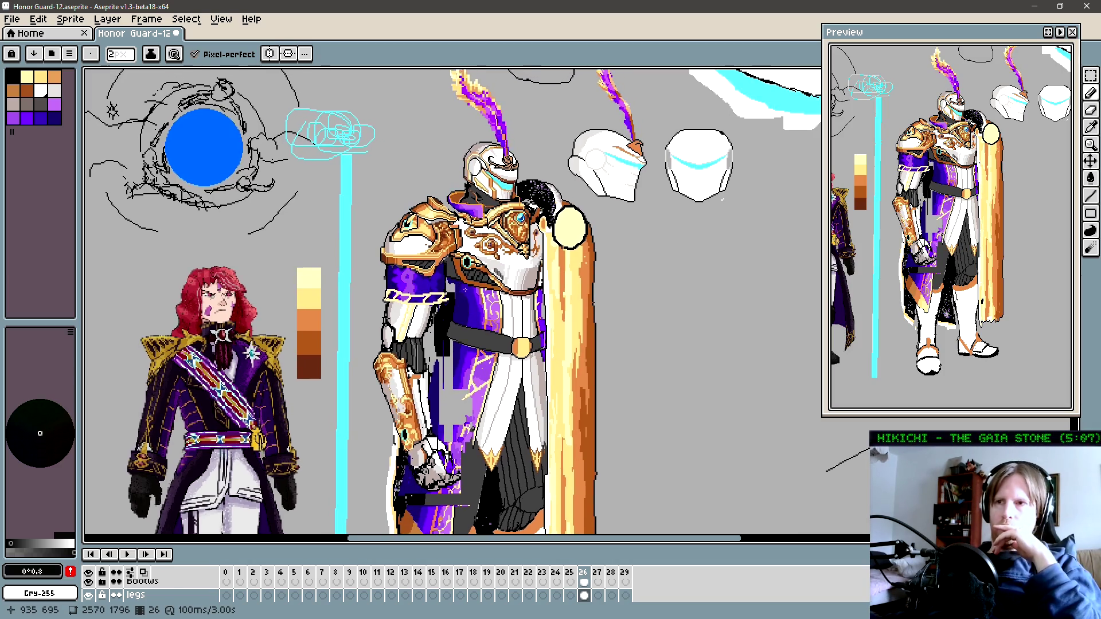
pyautogui.scroll(-1, 482, 267)
pyautogui.moveTo(490, 291); pyautogui.dragTo(485, 301)
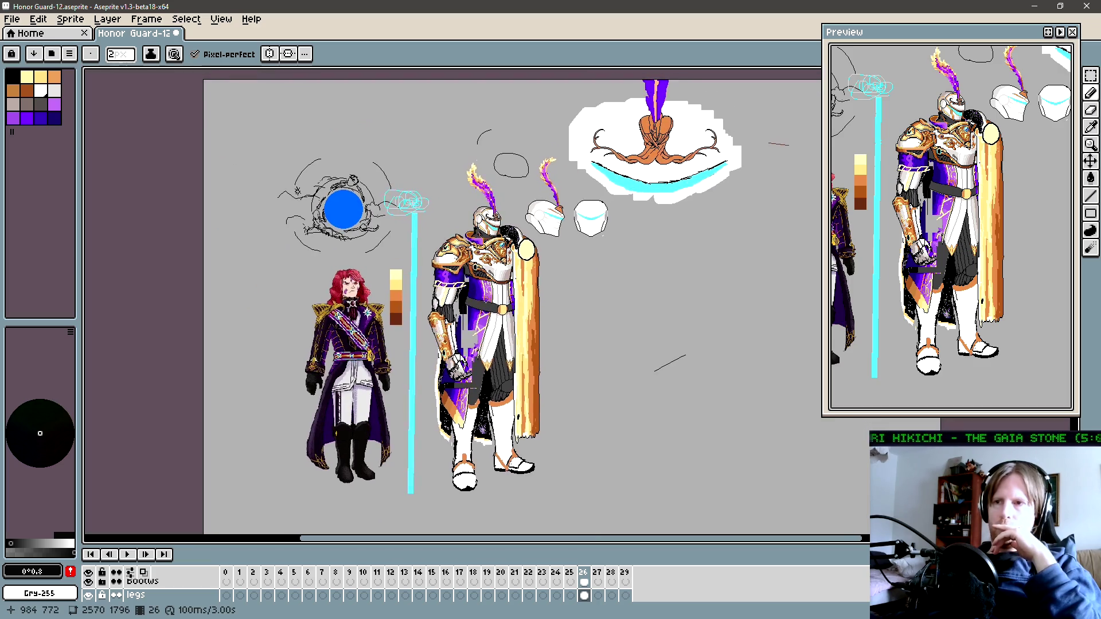
pyautogui.scroll(1, 452, 331)
pyautogui.scroll(1, 452, 332)
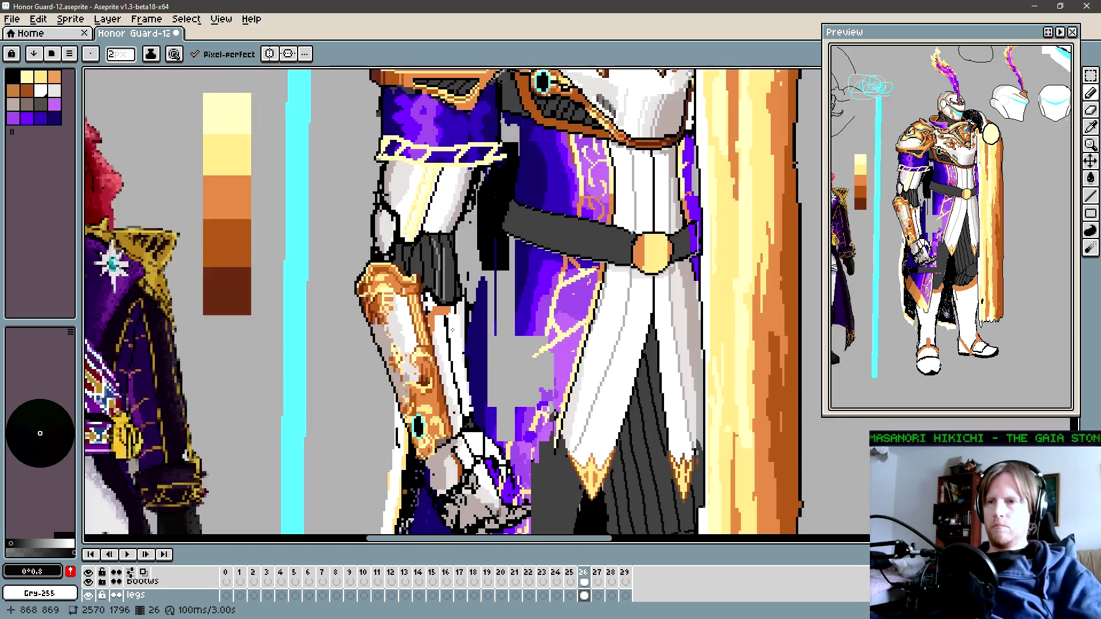
pyautogui.hotkey('ctrl', 'v')
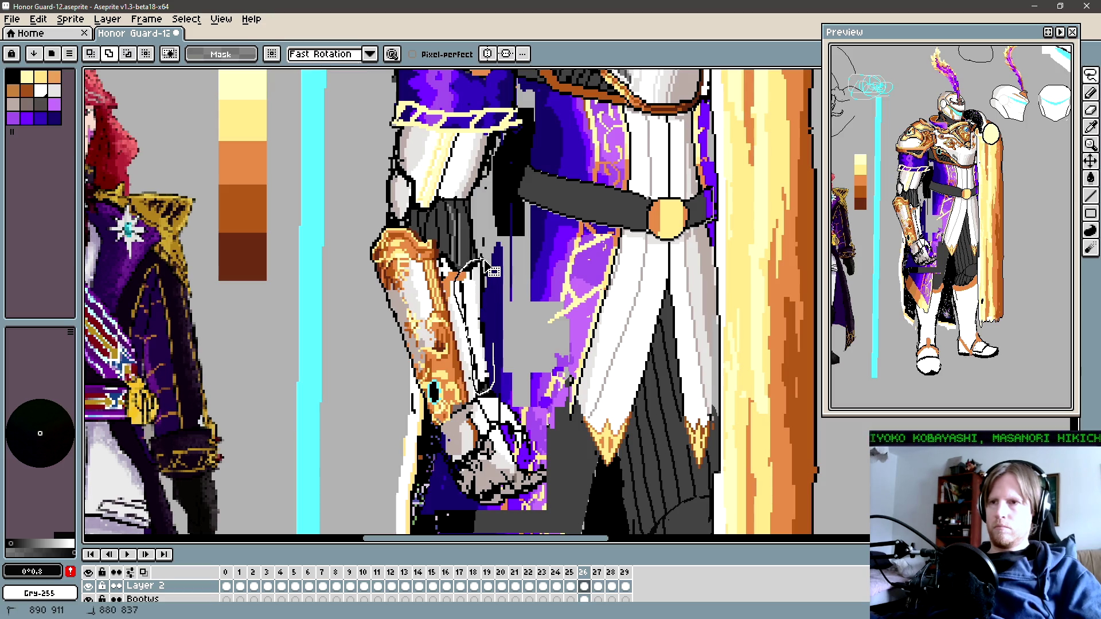
# Step: Select the pasted arm piece and stretch it slightly wider
pyautogui.scroll(1, 484, 265)
pyautogui.press('m')
pyautogui.press('q')
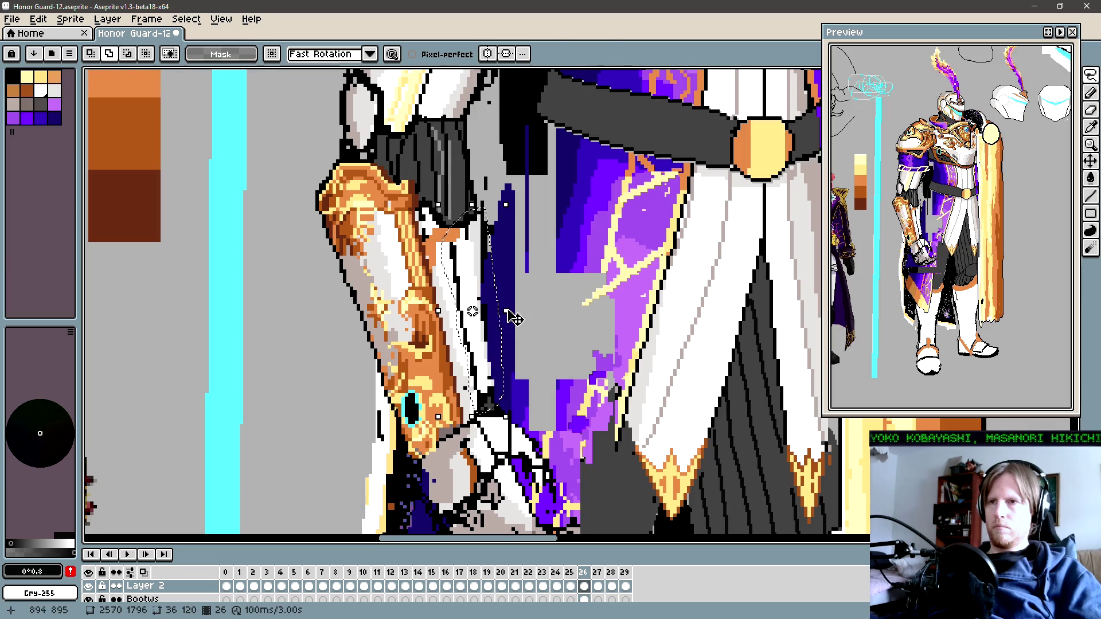
pyautogui.moveTo(508, 311); pyautogui.dragTo(519, 313)
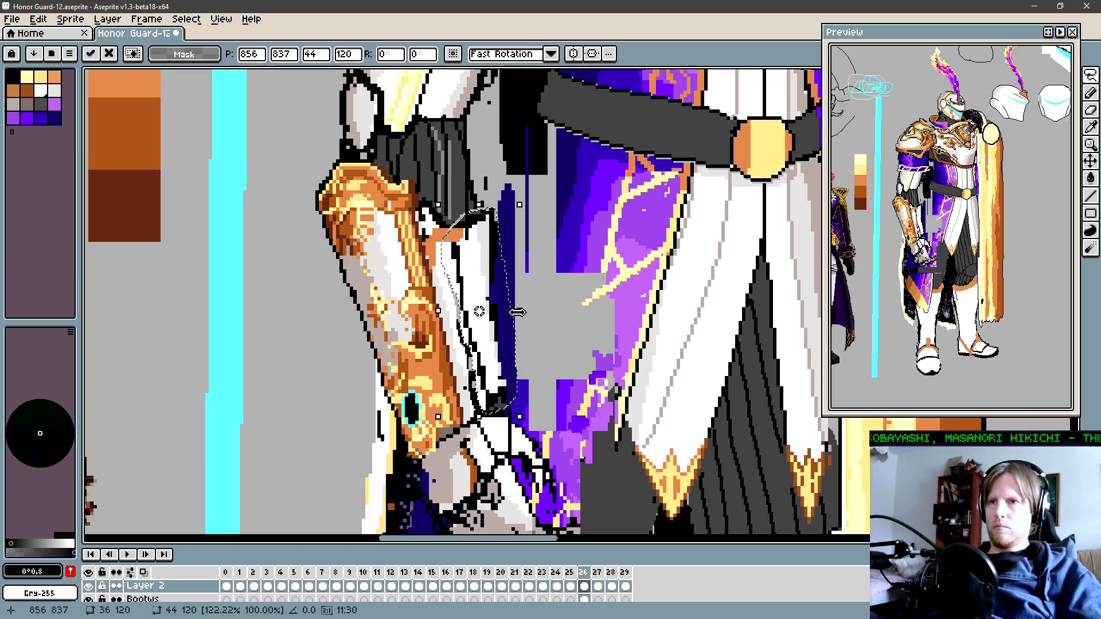
pyautogui.press('Return')
# Step: Zoom in on the arm and set the Pencil brush to one pixel wide
pyautogui.hscroll(-1, 473, 300)
pyautogui.scroll(-2, 472, 300)
pyautogui.scroll(1, 482, 303)
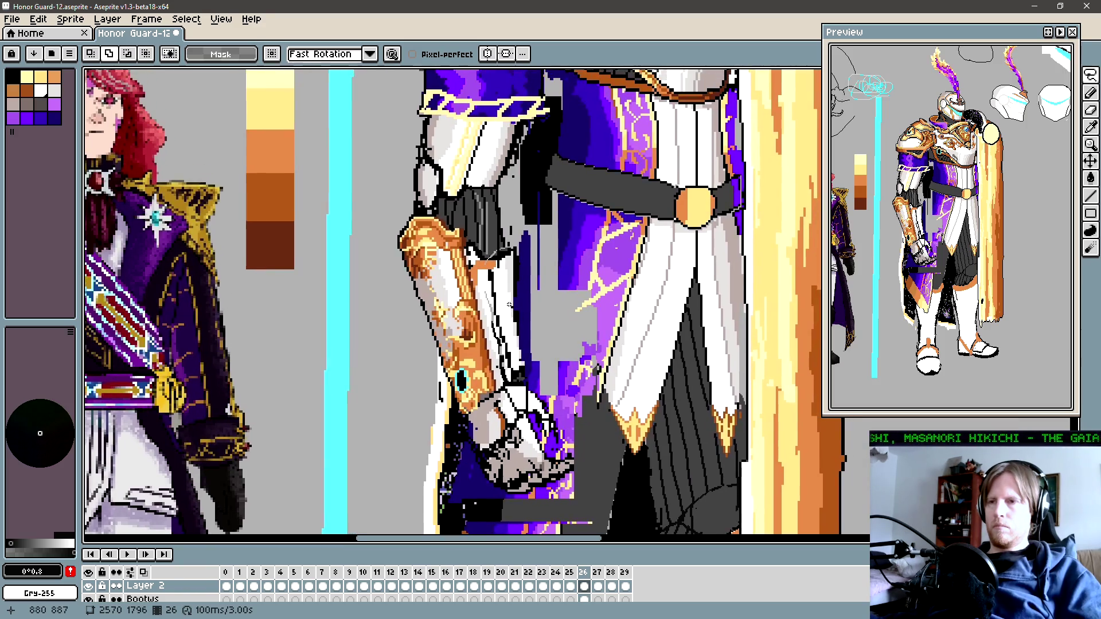
pyautogui.scroll(1, 493, 306)
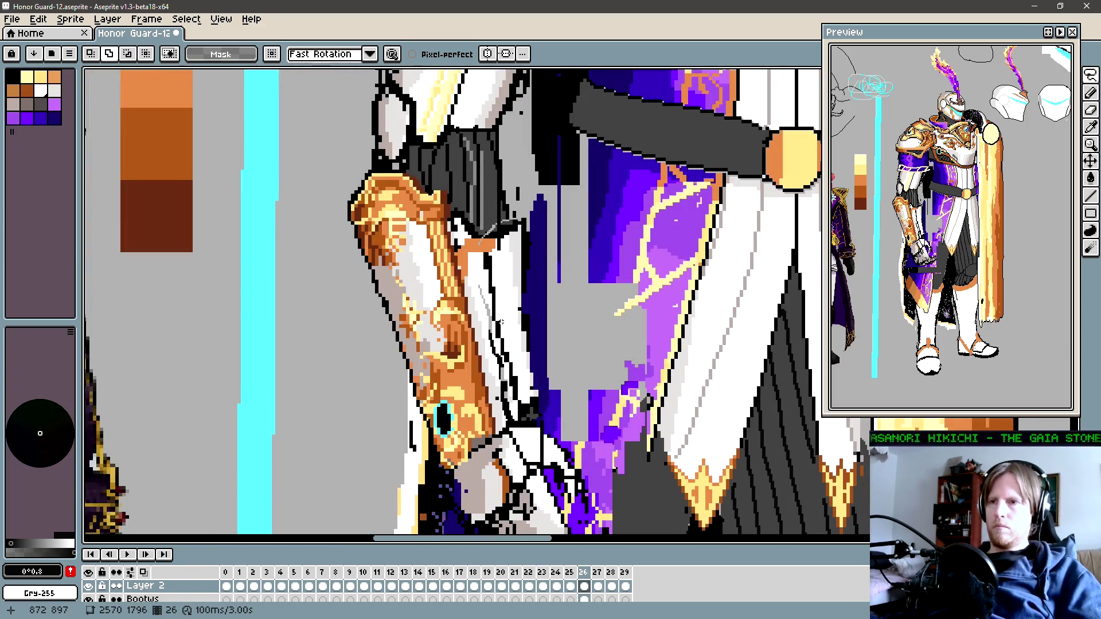
pyautogui.scroll(1, 502, 322)
pyautogui.press('b')
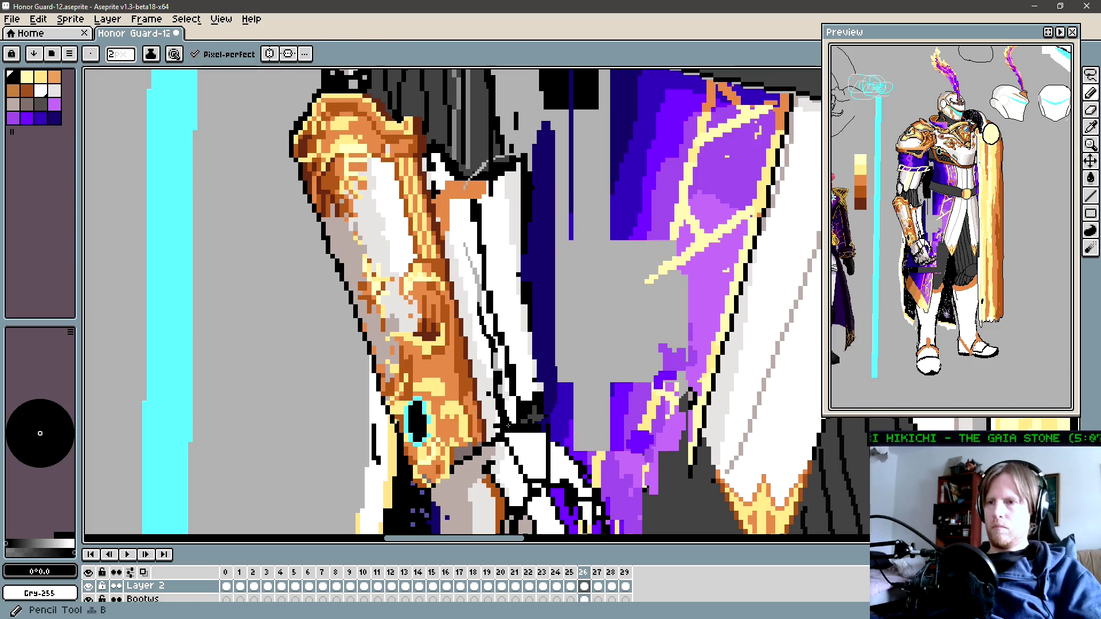
pyautogui.press('-')
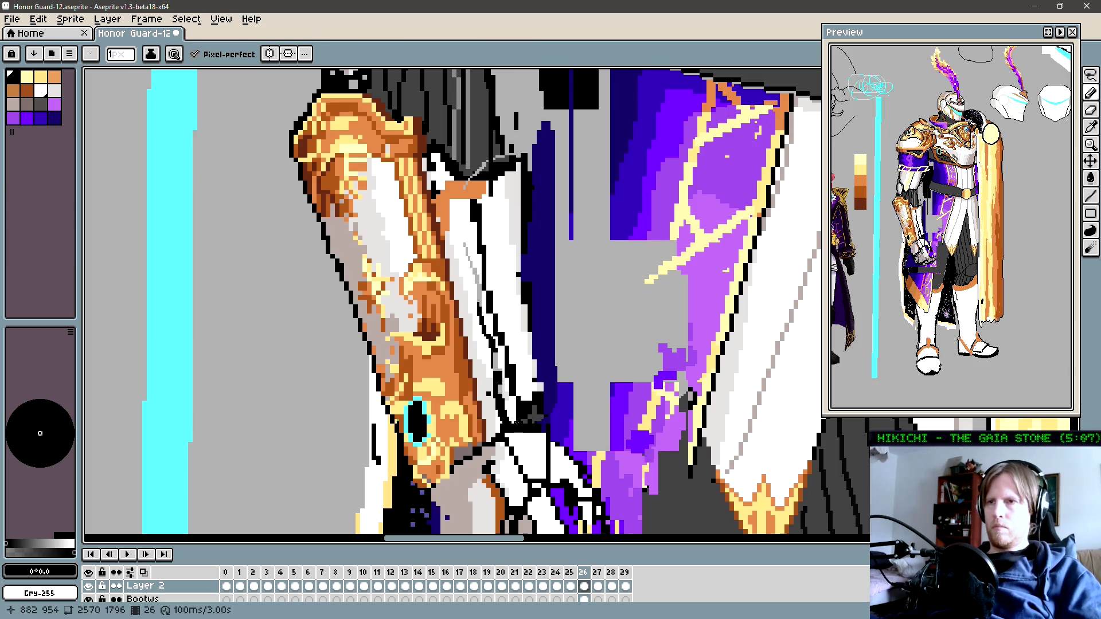
pyautogui.scroll(2, 523, 206)
pyautogui.scroll(1, 523, 206)
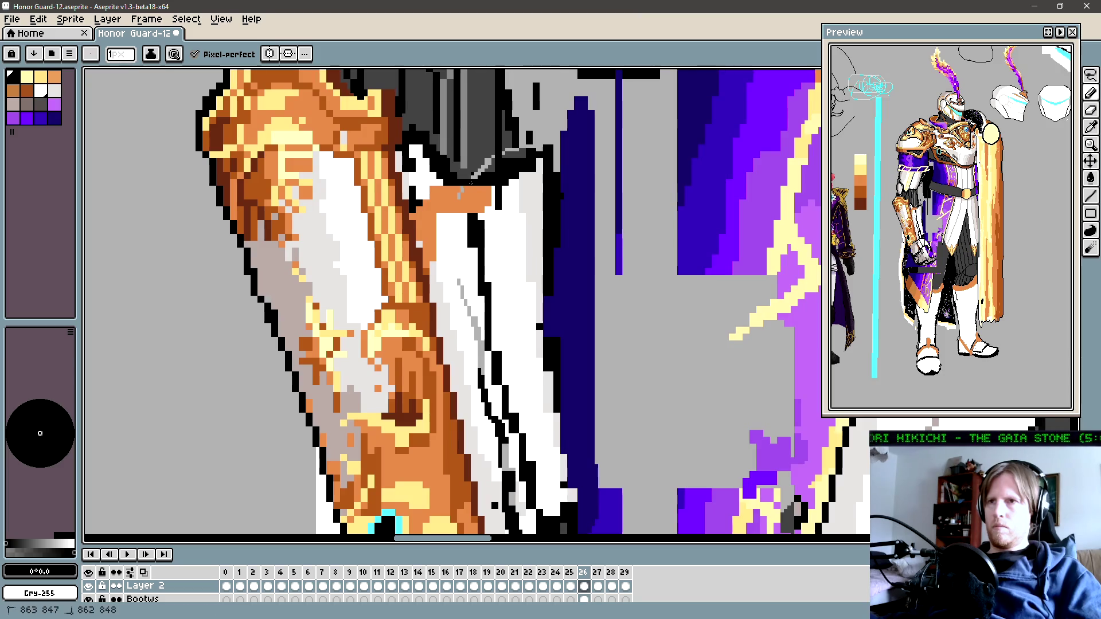
pyautogui.scroll(1, 544, 166)
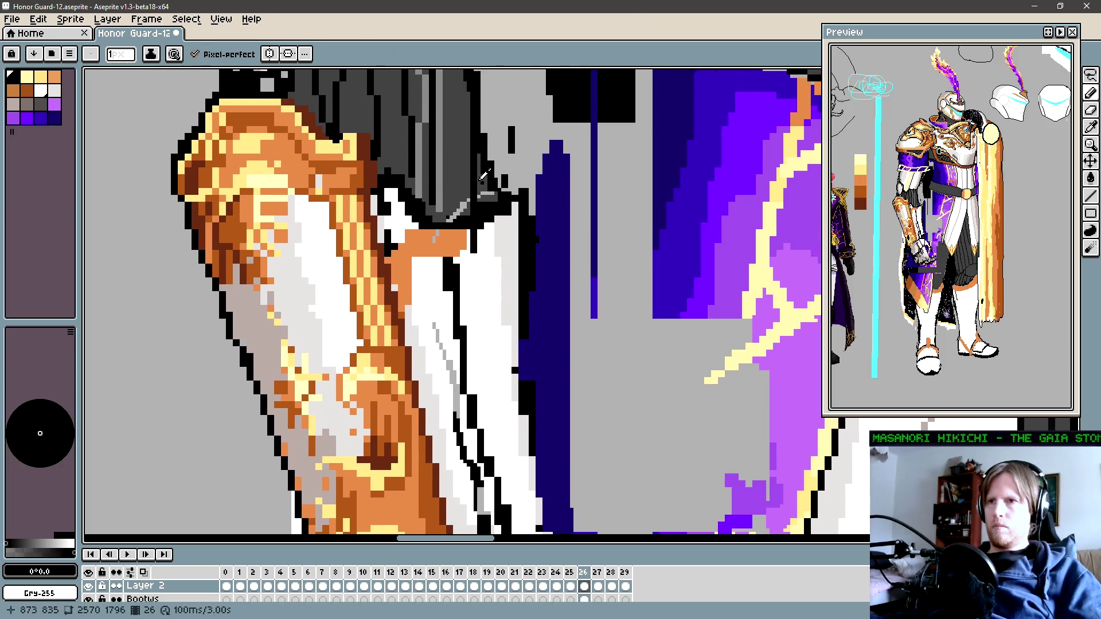
# Step: Fill the leftover grey stroke pixels on the inner arm with white
pyautogui.keyDown('alt'); pyautogui.click(483, 193); pyautogui.keyUp('alt')
pyautogui.press('i')
pyautogui.moveTo(440, 314); pyautogui.dragTo(468, 248)
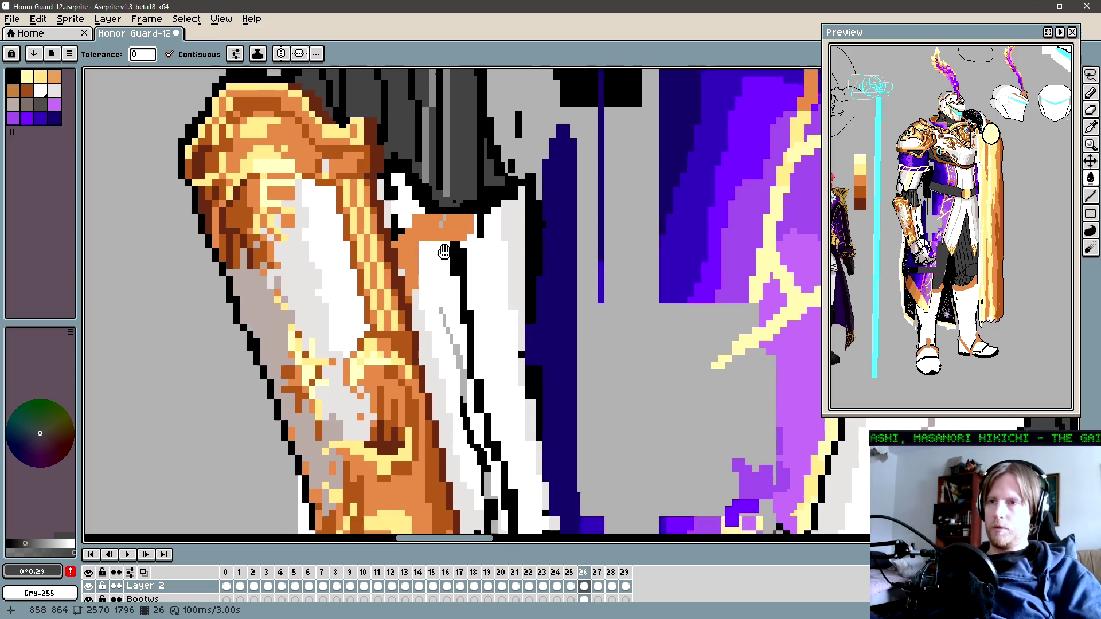
pyautogui.click(462, 256)
pyautogui.press('g')
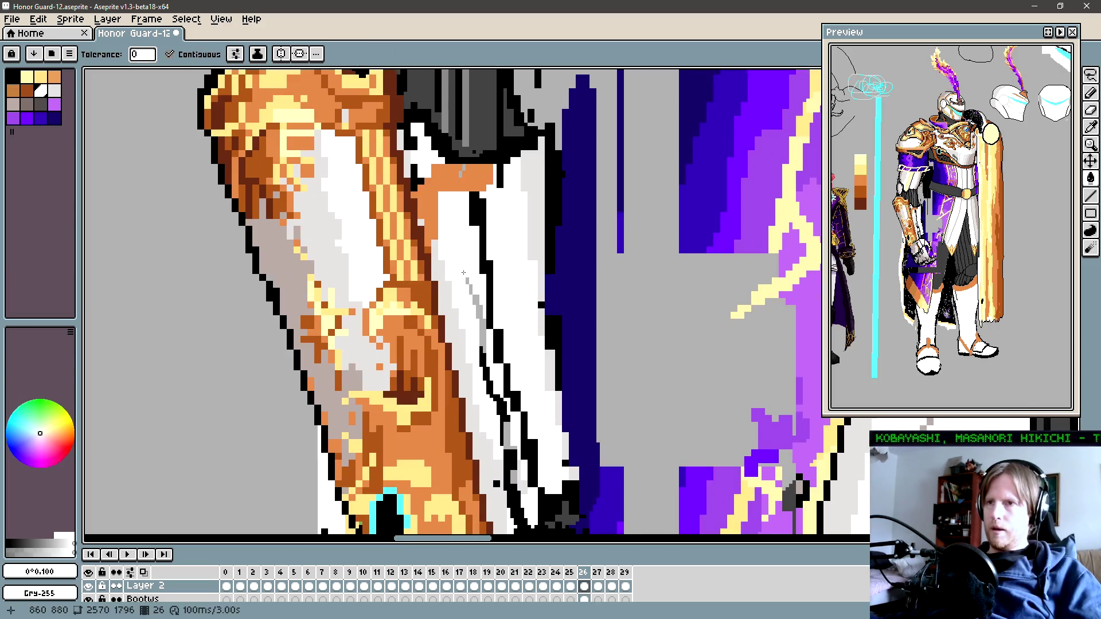
pyautogui.click(465, 276)
pyautogui.scroll(-1, 449, 279)
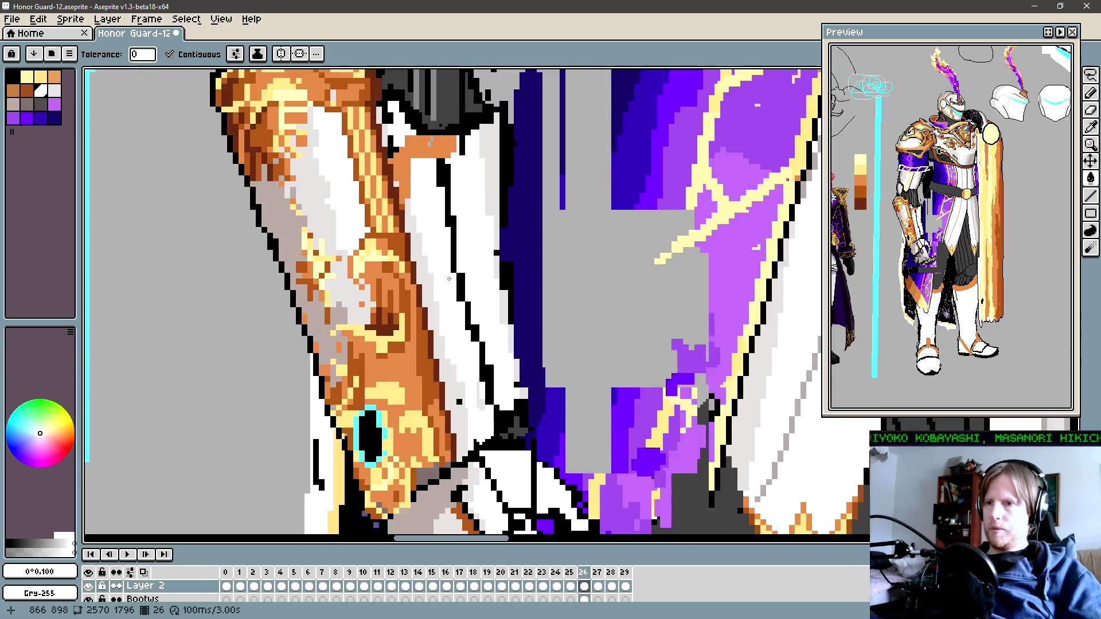
pyautogui.scroll(1, 449, 279)
# Step: Pick black from the arm outline with the Pencil for outlining
pyautogui.press('b')
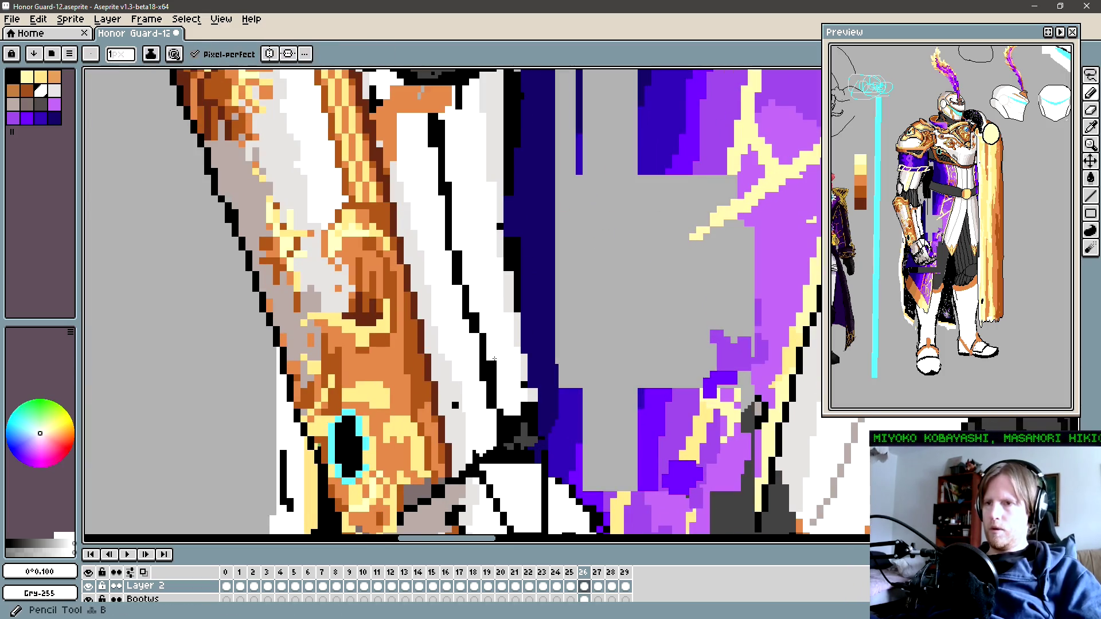
pyautogui.keyDown('alt'); pyautogui.click(483, 339); pyautogui.keyUp('alt')
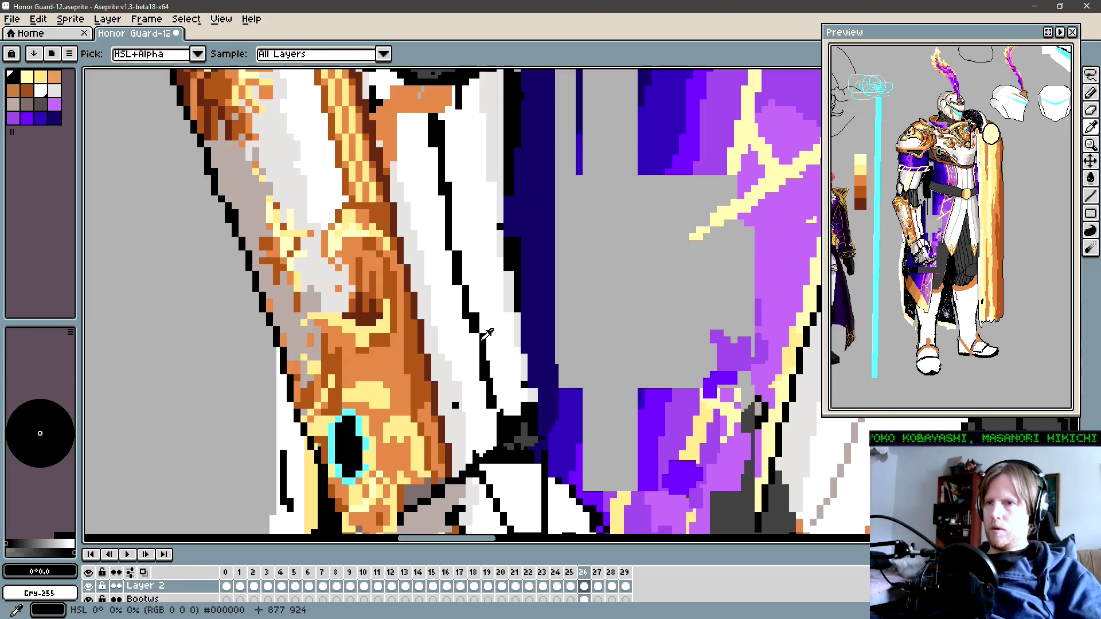
pyautogui.scroll(-4, 487, 334)
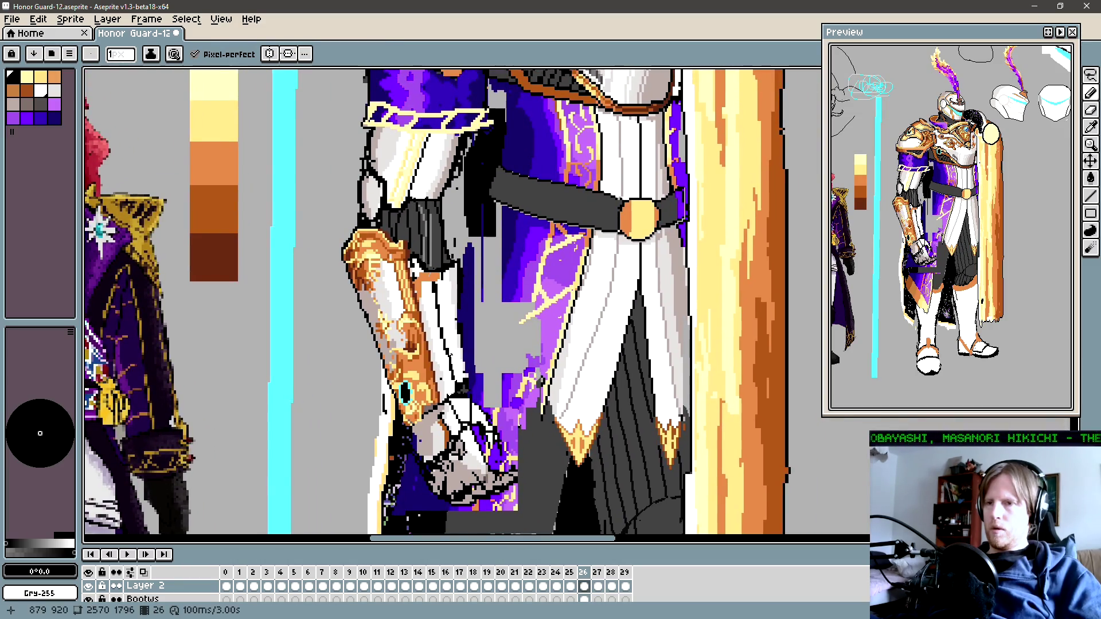
pyautogui.scroll(-2, 450, 355)
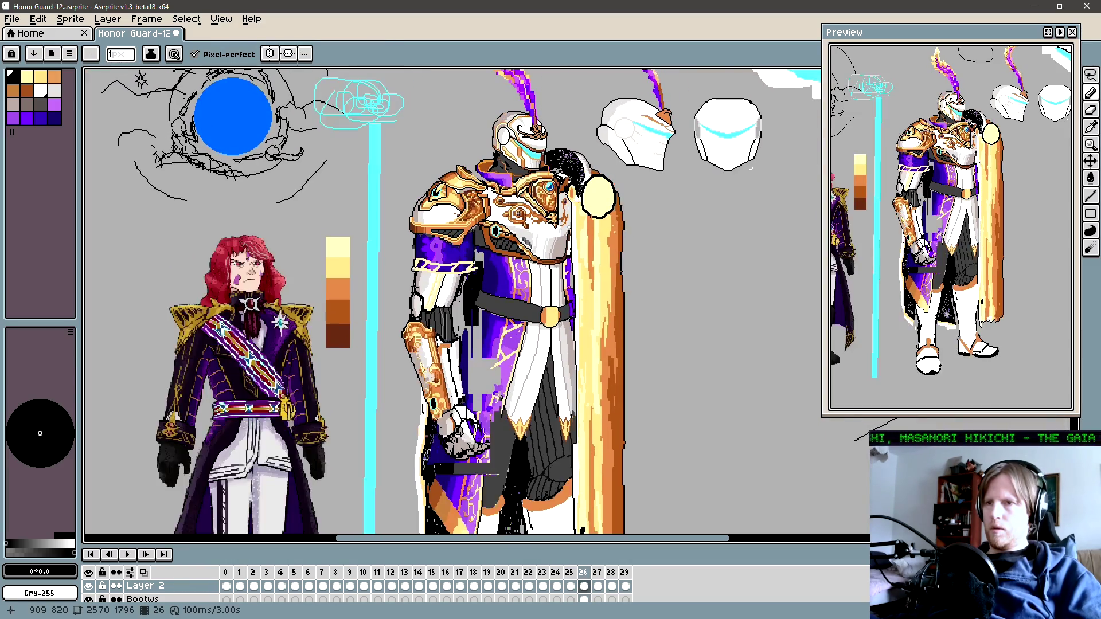
pyautogui.scroll(3, 448, 295)
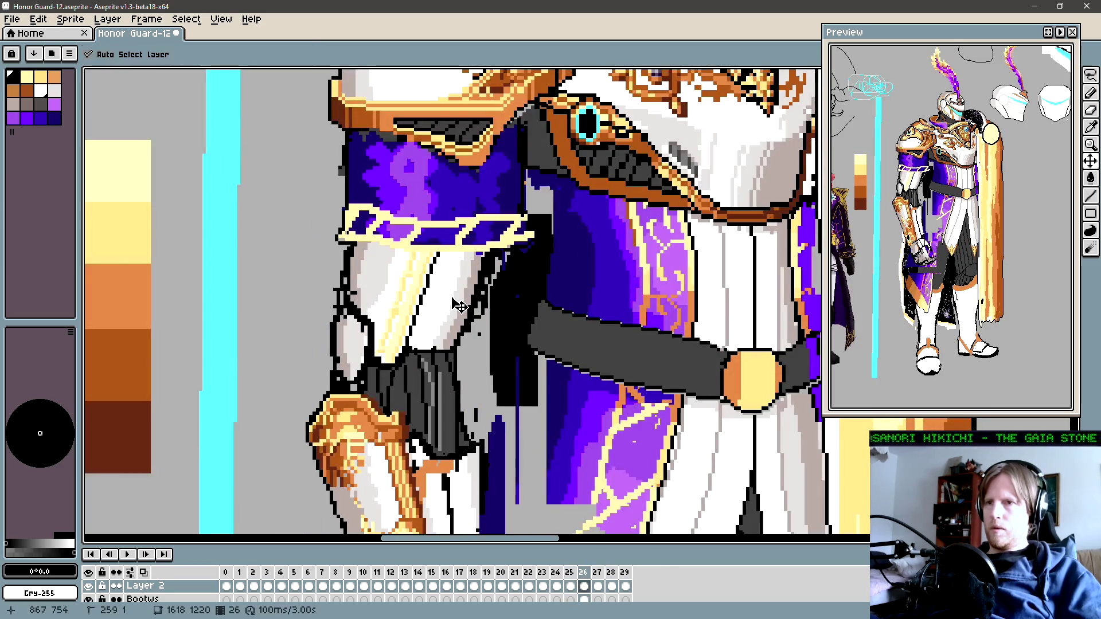
pyautogui.scroll(-1, 456, 313)
pyautogui.scroll(-1, 461, 314)
pyautogui.scroll(-1, 470, 315)
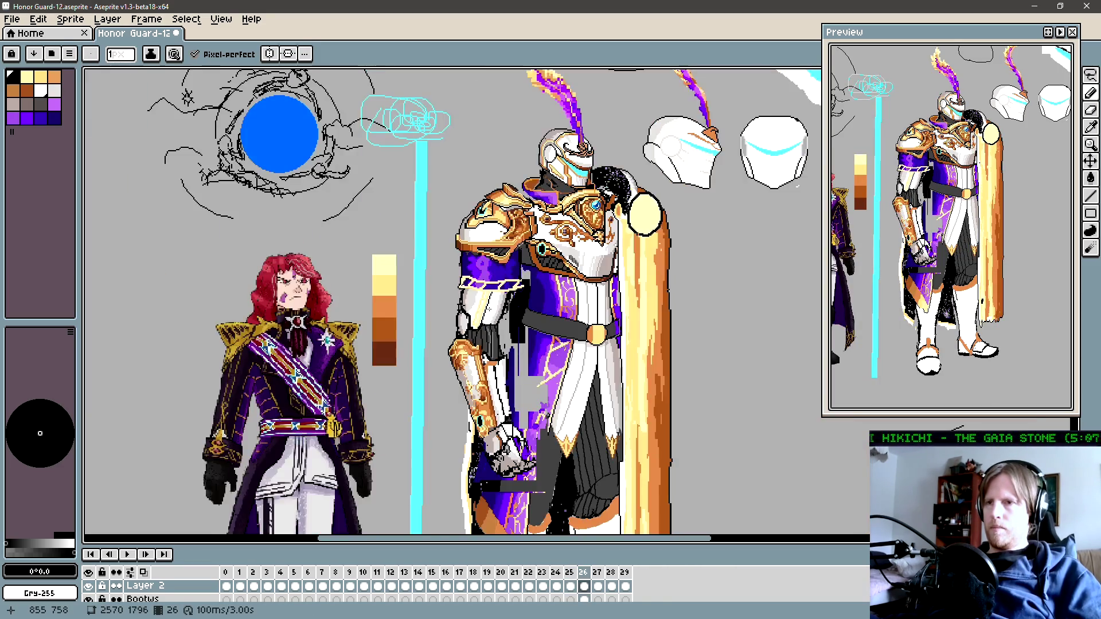
pyautogui.press('Right')
pyautogui.press('Left')
pyautogui.press('Right')
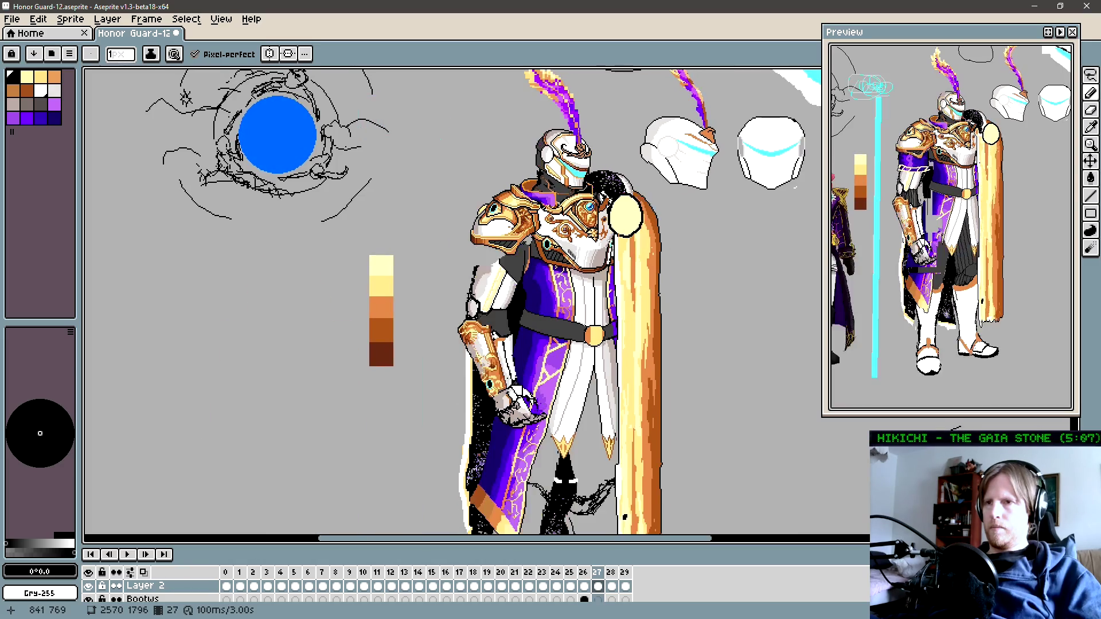
pyautogui.press('Left')
pyautogui.press('Right')
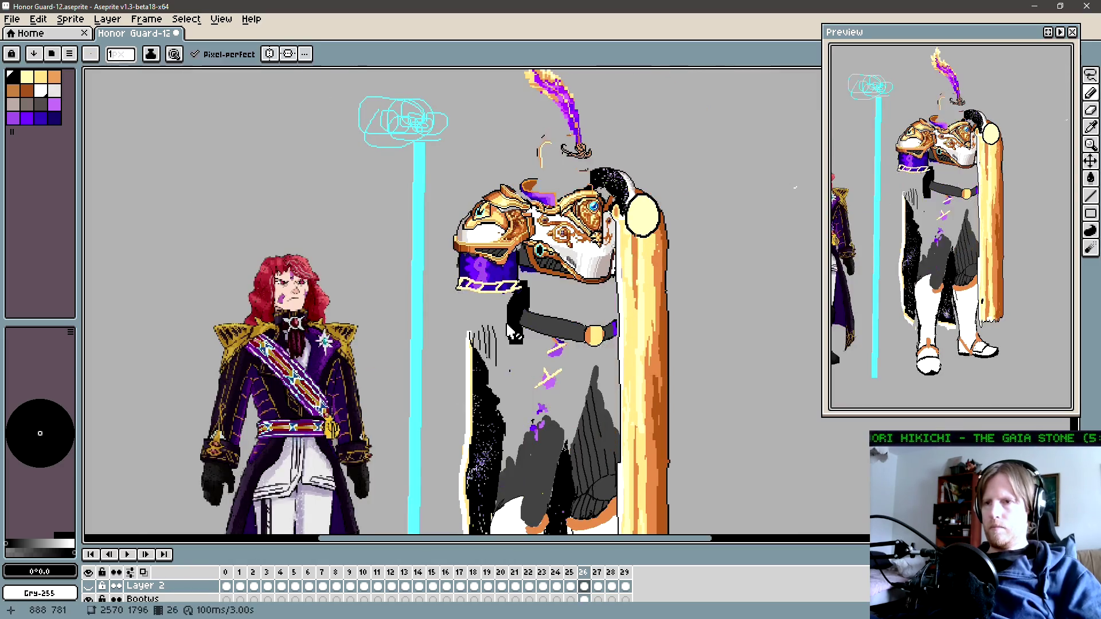
pyautogui.press('Left')
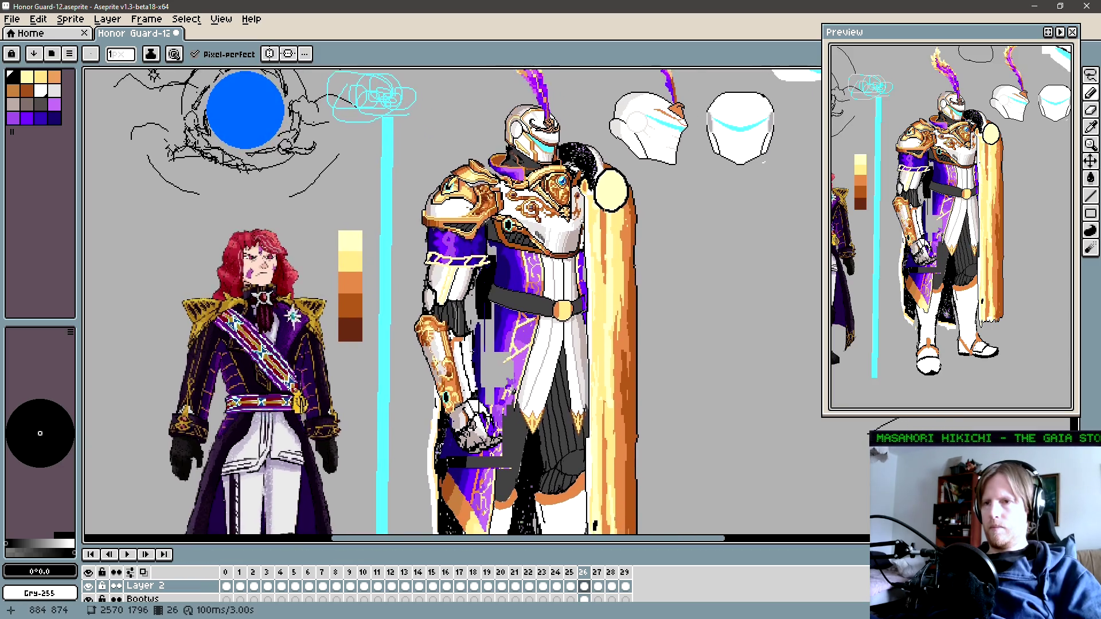
pyautogui.scroll(-1, 498, 337)
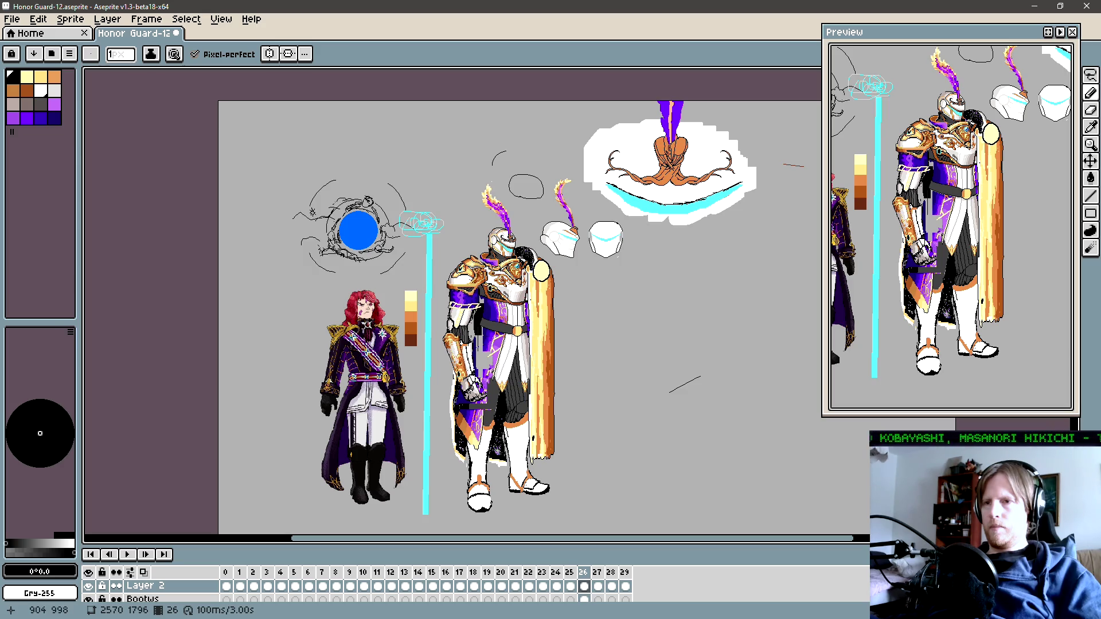
pyautogui.scroll(1, 474, 385)
# Step: Draw a straight black line along the knight's inner arm
pyautogui.scroll(1, 474, 386)
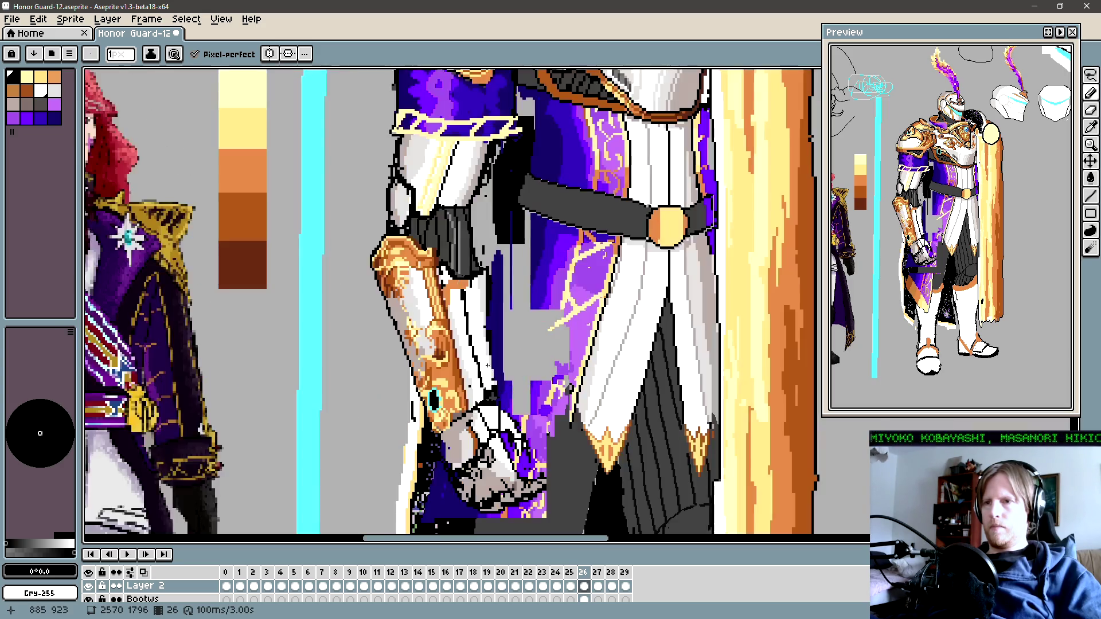
pyautogui.scroll(1, 474, 384)
pyautogui.scroll(1, 474, 384)
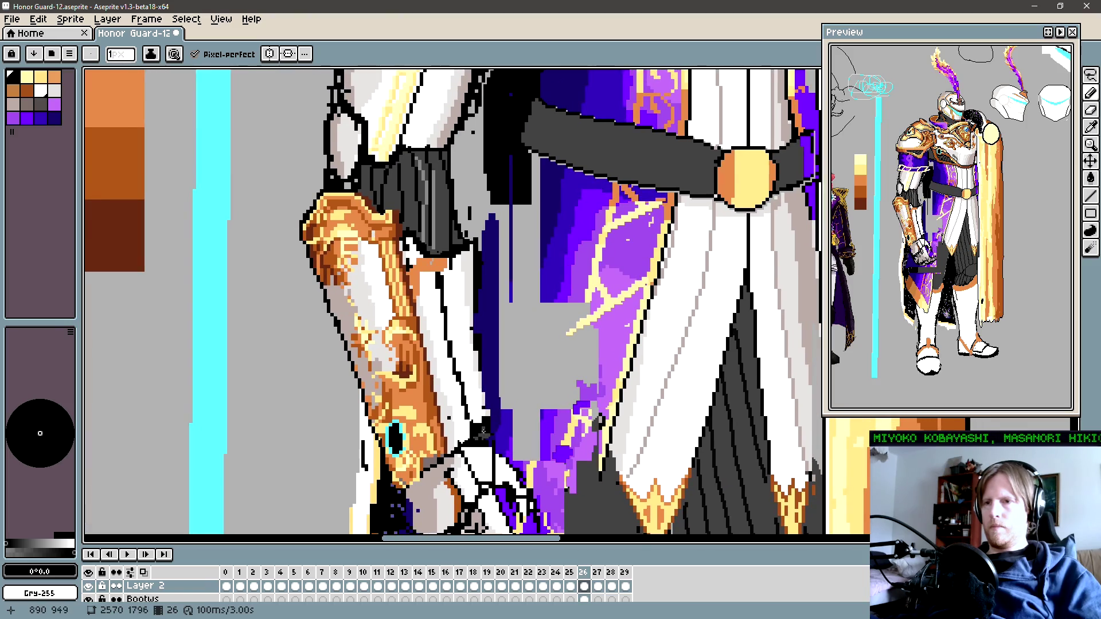
pyautogui.press('i')
pyautogui.press('b')
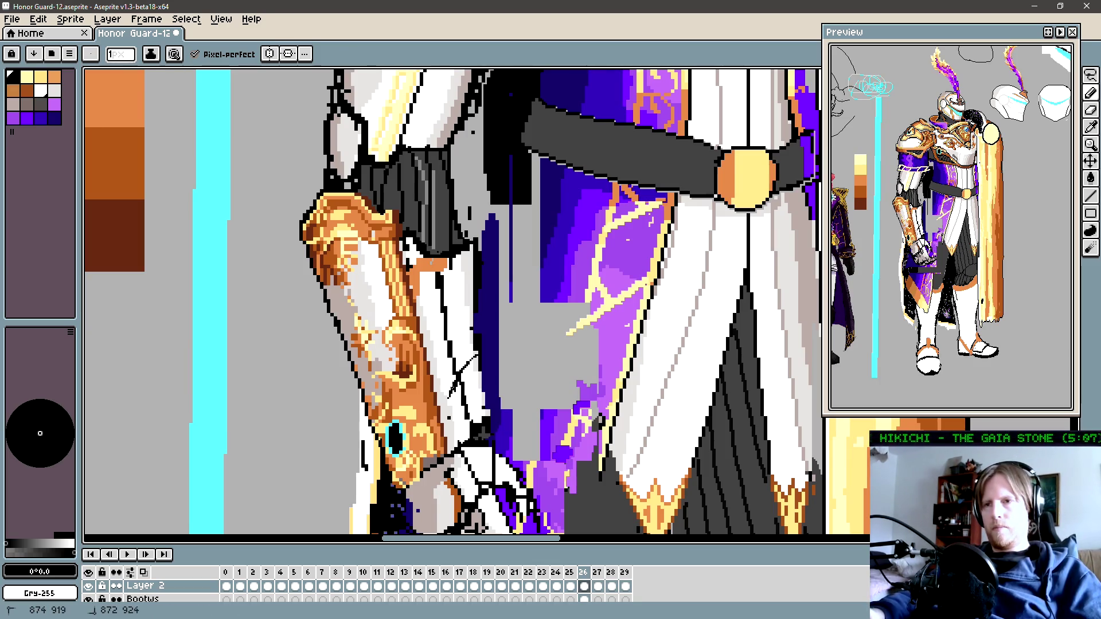
pyautogui.keyDown('shift'); pyautogui.click(450, 415); pyautogui.keyUp('shift')
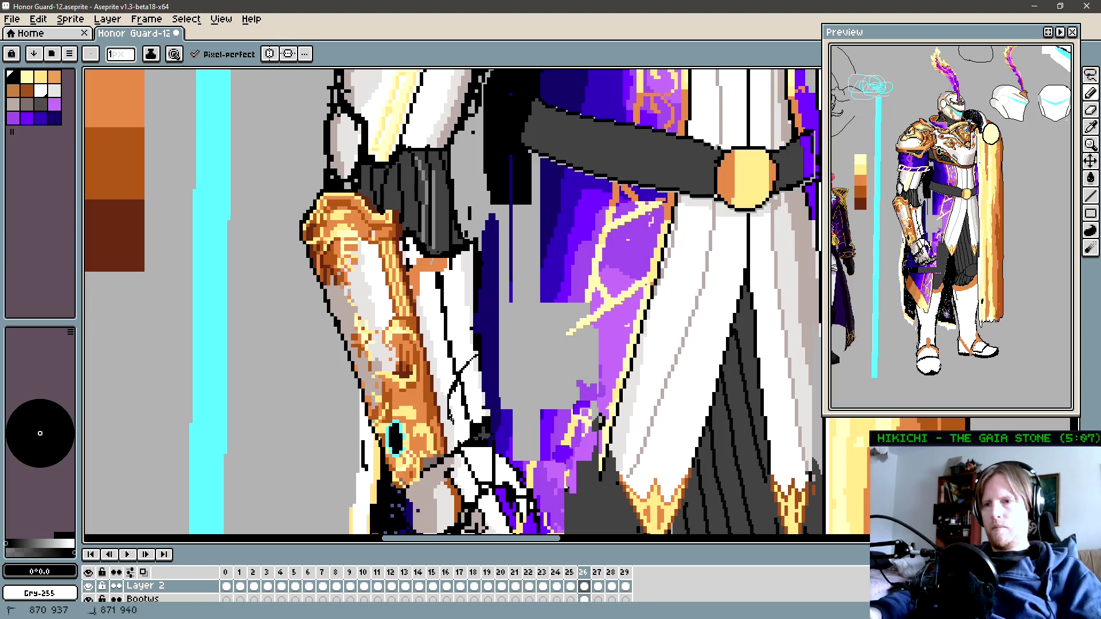
# Step: Bucket-fill the gap inside the forearm with black
pyautogui.press('alt')
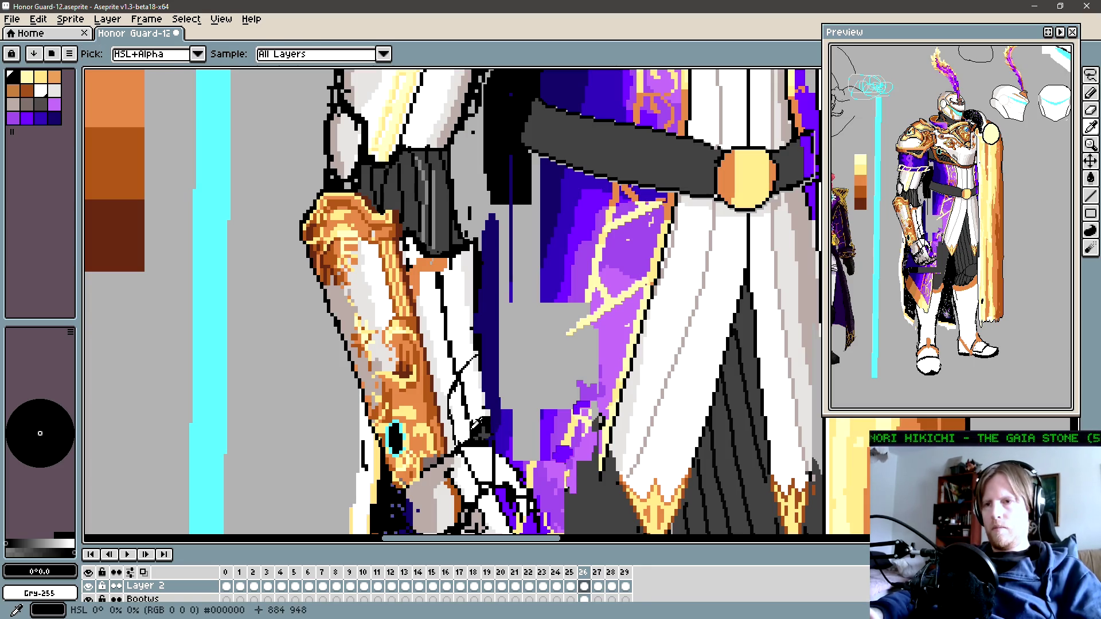
pyautogui.keyDown('shift'); pyautogui.click(479, 425); pyautogui.keyUp('shift')
pyautogui.press('g')
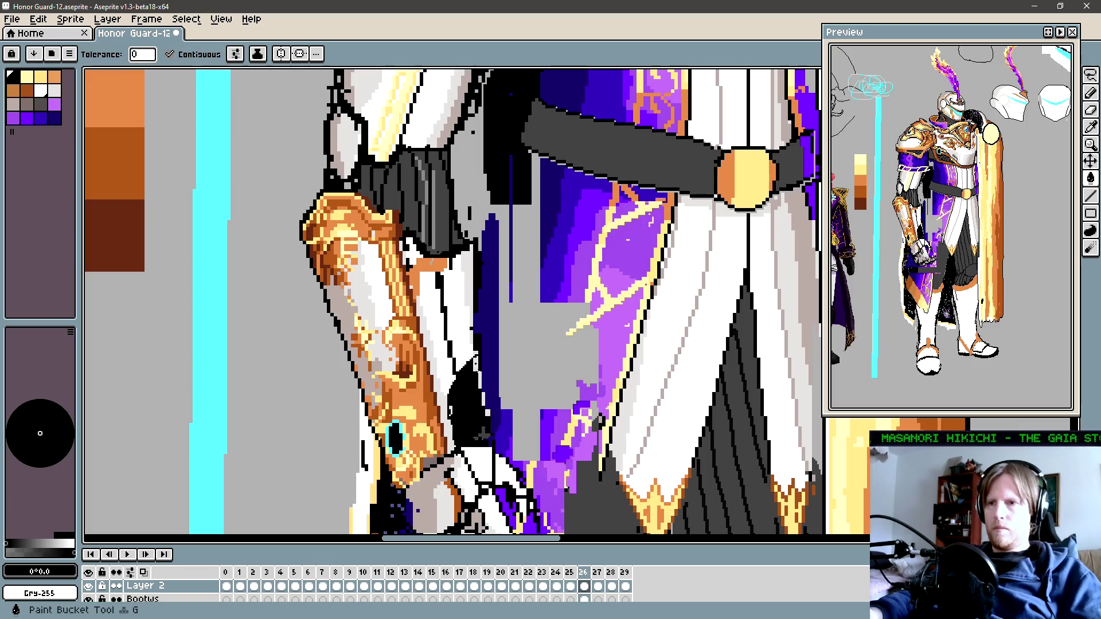
pyautogui.click(485, 405)
pyautogui.press('v')
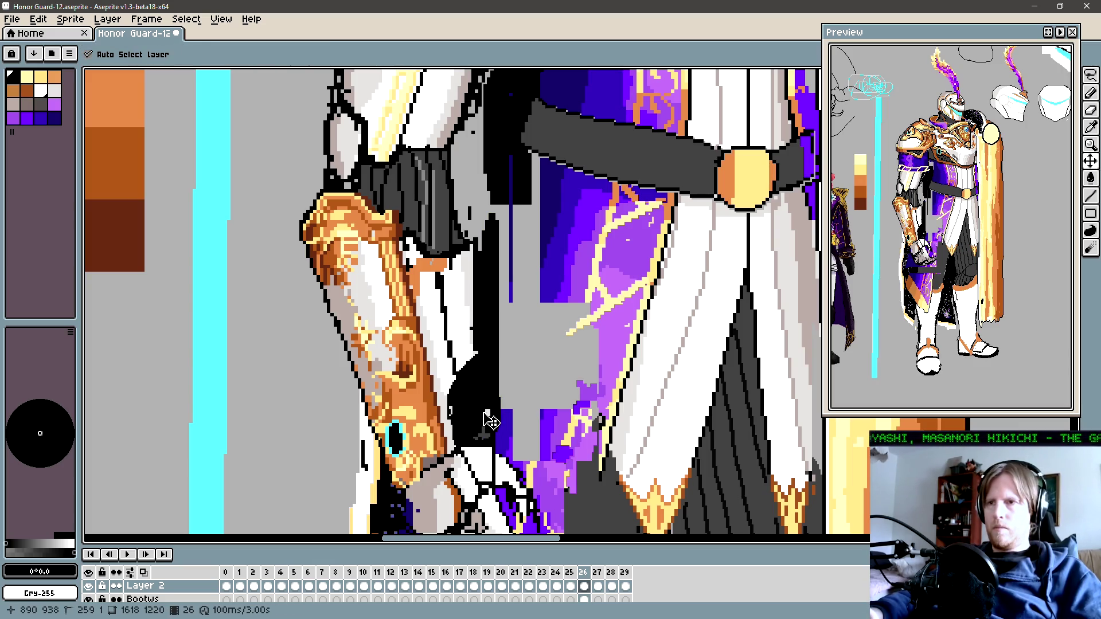
pyautogui.hotkey('ctrl', 'z')
pyautogui.press('g')
pyautogui.hotkey('ctrl', 'z')
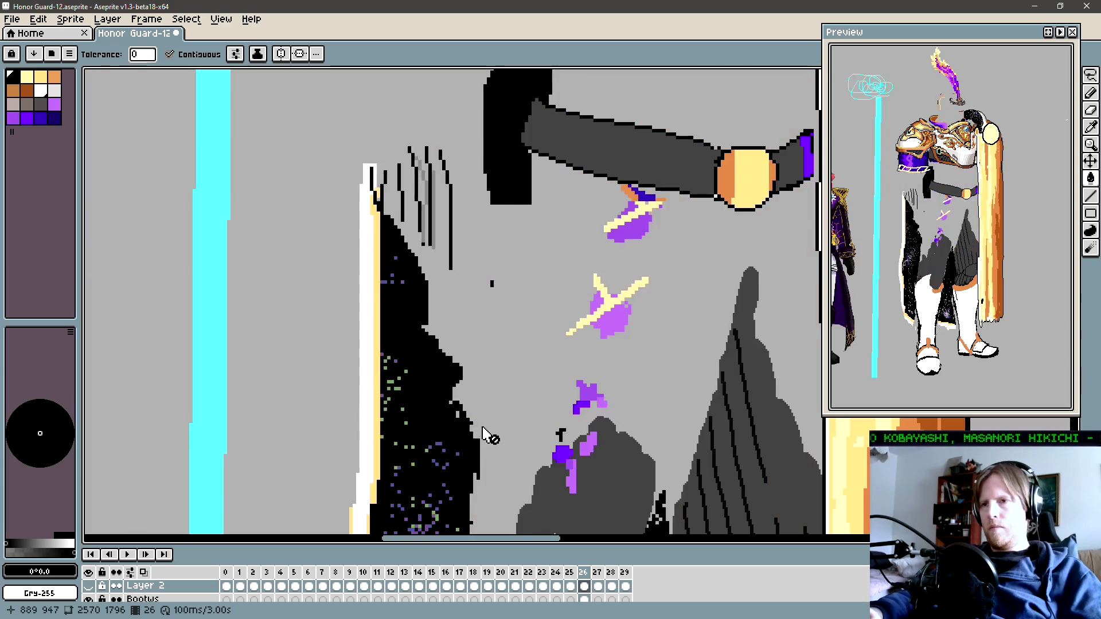
pyautogui.hotkey('ctrl', 'y')
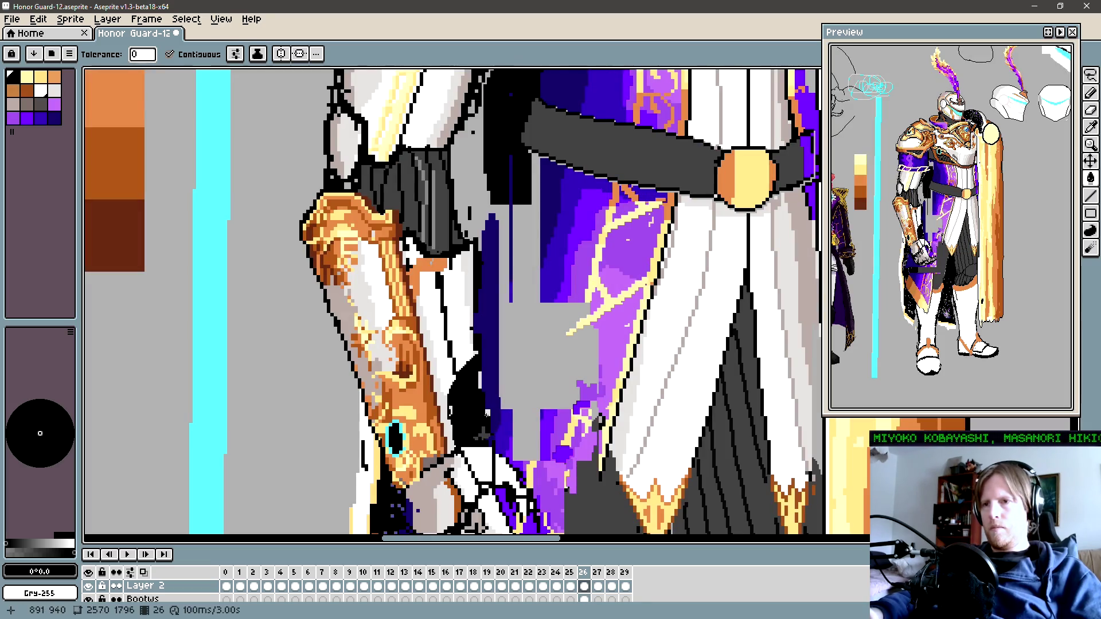
# Step: Refill the black inner-arm area with dark grey, then resample black for more outlining
pyautogui.keyDown('alt'); pyautogui.click(427, 195); pyautogui.keyUp('alt')
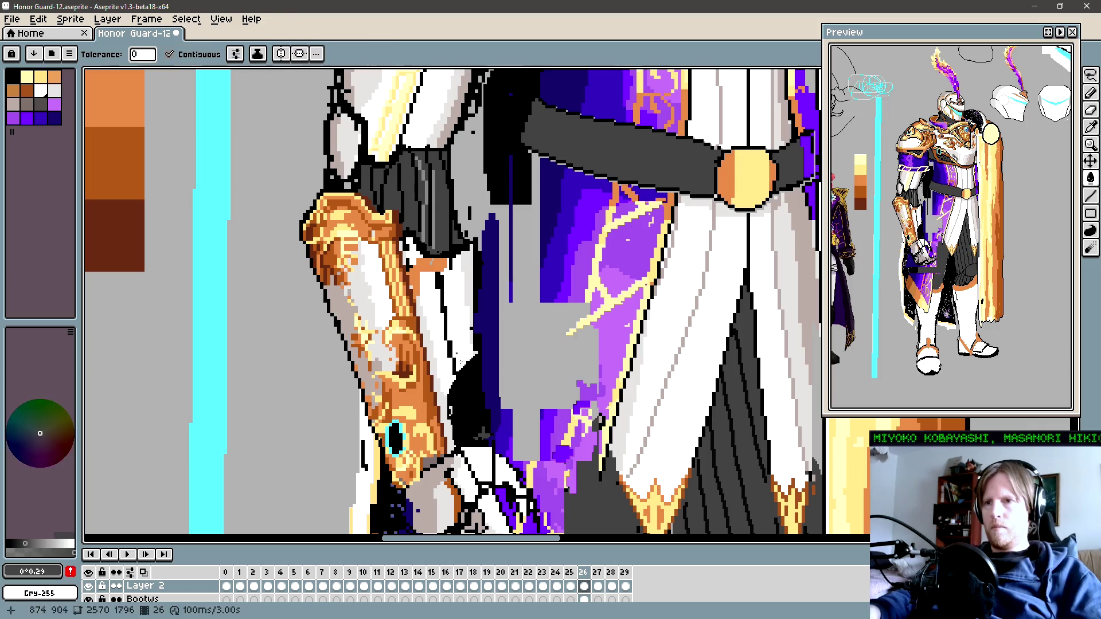
pyautogui.click(478, 358)
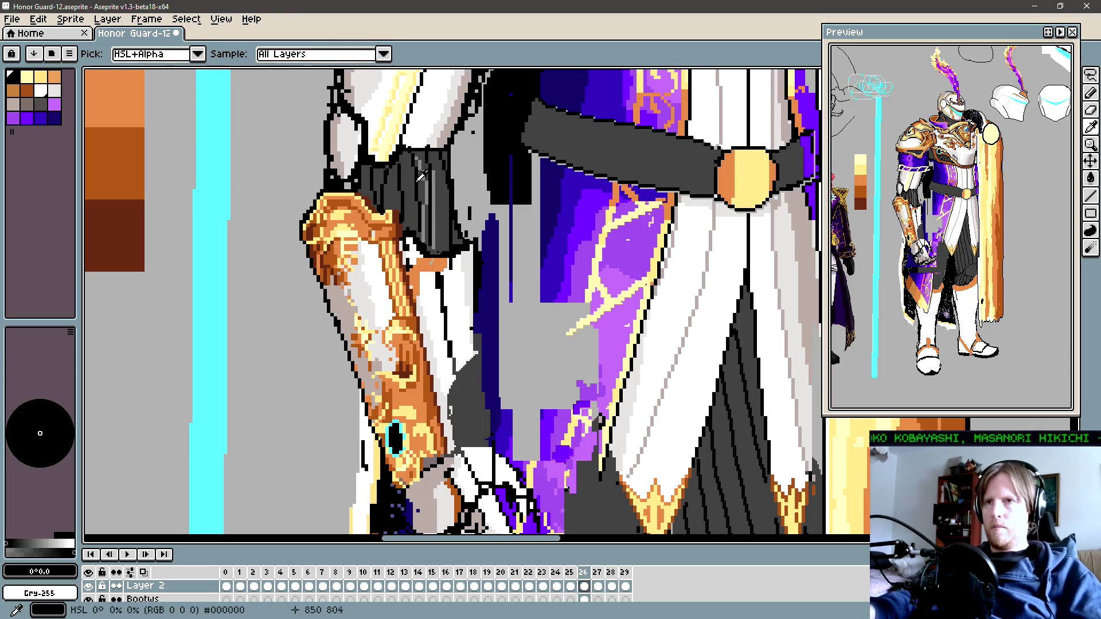
pyautogui.keyDown('alt'); pyautogui.click(452, 273); pyautogui.keyUp('alt')
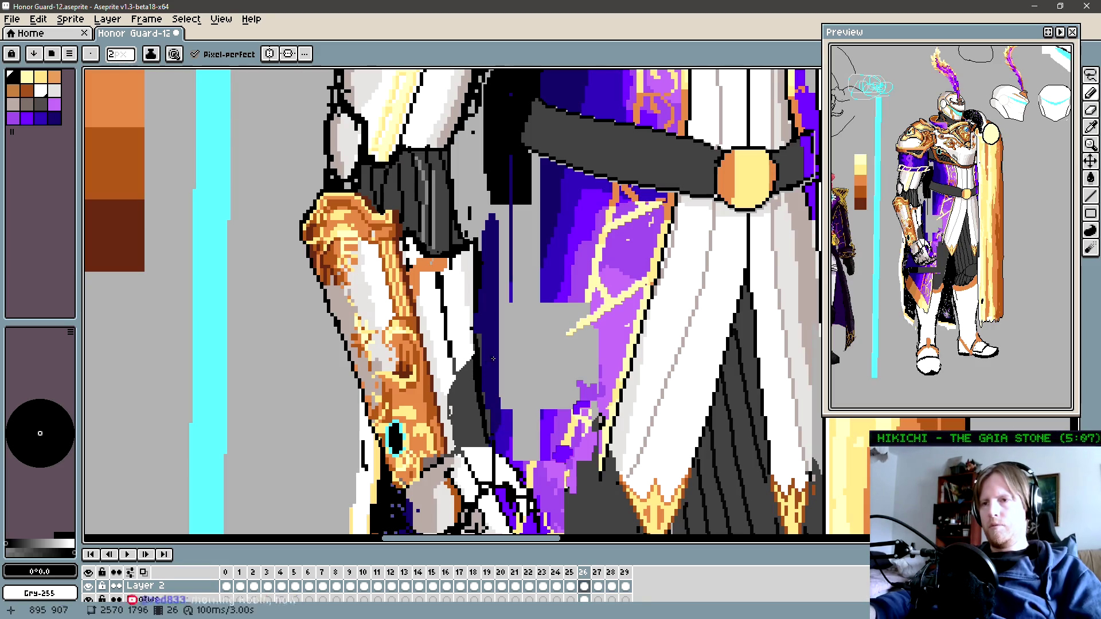
pyautogui.moveTo(475, 373); pyautogui.dragTo(469, 323)
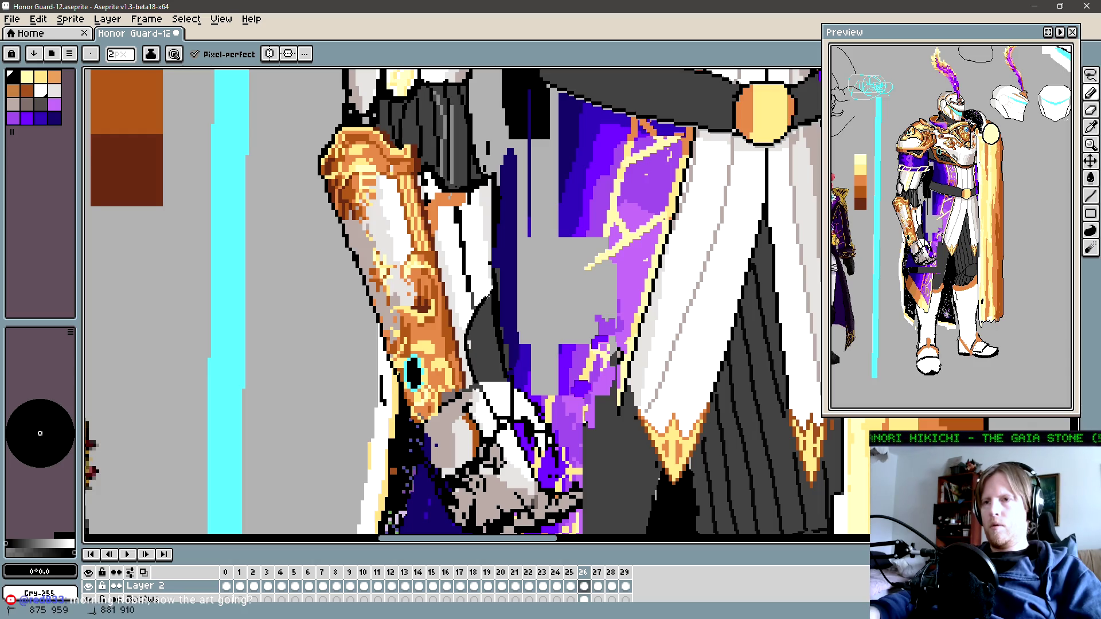
pyautogui.press('space')
pyautogui.scroll(1, 509, 322)
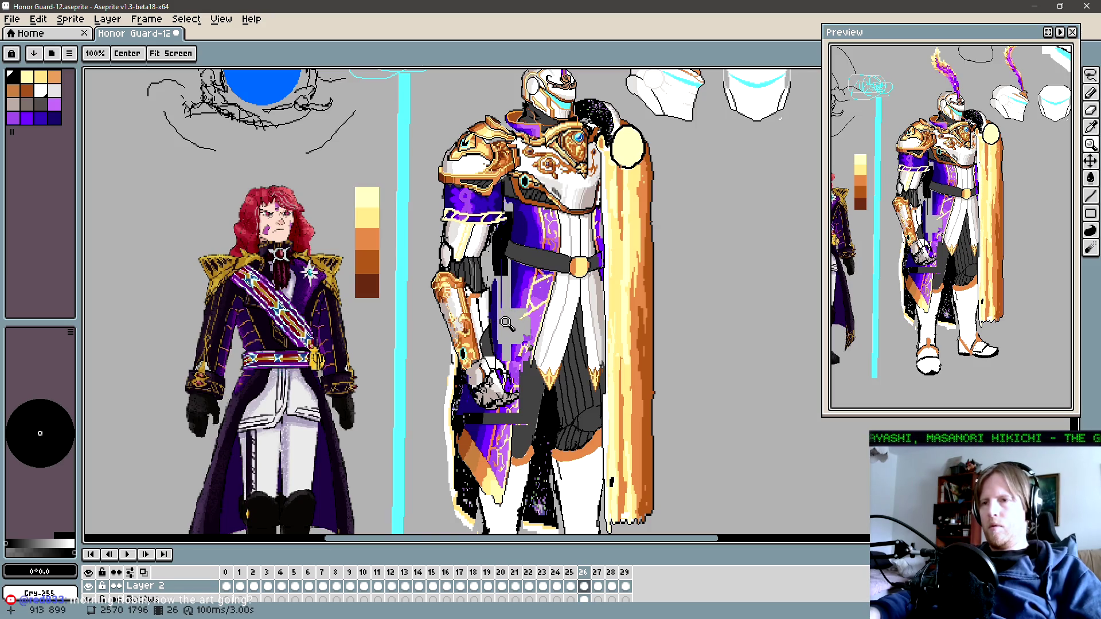
pyautogui.scroll(1, 507, 322)
pyautogui.scroll(-1, 505, 335)
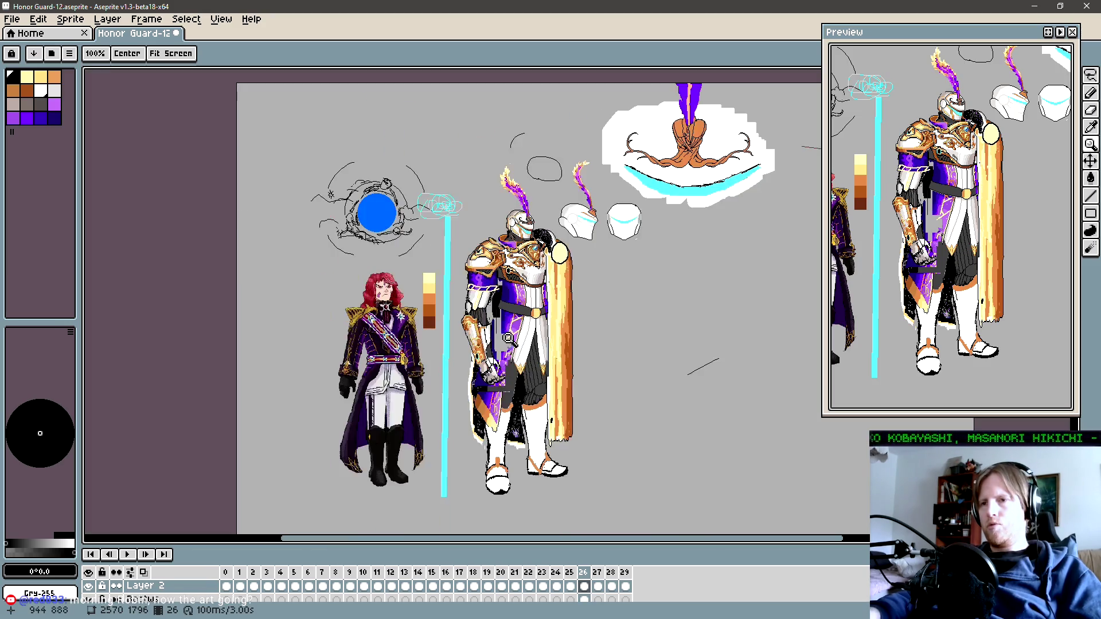
pyautogui.scroll(2, 491, 351)
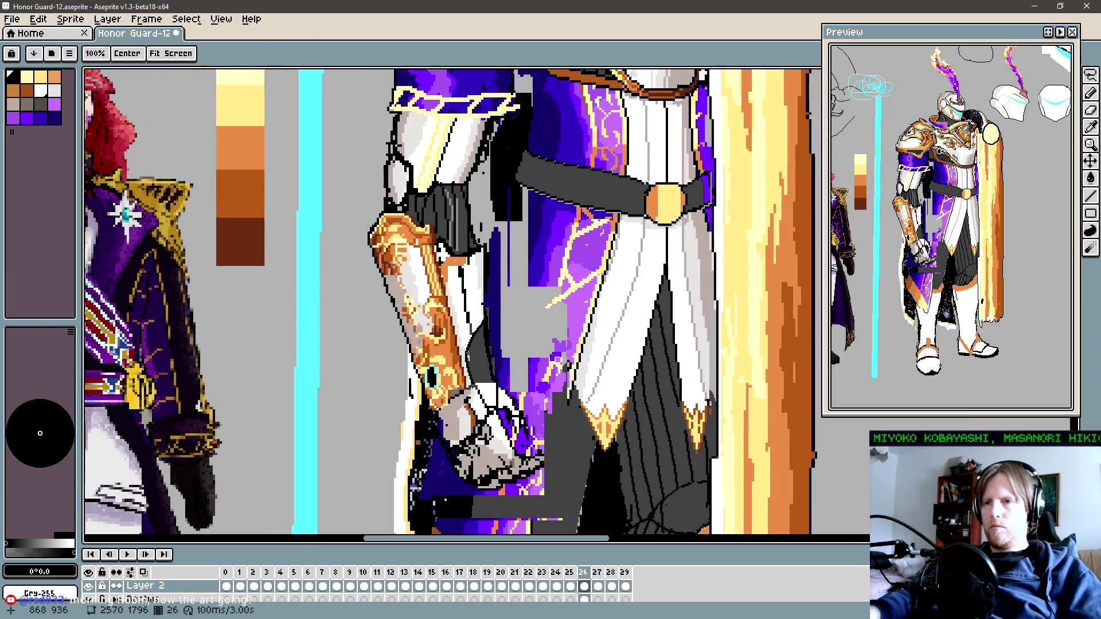
pyautogui.press('b')
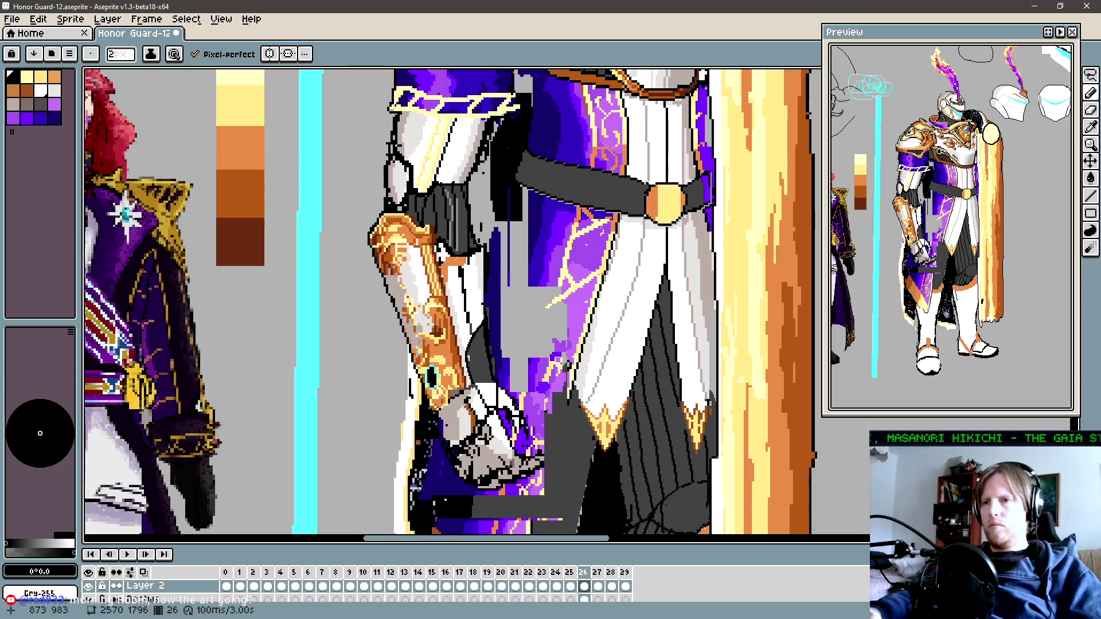
pyautogui.press('z')
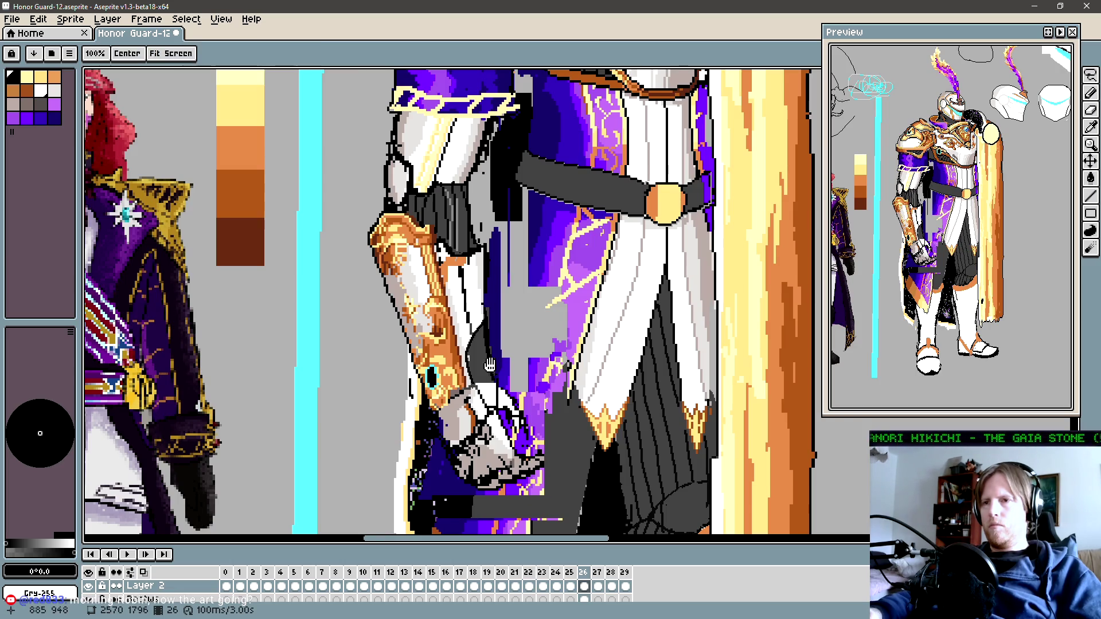
pyautogui.moveTo(519, 335); pyautogui.dragTo(440, 352)
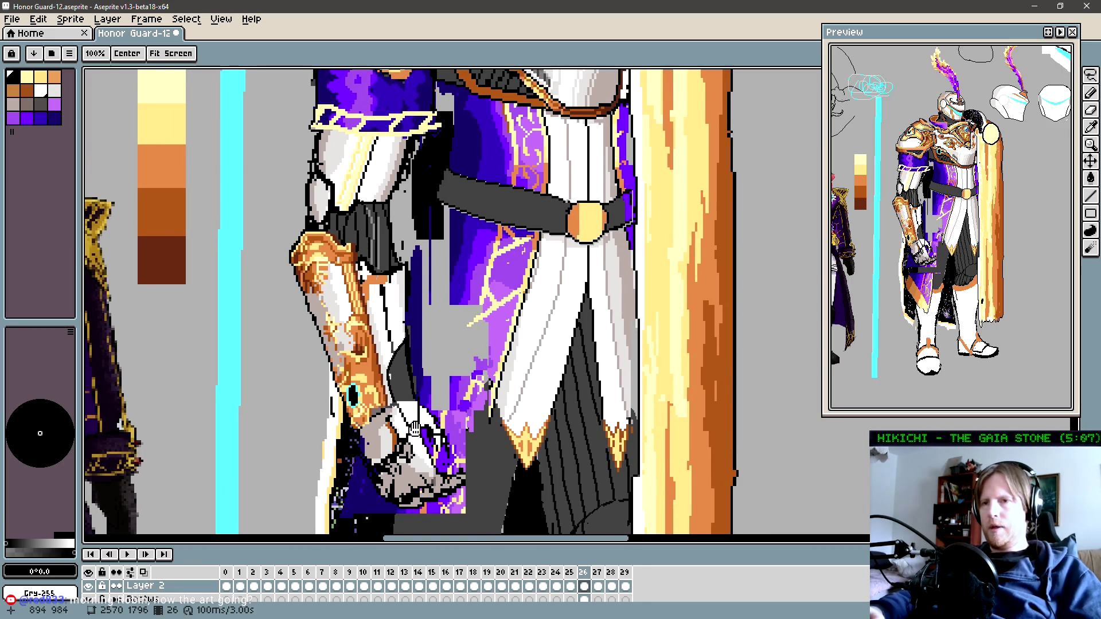
pyautogui.scroll(-1, 425, 344)
pyautogui.scroll(-1, 459, 327)
pyautogui.press('b')
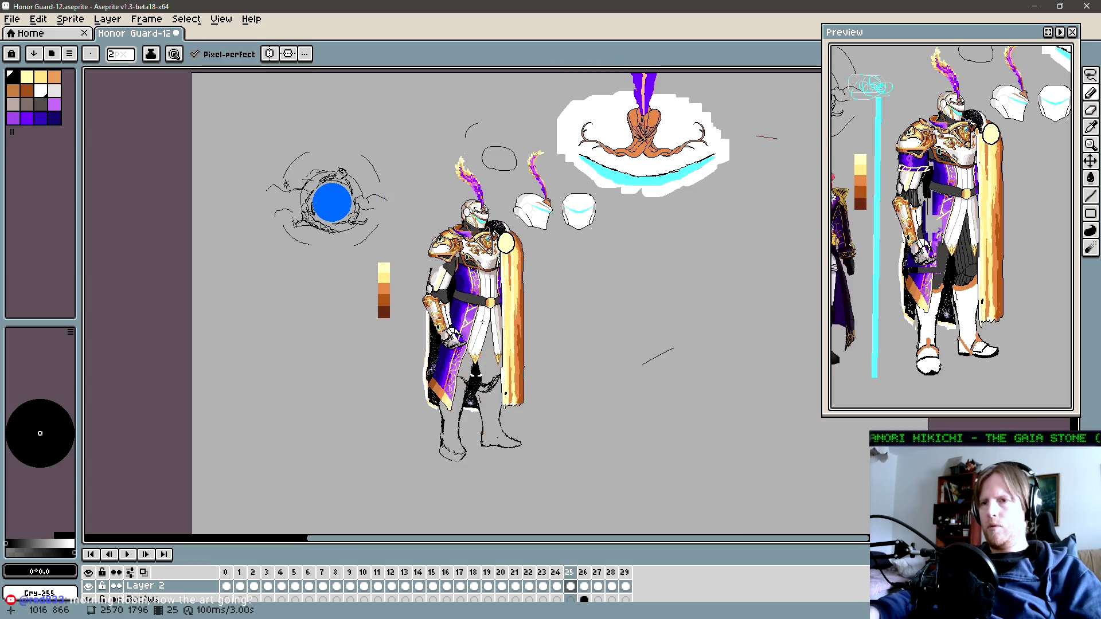
pyautogui.press('z')
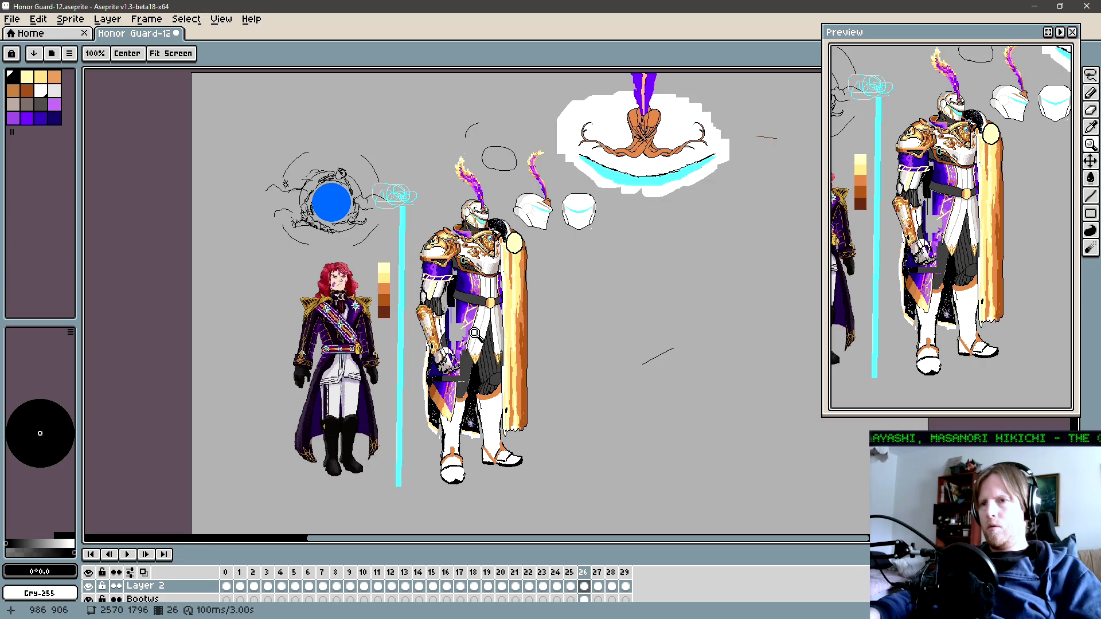
pyautogui.scroll(4, 470, 336)
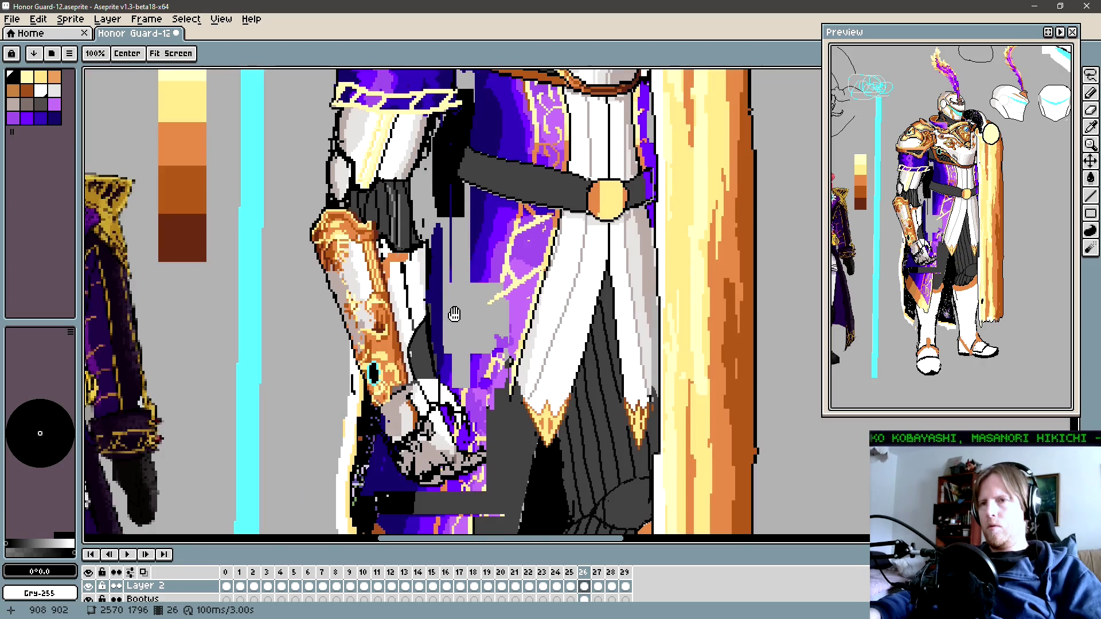
pyautogui.moveTo(455, 314); pyautogui.dragTo(464, 337)
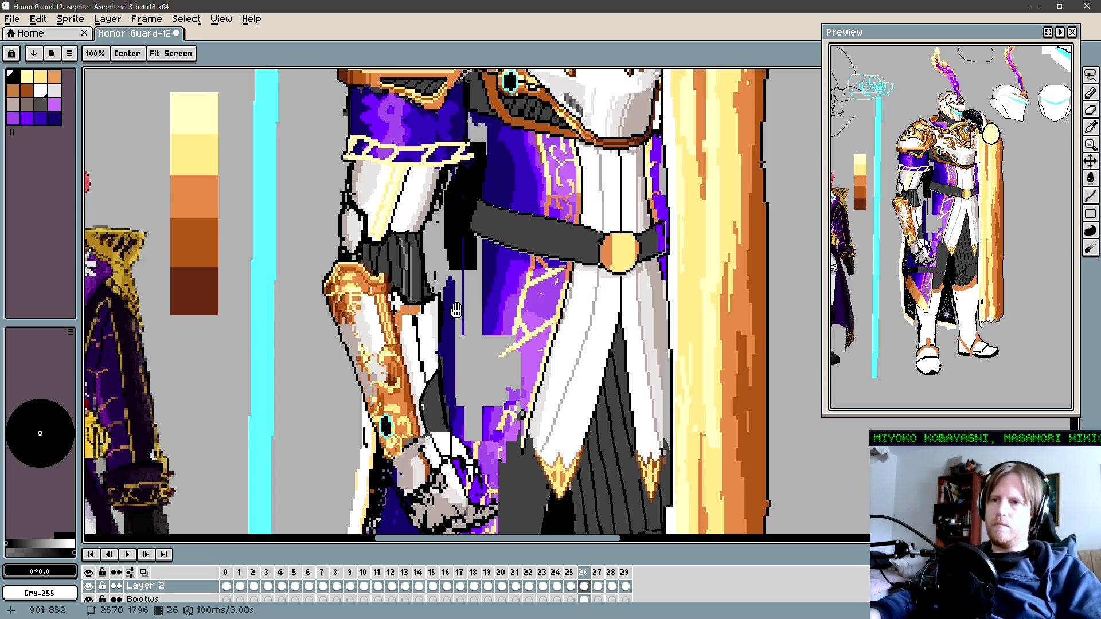
pyautogui.moveTo(479, 307); pyautogui.dragTo(479, 339)
pyautogui.scroll(-3, 479, 340)
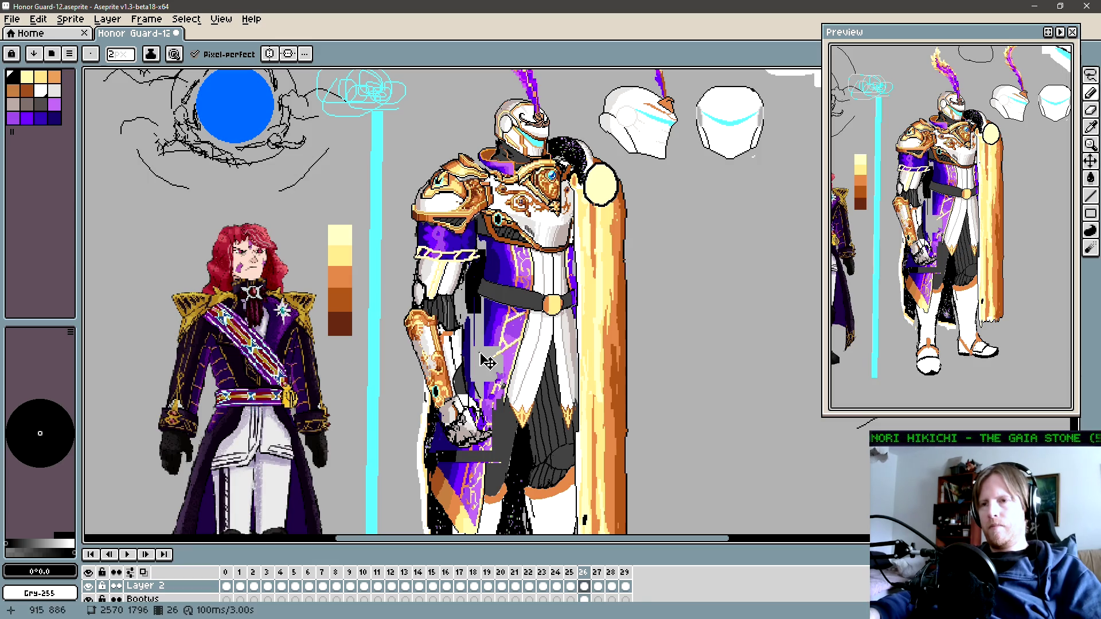
pyautogui.press('space')
pyautogui.moveTo(486, 361); pyautogui.dragTo(463, 324)
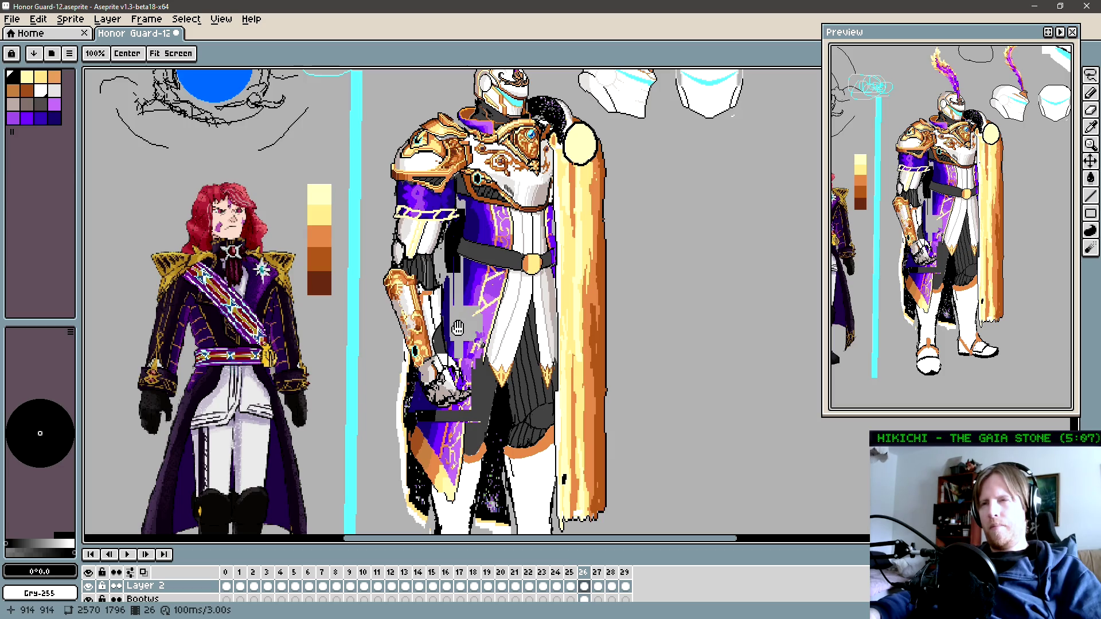
# Step: Draw a short black outline stroke along the inner forearm beside the gauntlet
pyautogui.scroll(1, 450, 329)
pyautogui.scroll(1, 444, 329)
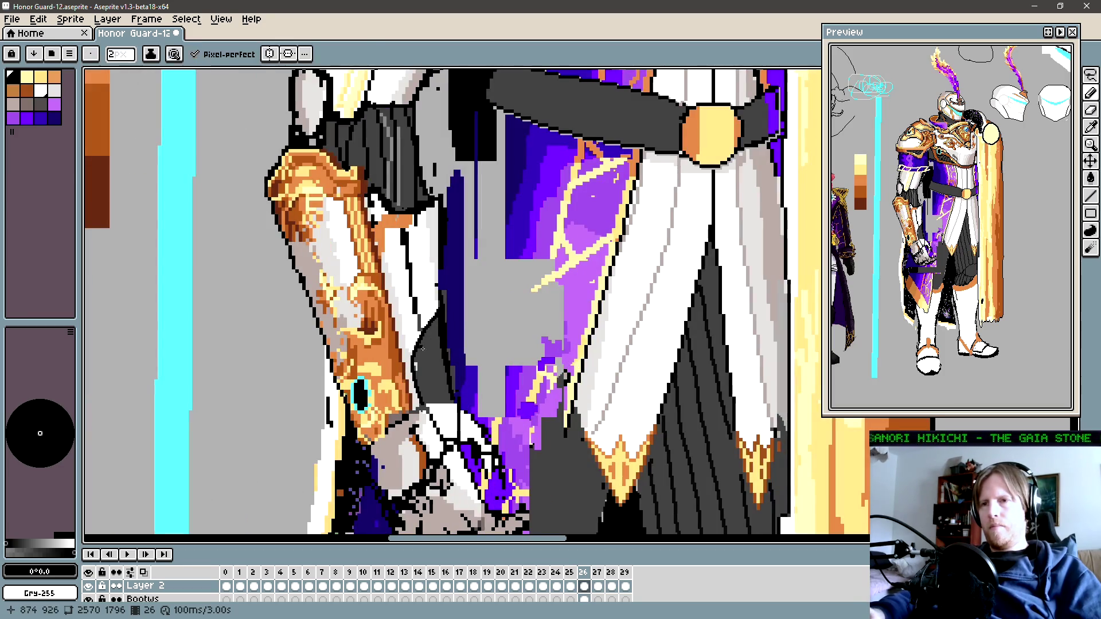
pyautogui.keyDown('alt'); pyautogui.click(413, 358); pyautogui.keyUp('alt')
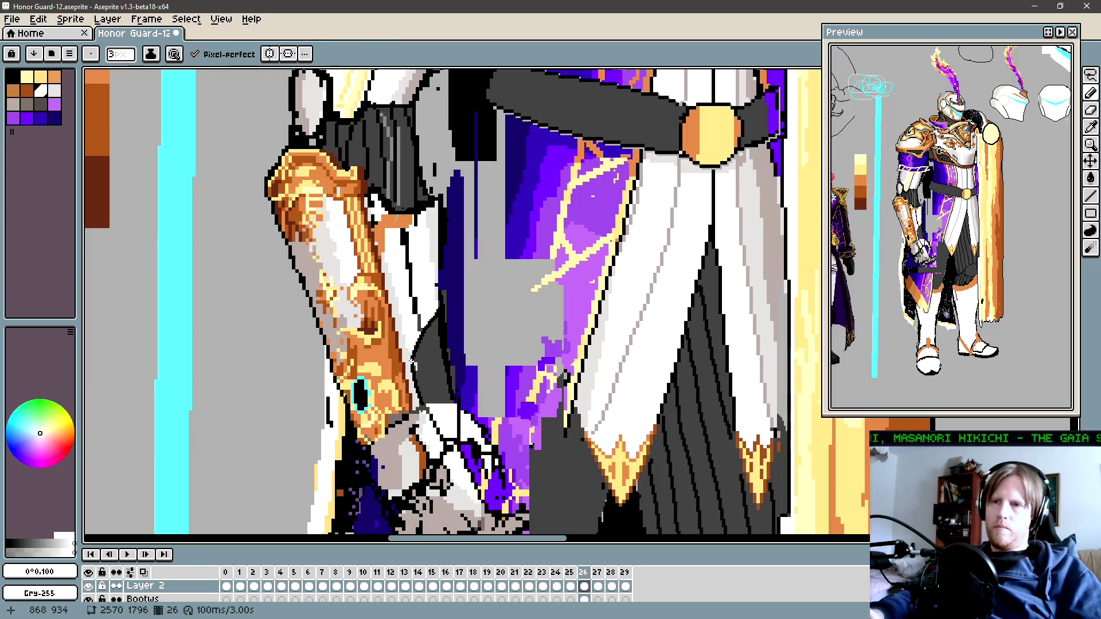
pyautogui.keyDown('alt'); pyautogui.click(408, 343); pyautogui.keyUp('alt')
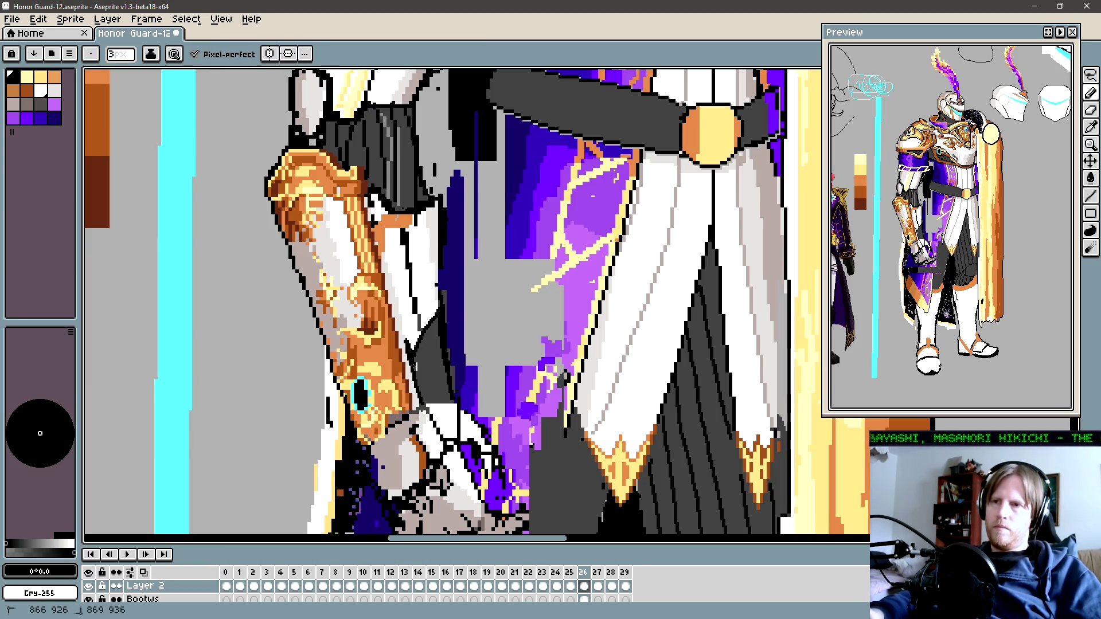
pyautogui.moveTo(407, 342); pyautogui.dragTo(422, 330)
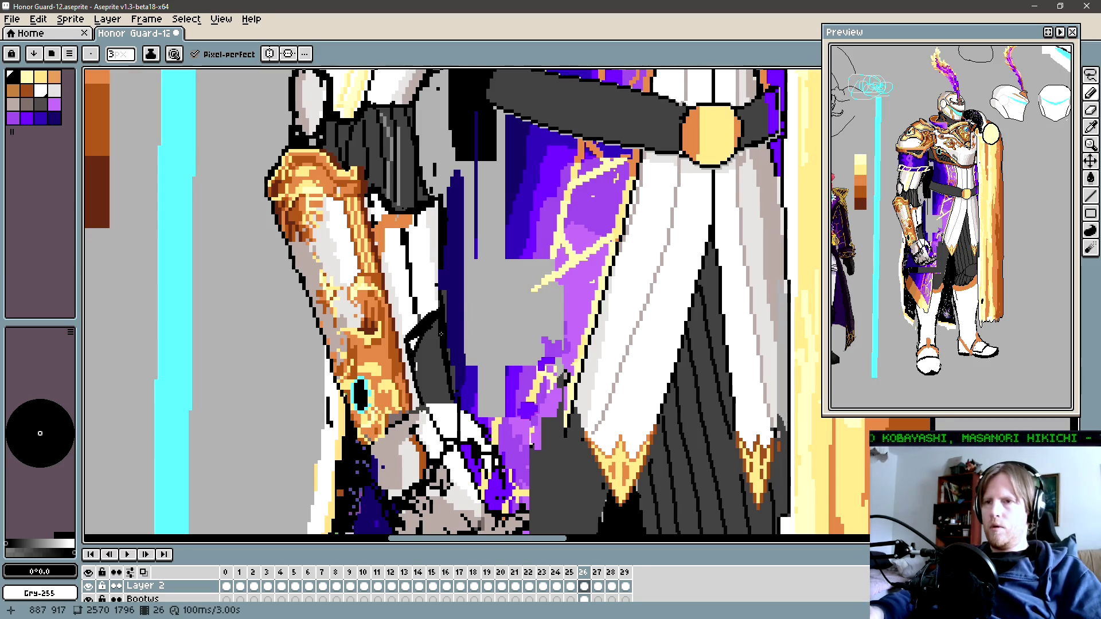
# Step: Touch up the inner arm with white sampled from the armour
pyautogui.keyDown('alt'); pyautogui.click(410, 343); pyautogui.keyUp('alt')
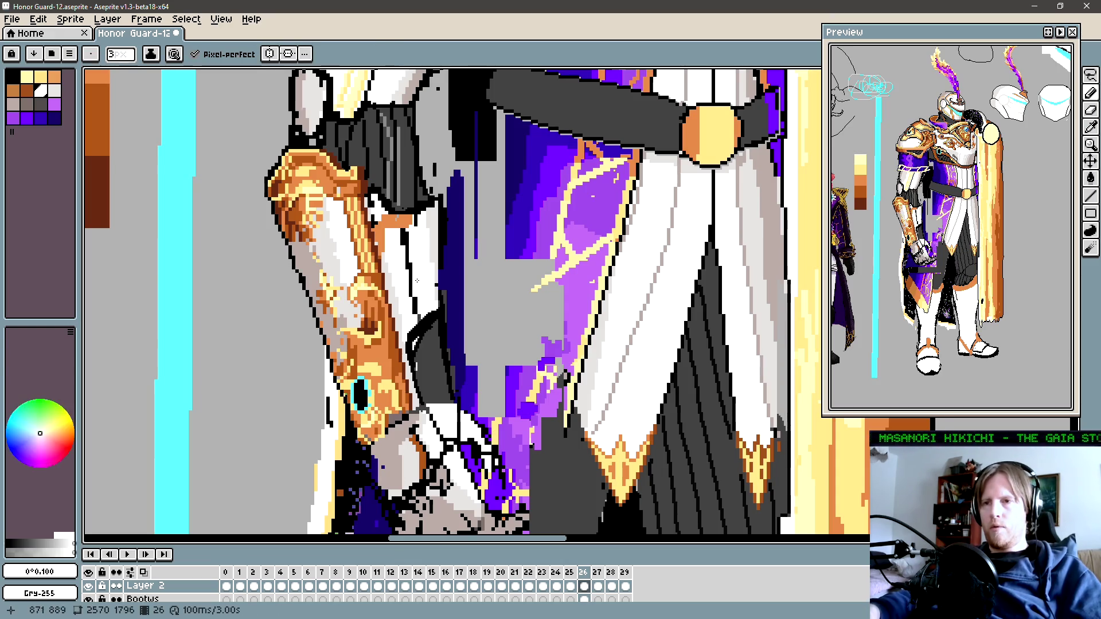
pyautogui.moveTo(419, 315); pyautogui.dragTo(438, 325)
pyautogui.scroll(-1, 434, 329)
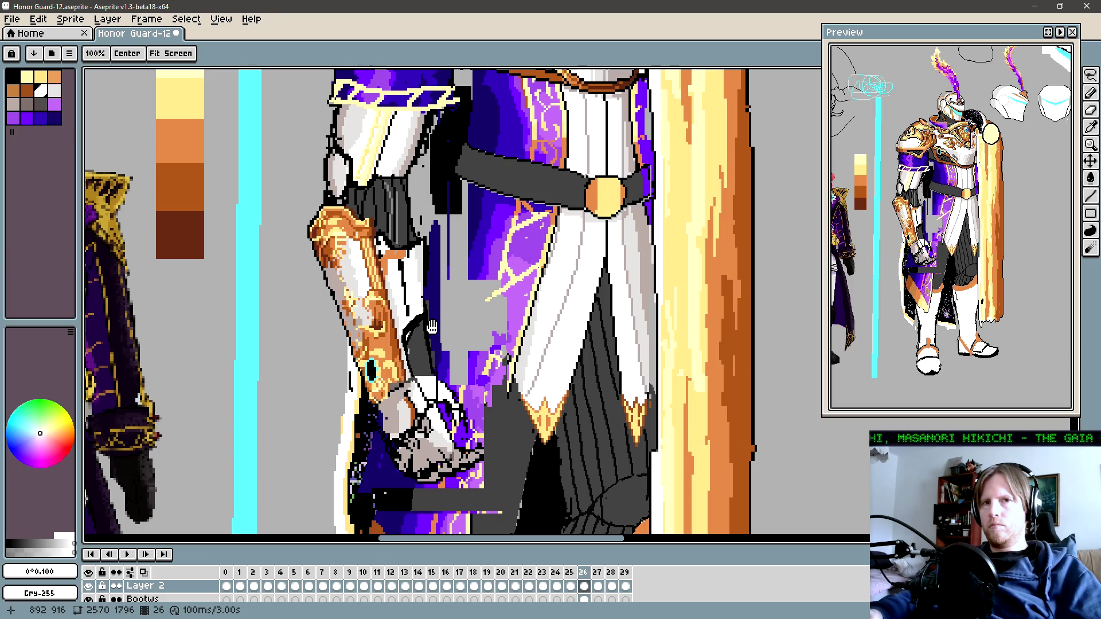
pyautogui.scroll(-2, 433, 324)
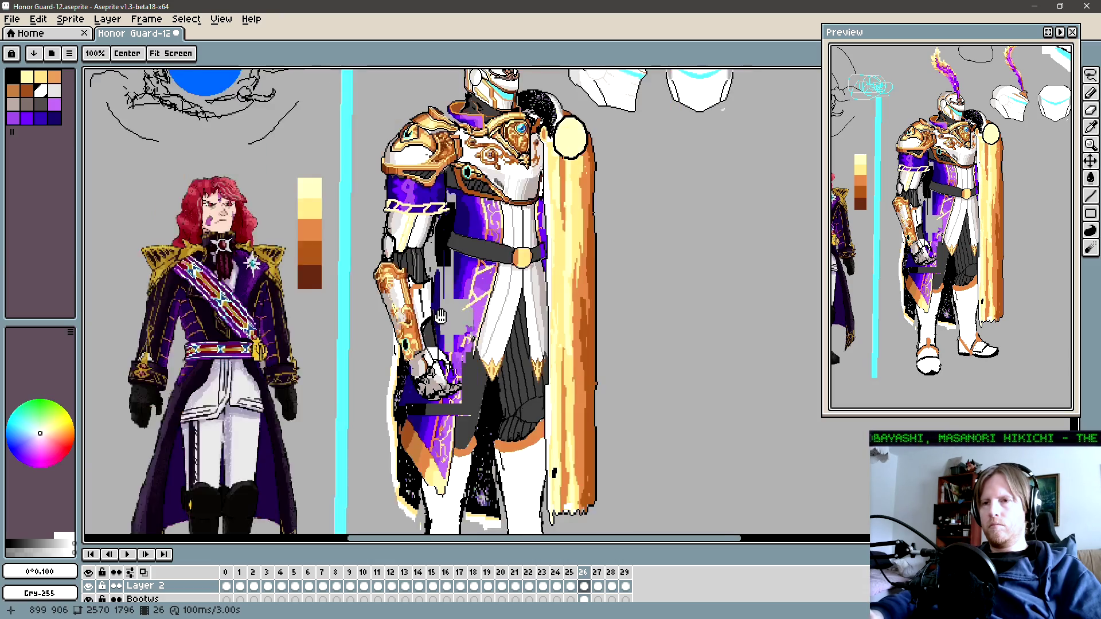
pyautogui.moveTo(439, 312); pyautogui.dragTo(423, 320)
pyautogui.press('v')
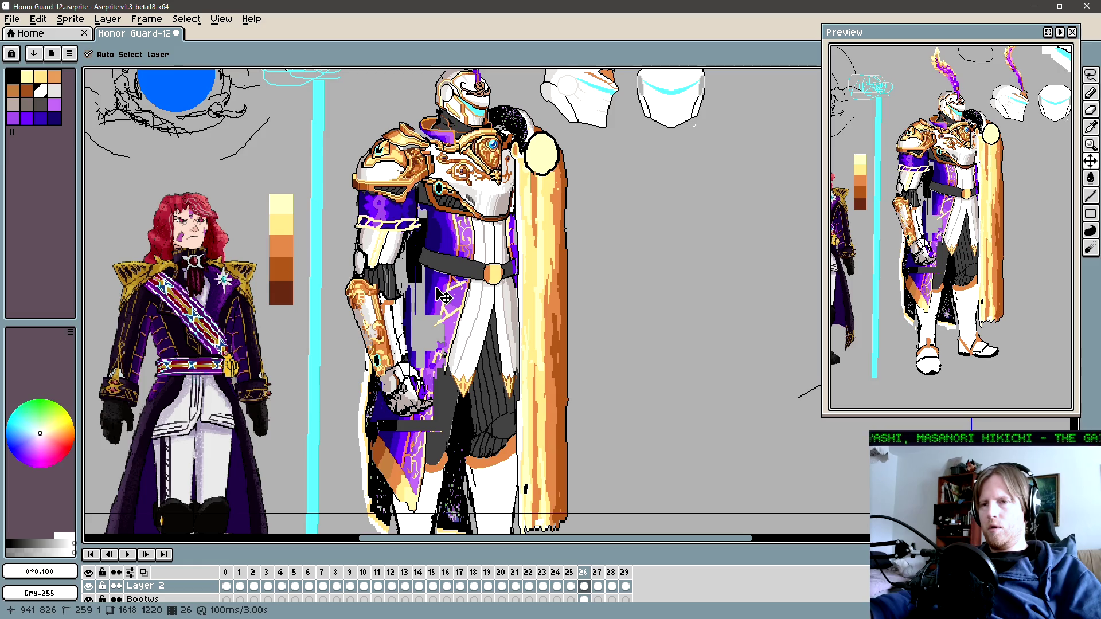
pyautogui.press('b')
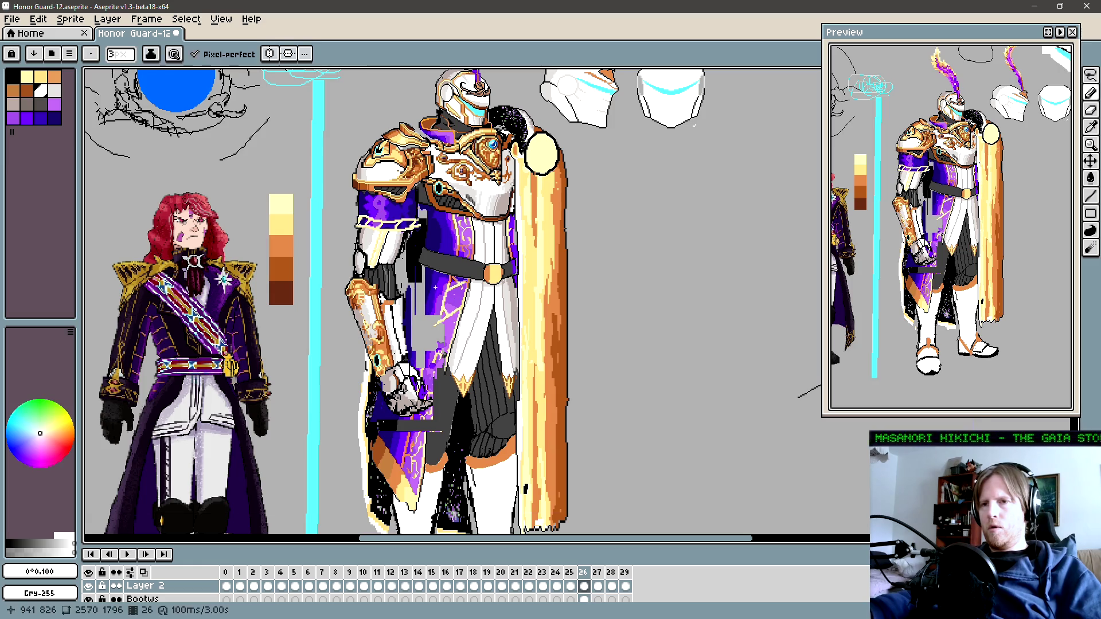
pyautogui.press('v')
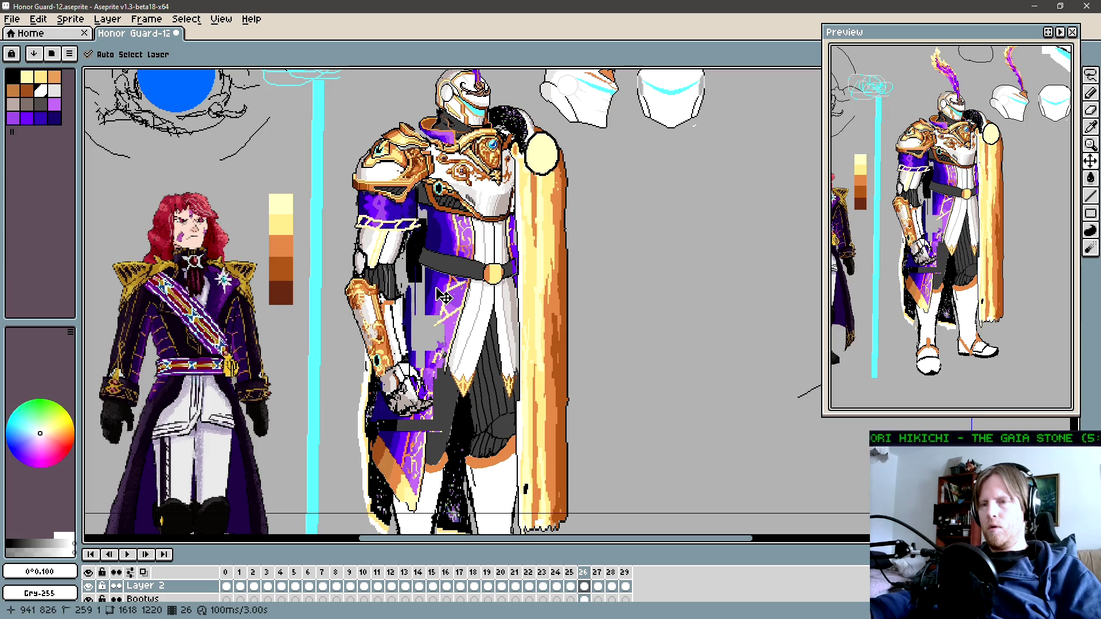
pyautogui.press('b')
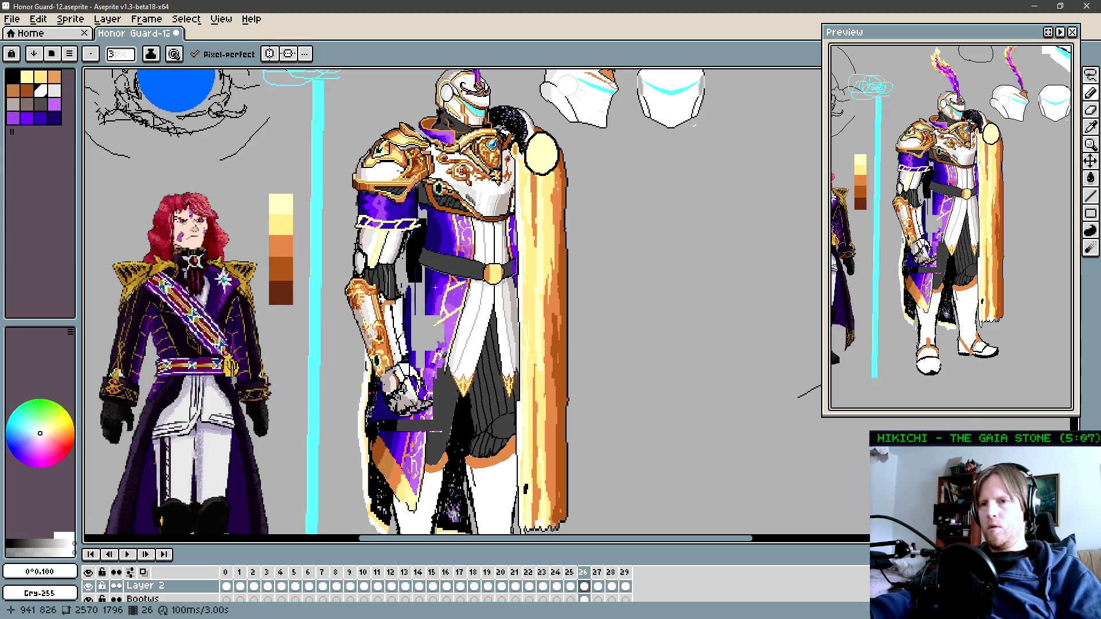
pyautogui.press('v')
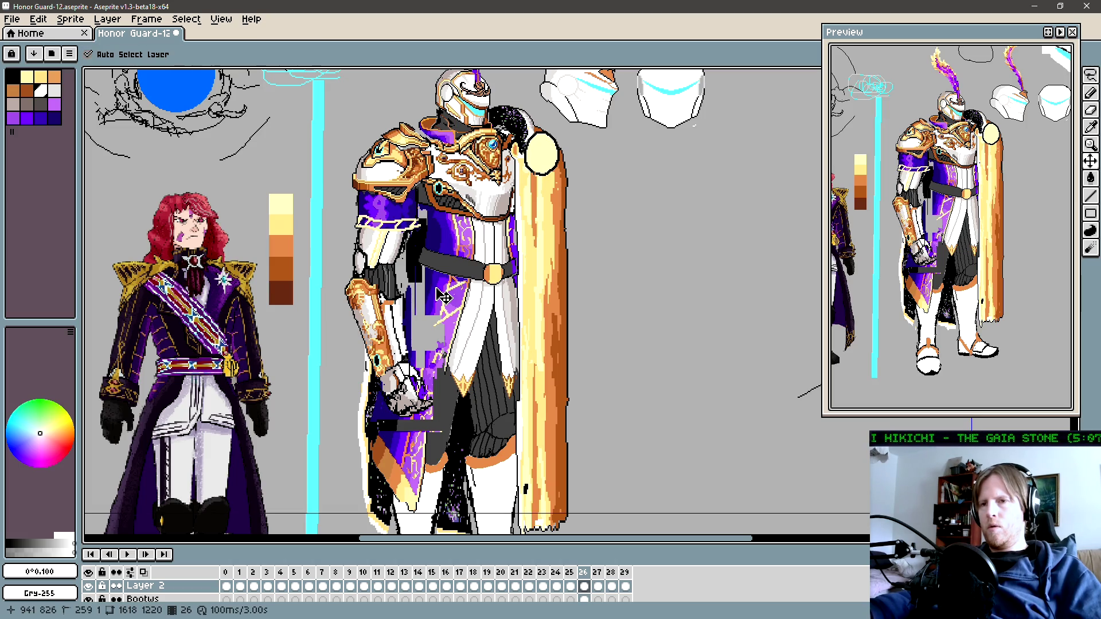
pyautogui.moveTo(464, 370); pyautogui.dragTo(489, 345)
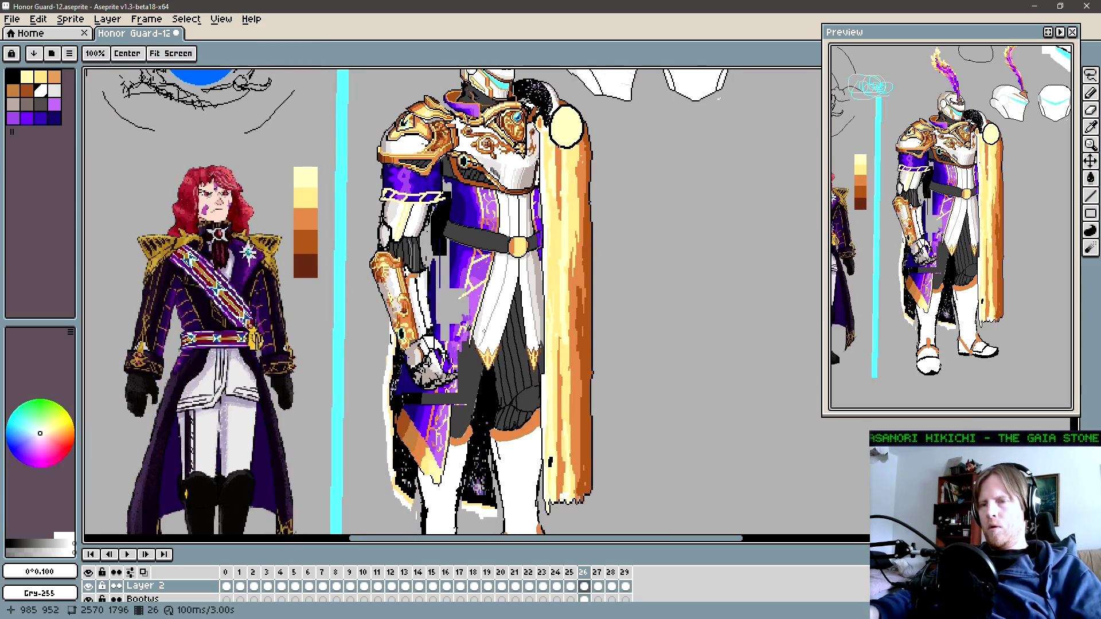
pyautogui.press('b')
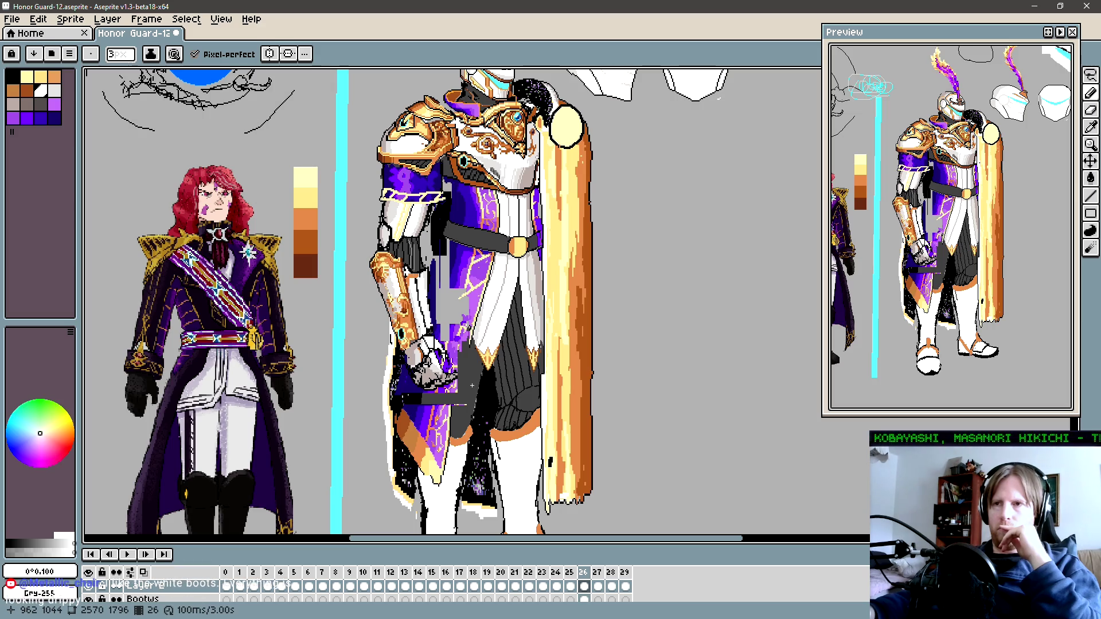
pyautogui.moveTo(478, 265); pyautogui.dragTo(478, 322)
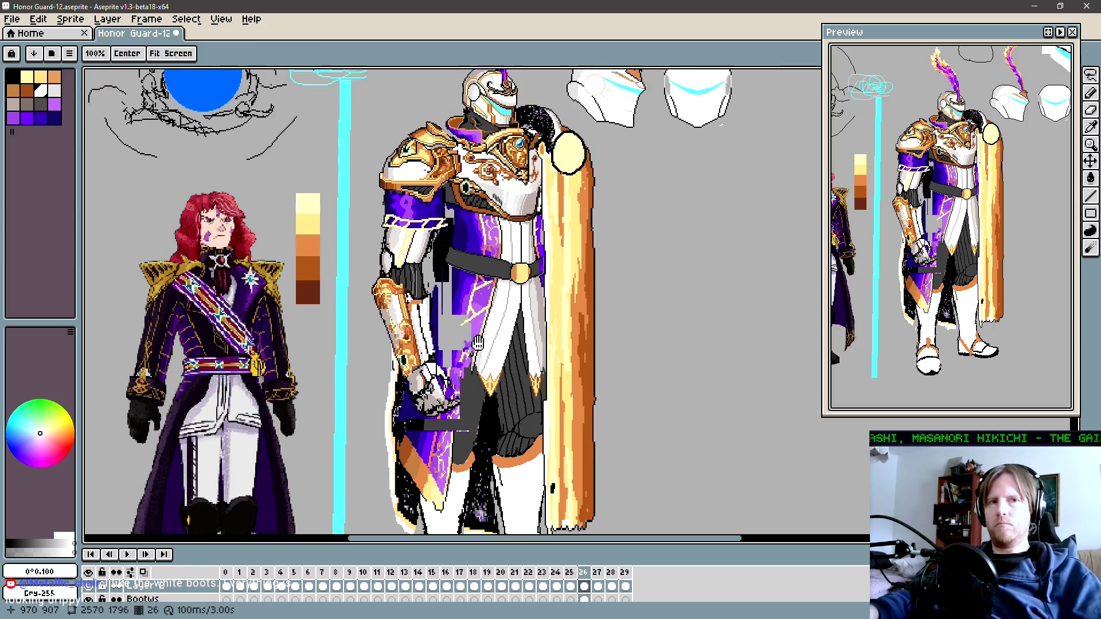
pyautogui.press('space')
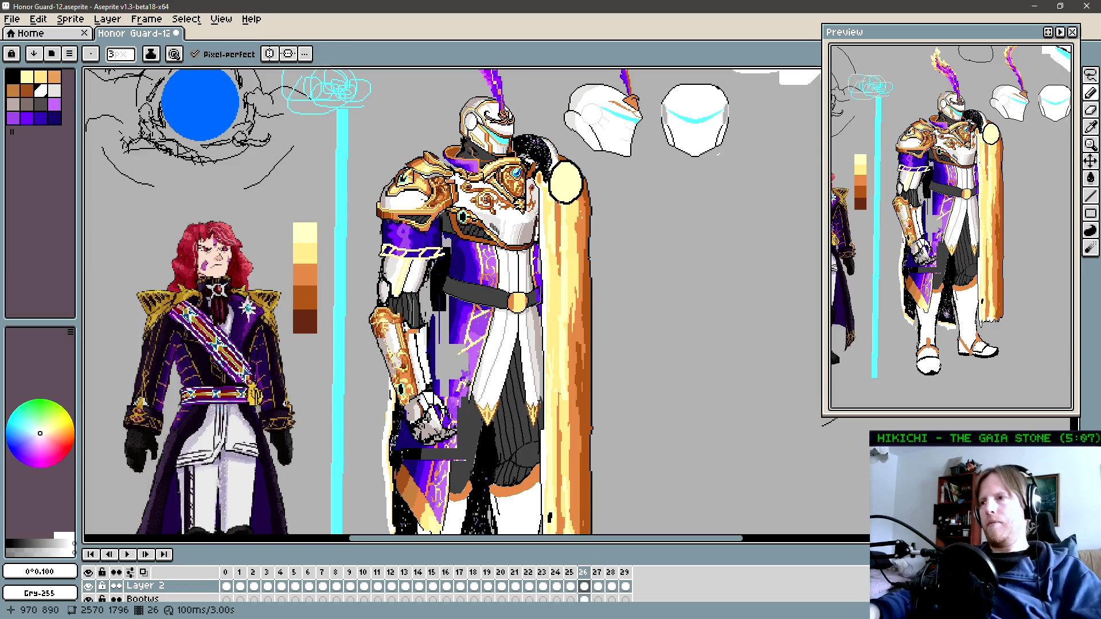
pyautogui.moveTo(494, 507); pyautogui.dragTo(507, 343)
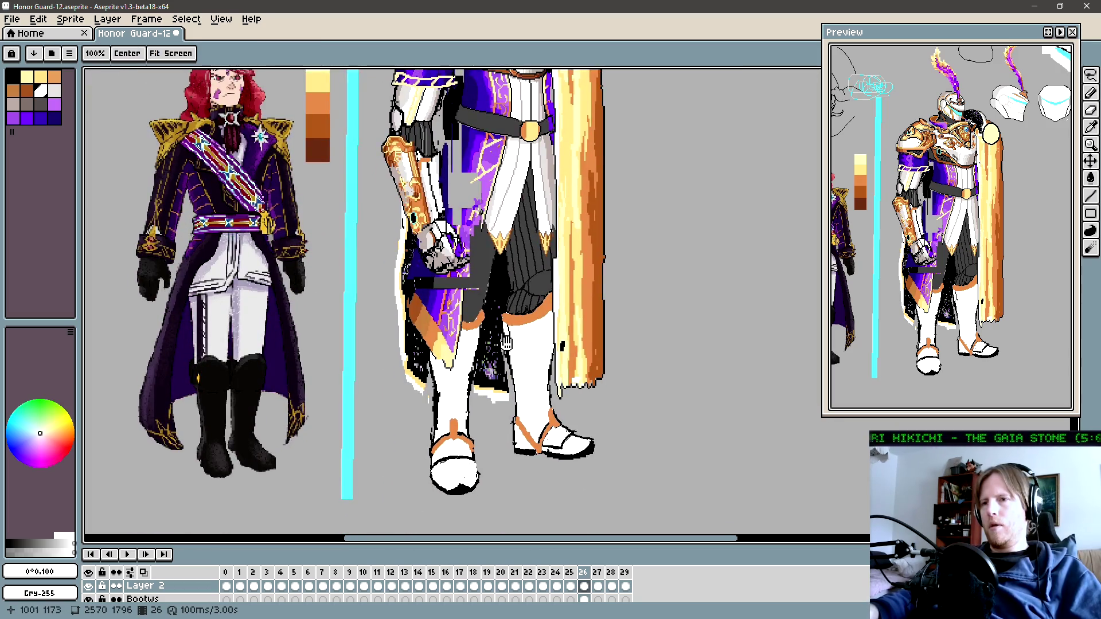
pyautogui.press('b')
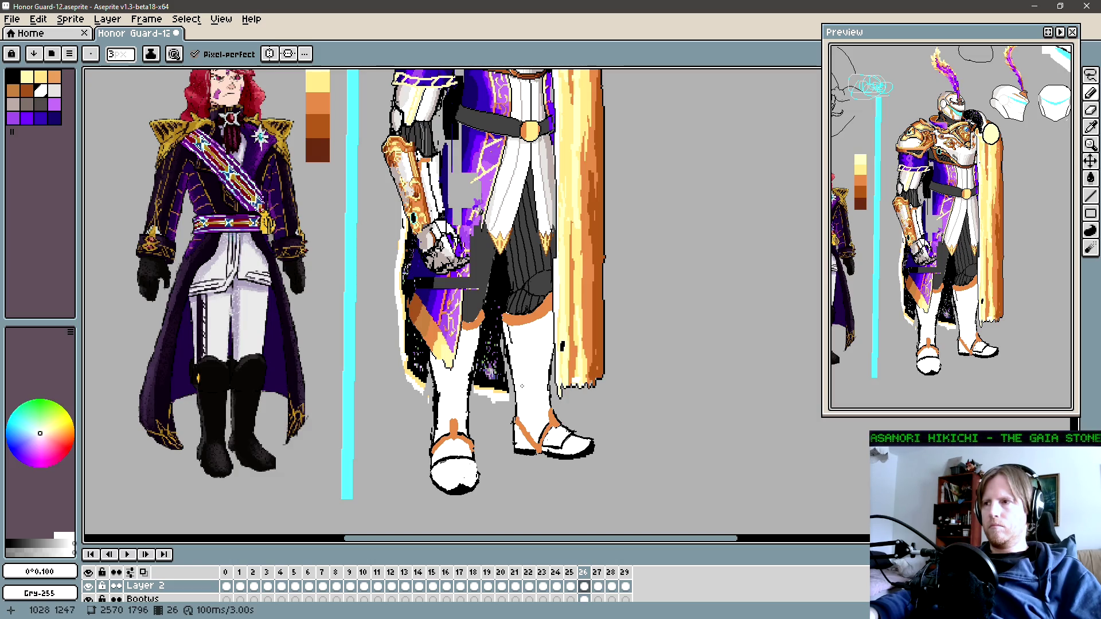
pyautogui.scroll(2, 531, 347)
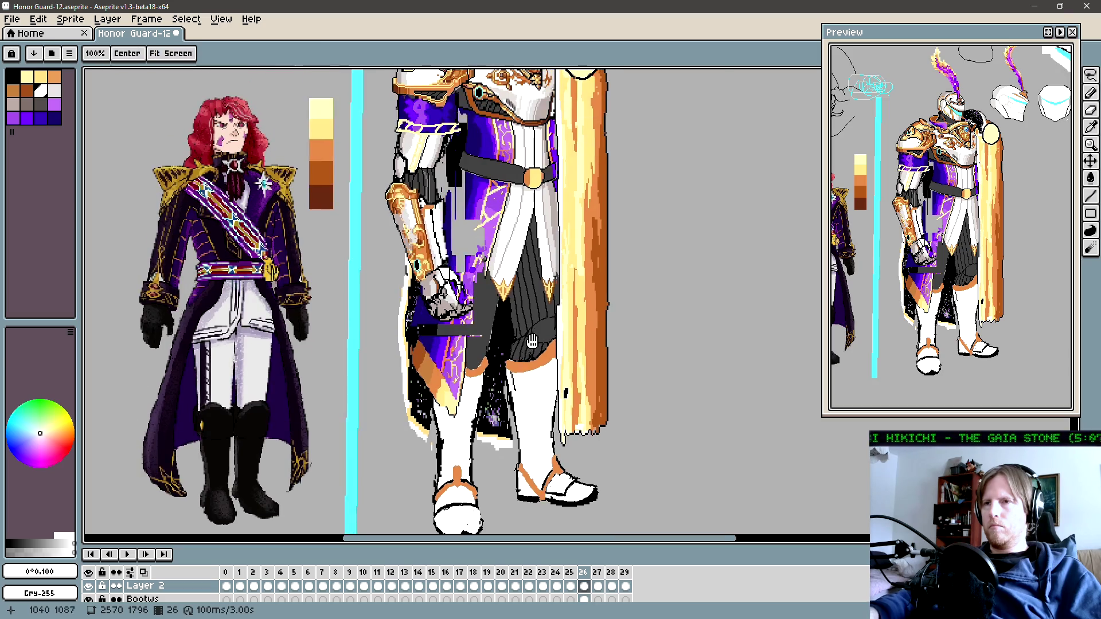
pyautogui.scroll(5, 532, 341)
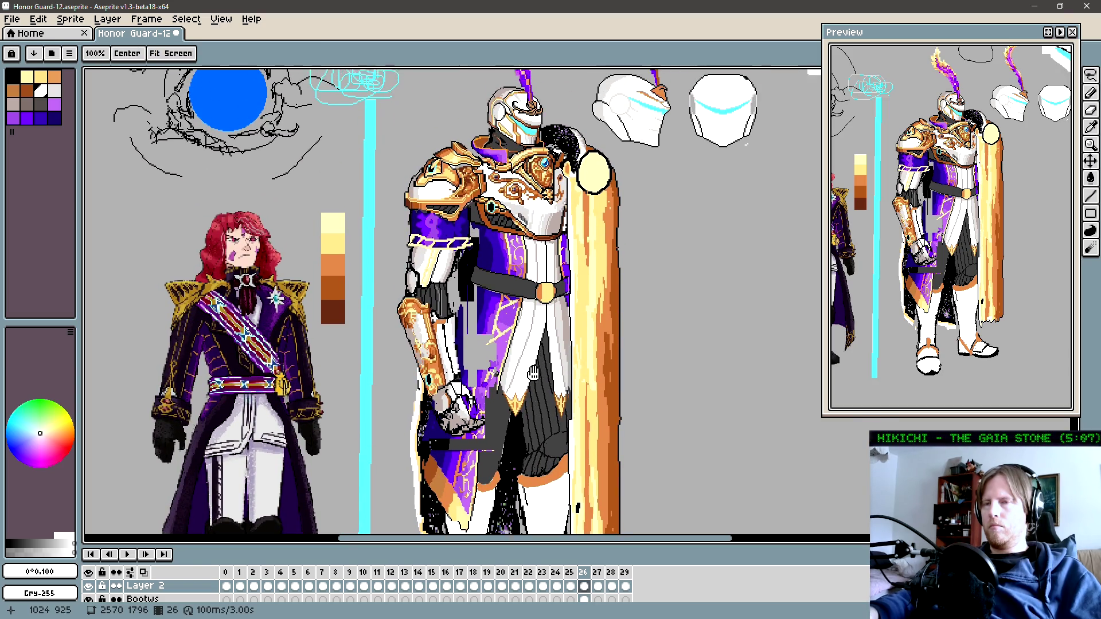
pyautogui.scroll(1, 533, 374)
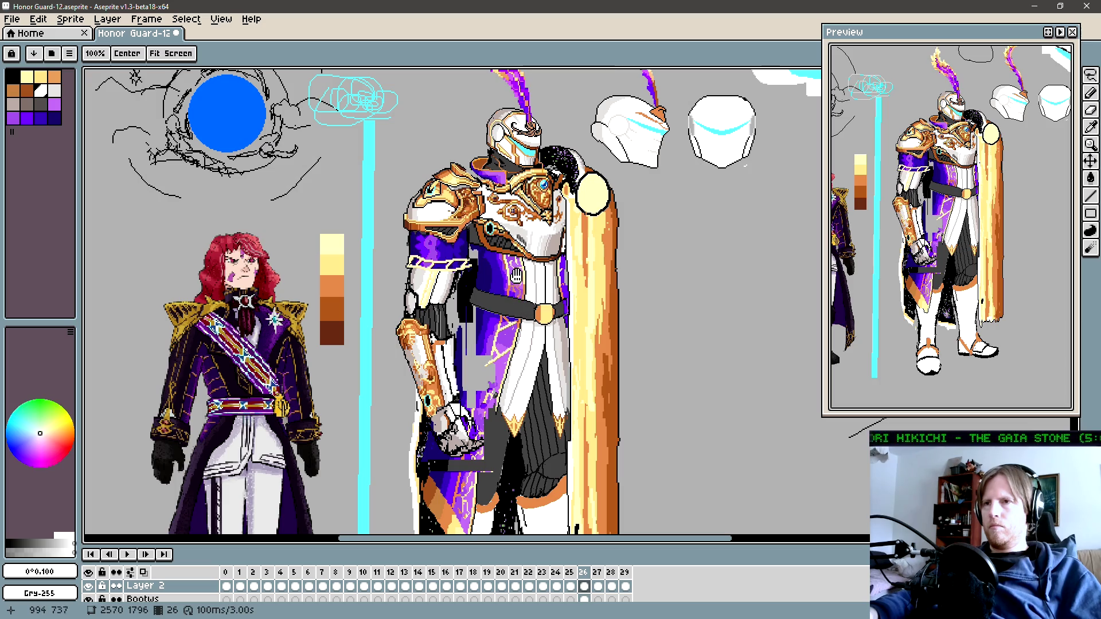
pyautogui.scroll(2, 522, 310)
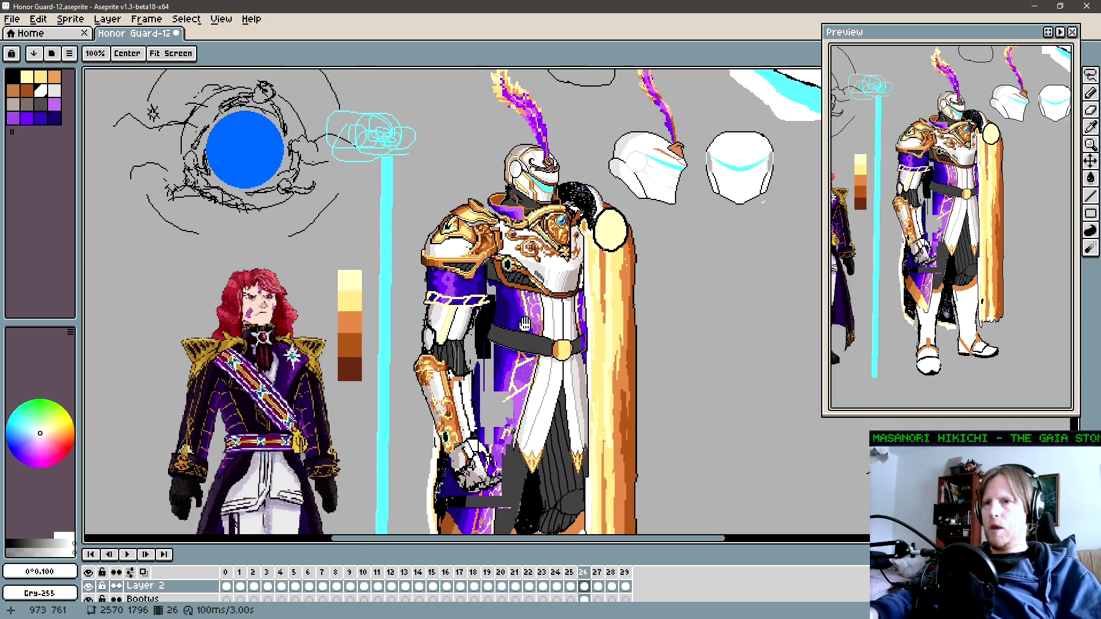
pyautogui.press('b')
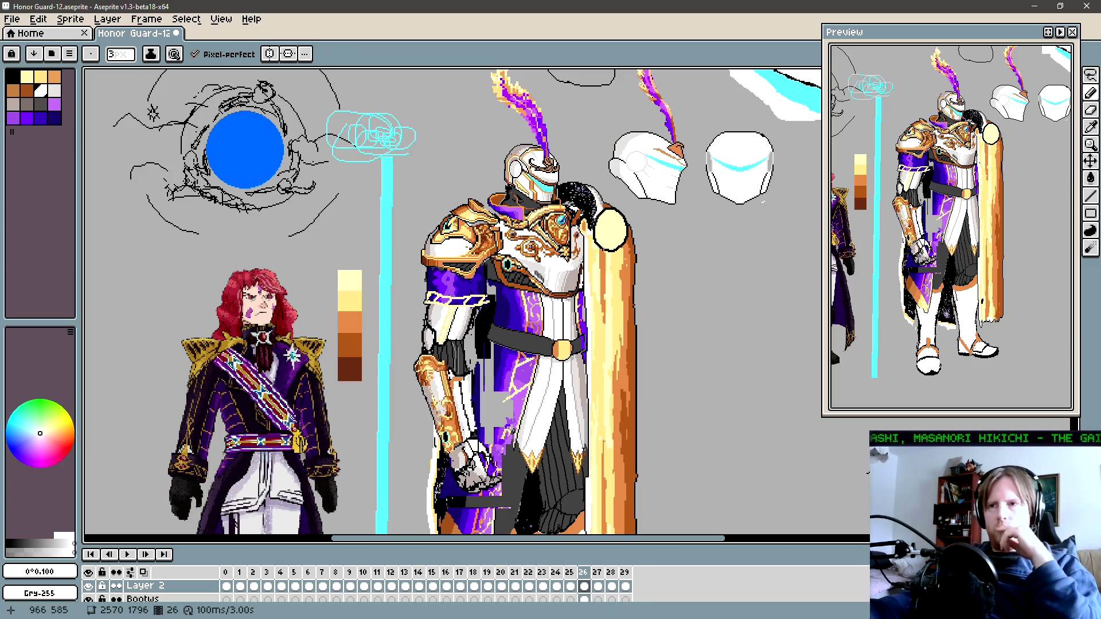
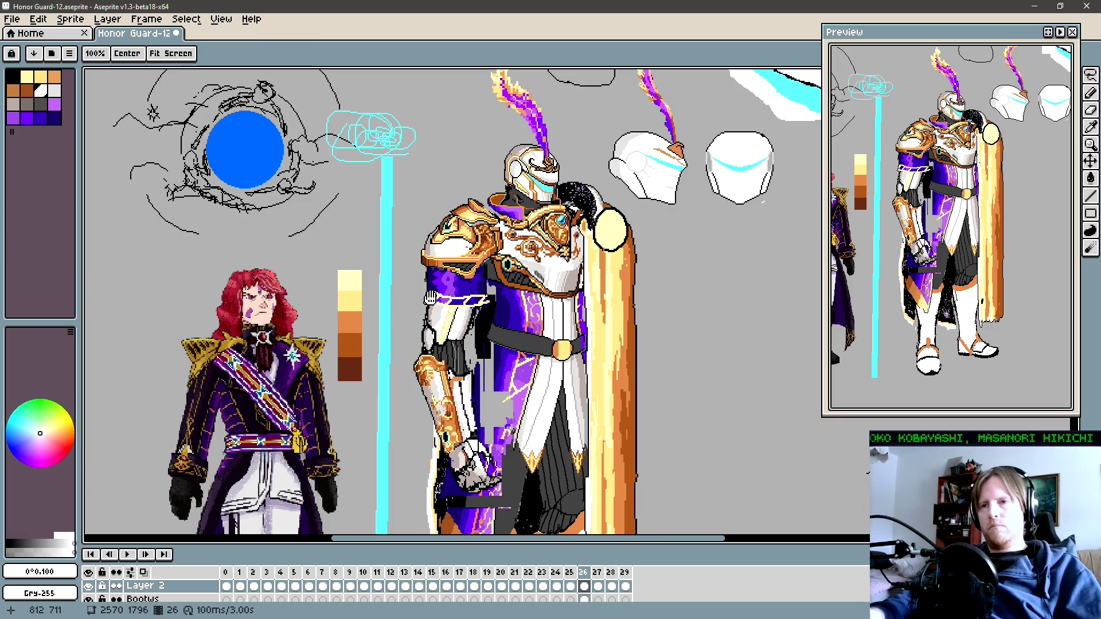
# Step: Nudge the white upper-arm armour one pixel right and rotate it about 4°
pyautogui.scroll(1, 462, 369)
pyautogui.scroll(1, 462, 369)
pyautogui.press('z')
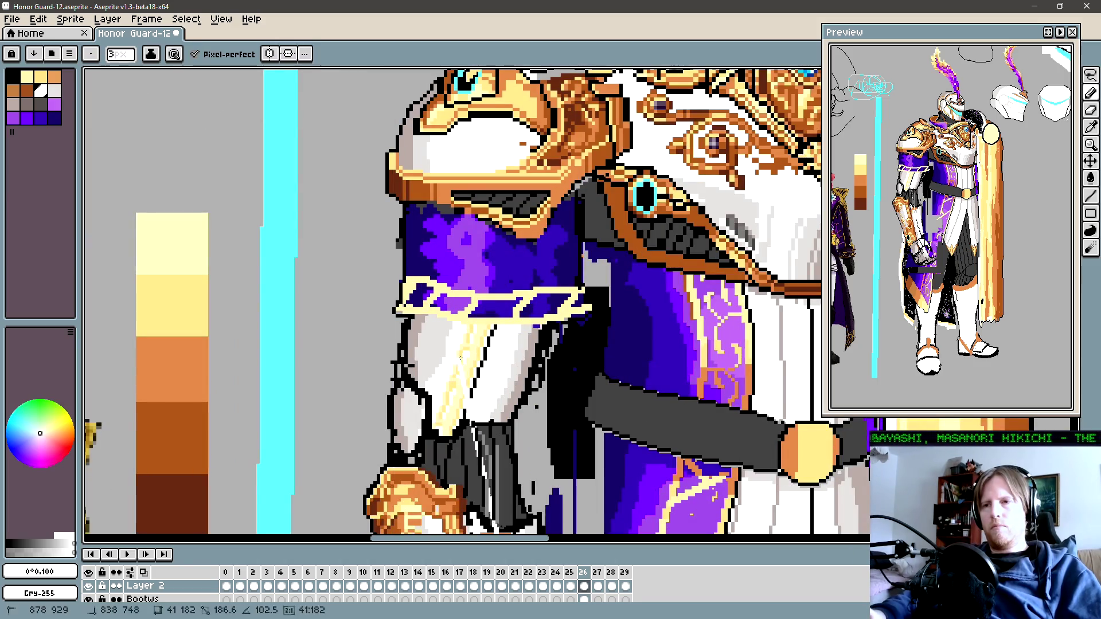
pyautogui.scroll(-1, 497, 321)
pyautogui.scroll(-1, 498, 320)
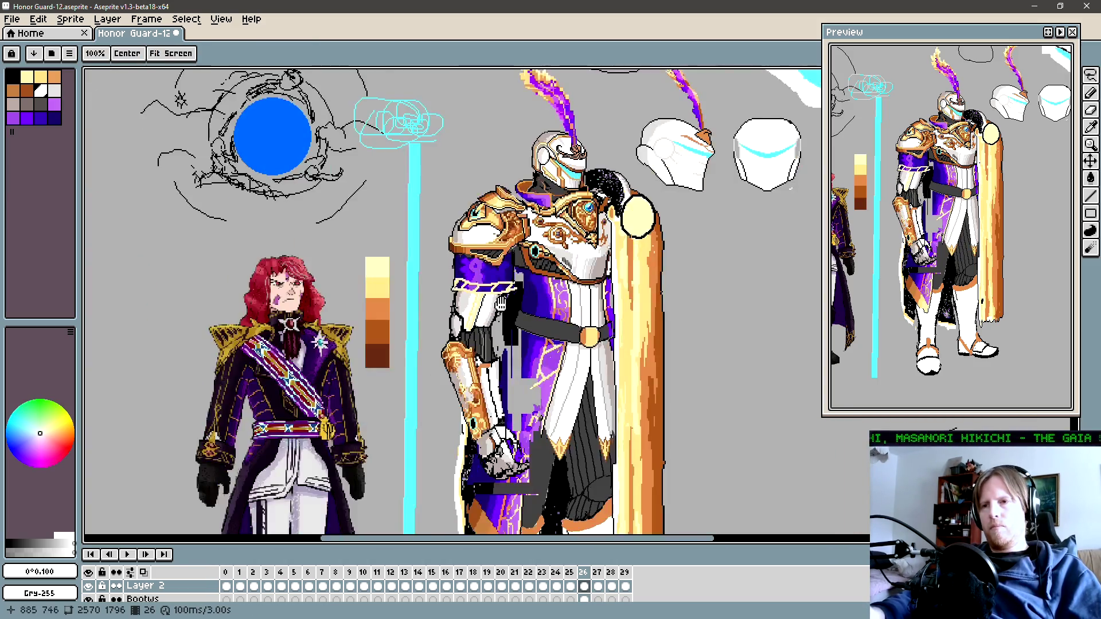
pyautogui.scroll(1, 470, 329)
pyautogui.press('q')
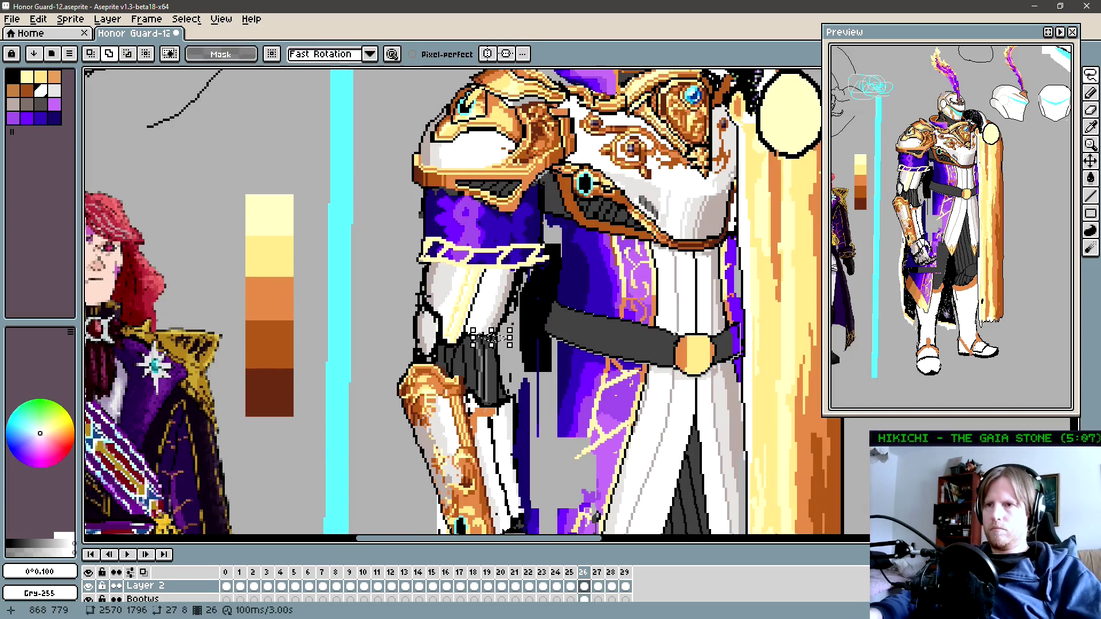
pyautogui.press('m')
pyautogui.moveTo(486, 338); pyautogui.dragTo(536, 250)
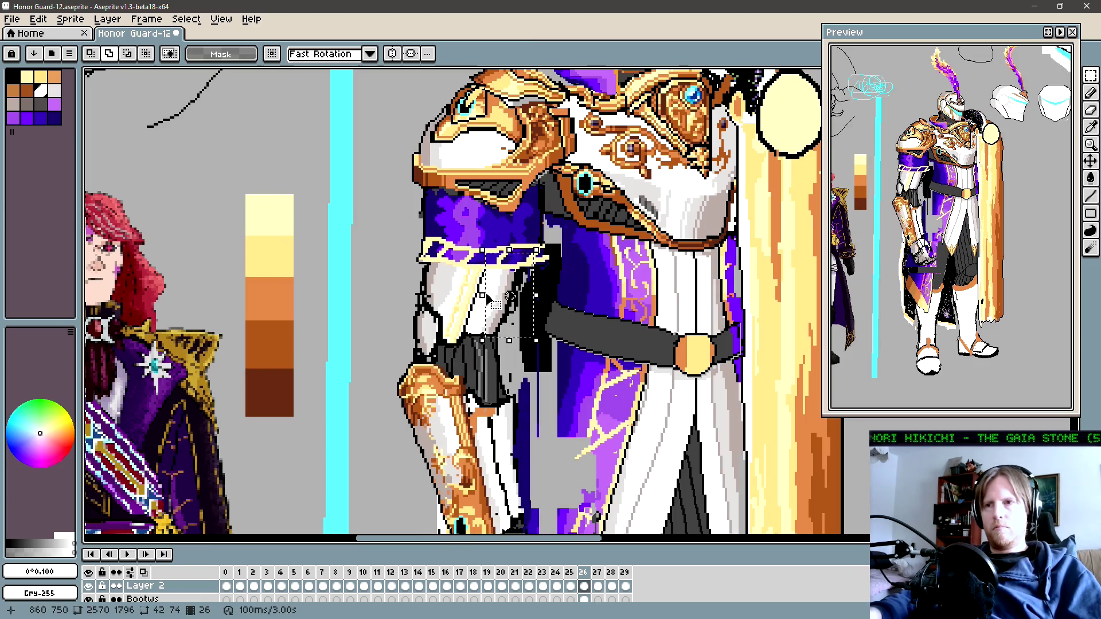
pyautogui.moveTo(486, 285); pyautogui.dragTo(555, 298)
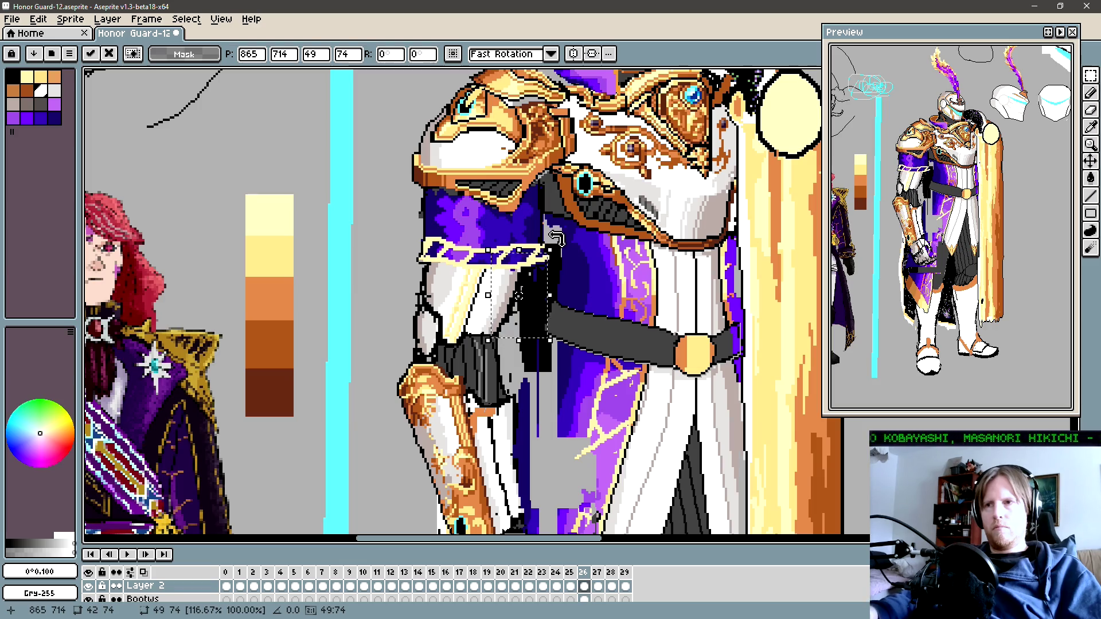
pyautogui.moveTo(556, 238); pyautogui.dragTo(552, 246)
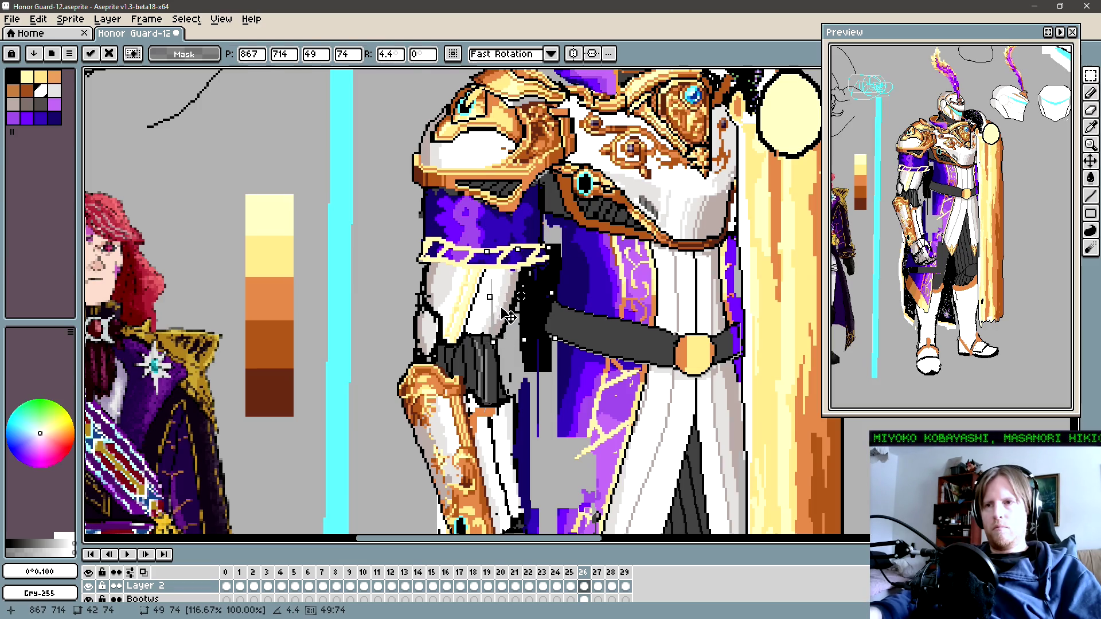
pyautogui.press('Return')
# Step: Redraw the black outline along the upper arm's left edge
pyautogui.press('b')
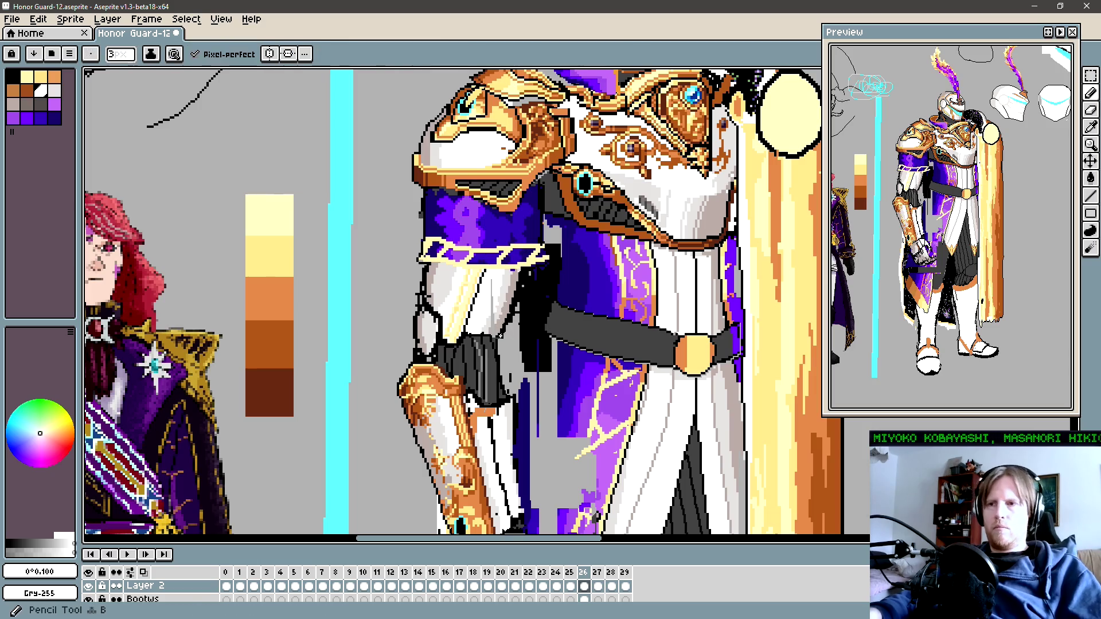
pyautogui.press('x')
pyautogui.keyDown('alt'); pyautogui.click(490, 311); pyautogui.keyUp('alt')
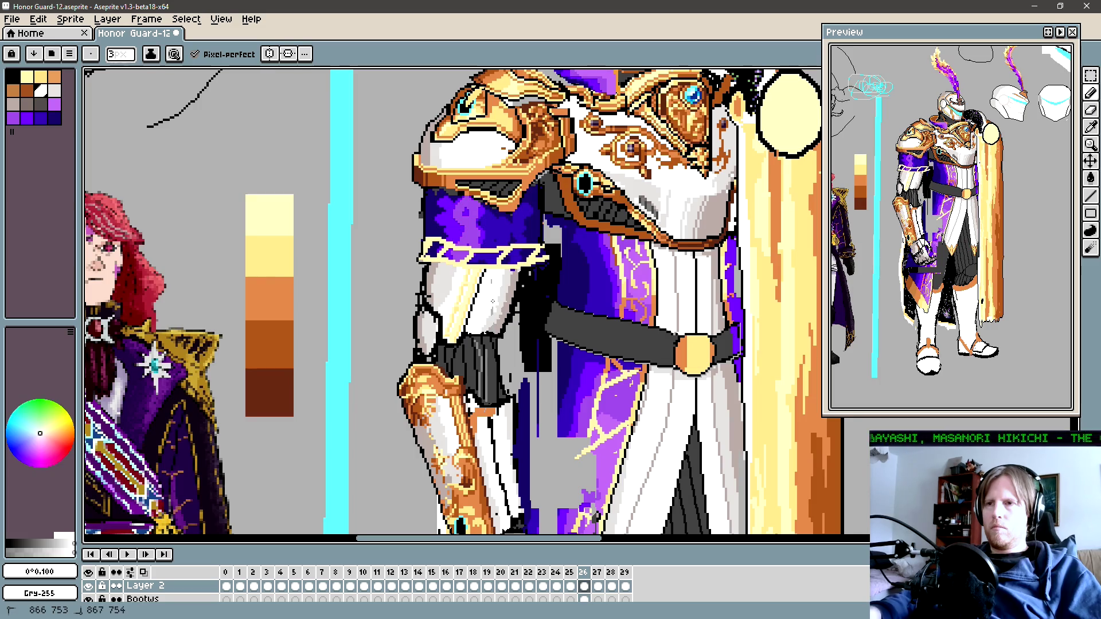
pyautogui.keyDown('alt'); pyautogui.click(443, 290); pyautogui.keyUp('alt')
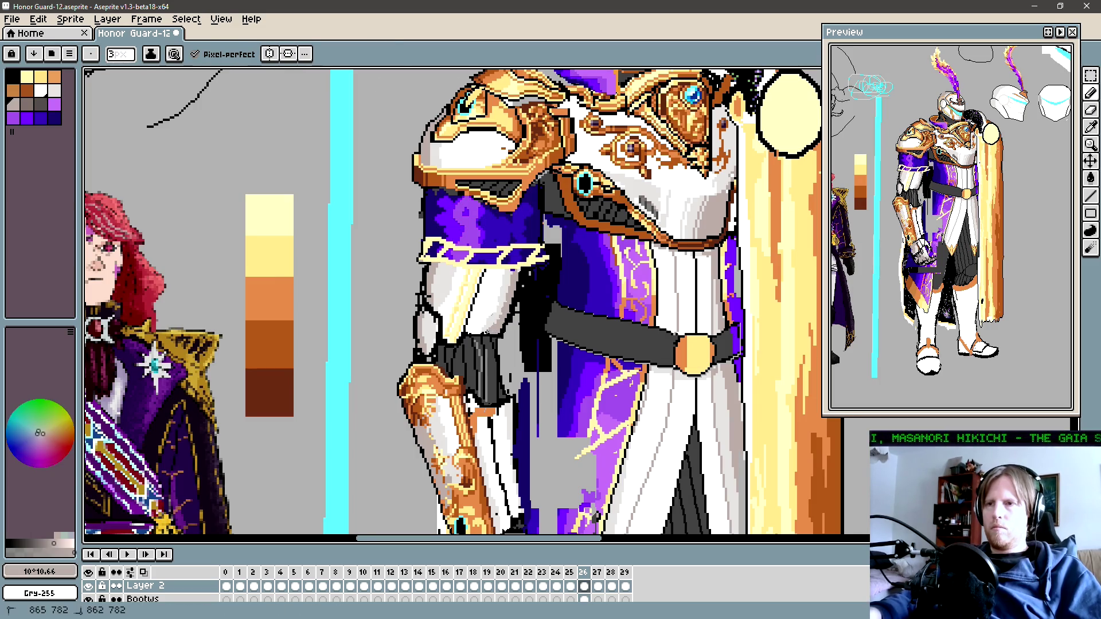
pyautogui.moveTo(421, 322); pyautogui.dragTo(450, 313)
pyautogui.press('q')
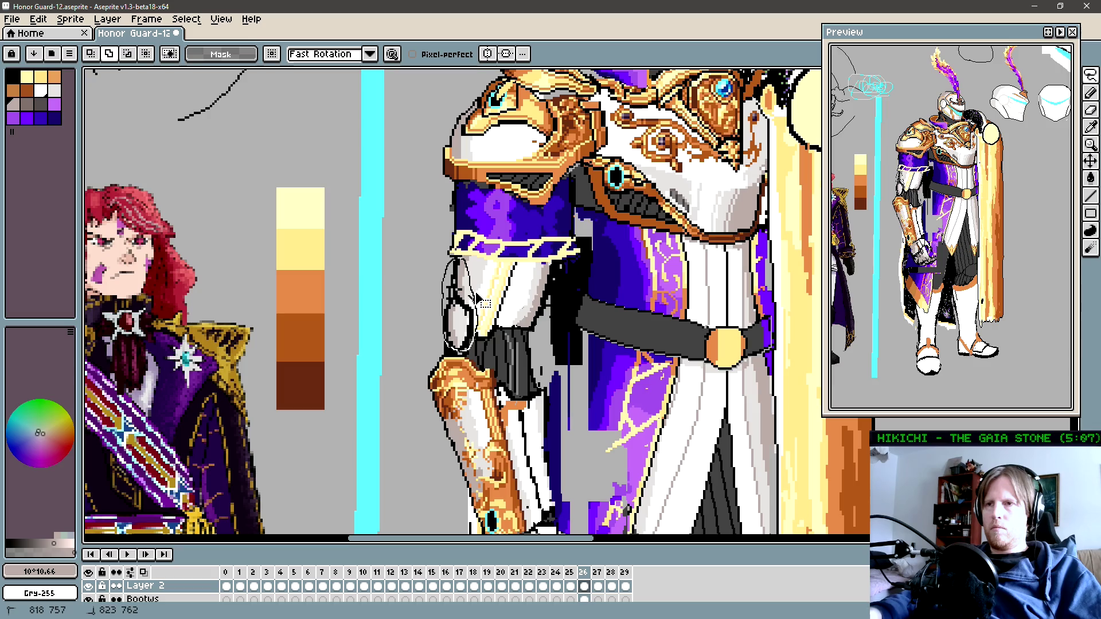
pyautogui.moveTo(478, 299)
pyautogui.mouseDown()
pyautogui.moveTo(456, 344)
pyautogui.moveTo(464, 337)
pyautogui.mouseUp()
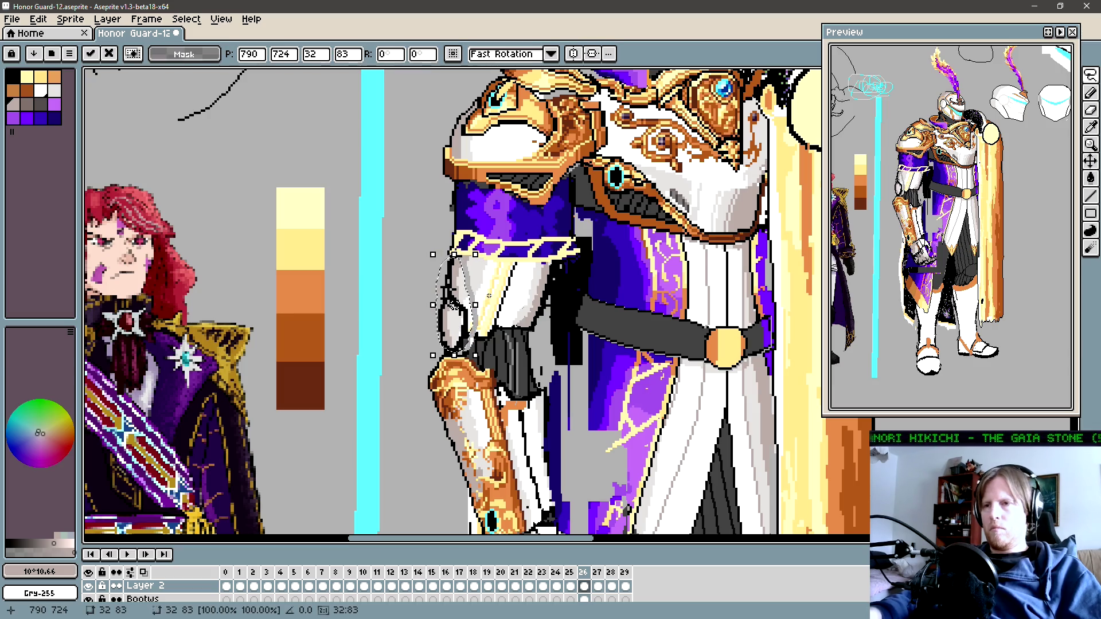
pyautogui.hotkey('ctrl', 'd')
pyautogui.press('b')
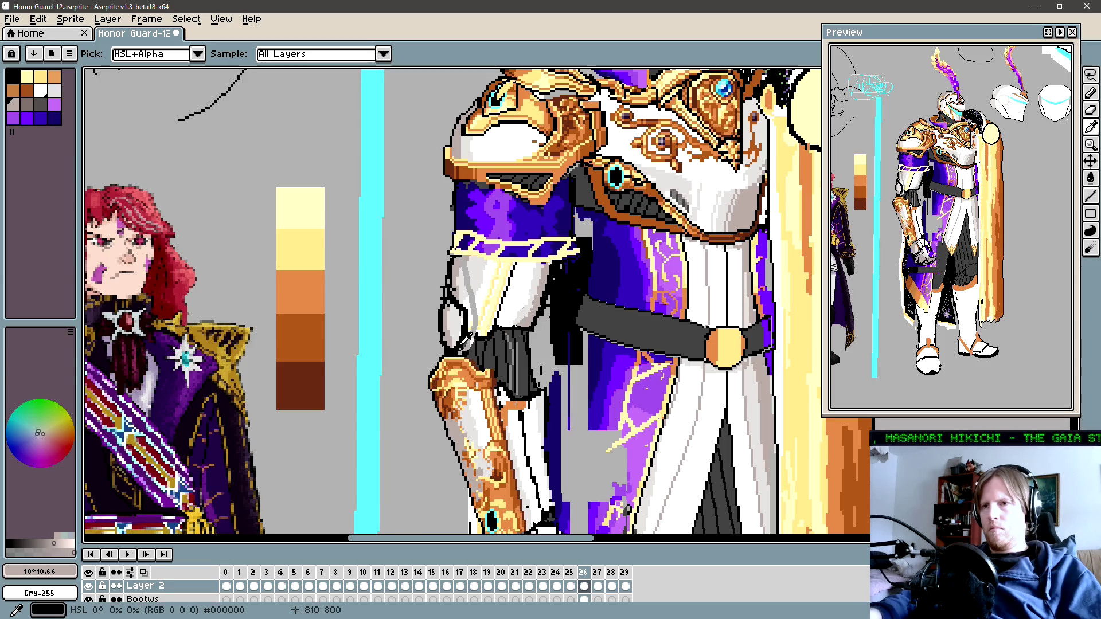
pyautogui.keyDown('alt'); pyautogui.click(467, 342); pyautogui.keyUp('alt')
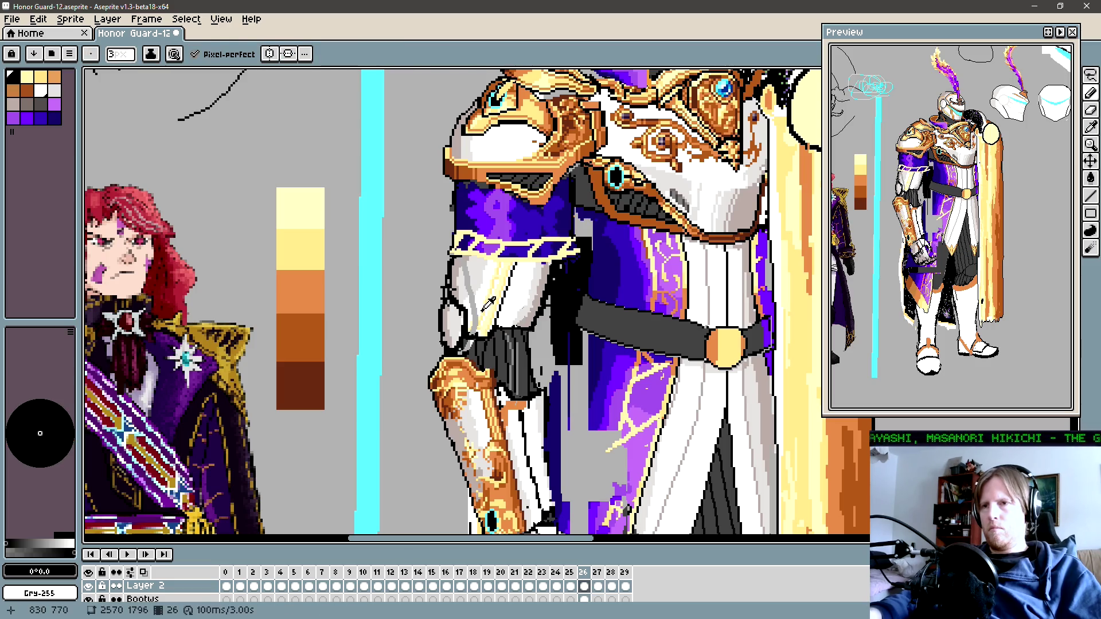
pyautogui.keyDown('alt'); pyautogui.click(476, 284); pyautogui.keyUp('alt')
pyautogui.keyDown('alt'); pyautogui.click(453, 261); pyautogui.keyUp('alt')
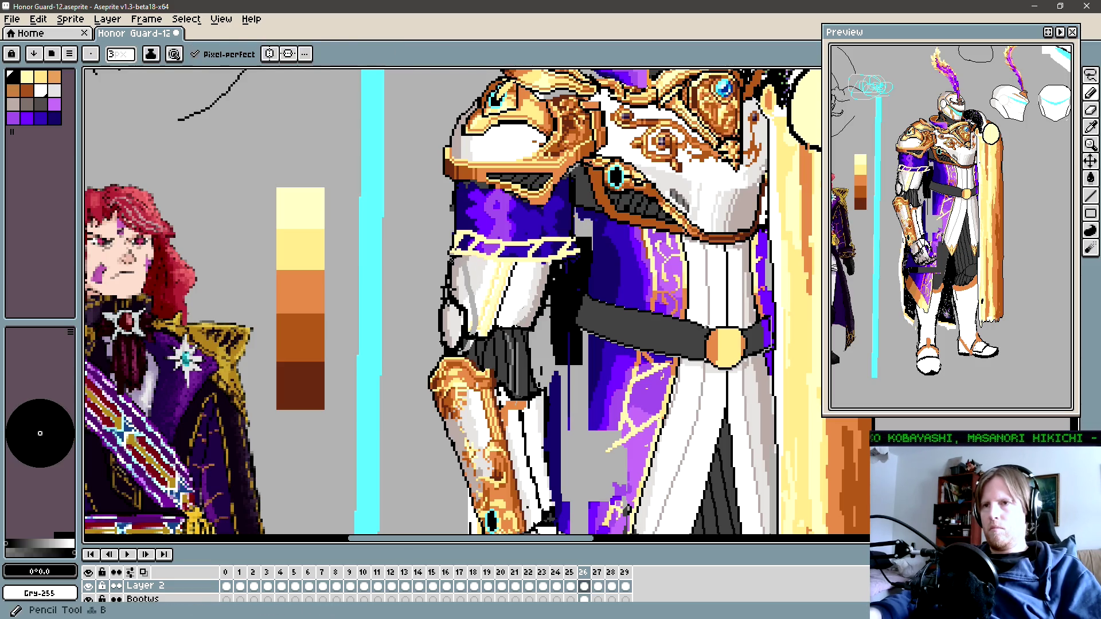
# Step: Fill the gap in the upper-arm armour with white
pyautogui.keyDown('alt'); pyautogui.click(467, 259); pyautogui.keyUp('alt')
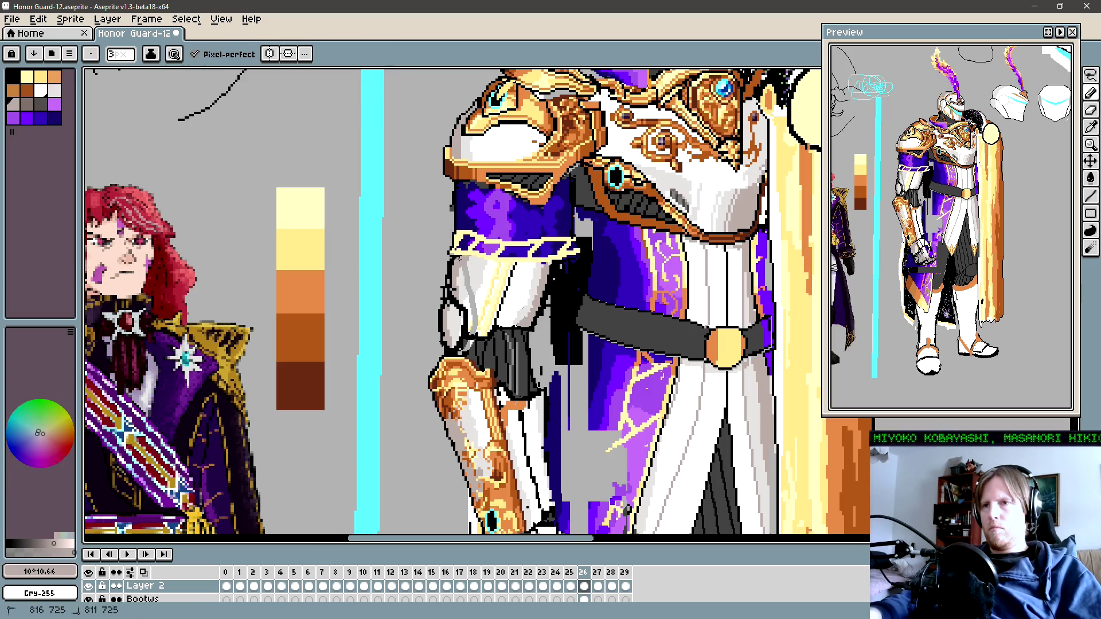
pyautogui.keyDown('alt'); pyautogui.click(476, 261); pyautogui.keyUp('alt')
pyautogui.keyDown('alt'); pyautogui.click(472, 299); pyautogui.keyUp('alt')
pyautogui.press('g')
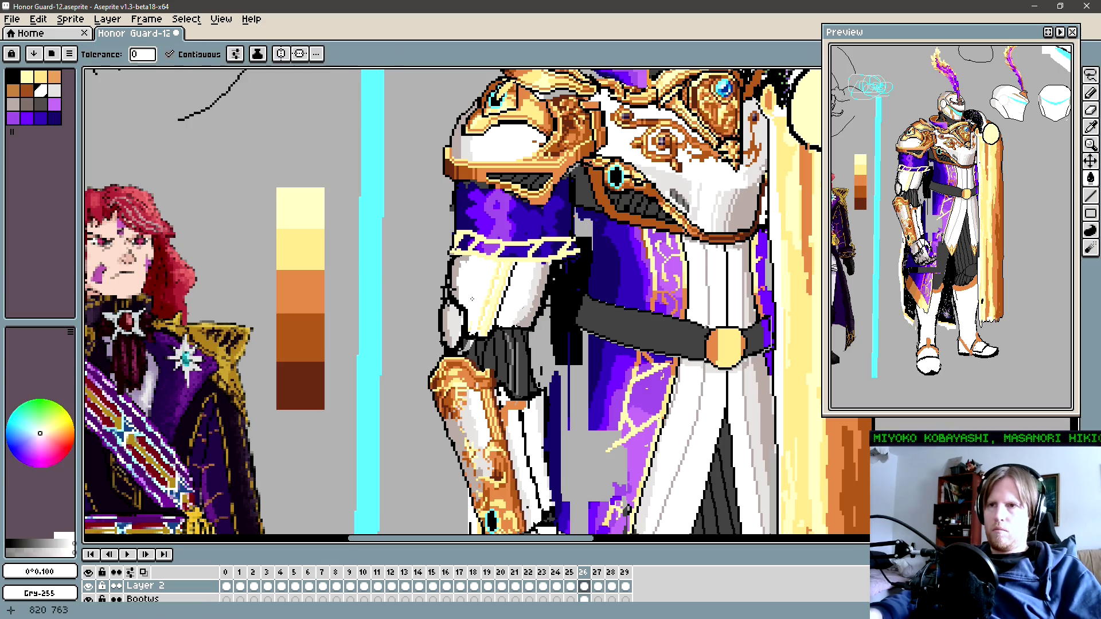
pyautogui.press('b')
pyautogui.press('g')
pyautogui.click(482, 323)
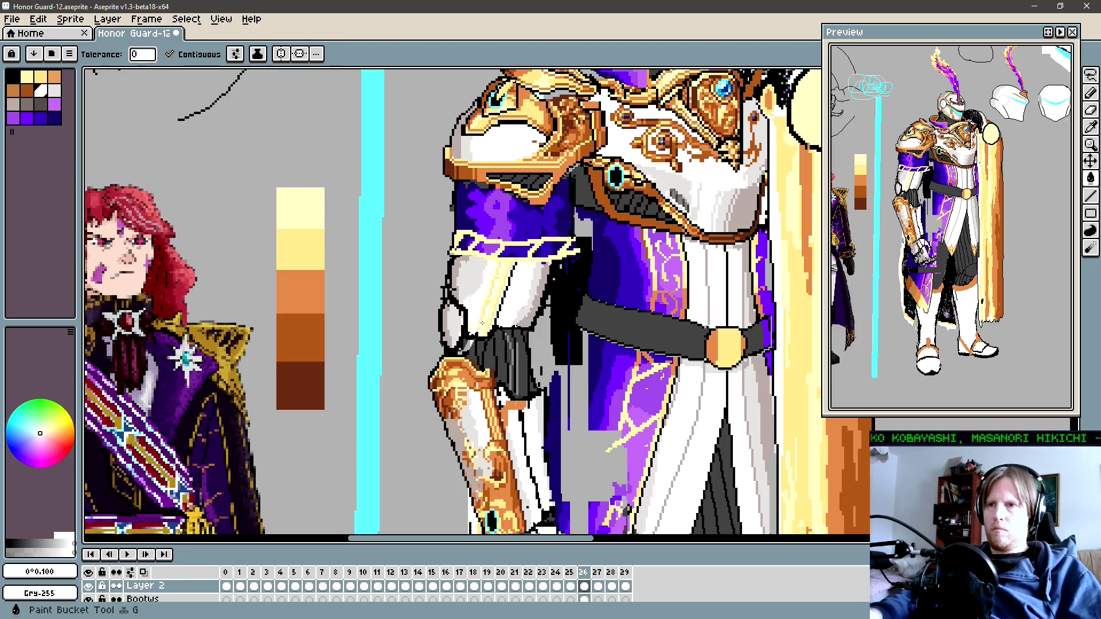
pyautogui.keyDown('alt'); pyautogui.click(465, 347); pyautogui.keyUp('alt')
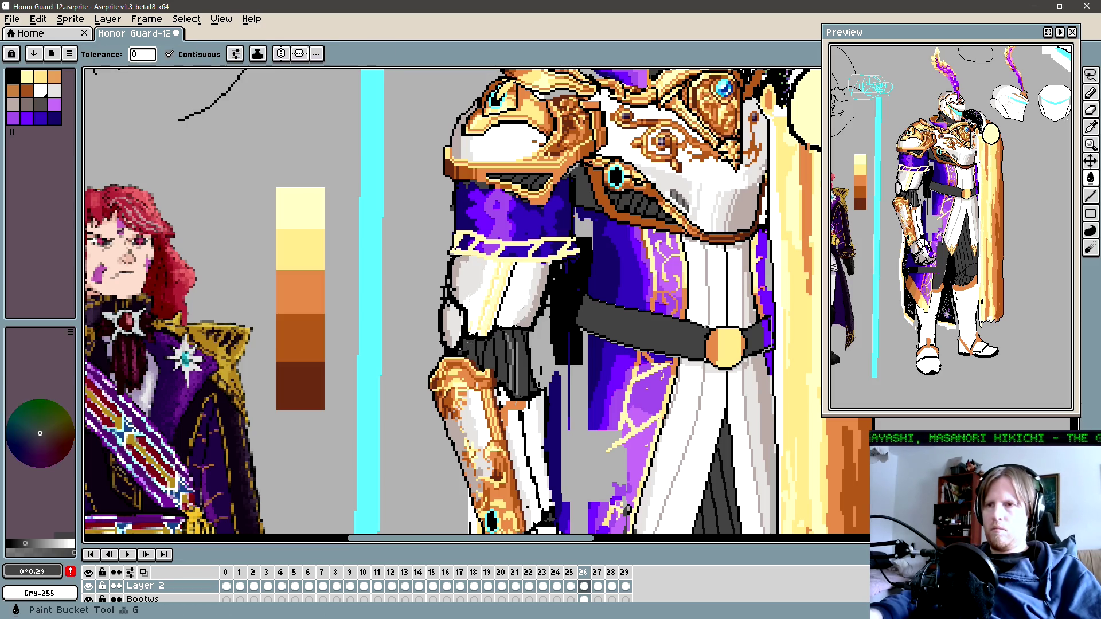
pyautogui.press('b')
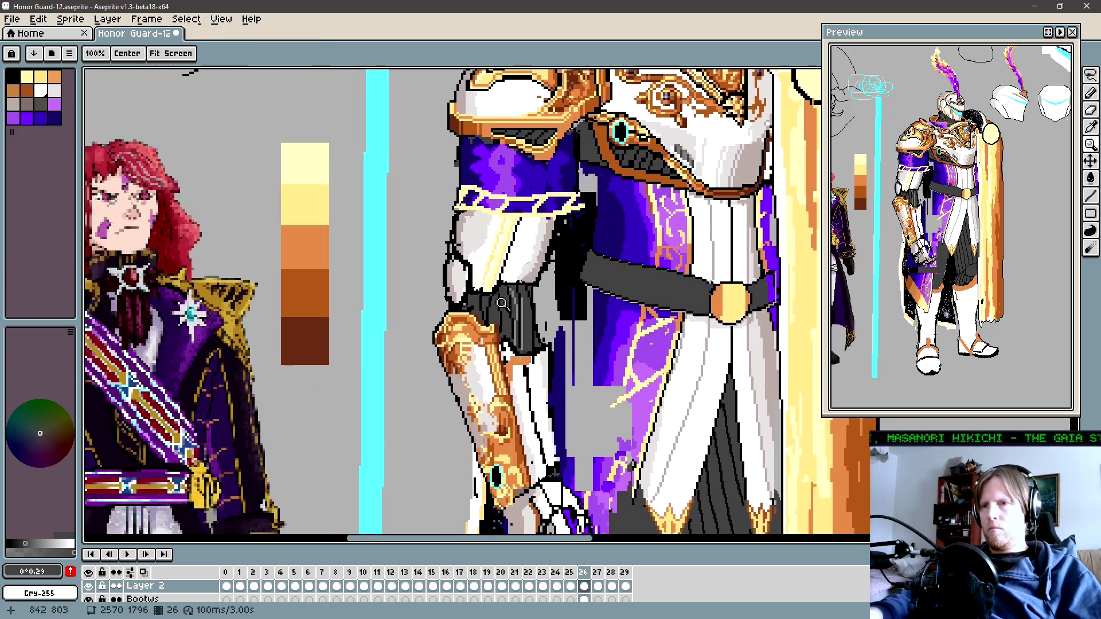
# Step: Compare the redrawn arm with the earlier version using undo and redo
pyautogui.moveTo(485, 304); pyautogui.dragTo(477, 296)
pyautogui.keyDown('alt'); pyautogui.click(466, 276); pyautogui.keyUp('alt')
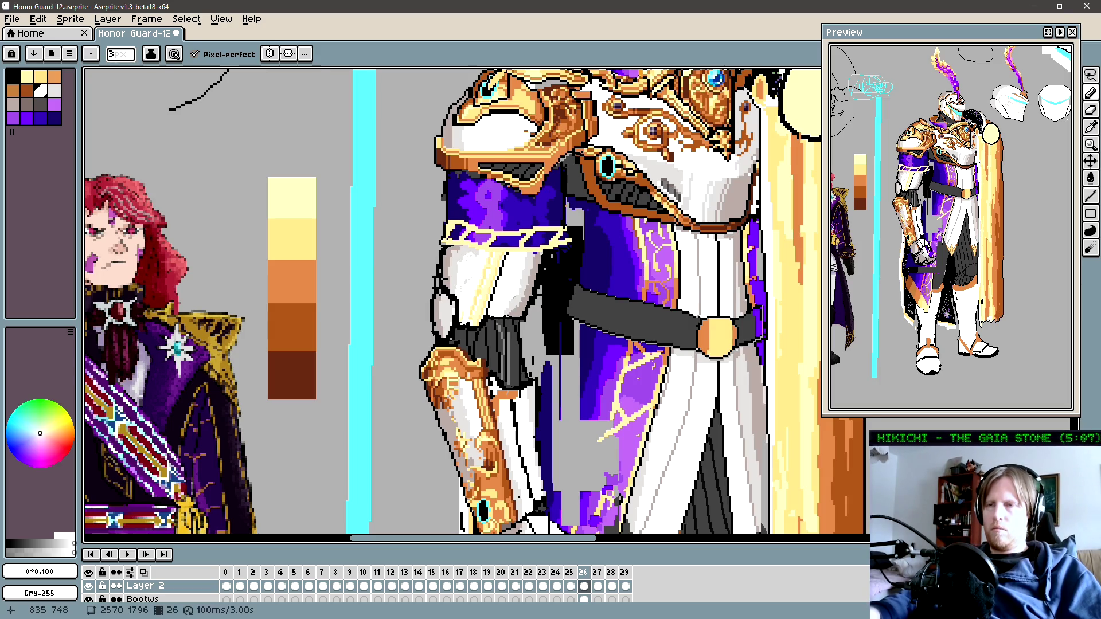
pyautogui.moveTo(472, 261); pyautogui.dragTo(482, 289)
pyautogui.keyDown('alt'); pyautogui.click(473, 281); pyautogui.keyUp('alt')
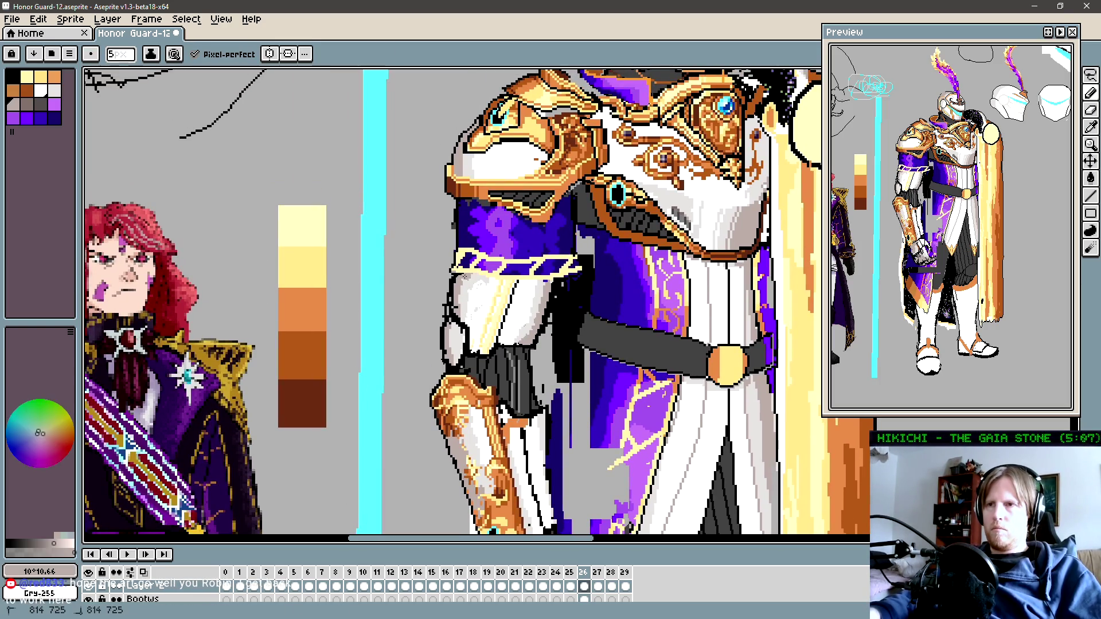
pyautogui.press('Left')
pyautogui.press('Right')
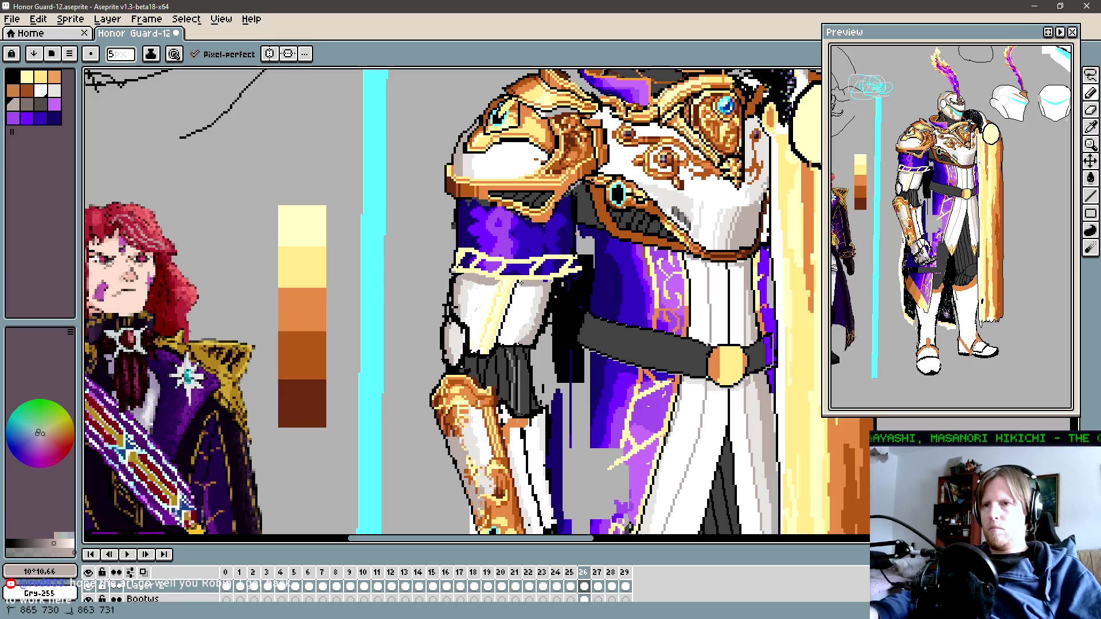
# Step: Select every pure white area of the sprite with a non-contiguous colour selection
pyautogui.scroll(2, 523, 277)
pyautogui.scroll(2, 523, 277)
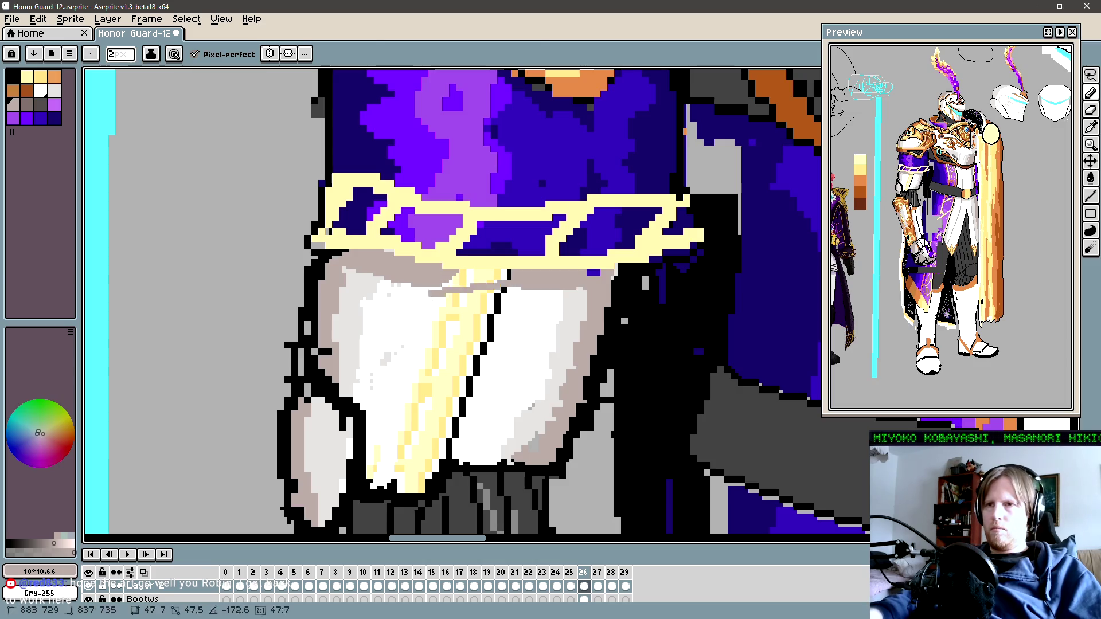
pyautogui.press('w')
pyautogui.click(402, 388)
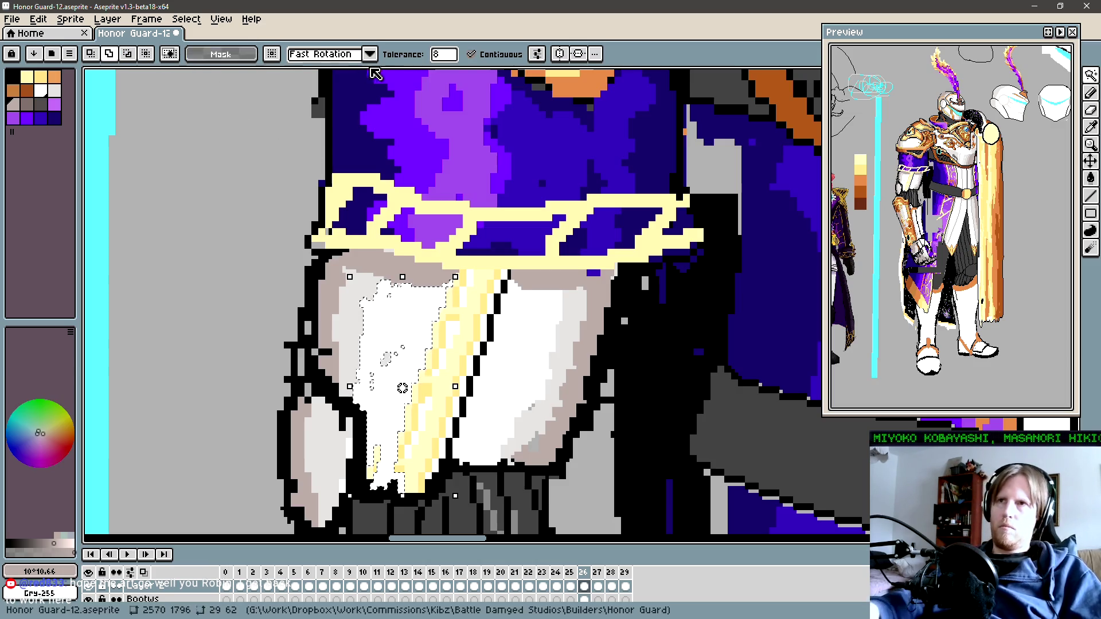
pyautogui.click(499, 53)
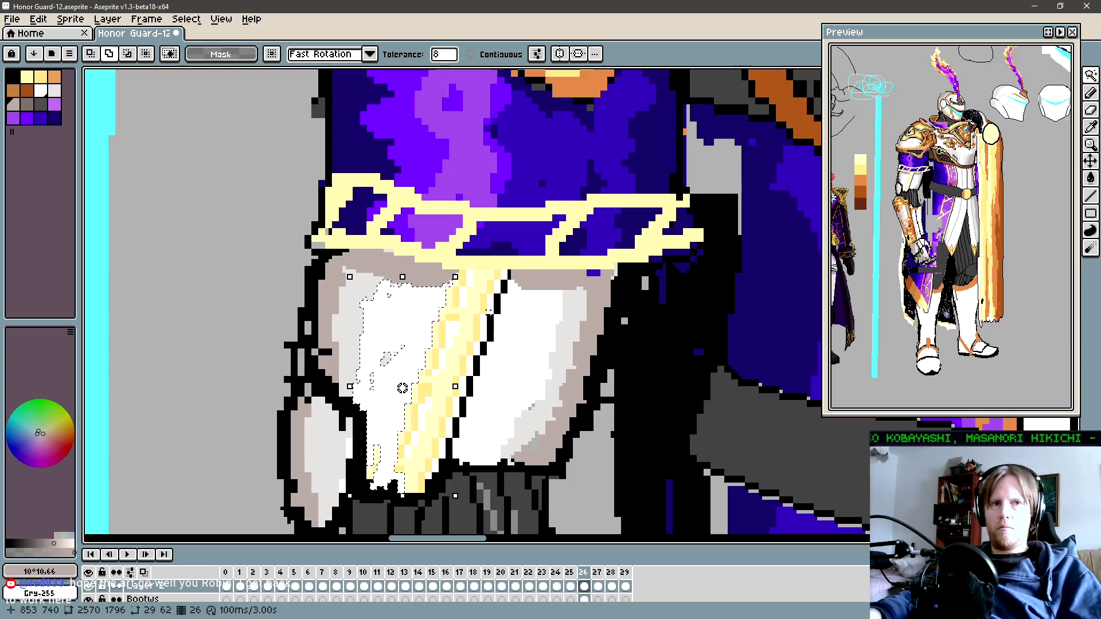
pyautogui.moveTo(511, 312); pyautogui.dragTo(484, 322)
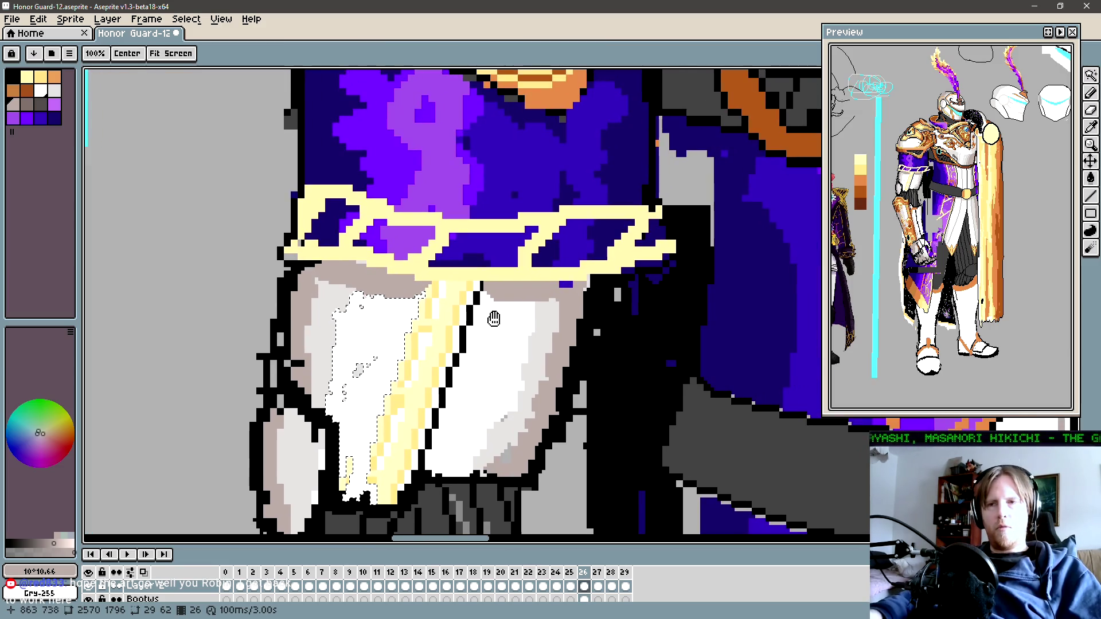
pyautogui.click(475, 329)
# Step: Paint orange at the top of the yellow cord where it meets the gold trim
pyautogui.press('b')
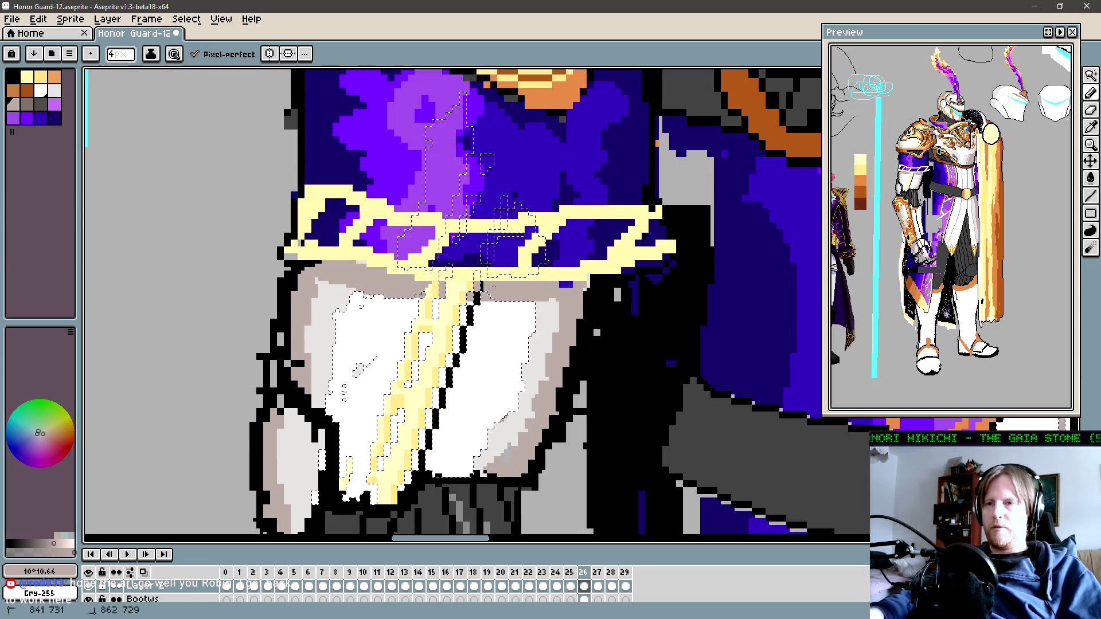
pyautogui.keyDown('alt'); pyautogui.click(442, 290); pyautogui.keyUp('alt')
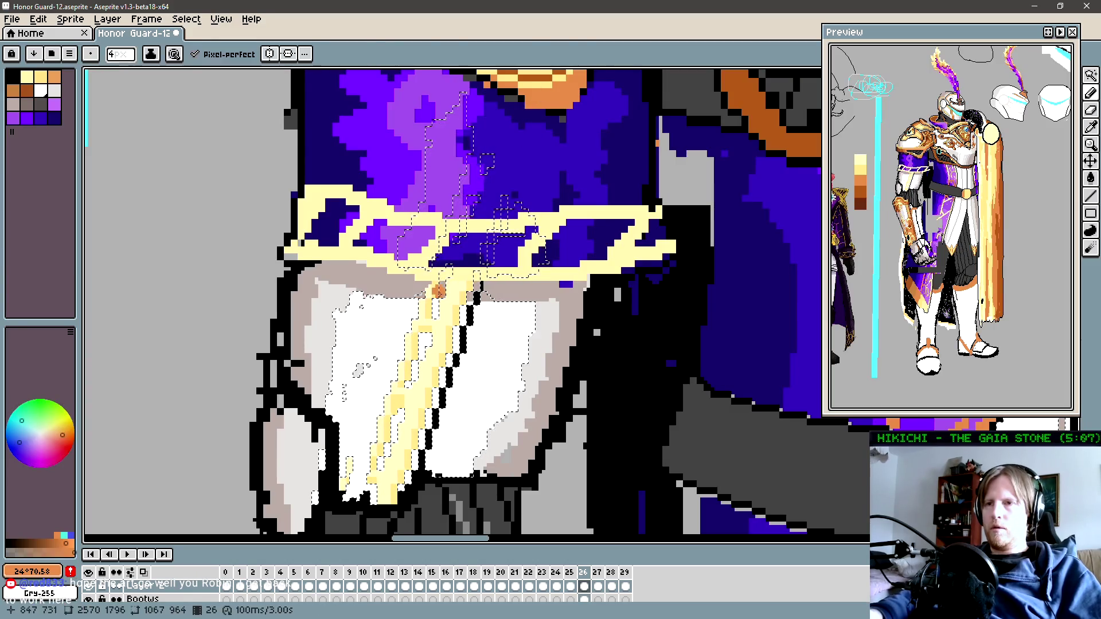
pyautogui.press('w')
pyautogui.hotkey('ctrl', 'z')
pyautogui.hotkey('ctrl', 'y')
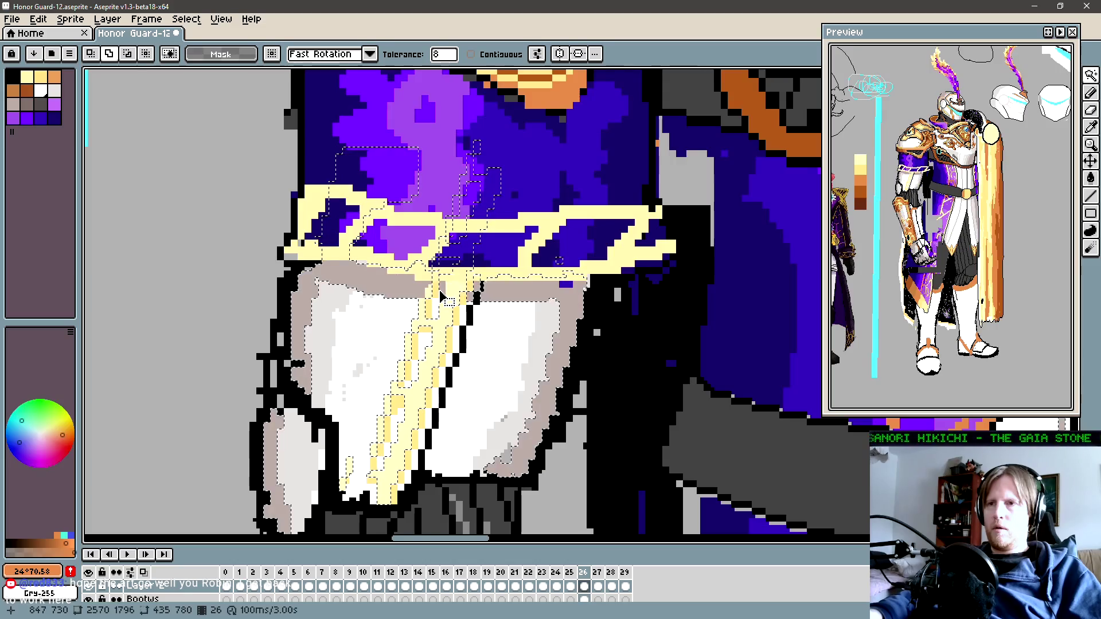
pyautogui.press('b')
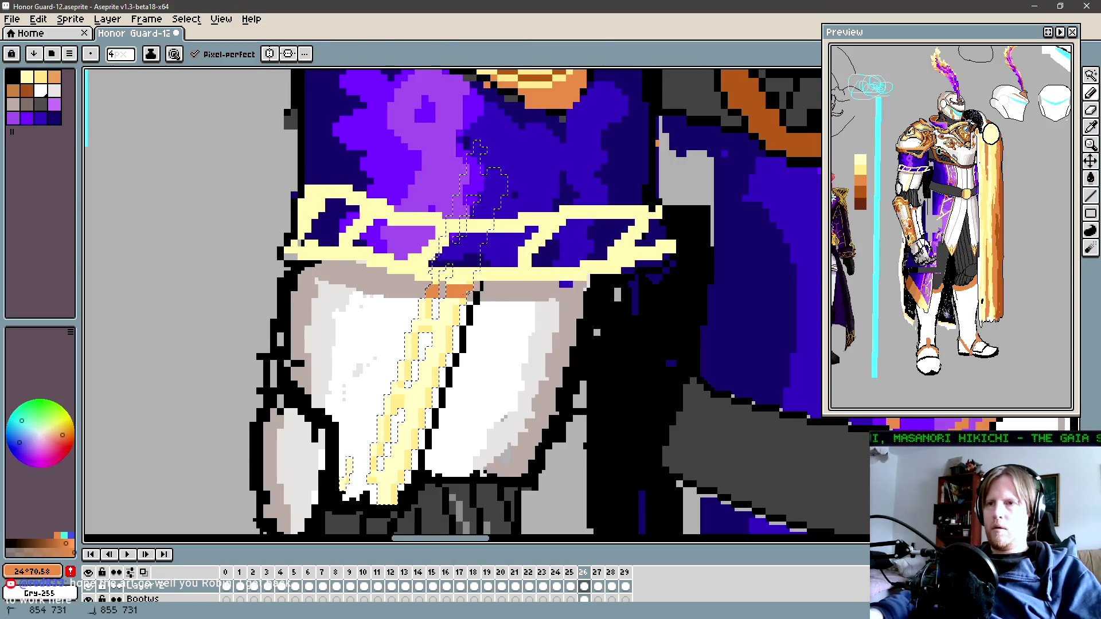
pyautogui.moveTo(468, 295); pyautogui.dragTo(477, 285)
# Step: Zoom out, then zoom in on the knight's upper arm
pyautogui.press('z')
pyautogui.scroll(-1, 503, 290)
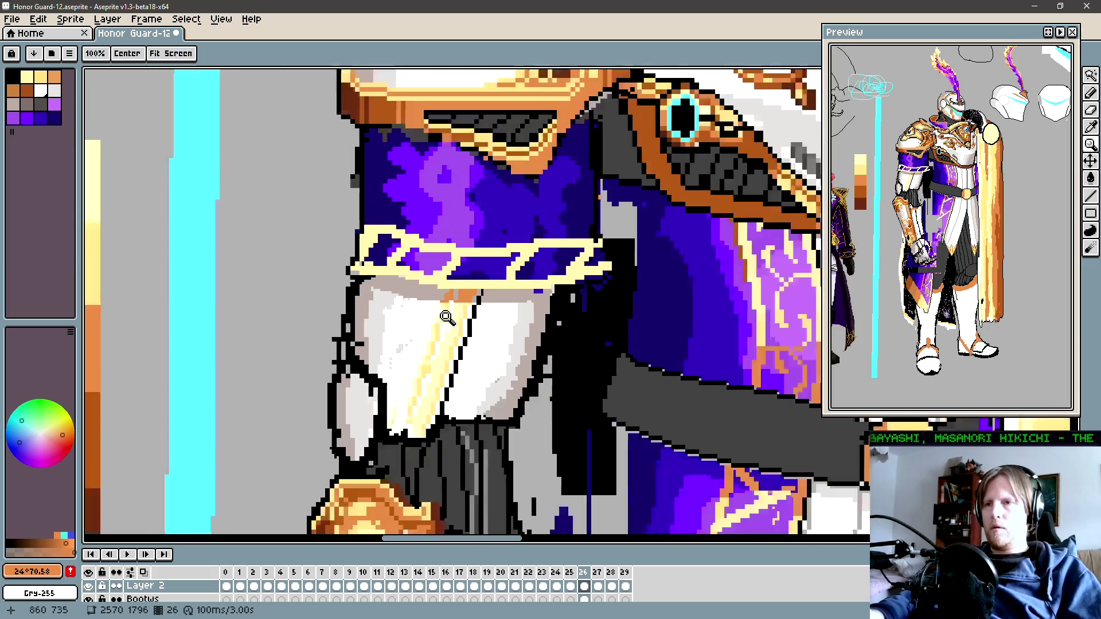
pyautogui.scroll(-1, 503, 290)
pyautogui.scroll(-1, 503, 290)
pyautogui.moveTo(396, 286); pyautogui.dragTo(451, 323)
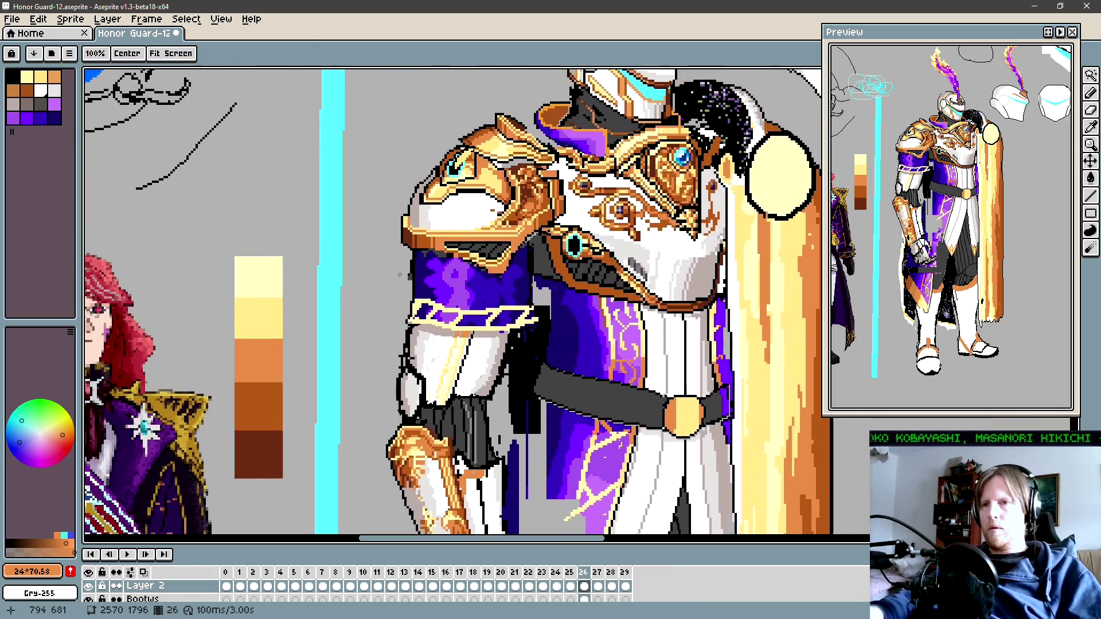
# Step: Shift two patches of pixels along the sleeve's left edge
pyautogui.keyDown('ctrl'); pyautogui.click(427, 314); pyautogui.keyUp('ctrl')
pyautogui.scroll(1, 427, 315)
pyautogui.press('b')
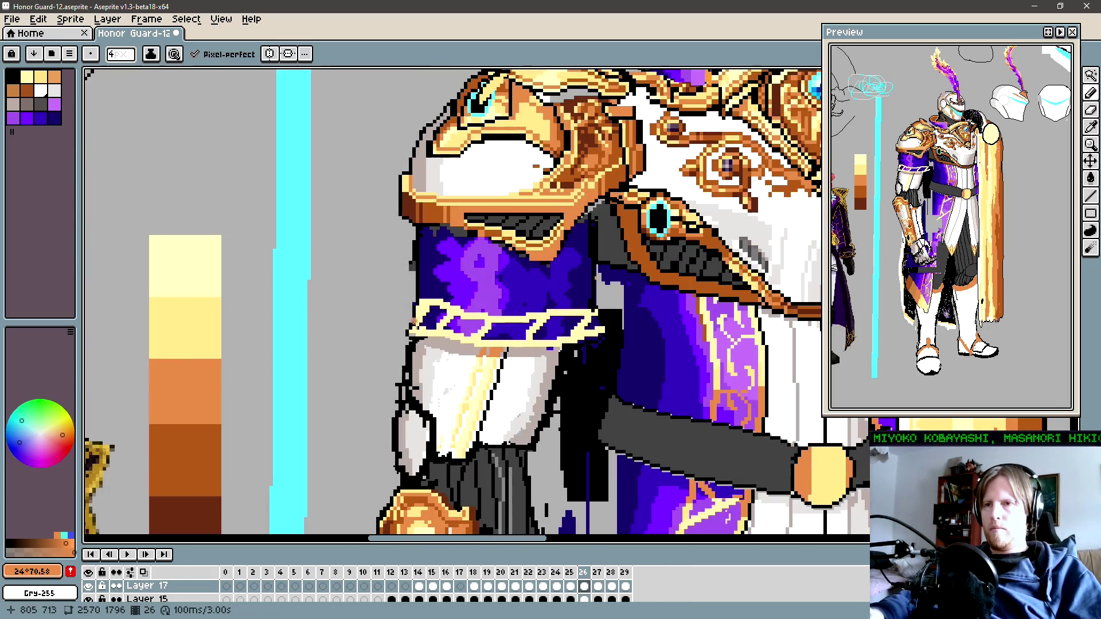
pyautogui.press('m')
pyautogui.moveTo(396, 254); pyautogui.dragTo(434, 351)
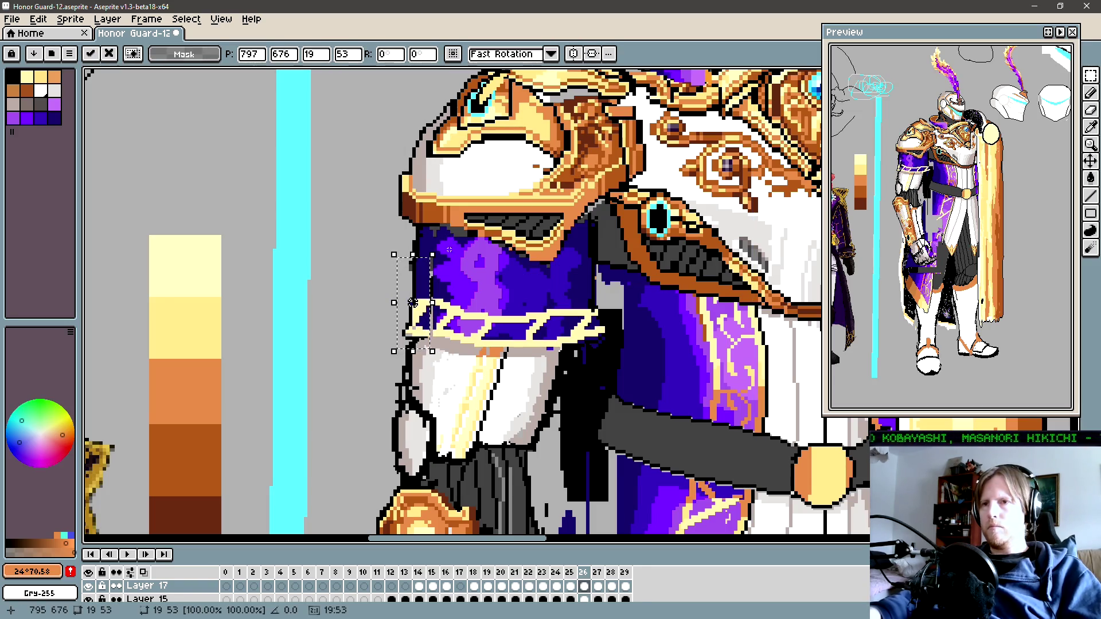
pyautogui.press('m')
pyautogui.scroll(1, 413, 310)
pyautogui.moveTo(436, 287); pyautogui.dragTo(363, 384)
pyautogui.moveTo(435, 257); pyautogui.dragTo(367, 382)
pyautogui.press('Return')
pyautogui.press('Return')
pyautogui.moveTo(408, 342); pyautogui.dragTo(346, 398)
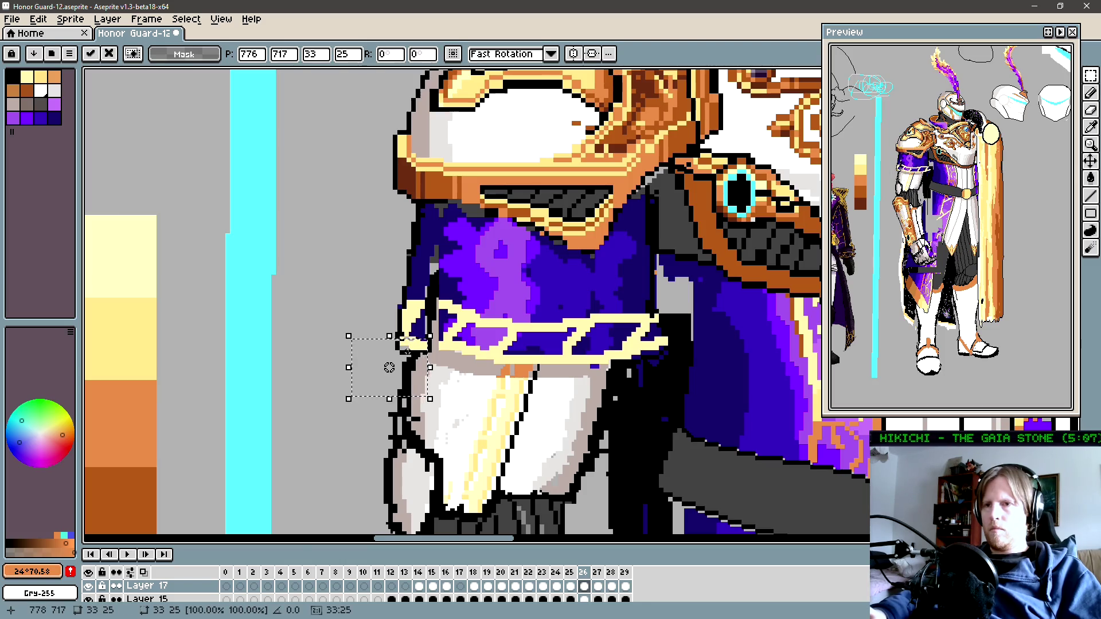
pyautogui.press('Return')
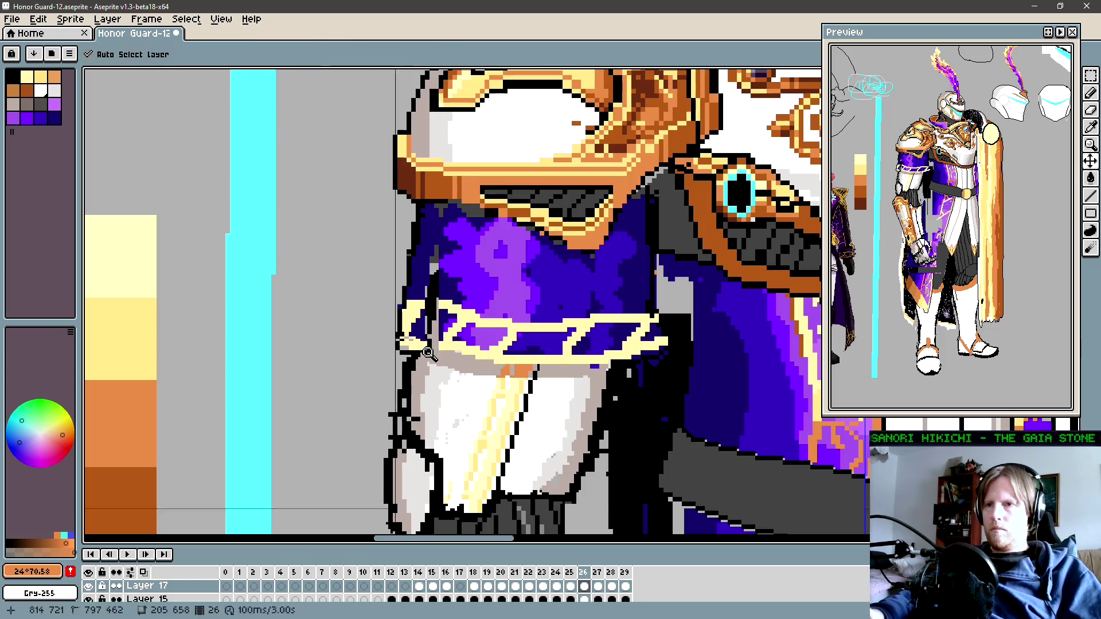
# Step: Draw a black outline under the gold band across the purple sleeve
pyautogui.scroll(1, 427, 353)
pyautogui.press('b')
pyautogui.keyDown('alt'); pyautogui.click(435, 353); pyautogui.keyUp('alt')
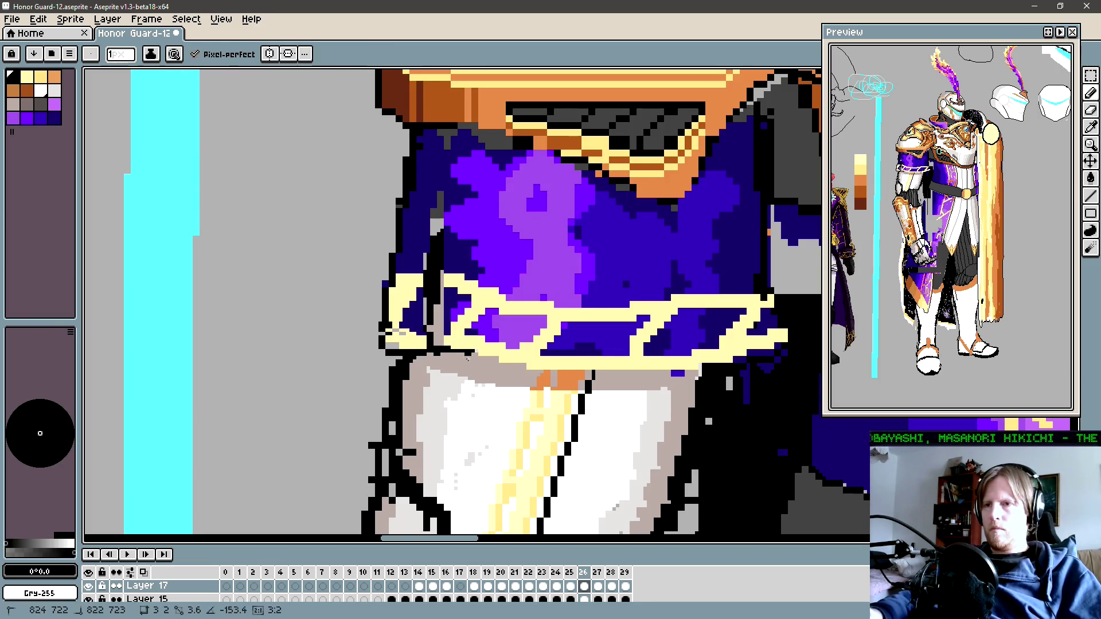
pyautogui.keyDown('shift'); pyautogui.click(472, 354); pyautogui.keyUp('shift')
pyautogui.press('w')
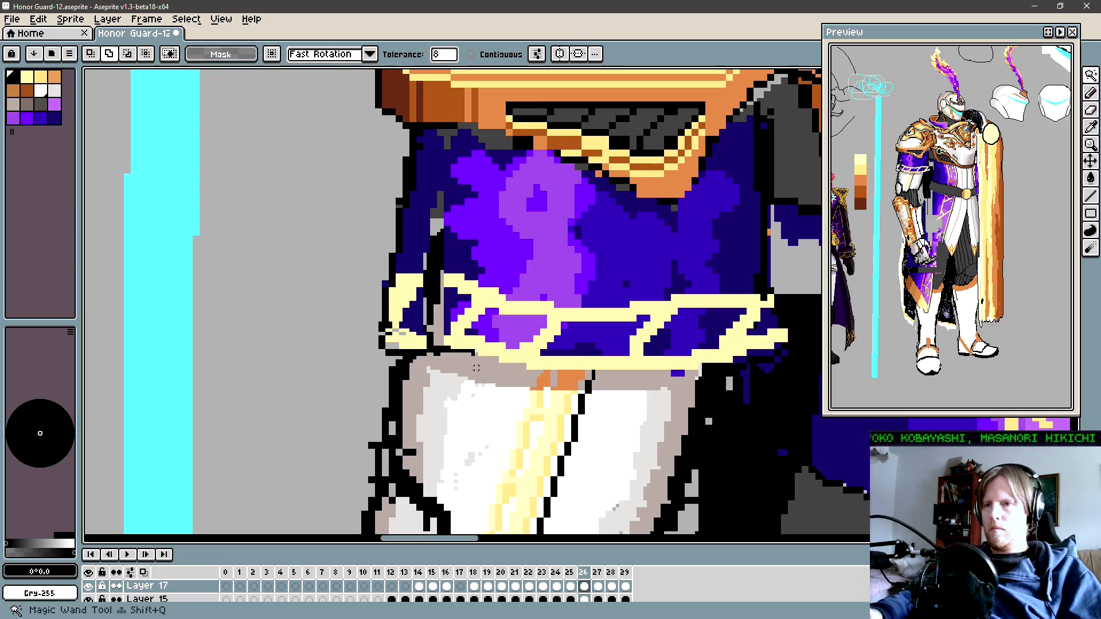
pyautogui.click(474, 357)
pyautogui.press('b')
pyautogui.keyDown('shift'); pyautogui.click(527, 367); pyautogui.keyUp('shift')
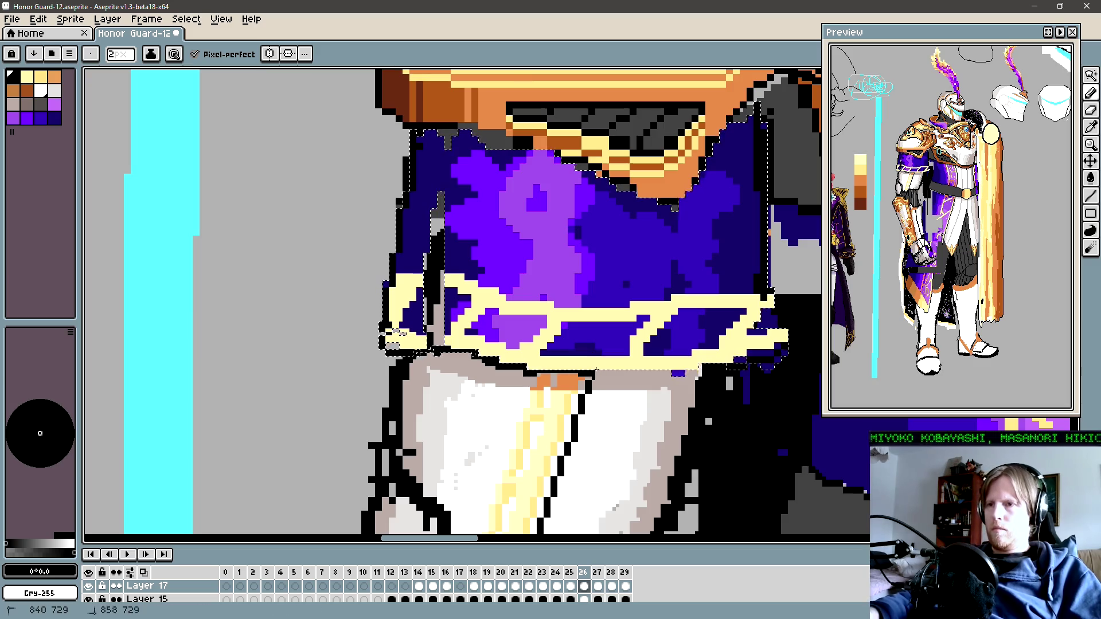
pyautogui.keyDown('shift'); pyautogui.click(609, 374); pyautogui.keyUp('shift')
pyautogui.keyDown('shift'); pyautogui.click(678, 374); pyautogui.keyUp('shift')
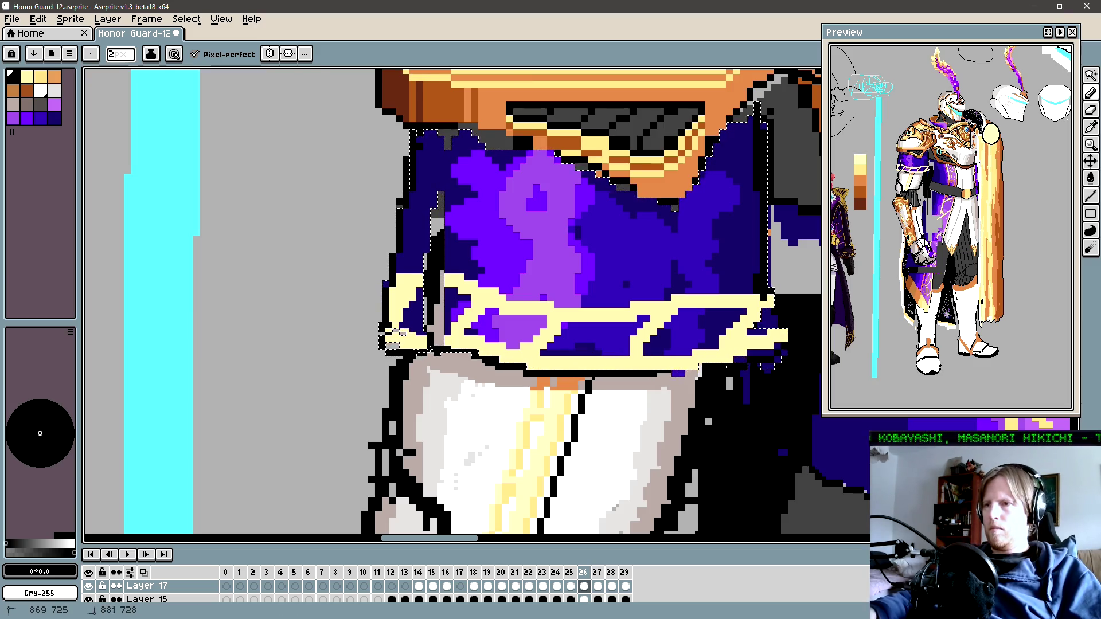
pyautogui.keyDown('shift'); pyautogui.click(706, 367); pyautogui.keyUp('shift')
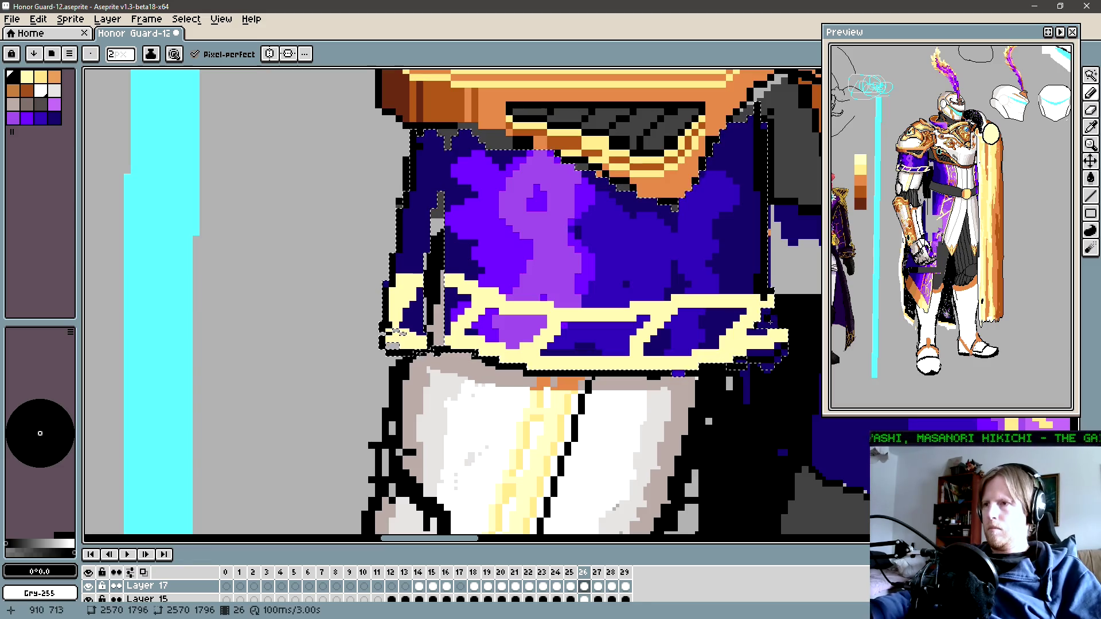
pyautogui.hotkey('ctrl', 'd')
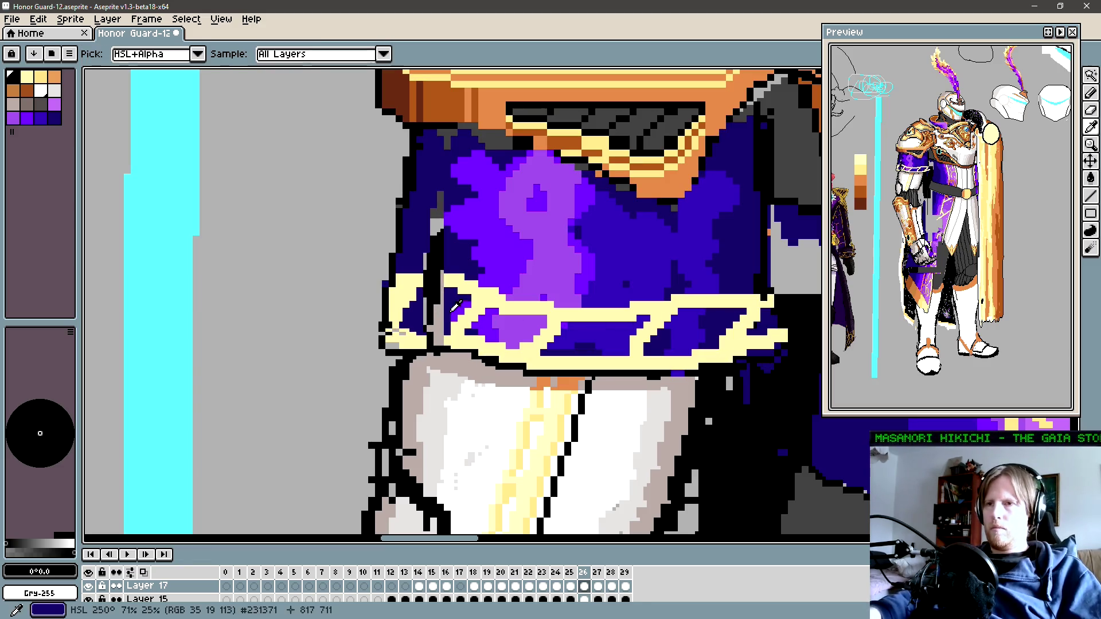
# Step: Paint dark blue over part of the black line and along the sleeve's left edge
pyautogui.keyDown('alt'); pyautogui.click(429, 323); pyautogui.keyUp('alt')
pyautogui.press('g')
pyautogui.press('b')
pyautogui.moveTo(429, 322); pyautogui.dragTo(442, 310)
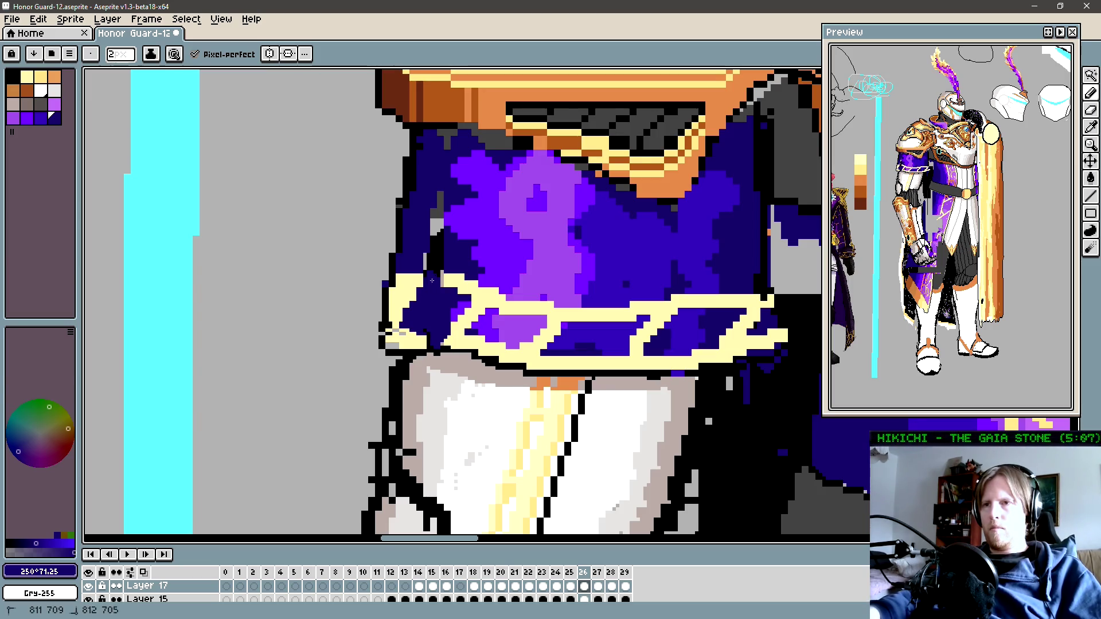
pyautogui.moveTo(432, 280); pyautogui.dragTo(430, 268)
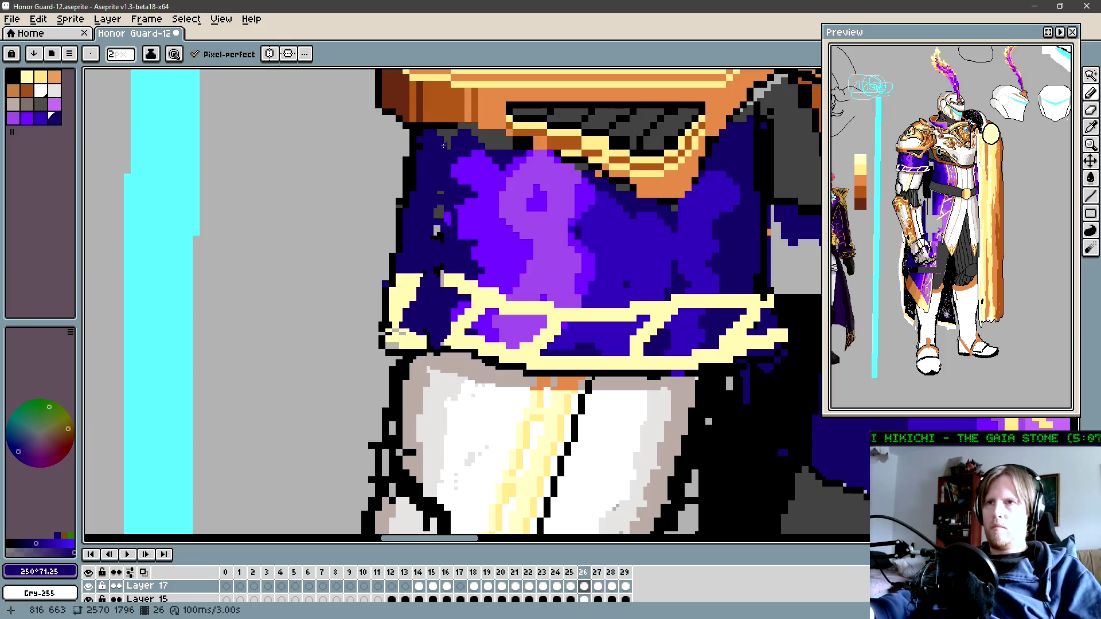
pyautogui.press('b')
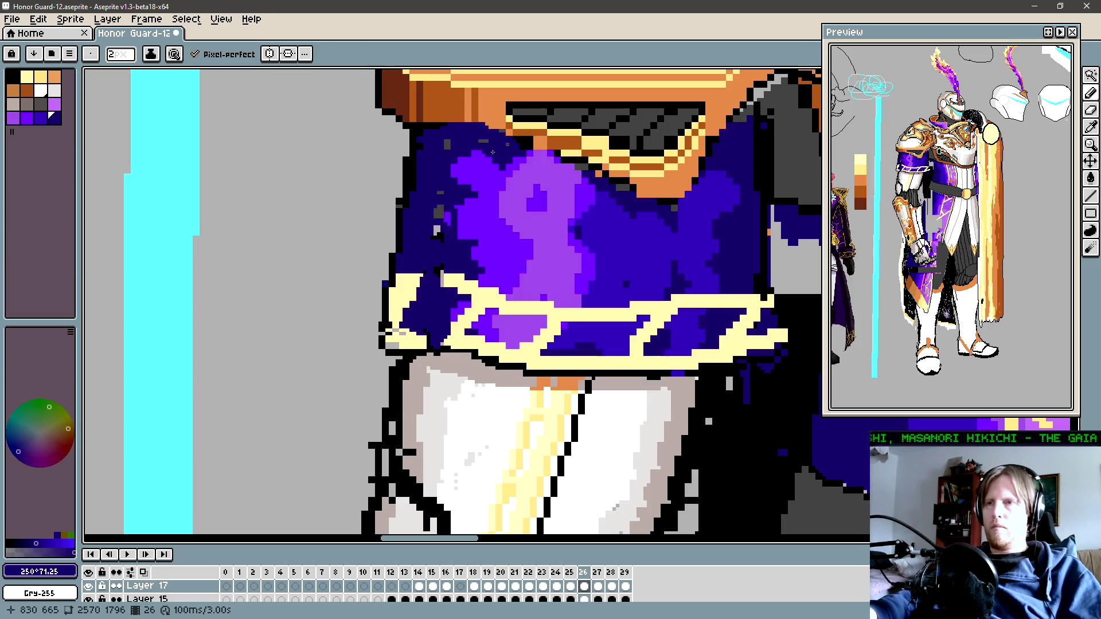
pyautogui.press('e')
pyautogui.press('b')
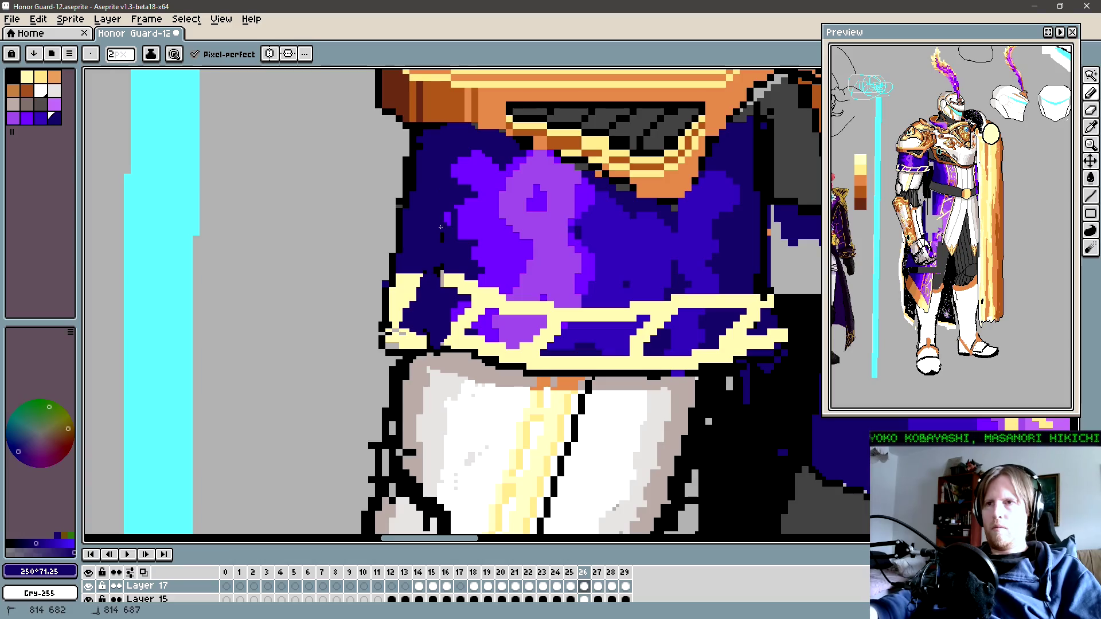
# Step: Add a pale yellow pixel to the band and cover a dark pixel with cream
pyautogui.keyDown('alt'); pyautogui.click(444, 282); pyautogui.keyUp('alt')
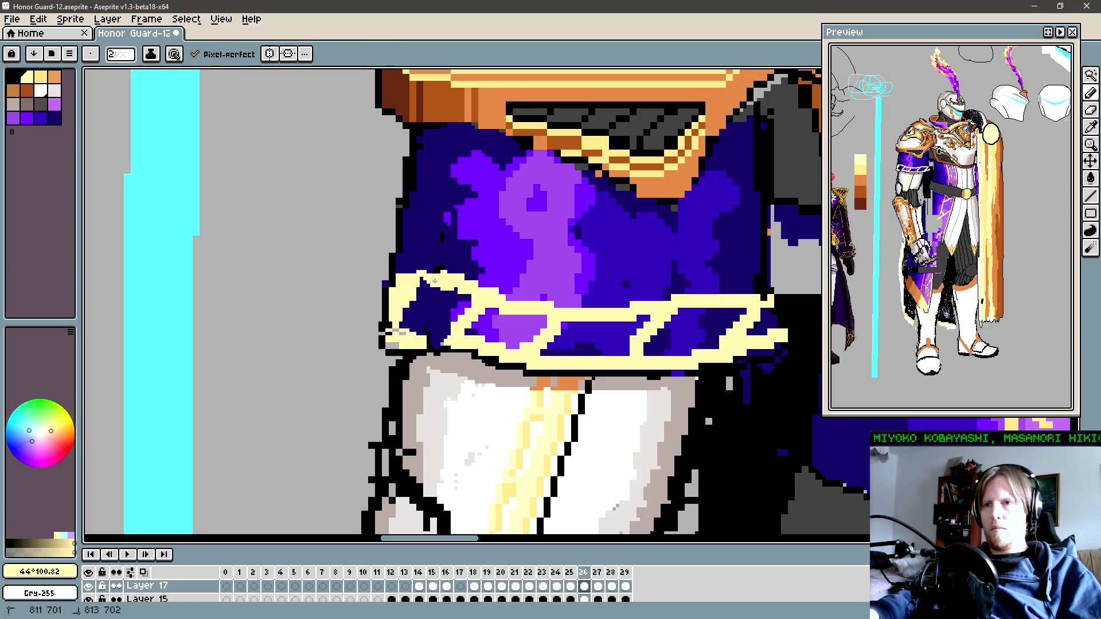
pyautogui.click(427, 315)
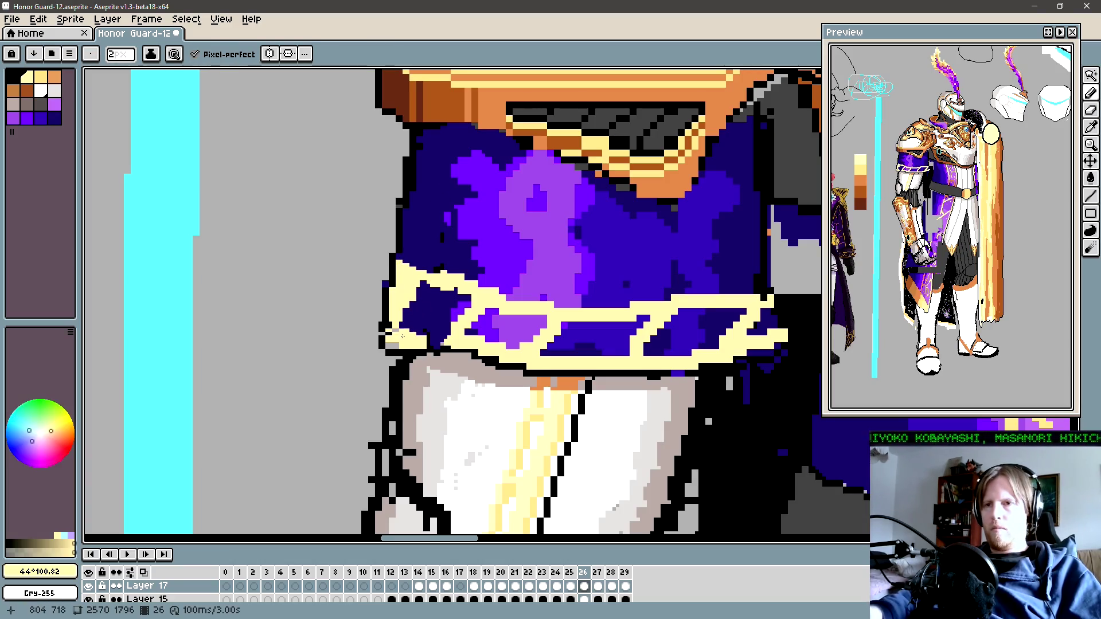
pyautogui.keyDown('alt'); pyautogui.click(396, 335); pyautogui.keyUp('alt')
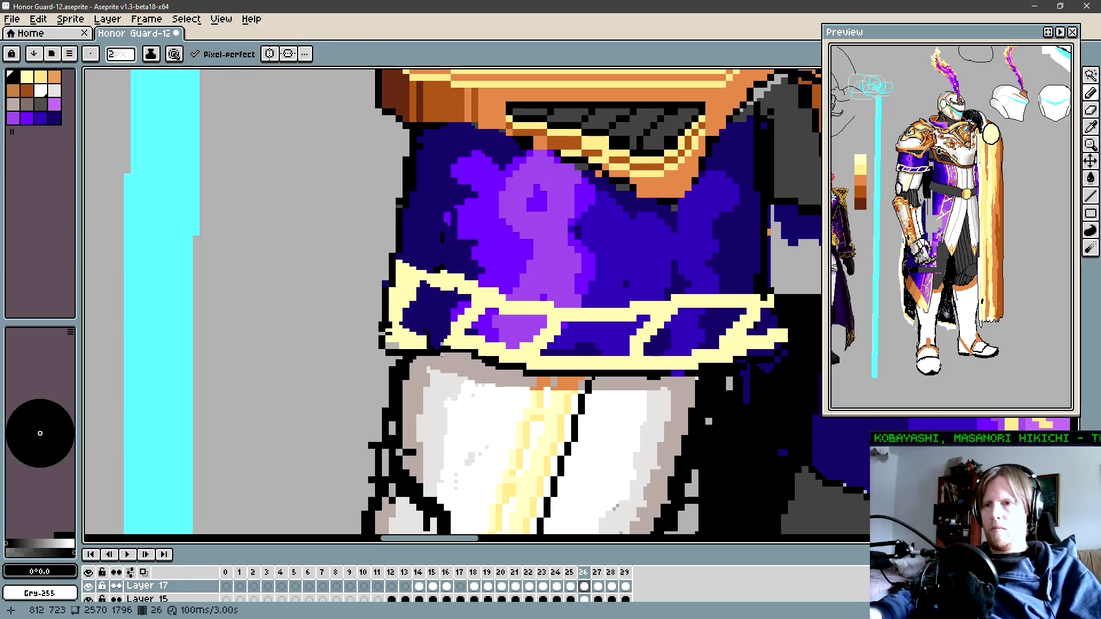
pyautogui.hotkey('ctrl', 'shift', 'h')
pyautogui.hotkey('ctrl', 'shift', 'h')
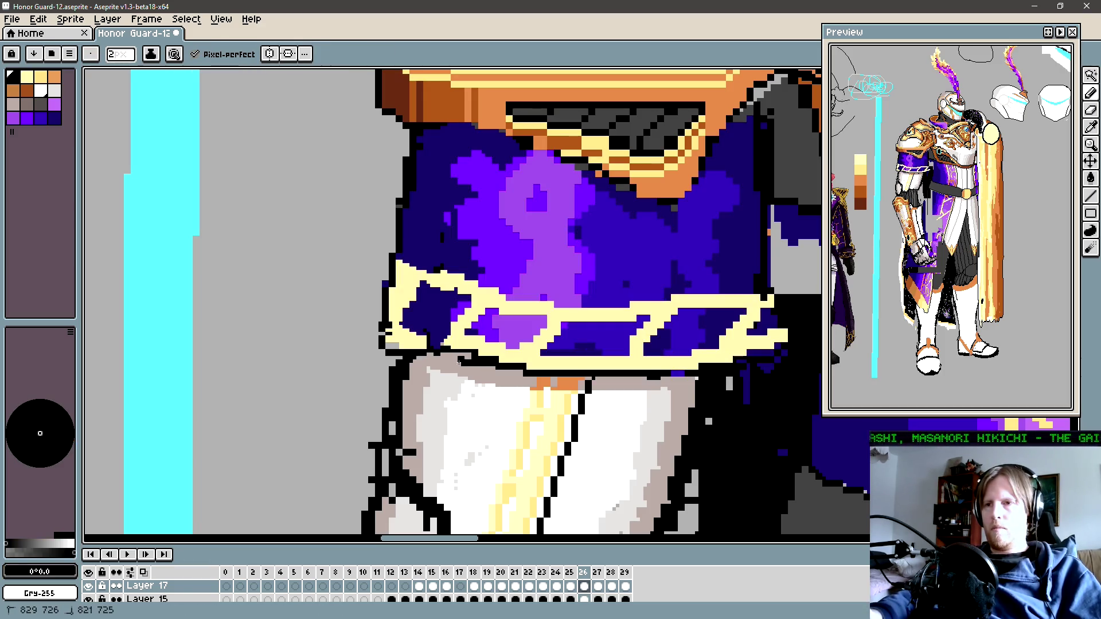
pyautogui.keyDown('alt'); pyautogui.click(398, 345); pyautogui.keyUp('alt')
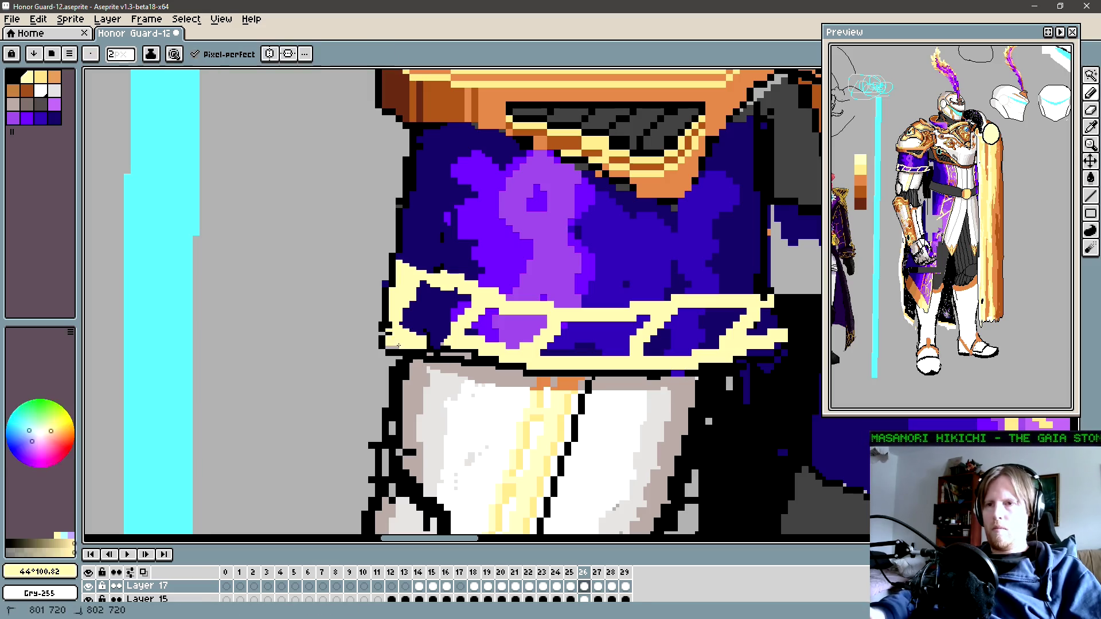
pyautogui.click(429, 342)
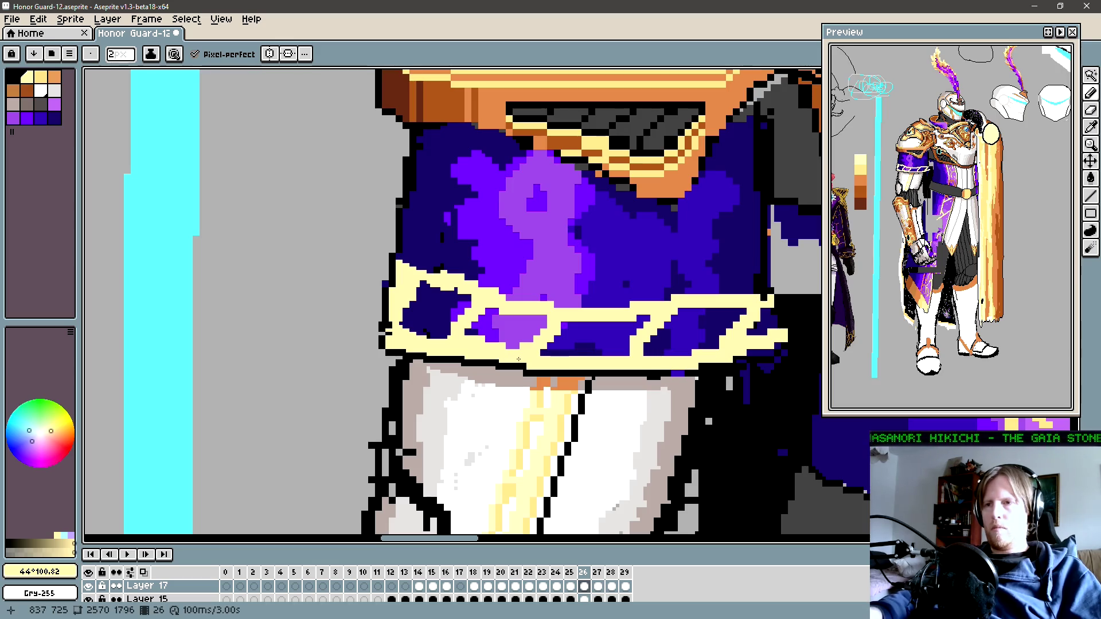
# Step: Sample the band's purple, cream and yellow colours and shrink the brush to one pixel
pyautogui.keyDown('alt'); pyautogui.click(520, 319); pyautogui.keyUp('alt')
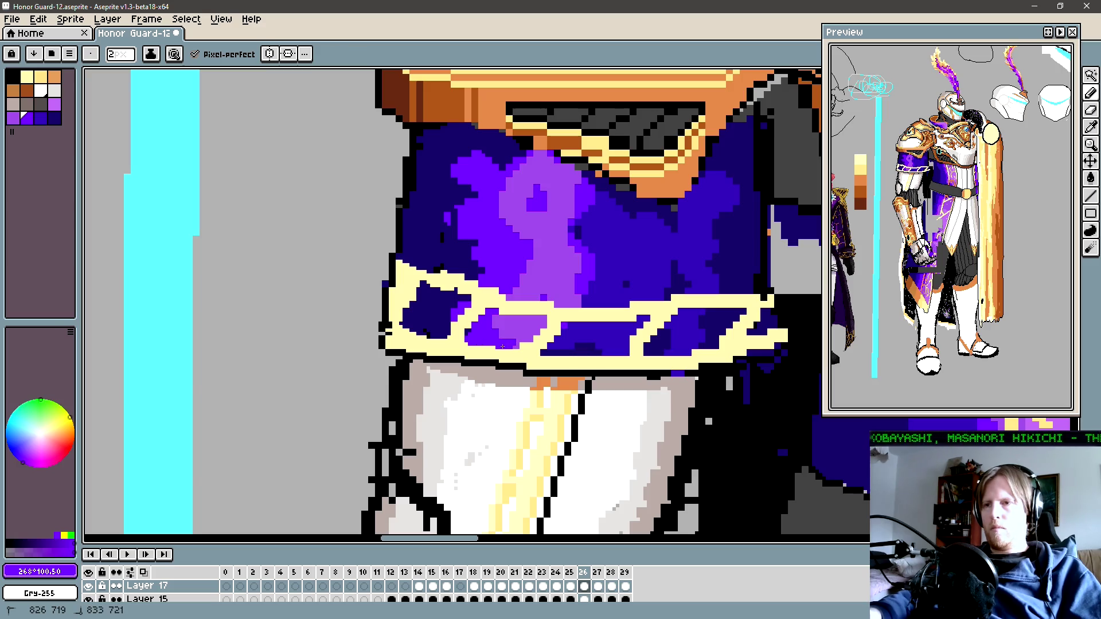
pyautogui.moveTo(556, 321); pyautogui.dragTo(525, 328)
pyautogui.keyDown('alt'); pyautogui.click(525, 328); pyautogui.keyUp('alt')
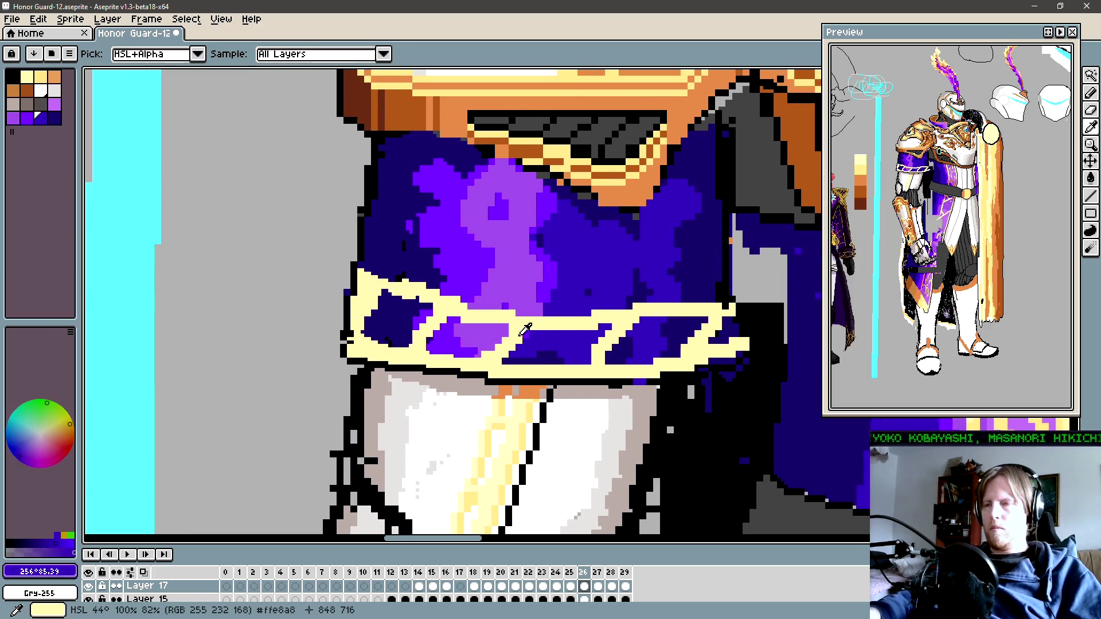
pyautogui.keyDown('alt'); pyautogui.click(376, 309); pyautogui.keyUp('alt')
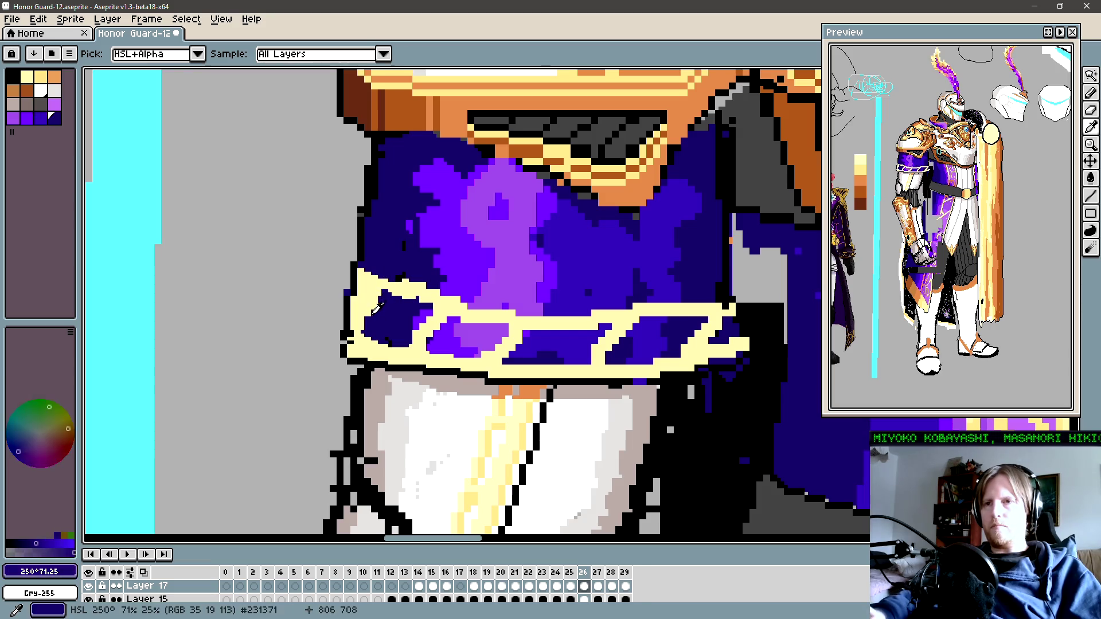
pyautogui.press('-')
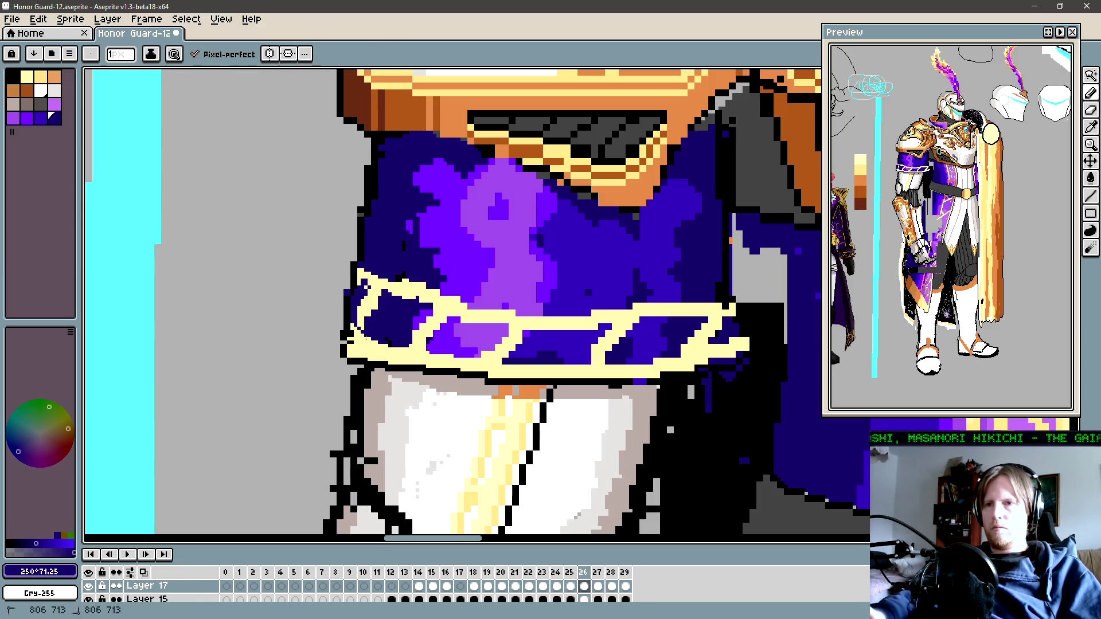
pyautogui.keyDown('alt'); pyautogui.click(352, 338); pyautogui.keyUp('alt')
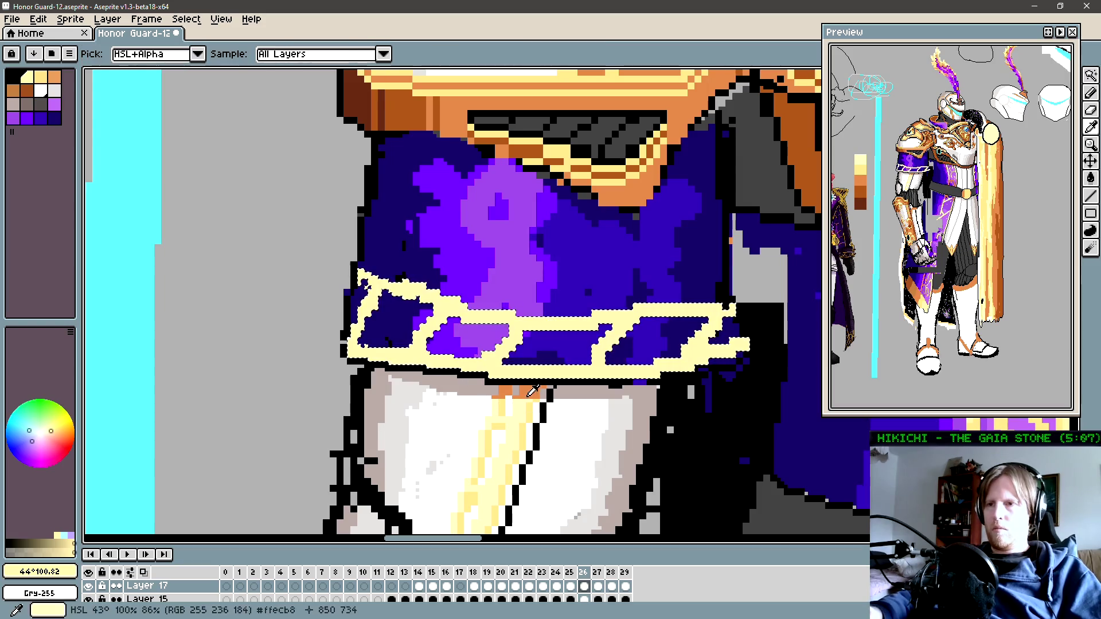
# Step: Outline the armband's left end and lower edge in orange
pyautogui.keyDown('alt'); pyautogui.click(508, 375); pyautogui.keyUp('alt')
pyautogui.moveTo(363, 274); pyautogui.dragTo(354, 353)
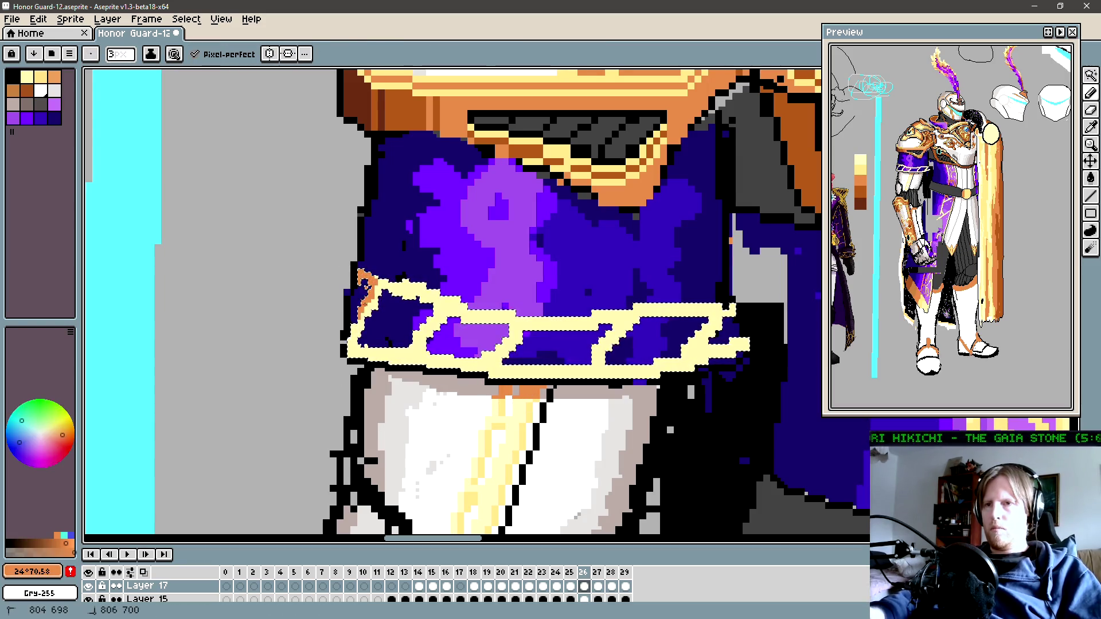
pyautogui.moveTo(362, 274); pyautogui.dragTo(412, 293)
pyautogui.moveTo(351, 344)
pyautogui.mouseDown()
pyautogui.moveTo(379, 358)
pyautogui.moveTo(402, 331)
pyautogui.mouseUp()
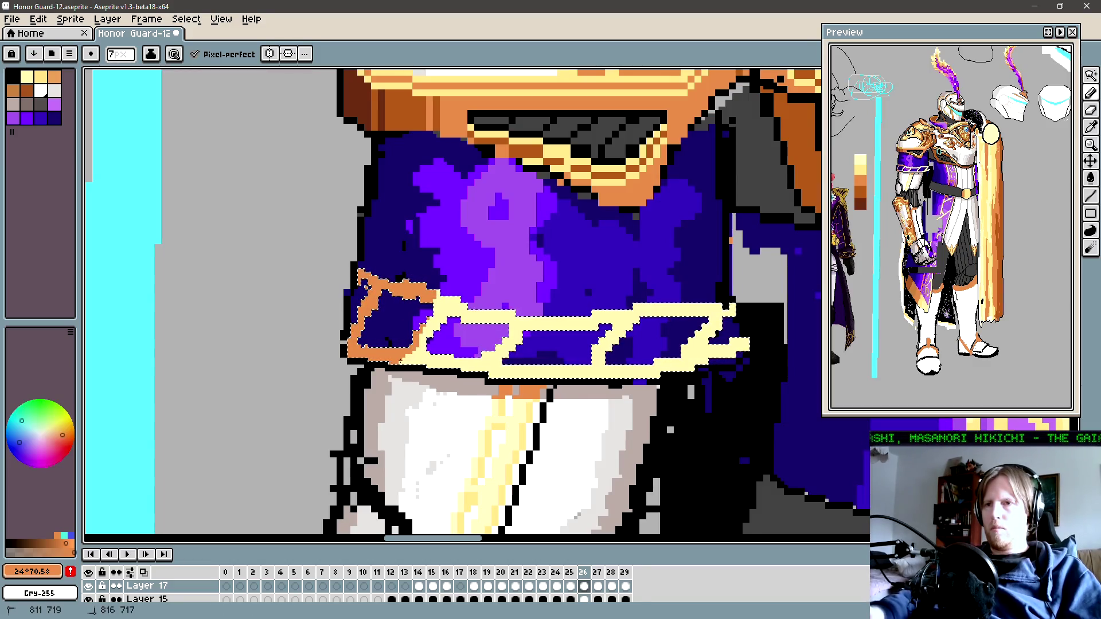
# Step: Fill the band's selected black outline with pale yellow and shade inside it
pyautogui.press('alt')
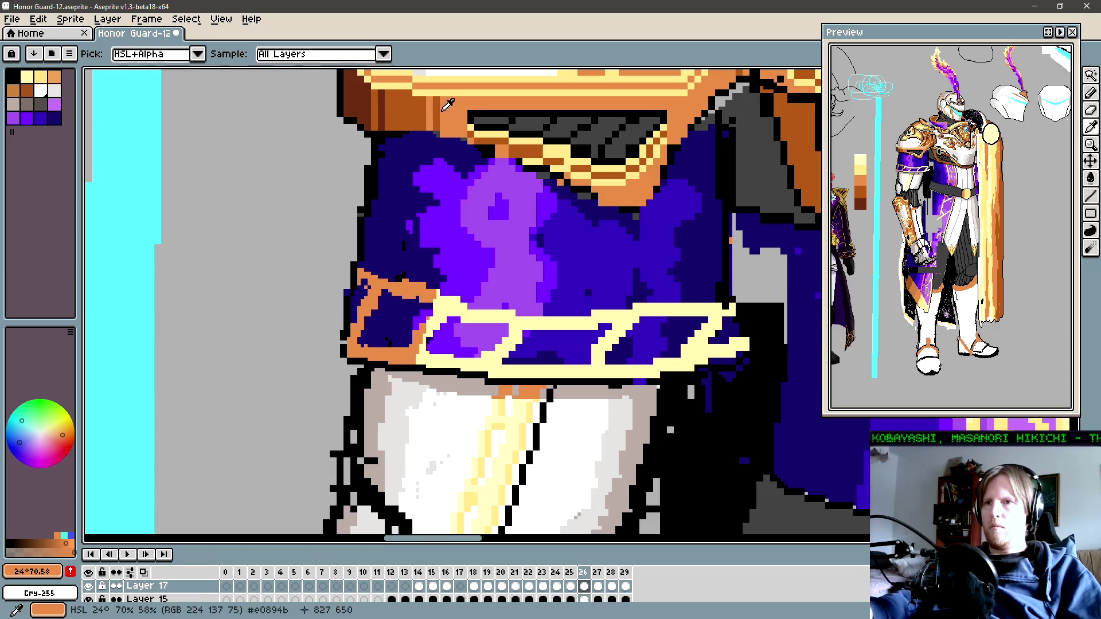
pyautogui.keyDown('alt'); pyautogui.click(503, 317); pyautogui.keyUp('alt')
pyautogui.hotkey('shift', 'q')
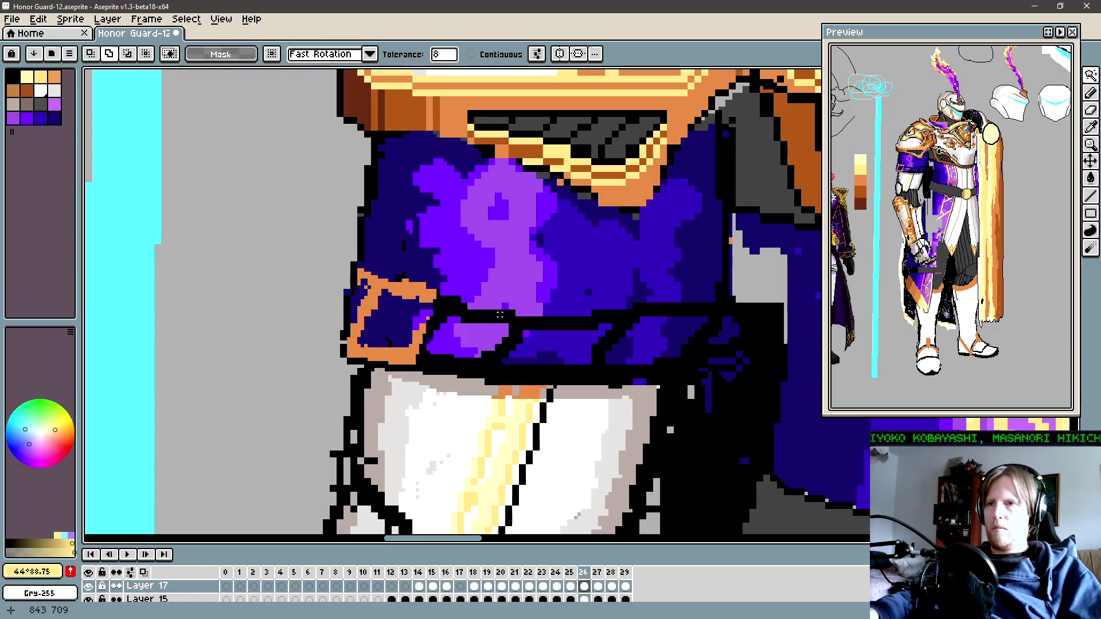
pyautogui.click(500, 315)
pyautogui.press('f')
pyautogui.press('b')
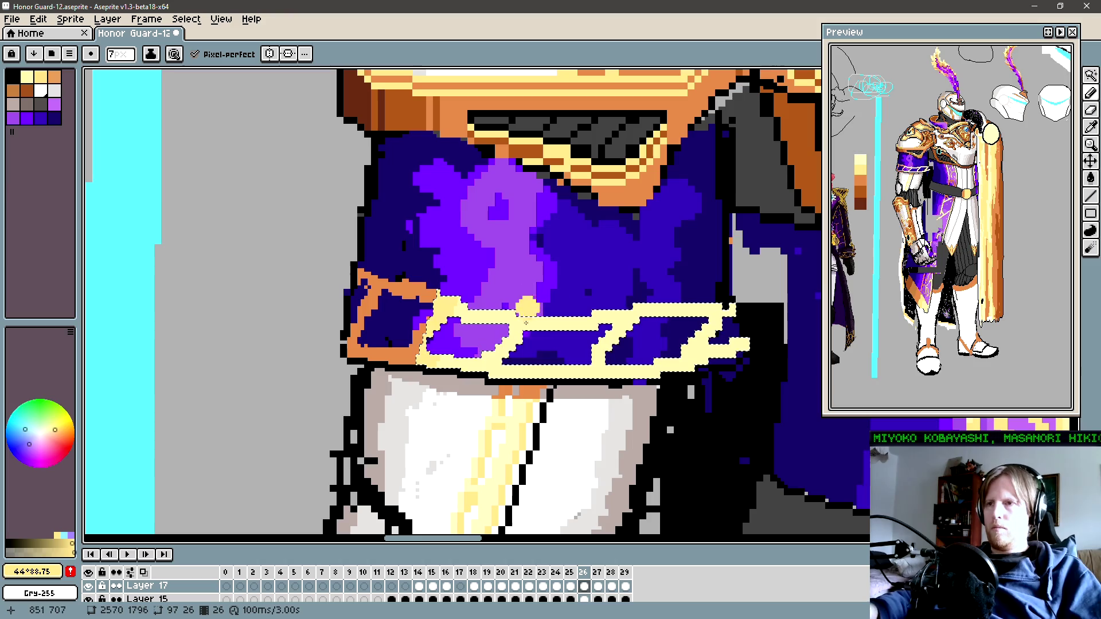
pyautogui.moveTo(576, 341); pyautogui.dragTo(585, 344)
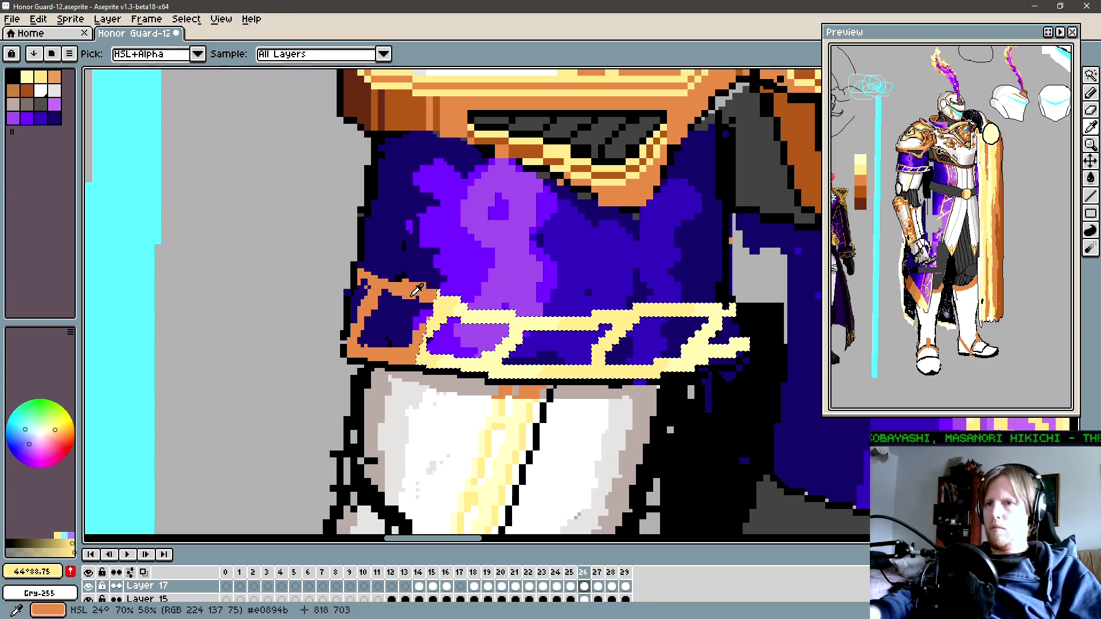
# Step: Paint an orange stroke on the armband's right side and switch the colour to gold
pyautogui.keyDown('alt'); pyautogui.click(367, 321); pyautogui.keyUp('alt')
pyautogui.moveTo(729, 308)
pyautogui.mouseDown()
pyautogui.moveTo(682, 304)
pyautogui.moveTo(634, 362)
pyautogui.mouseUp()
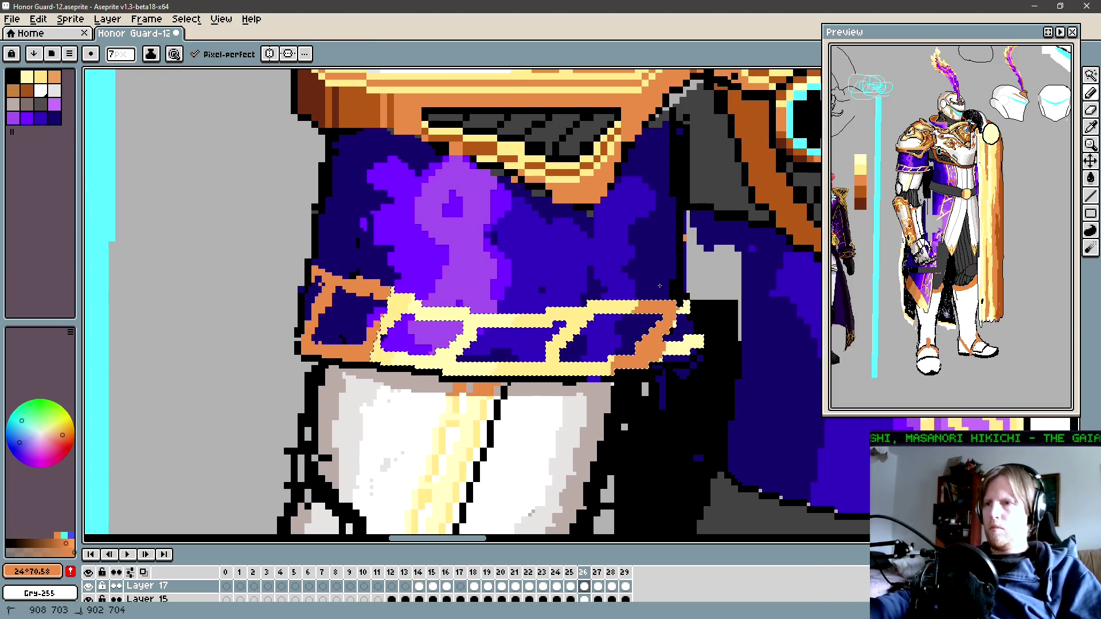
pyautogui.scroll(2, 550, 264)
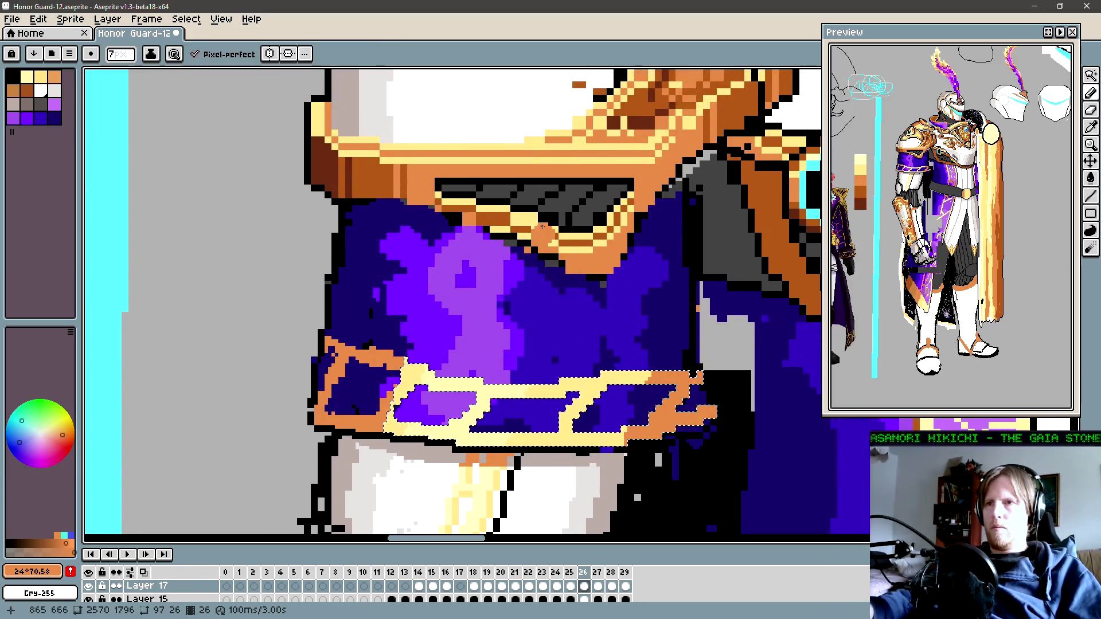
pyautogui.keyDown('alt'); pyautogui.click(446, 161); pyautogui.keyUp('alt')
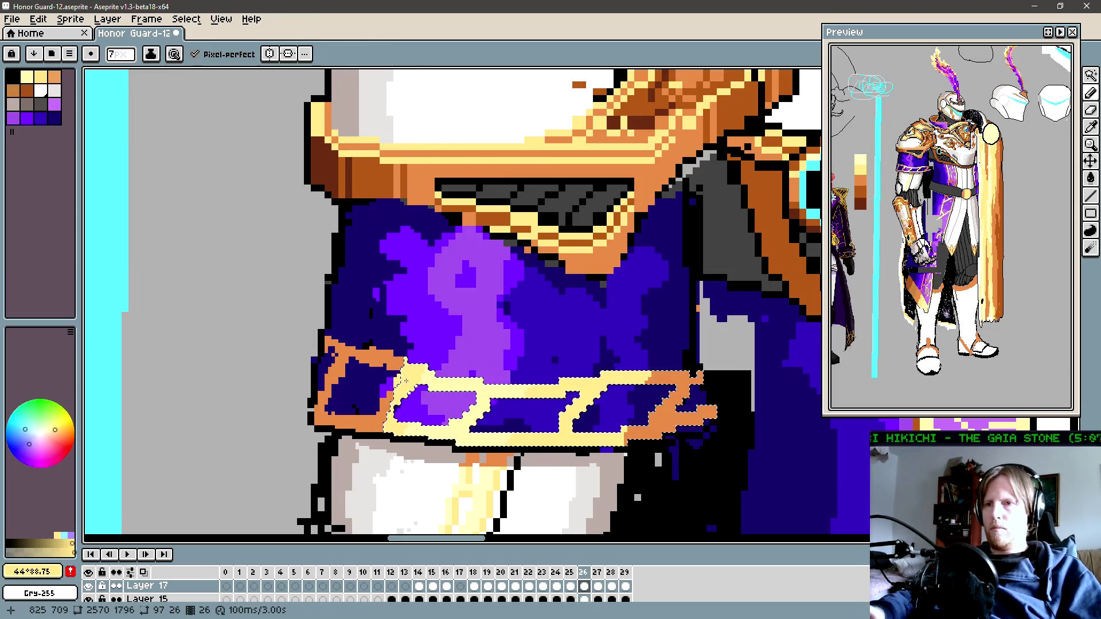
pyautogui.moveTo(548, 259); pyautogui.dragTo(502, 365)
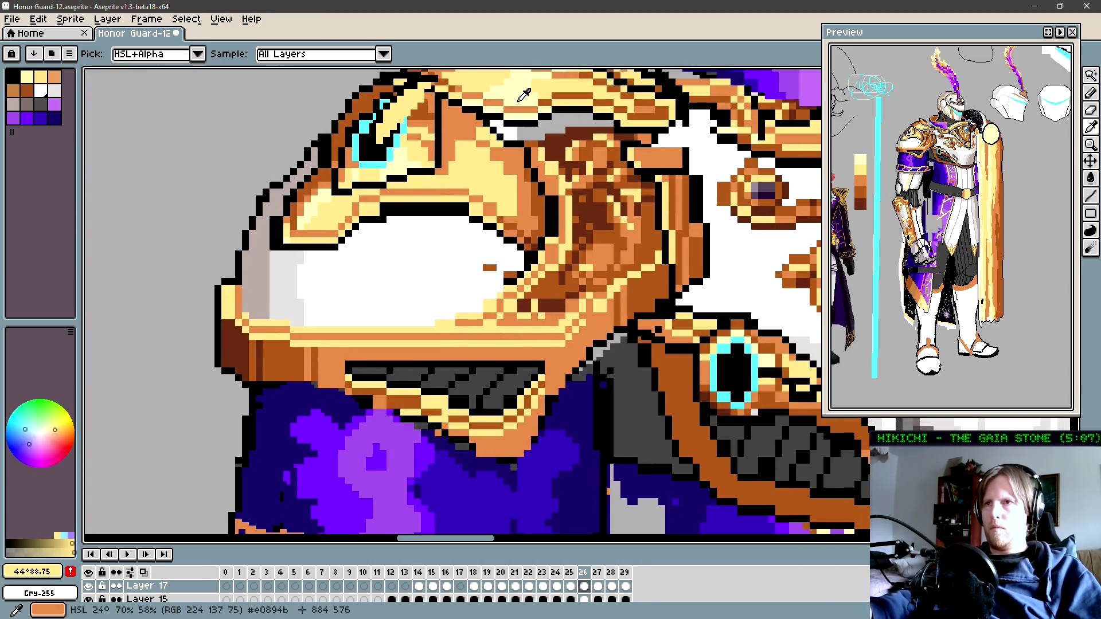
pyautogui.moveTo(361, 528); pyautogui.dragTo(407, 293)
# Step: Select the armband's pale-yellow trim pattern with the Magic Wand
pyautogui.press('w')
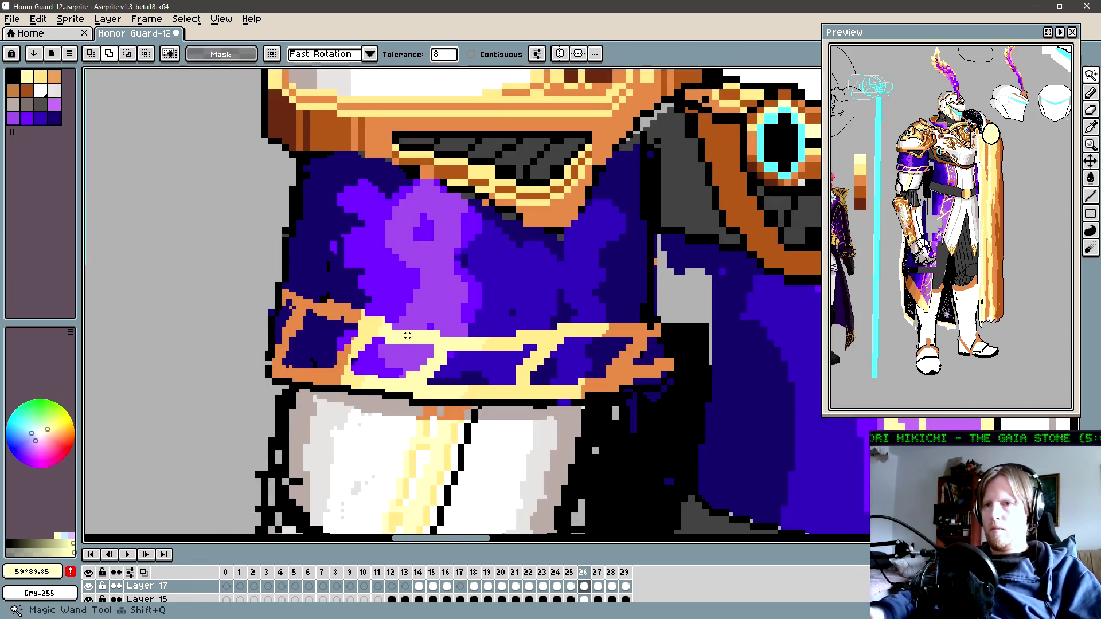
pyautogui.click(413, 339)
pyautogui.press('b')
pyautogui.press('z')
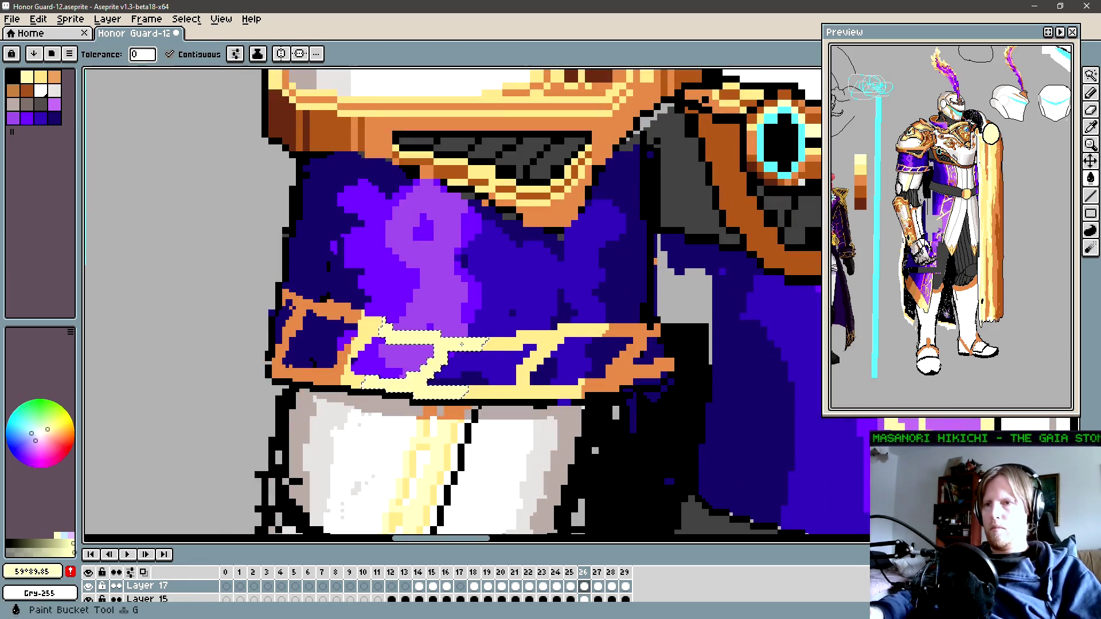
pyautogui.scroll(-1, 478, 298)
pyautogui.scroll(-1, 478, 298)
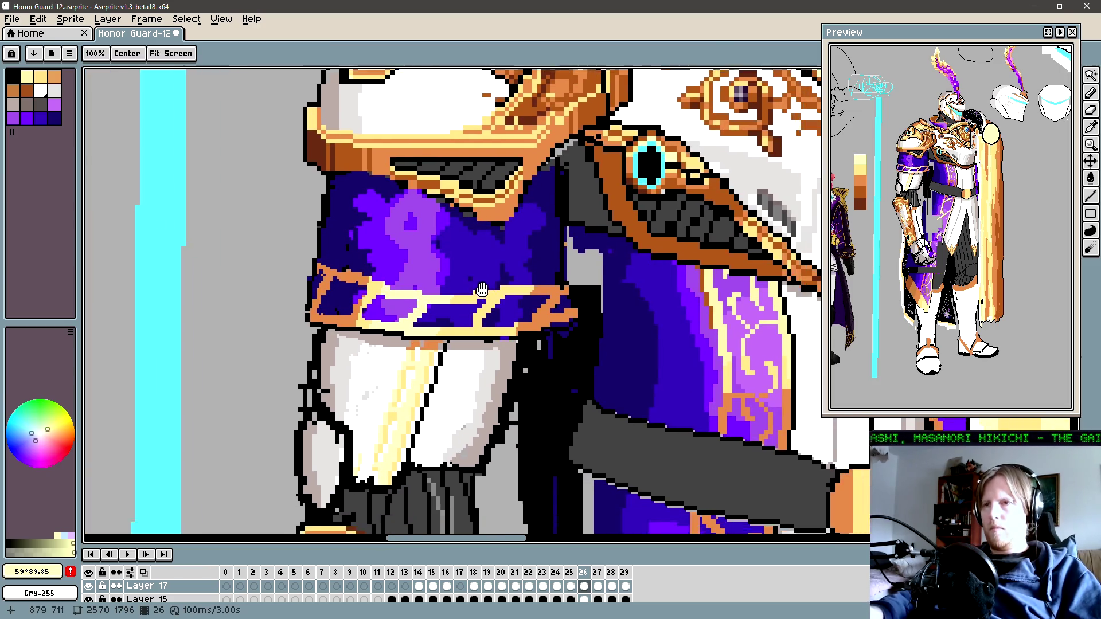
pyautogui.scroll(-2, 484, 295)
pyautogui.scroll(-1, 491, 293)
pyautogui.scroll(2, 492, 295)
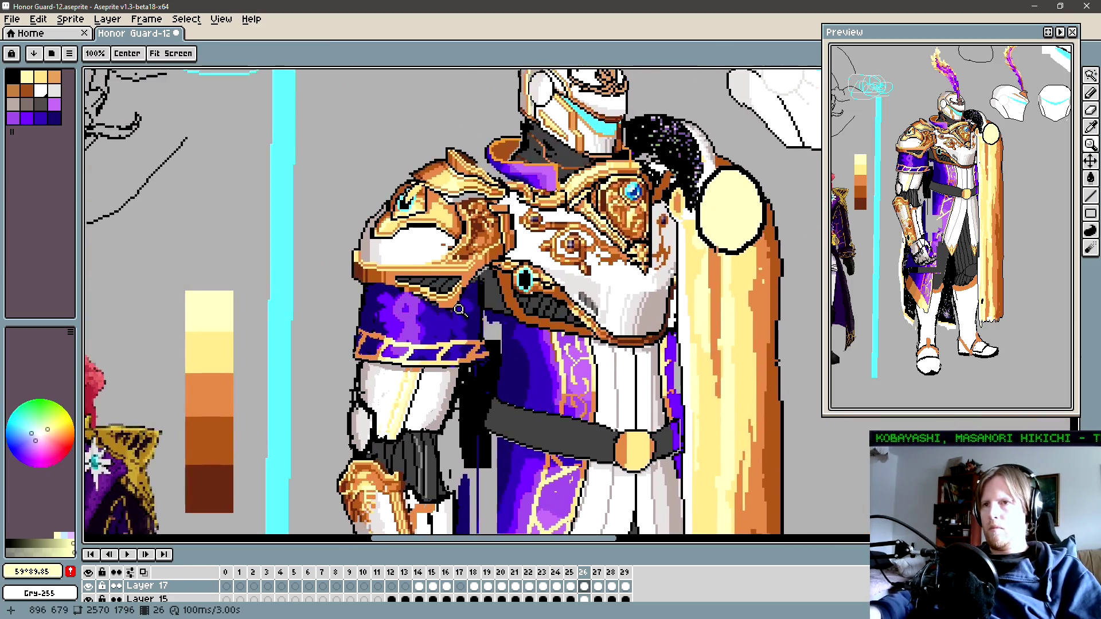
pyautogui.scroll(1, 490, 299)
pyautogui.scroll(1, 490, 304)
pyautogui.scroll(1, 488, 310)
pyautogui.scroll(-1, 488, 309)
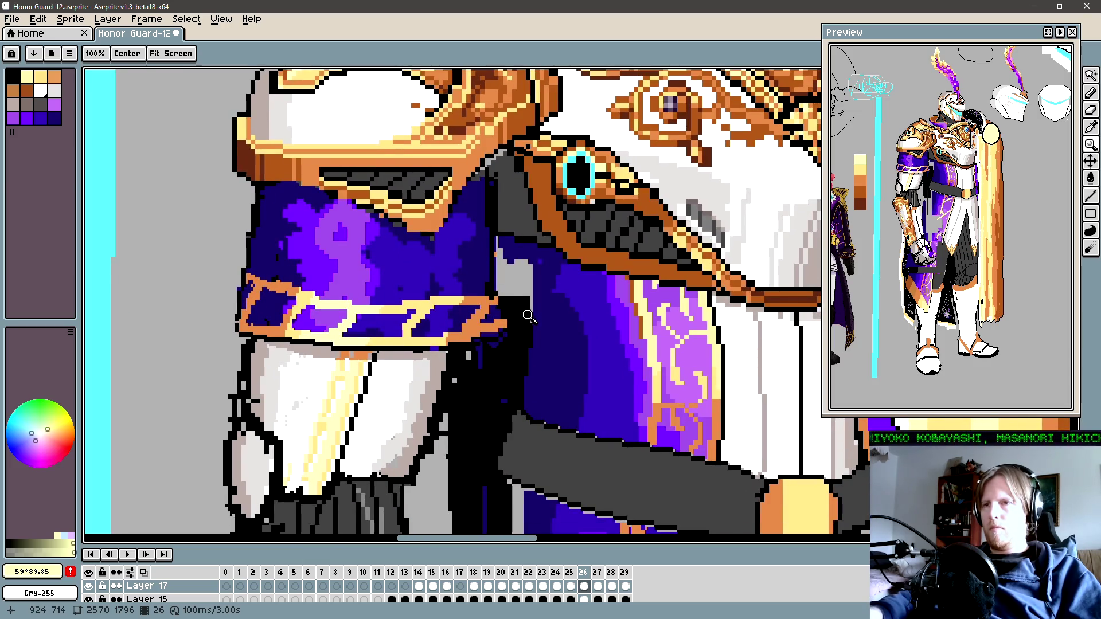
pyautogui.scroll(-2, 490, 309)
pyautogui.scroll(2, 494, 308)
pyautogui.scroll(1, 498, 306)
pyautogui.scroll(-3, 499, 307)
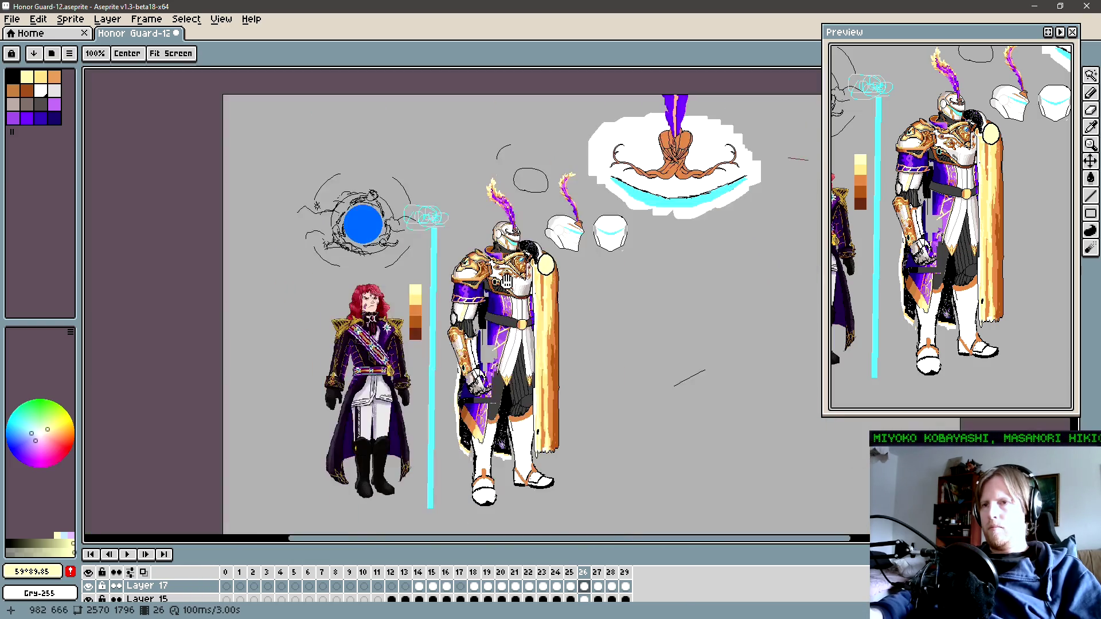
pyautogui.press('g')
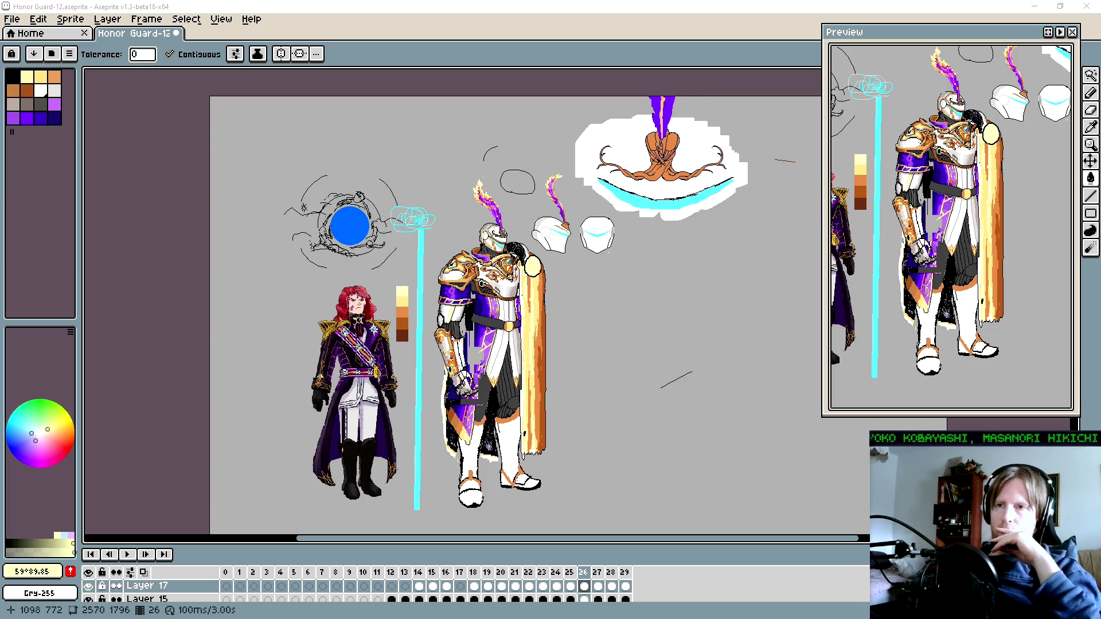
pyautogui.moveTo(617, 360); pyautogui.dragTo(530, 299)
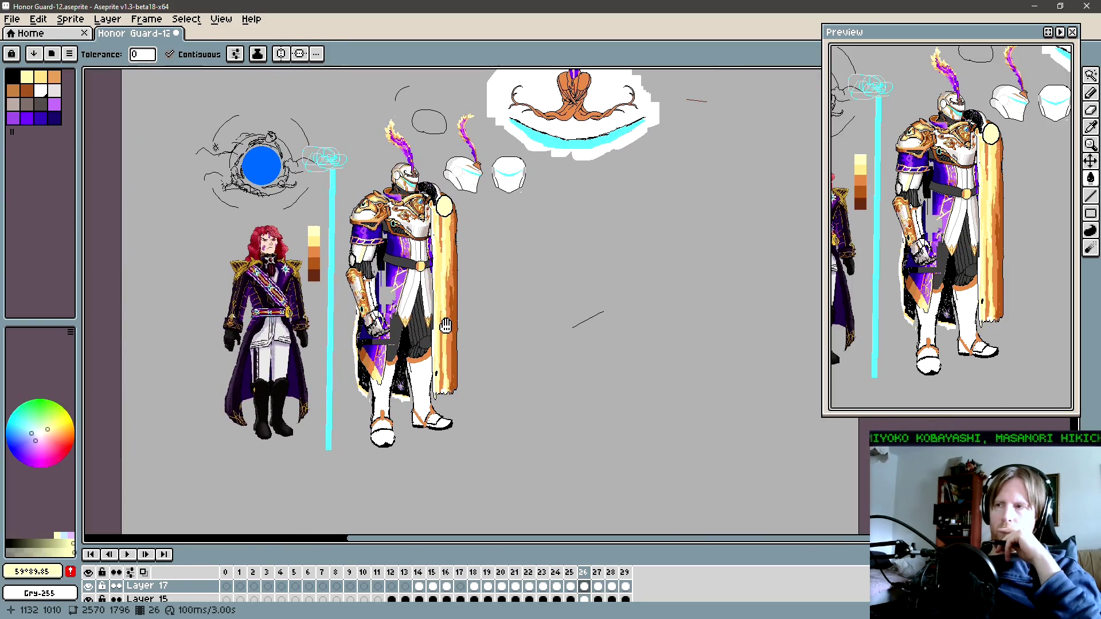
pyautogui.moveTo(446, 325); pyautogui.dragTo(446, 332)
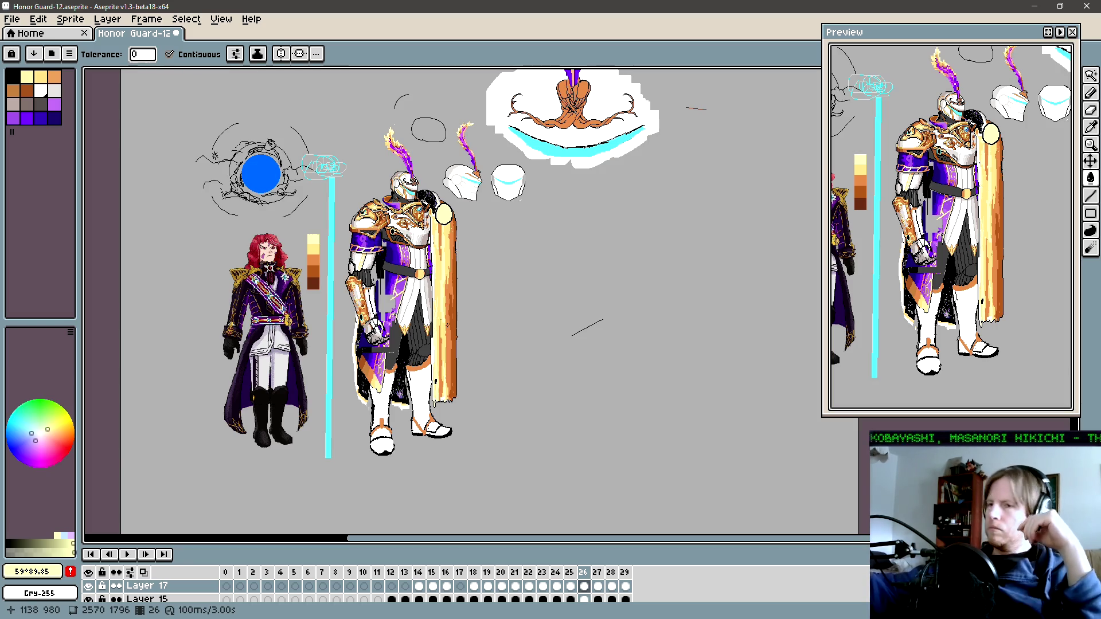
pyautogui.scroll(2, 442, 226)
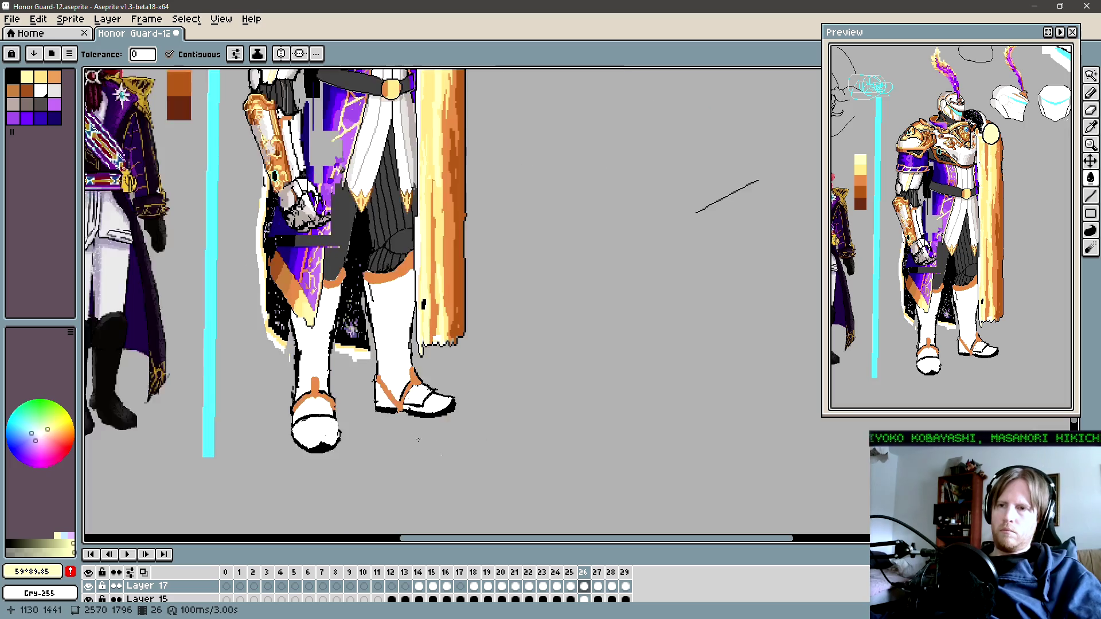
pyautogui.hscroll(-2, 441, 227)
pyautogui.press('i')
# Step: Try filling the right shoe's toe with the dark grey, then undo it
pyautogui.click(443, 226)
pyautogui.scroll(1, 401, 379)
pyautogui.press('g')
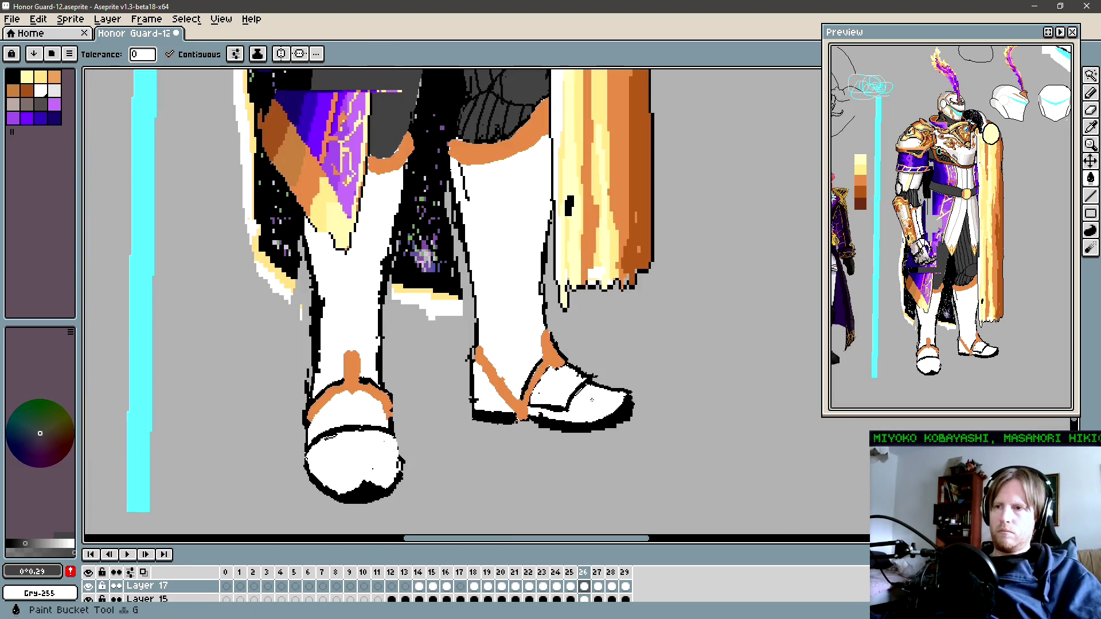
pyautogui.click(498, 402)
pyautogui.hotkey('ctrl', 'z')
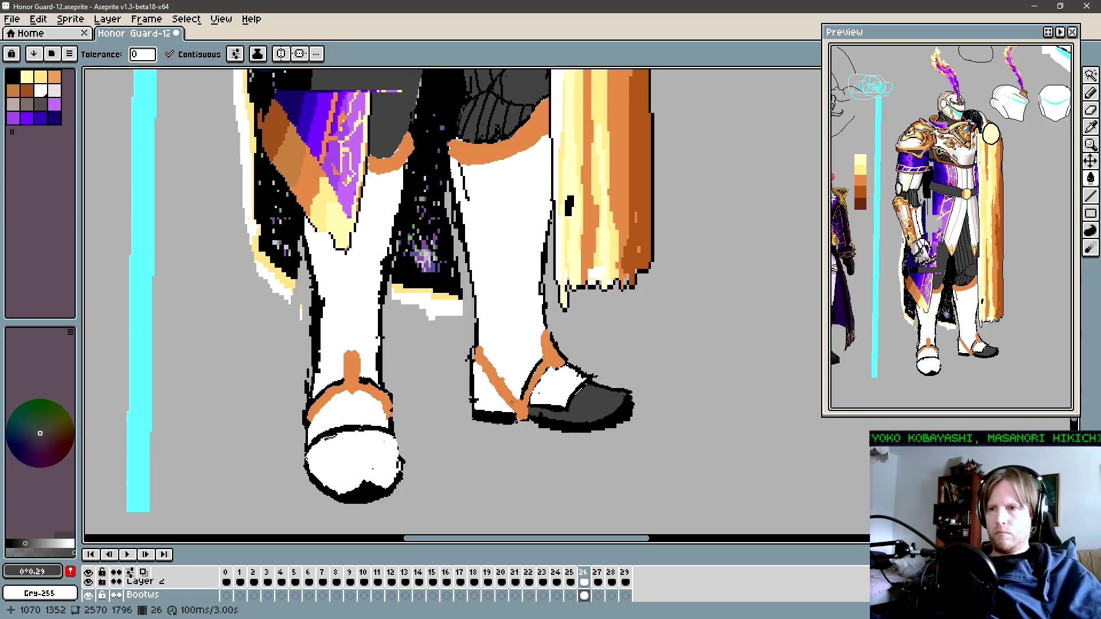
# Step: Shift the sprite sheet view slightly and clear the current selection
pyautogui.scroll(-5, 498, 402)
pyautogui.scroll(1, 508, 407)
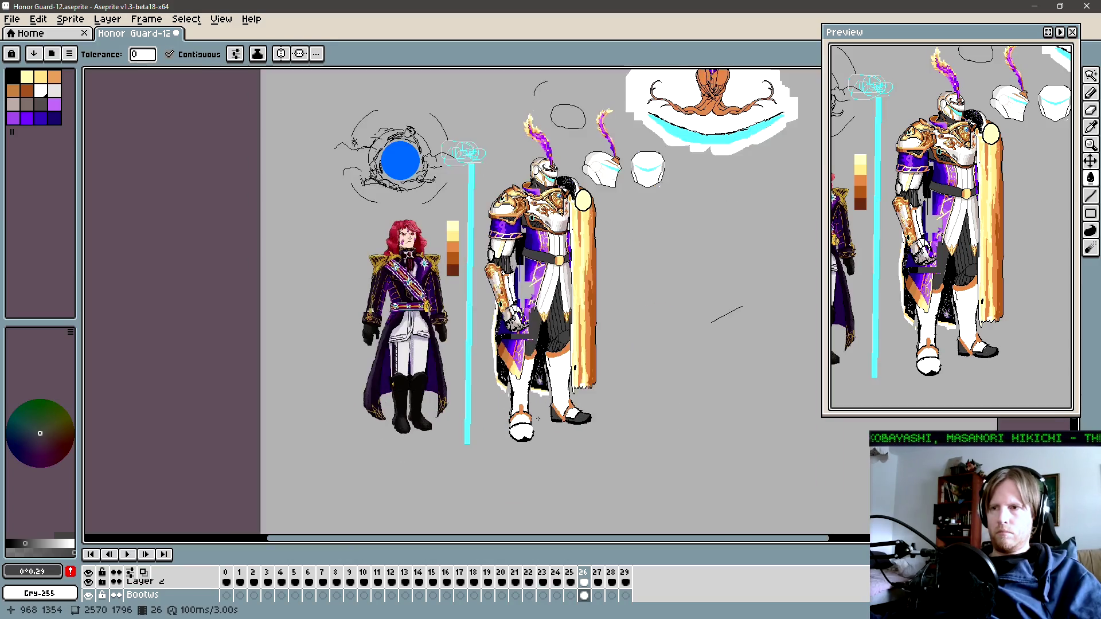
pyautogui.scroll(1, 543, 305)
pyautogui.scroll(1, 570, 406)
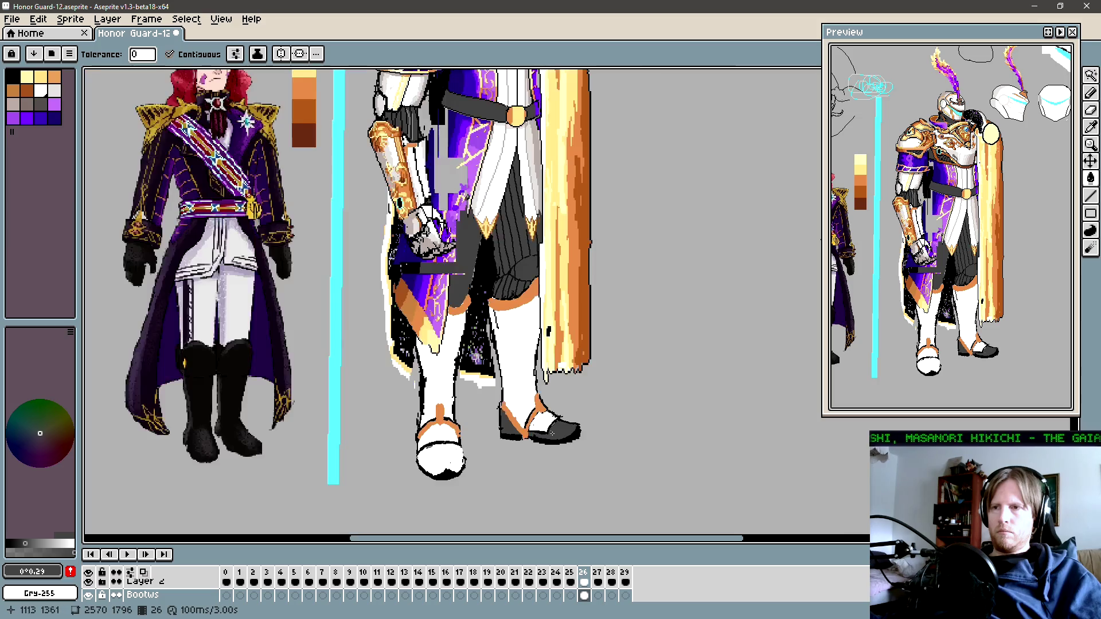
pyautogui.scroll(-1, 544, 388)
pyautogui.press('v')
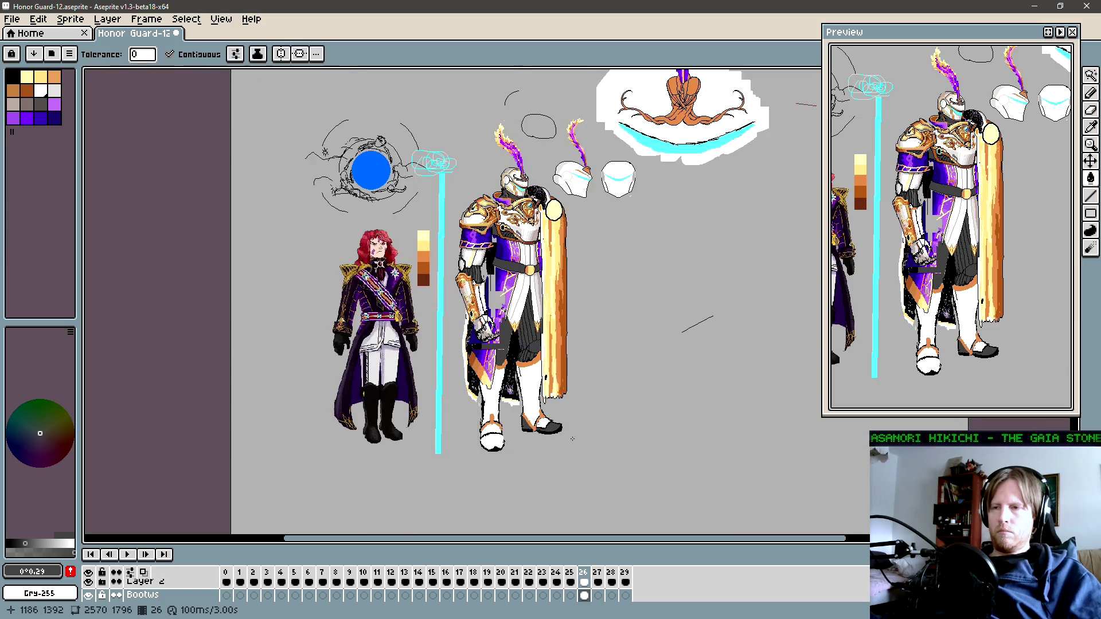
pyautogui.moveTo(593, 440); pyautogui.dragTo(565, 467)
pyautogui.hotkey('ctrl', 'd')
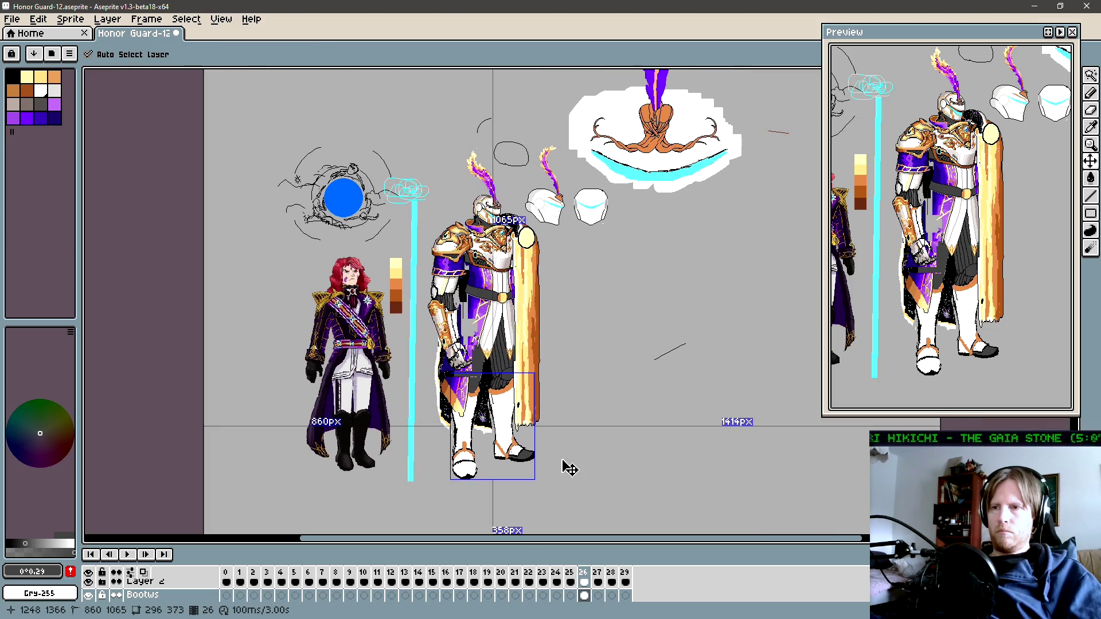
pyautogui.press('w')
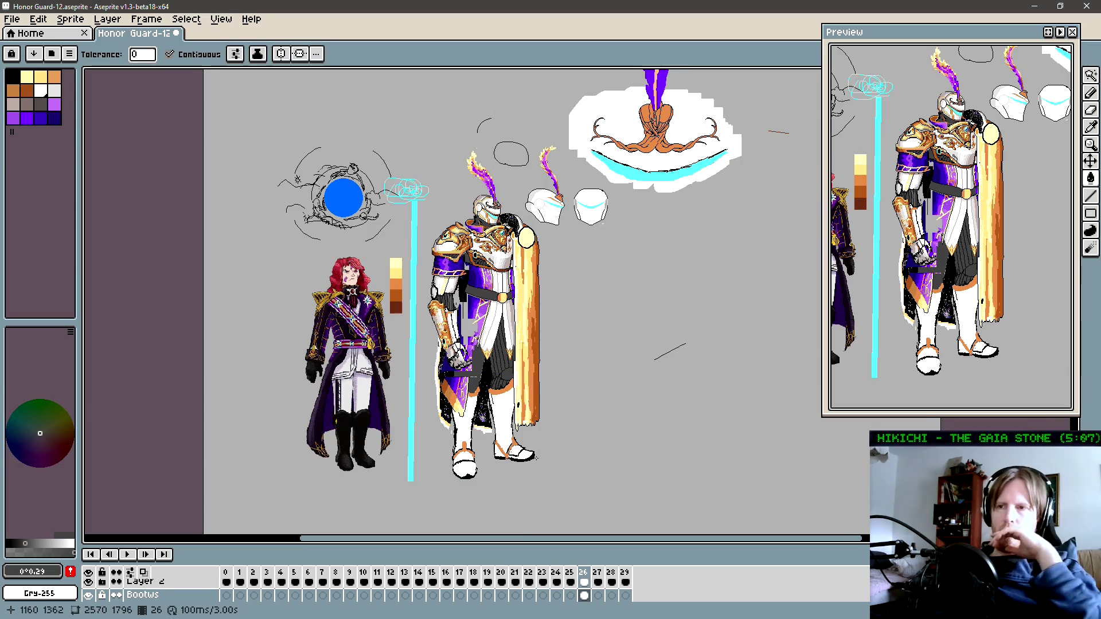
# Step: Select the knight's legs for moving, then deselect them again
pyautogui.scroll(1, 511, 413)
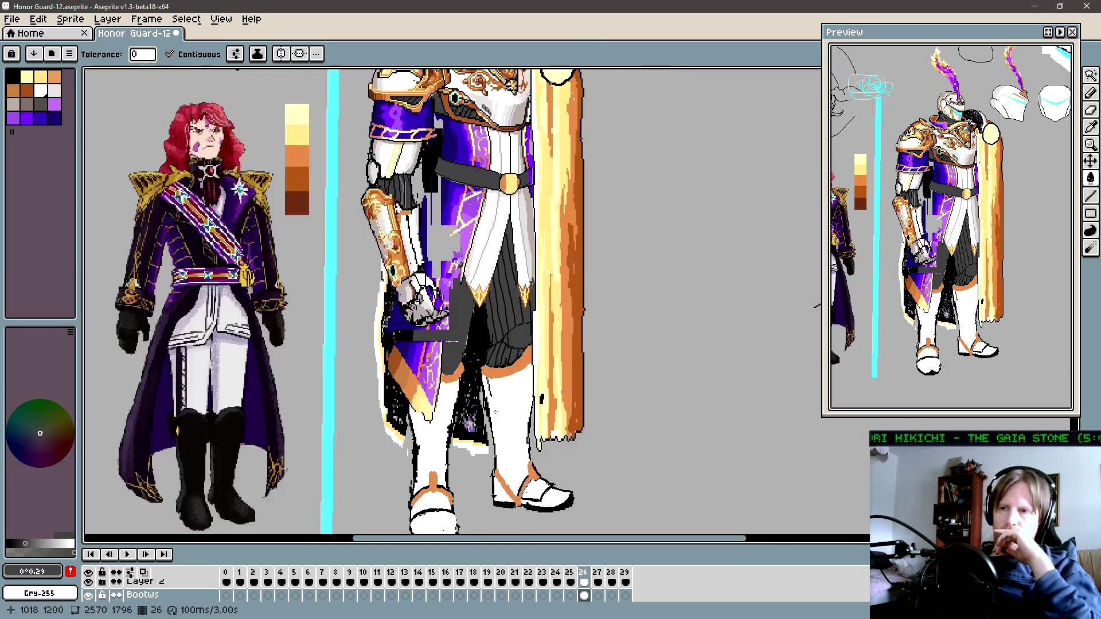
pyautogui.click(443, 427)
pyautogui.scroll(-1, 444, 427)
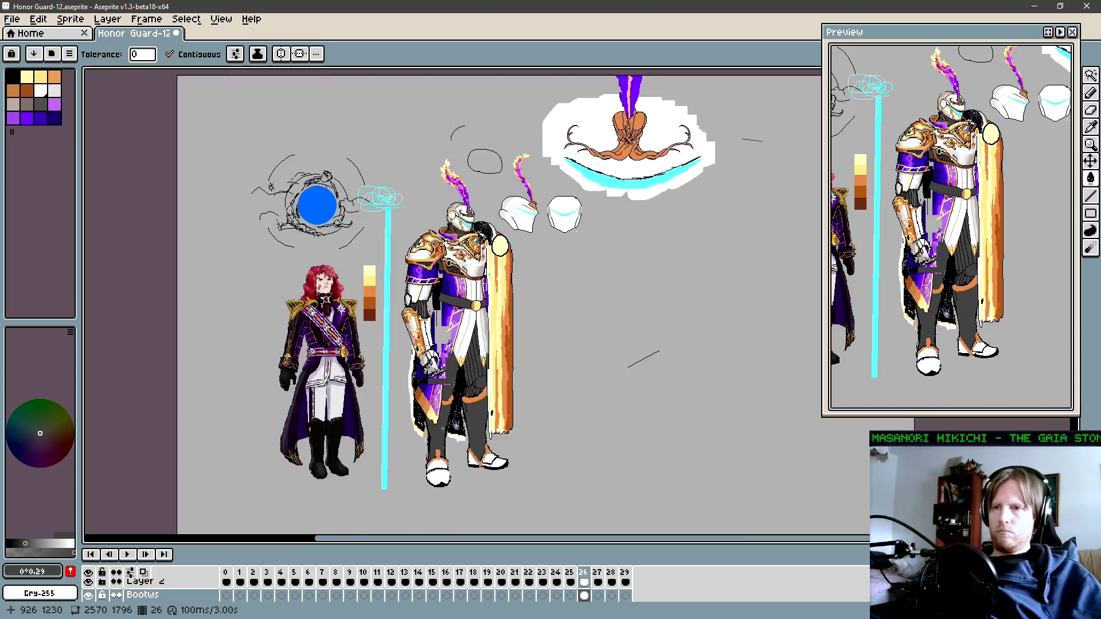
pyautogui.press('v')
pyautogui.hotkey('ctrl', 'd')
pyautogui.press('w')
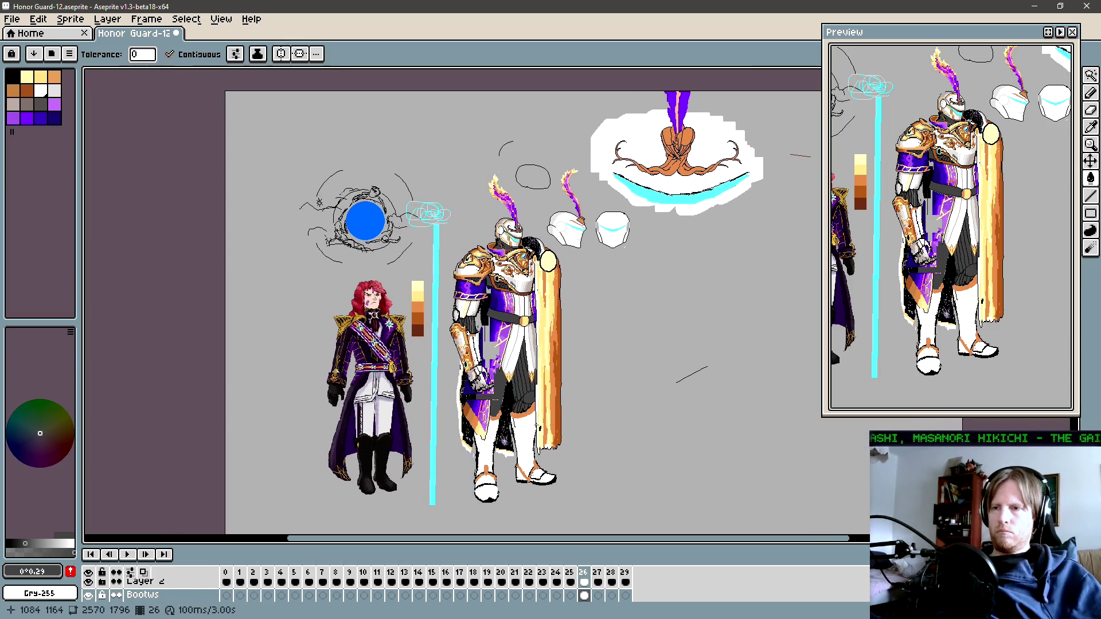
# Step: Switch to the Pencil and nudge the view near the legs
pyautogui.hscroll(-1, 524, 315)
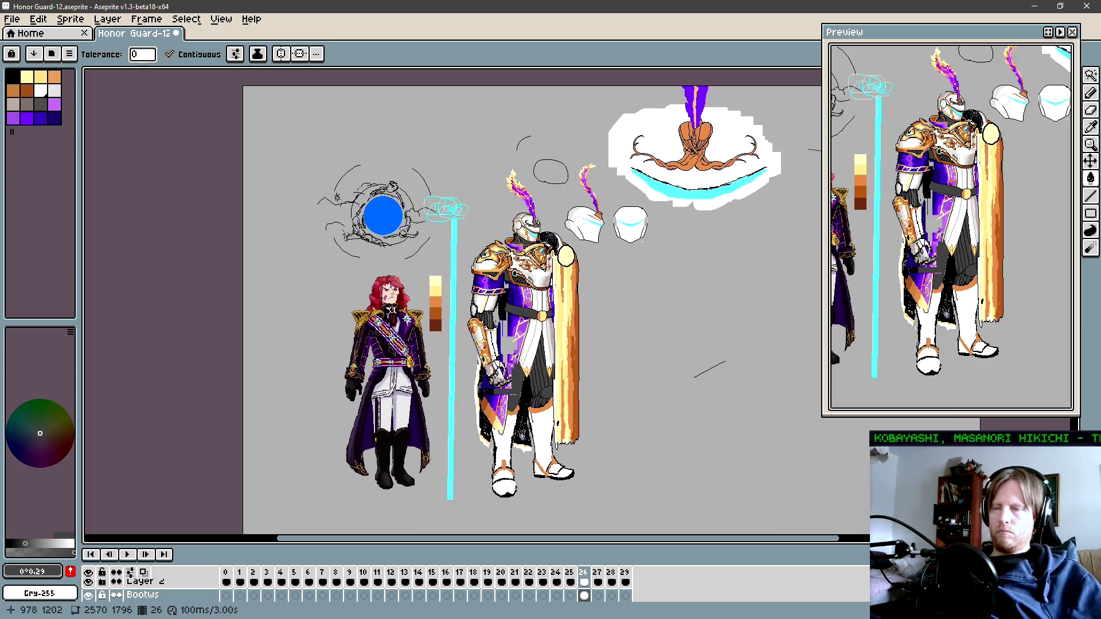
pyautogui.scroll(1, 521, 432)
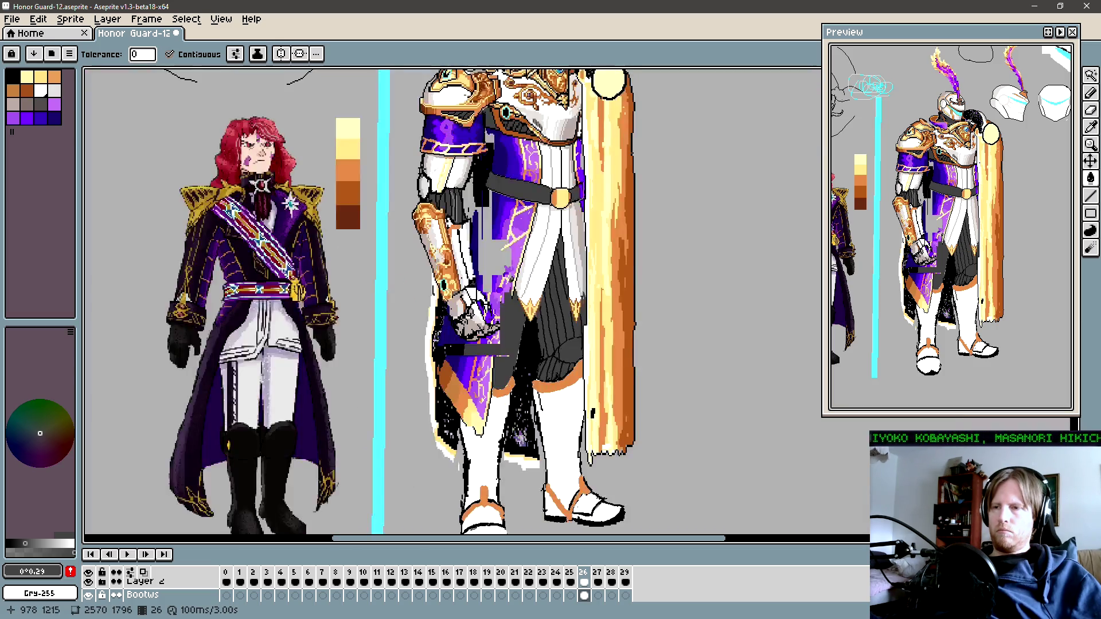
pyautogui.scroll(-1, 485, 301)
pyautogui.press('b')
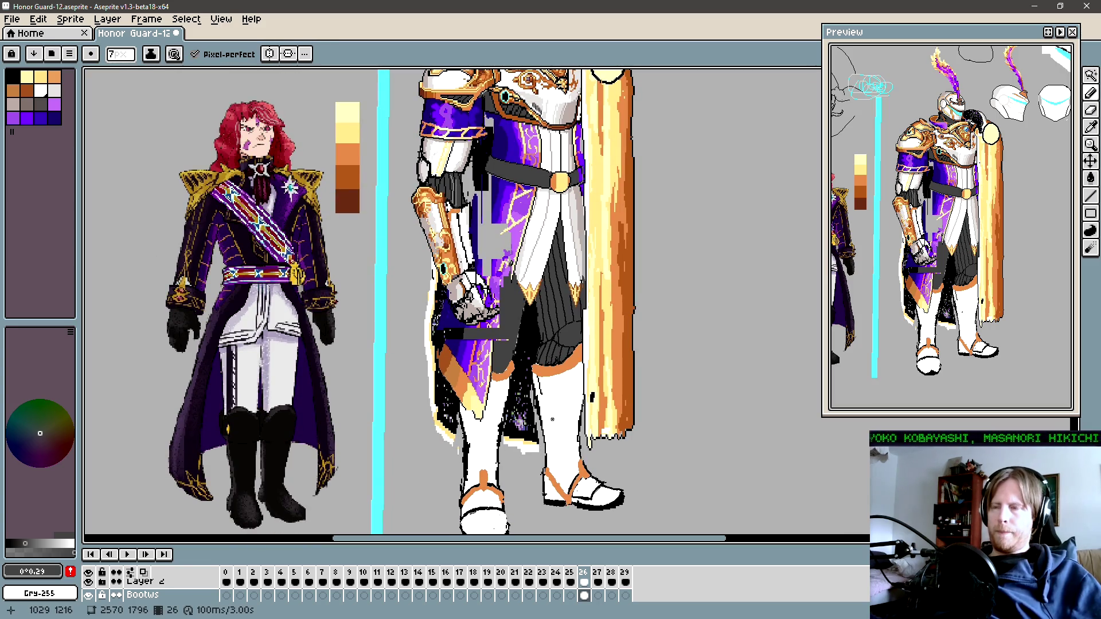
pyautogui.moveTo(552, 419); pyautogui.dragTo(546, 432)
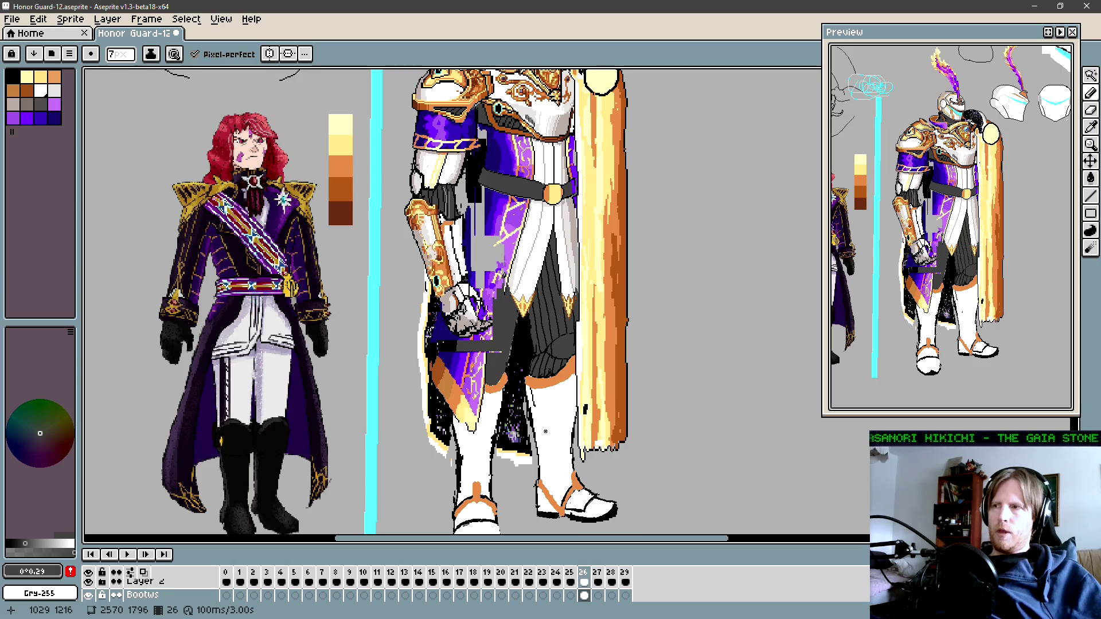
pyautogui.hotkey('alt', 'Tab')
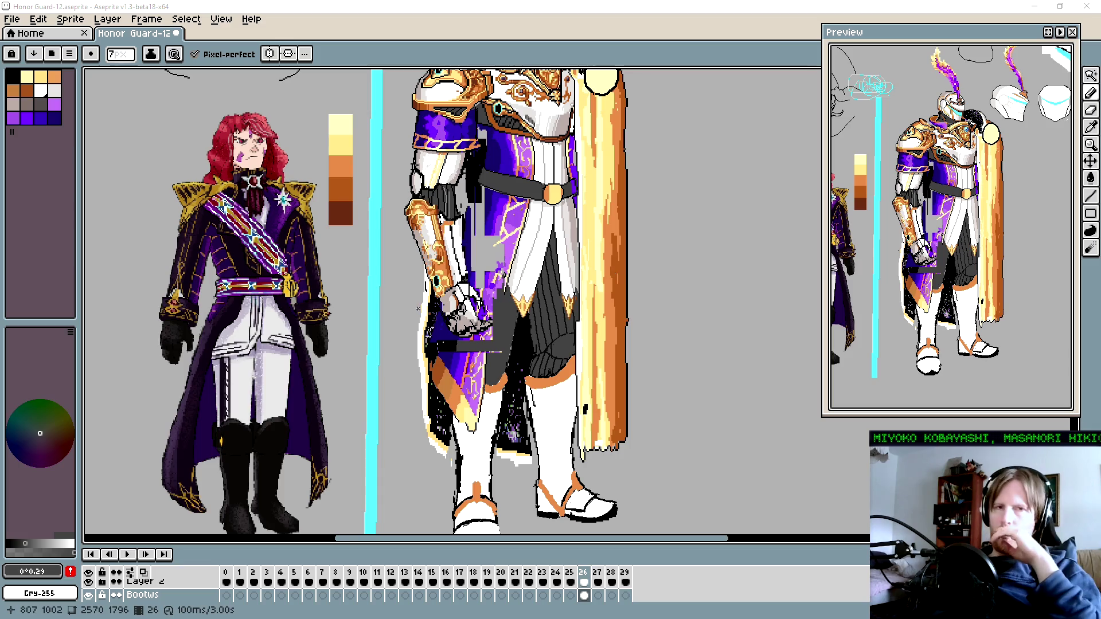
# Step: Pan and zoom until the knight's legs and boots are centred
pyautogui.moveTo(453, 304); pyautogui.dragTo(391, 273)
pyautogui.scroll(1, 499, 350)
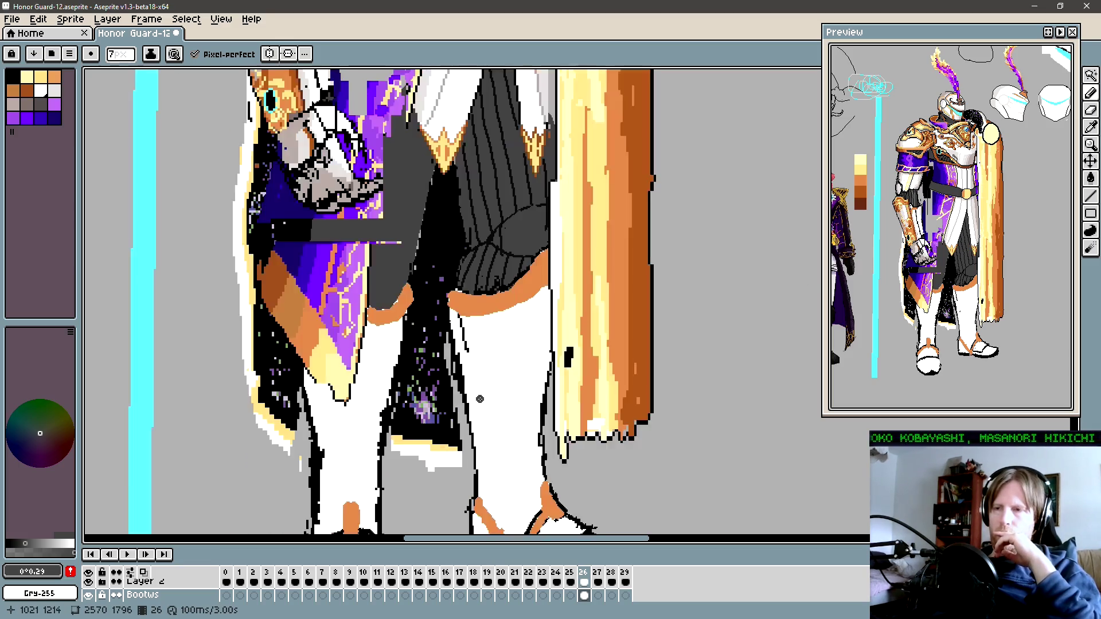
pyautogui.scroll(1, 499, 350)
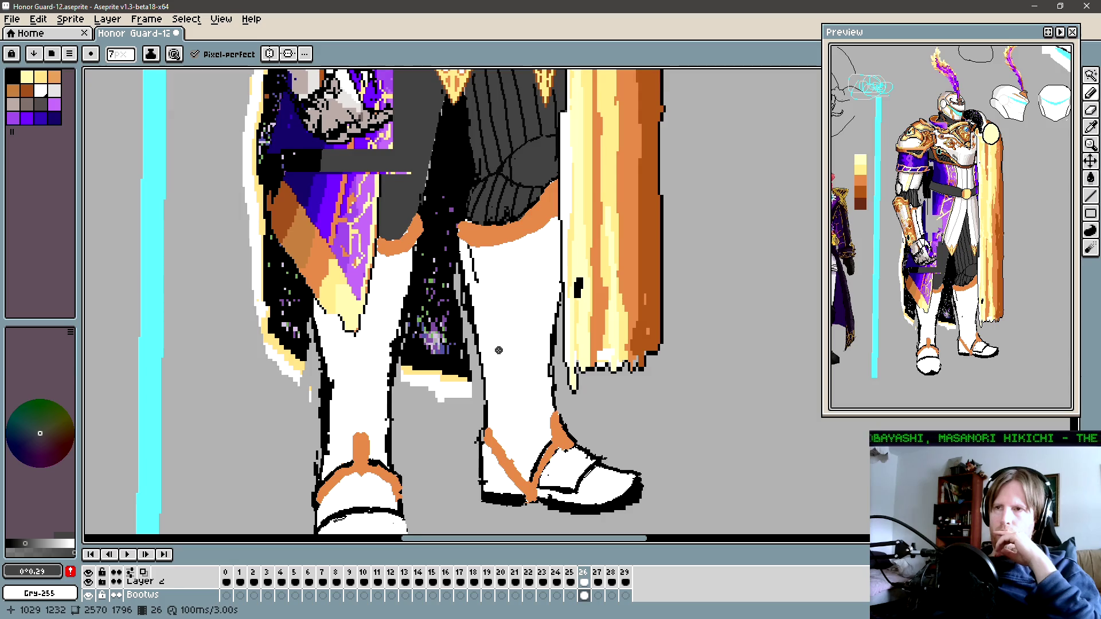
pyautogui.scroll(-2, 499, 350)
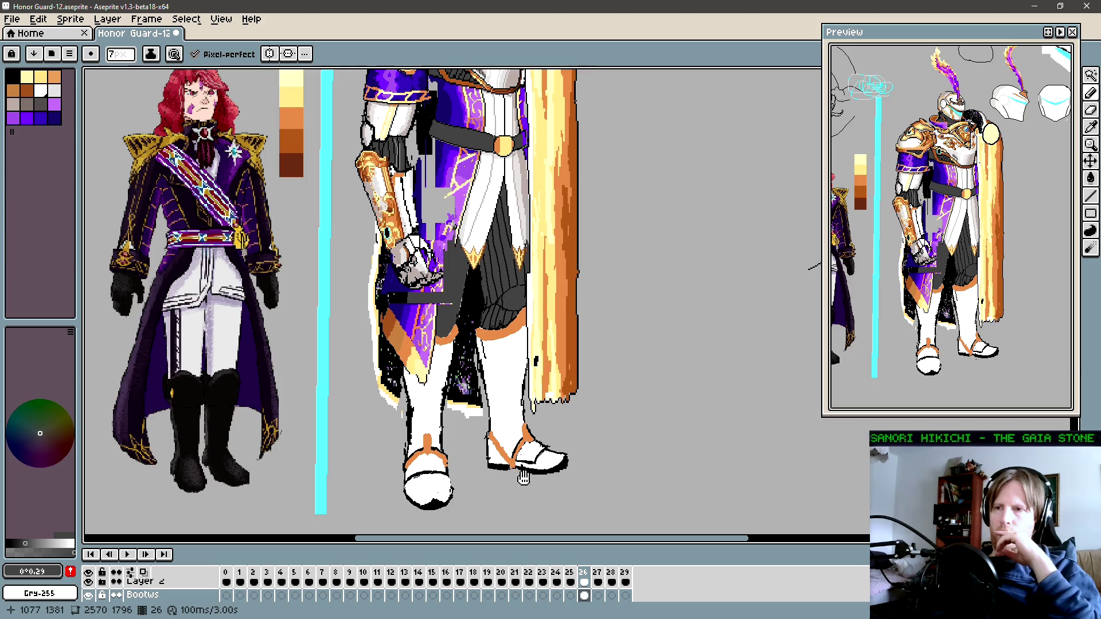
pyautogui.moveTo(523, 478); pyautogui.dragTo(546, 485)
pyautogui.moveTo(458, 492); pyautogui.dragTo(473, 492)
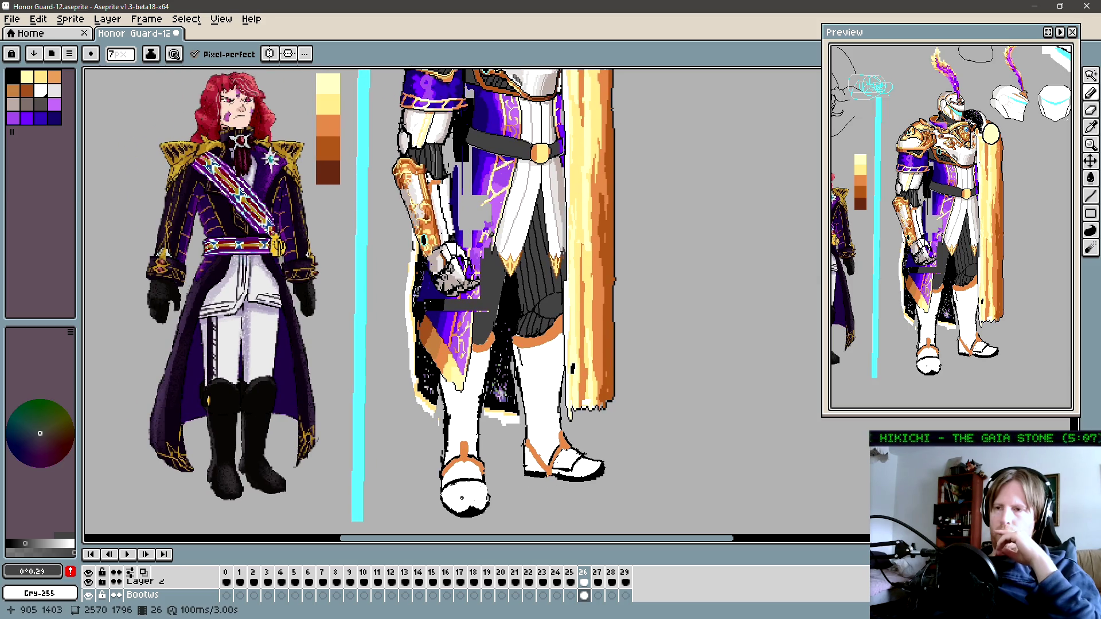
pyautogui.scroll(1, 499, 491)
pyautogui.scroll(1, 501, 492)
pyautogui.scroll(1, 486, 450)
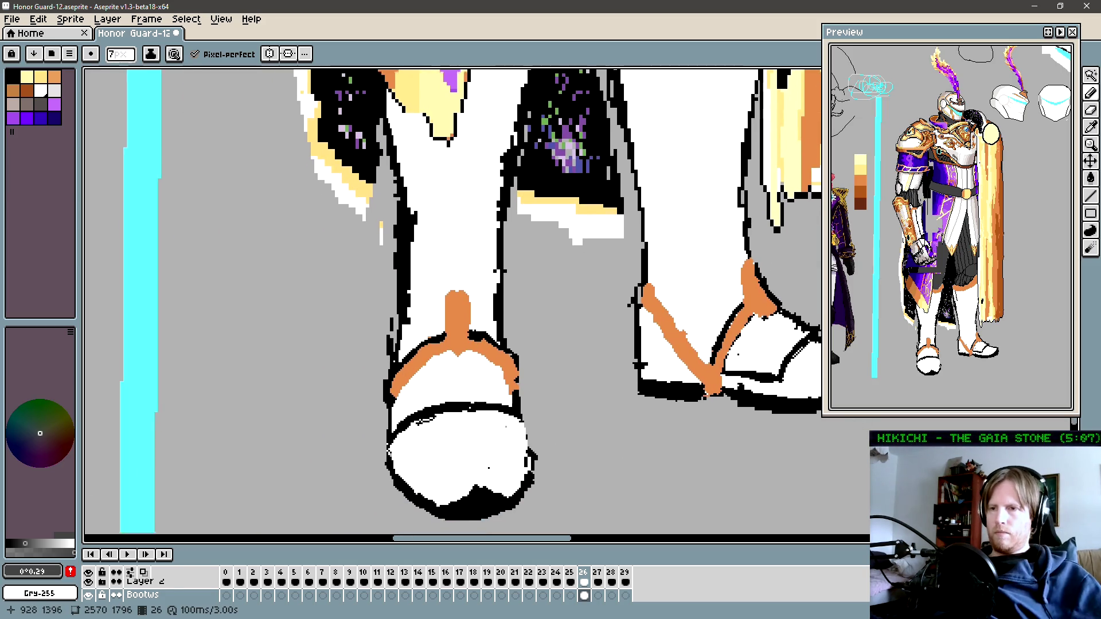
pyautogui.moveTo(482, 457)
pyautogui.mouseDown()
pyautogui.moveTo(415, 472)
pyautogui.moveTo(409, 431)
pyautogui.moveTo(350, 453)
pyautogui.mouseUp()
pyautogui.scroll(-1, 401, 459)
# Step: Lasso the left boot toe and nudge it into a slightly adjusted position
pyautogui.press('q')
pyautogui.click(385, 498)
pyautogui.moveTo(386, 498)
pyautogui.mouseDown()
pyautogui.moveTo(381, 487)
pyautogui.moveTo(470, 475)
pyautogui.mouseUp()
pyautogui.press('Return')
pyautogui.press('b')
# Step: Move the view down to the right shoe and begin lassoing it
pyautogui.scroll(-1, 469, 474)
pyautogui.scroll(-1, 466, 474)
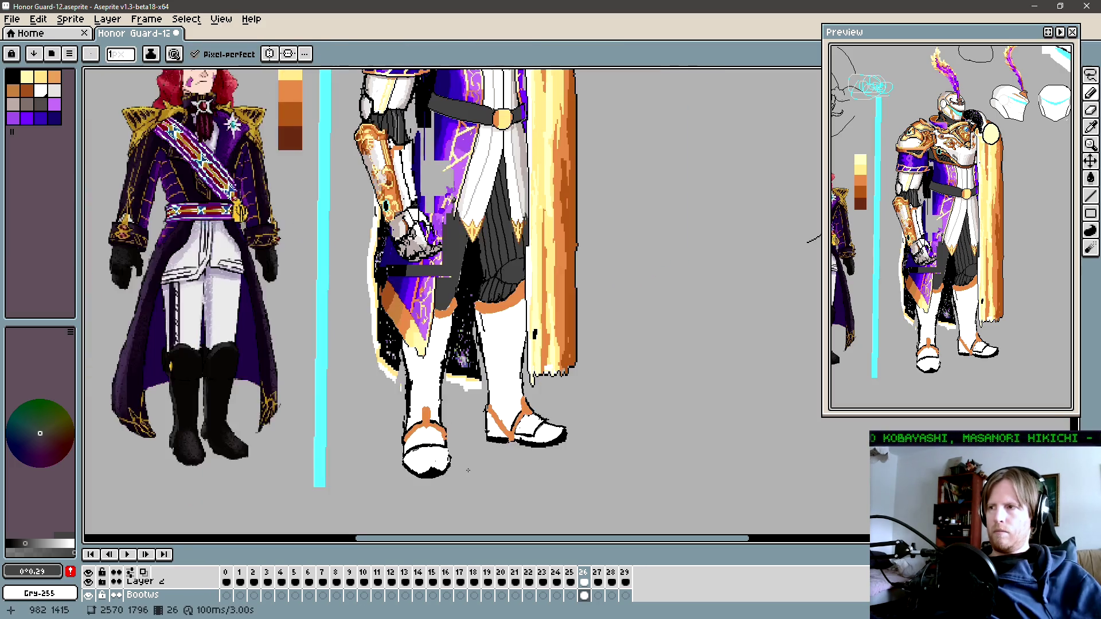
pyautogui.scroll(-1, 462, 474)
pyautogui.moveTo(566, 434)
pyautogui.mouseDown()
pyautogui.moveTo(561, 456)
pyautogui.moveTo(526, 451)
pyautogui.mouseUp()
pyautogui.scroll(1, 524, 466)
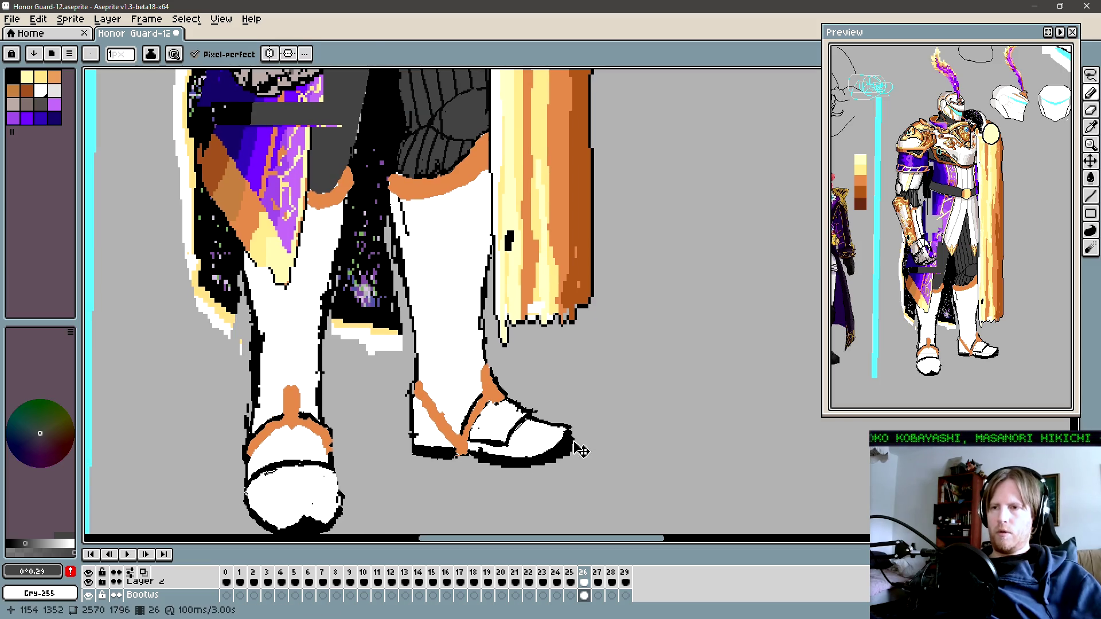
pyautogui.press('q')
pyautogui.moveTo(572, 404)
pyautogui.mouseDown()
pyautogui.moveTo(503, 484)
pyautogui.moveTo(529, 404)
pyautogui.mouseUp()
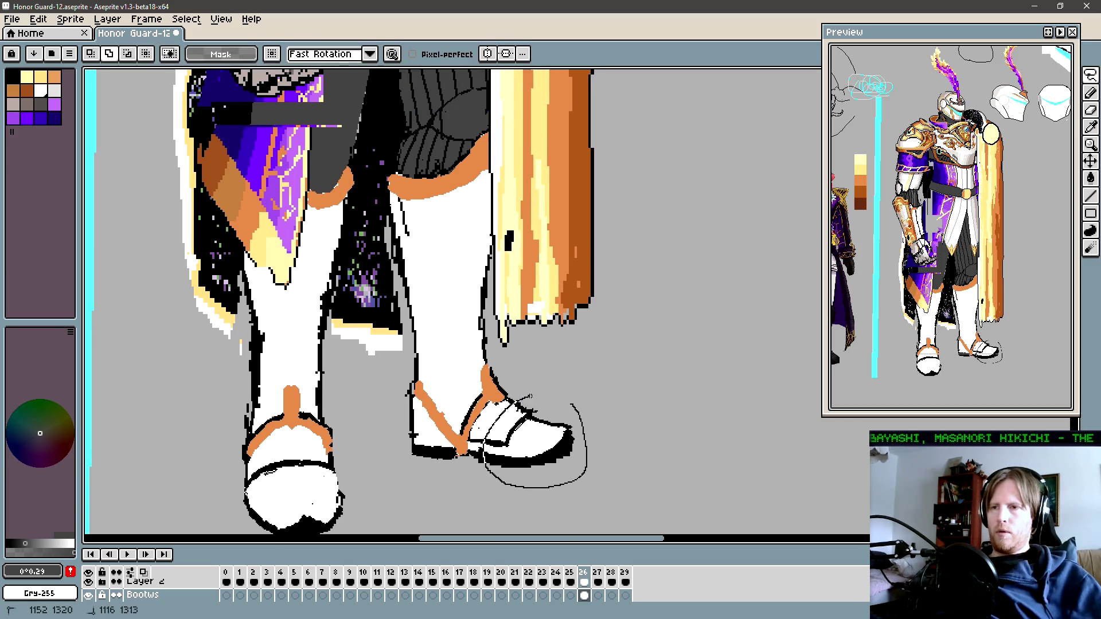
# Step: Stretch the lassoed right shoe wider toward its toe and apply the change
pyautogui.moveTo(590, 440); pyautogui.dragTo(621, 455)
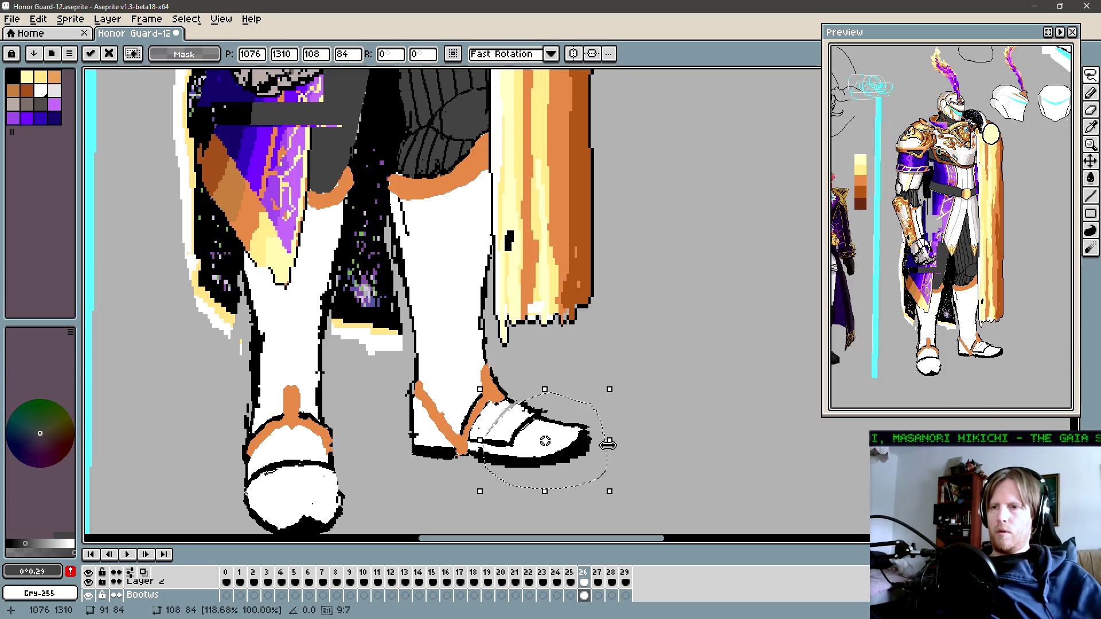
pyautogui.hscroll(-2, 609, 442)
pyautogui.press('b')
pyautogui.scroll(1, 562, 408)
# Step: Paint the grey marks on the right shoe white with fill and pencil
pyautogui.keyDown('alt'); pyautogui.click(542, 402); pyautogui.keyUp('alt')
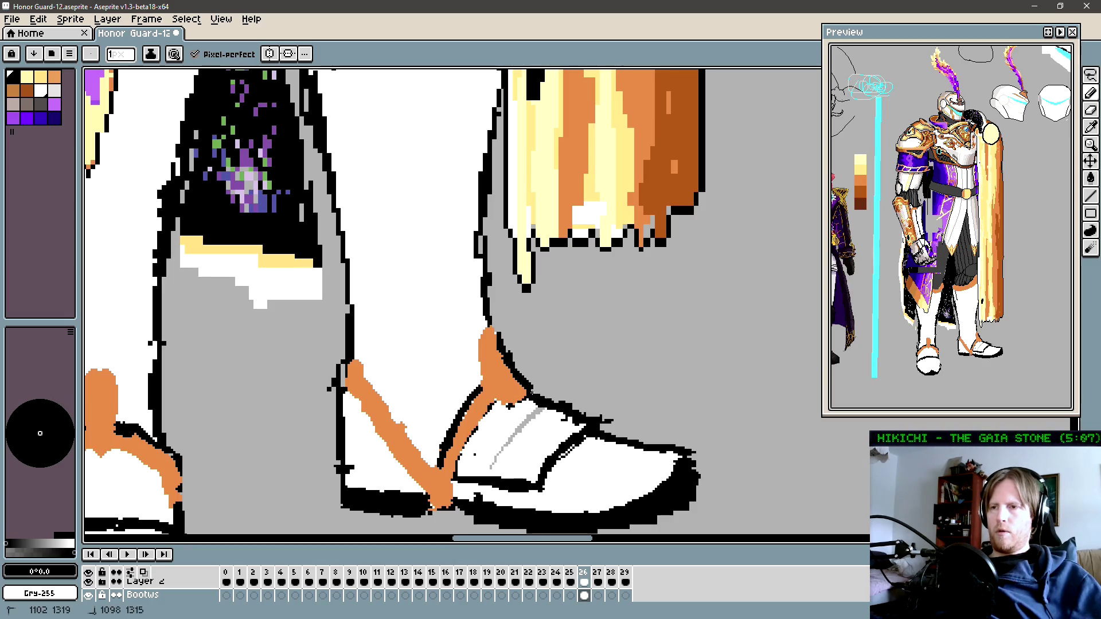
pyautogui.keyDown('alt'); pyautogui.click(519, 441); pyautogui.keyUp('alt')
pyautogui.press('g')
pyautogui.click(512, 446)
pyautogui.press('b')
pyautogui.moveTo(502, 448); pyautogui.dragTo(491, 467)
pyautogui.scroll(-3, 490, 454)
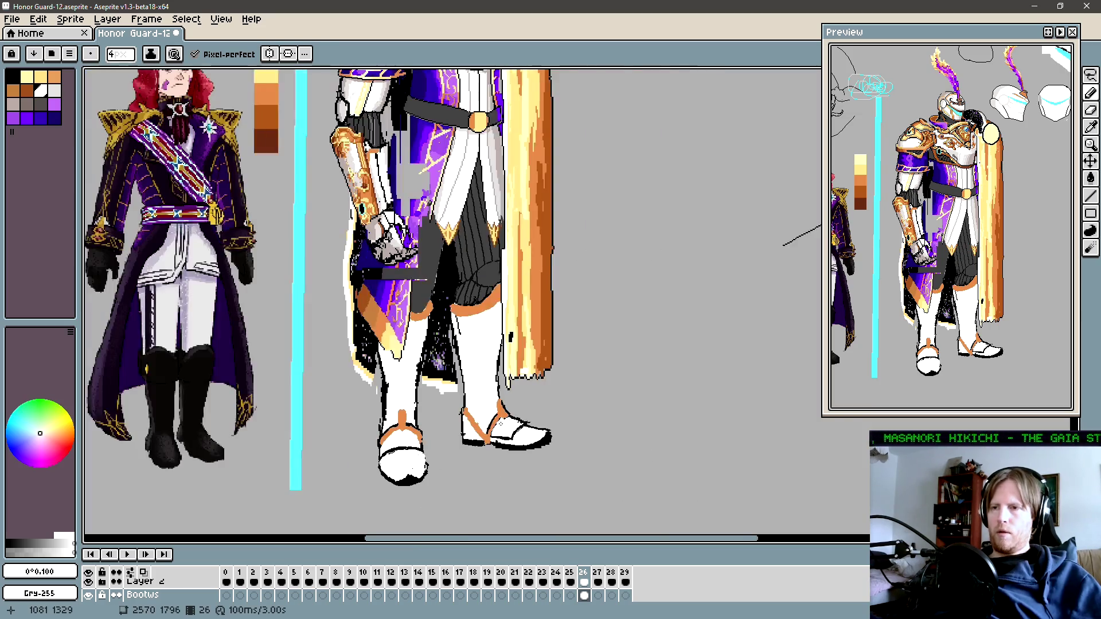
pyautogui.scroll(-1, 485, 470)
pyautogui.moveTo(484, 480); pyautogui.dragTo(485, 479)
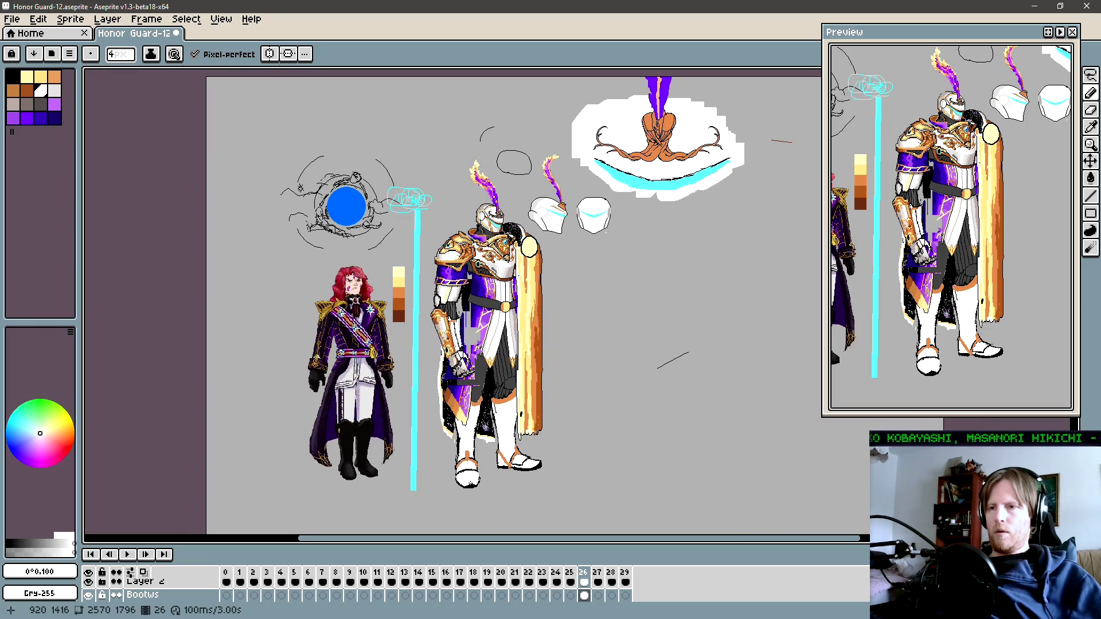
# Step: Extend the black outline along the bottom of the left boot
pyautogui.moveTo(502, 483); pyautogui.dragTo(517, 478)
pyautogui.scroll(2, 517, 479)
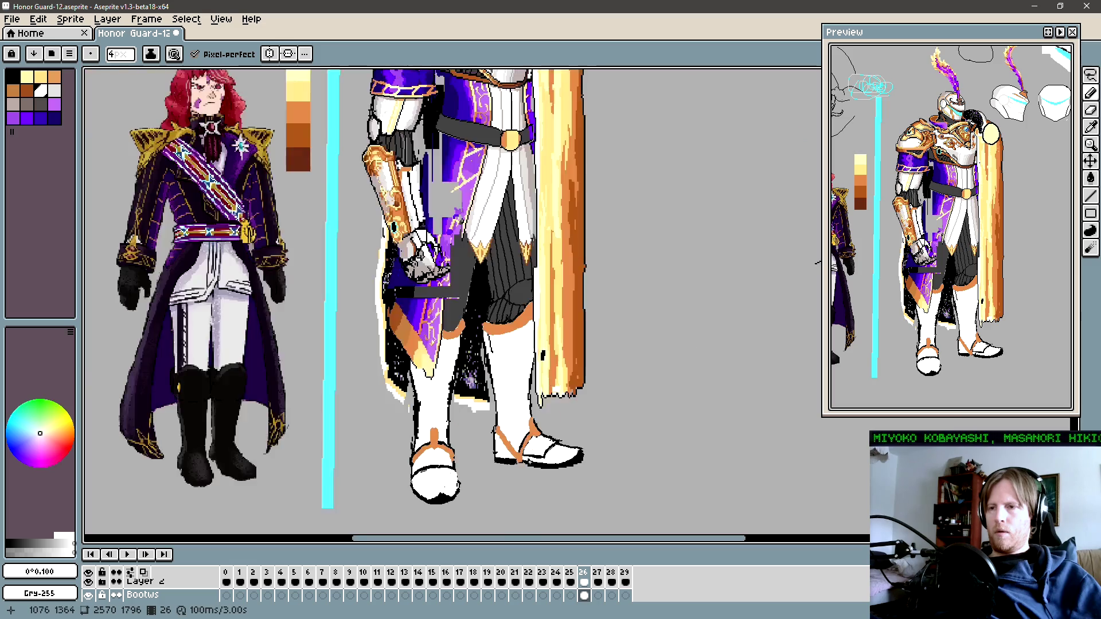
pyautogui.scroll(2, 517, 479)
pyautogui.press('m')
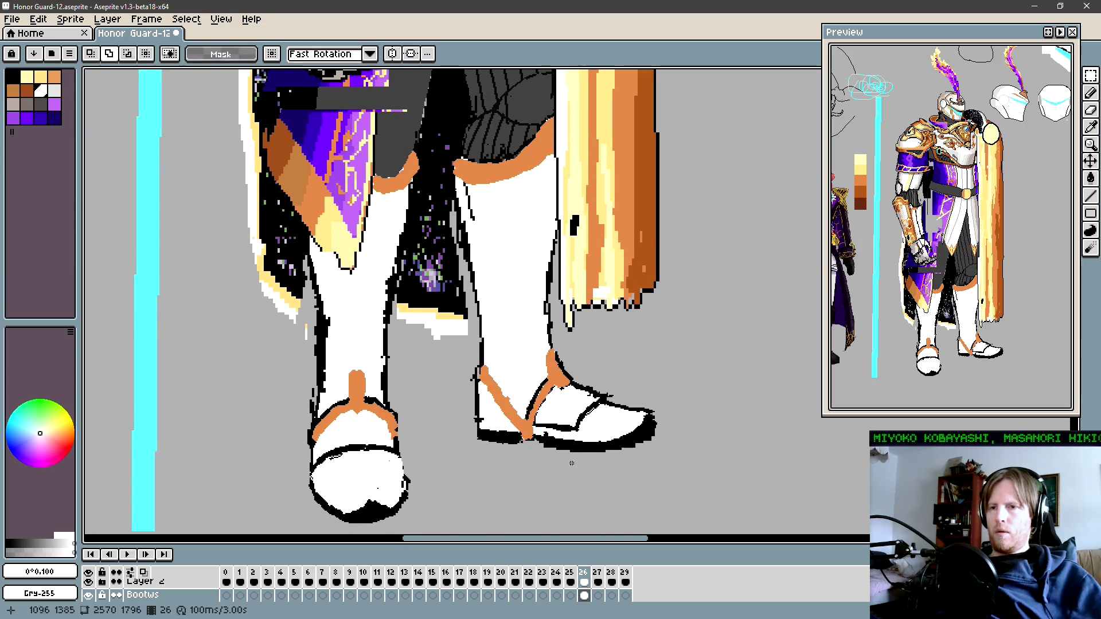
pyautogui.moveTo(433, 467); pyautogui.dragTo(476, 453)
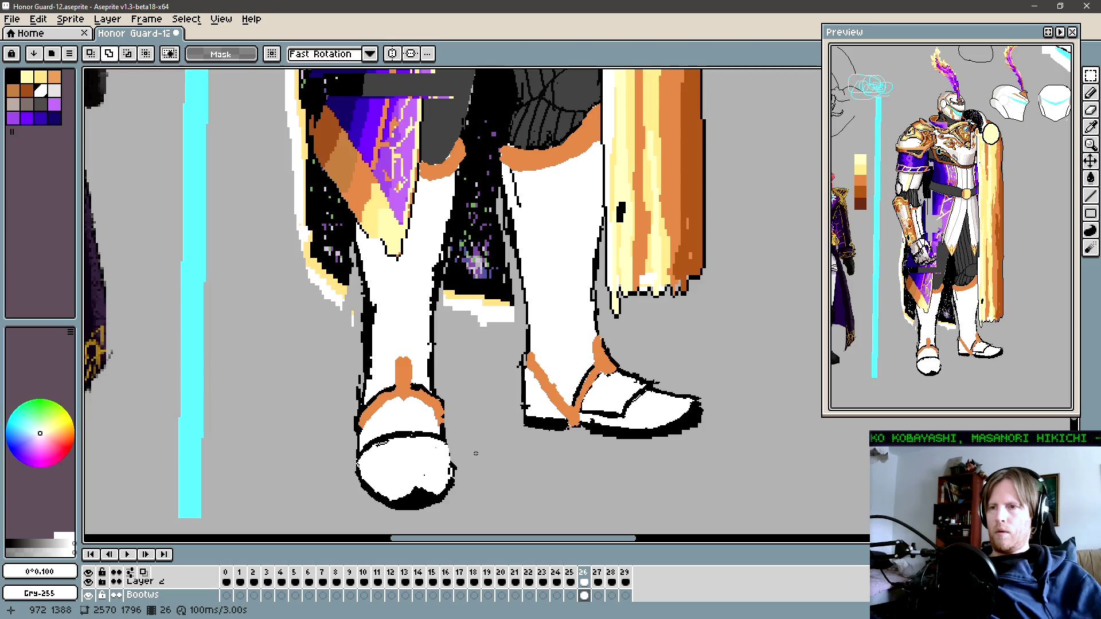
pyautogui.press('b')
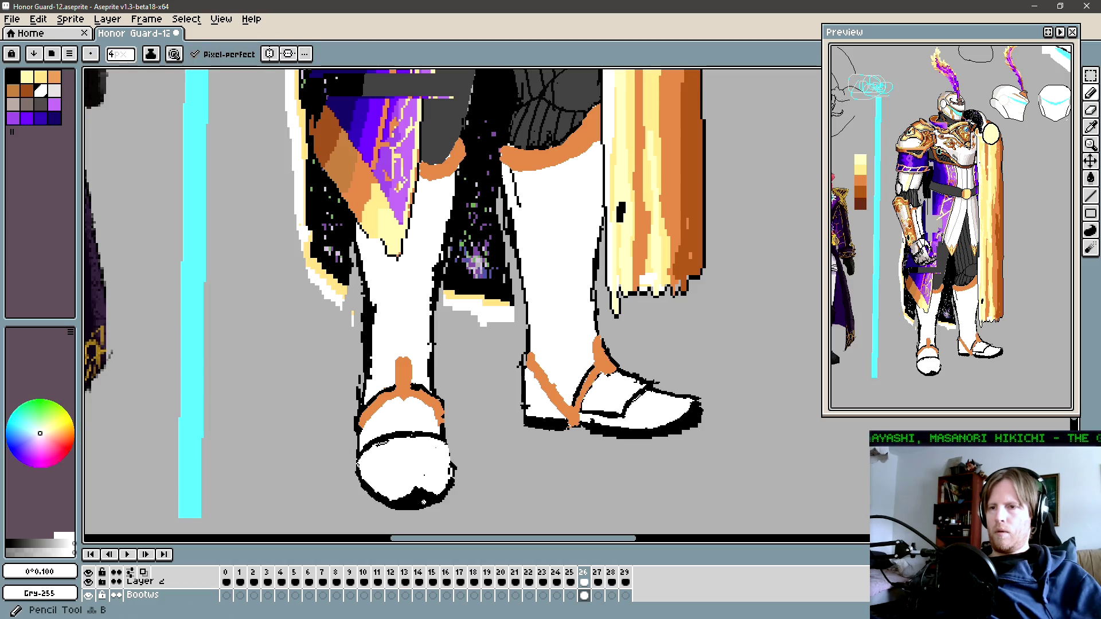
pyautogui.keyDown('alt'); pyautogui.click(425, 494); pyautogui.keyUp('alt')
pyautogui.moveTo(415, 488); pyautogui.dragTo(392, 498)
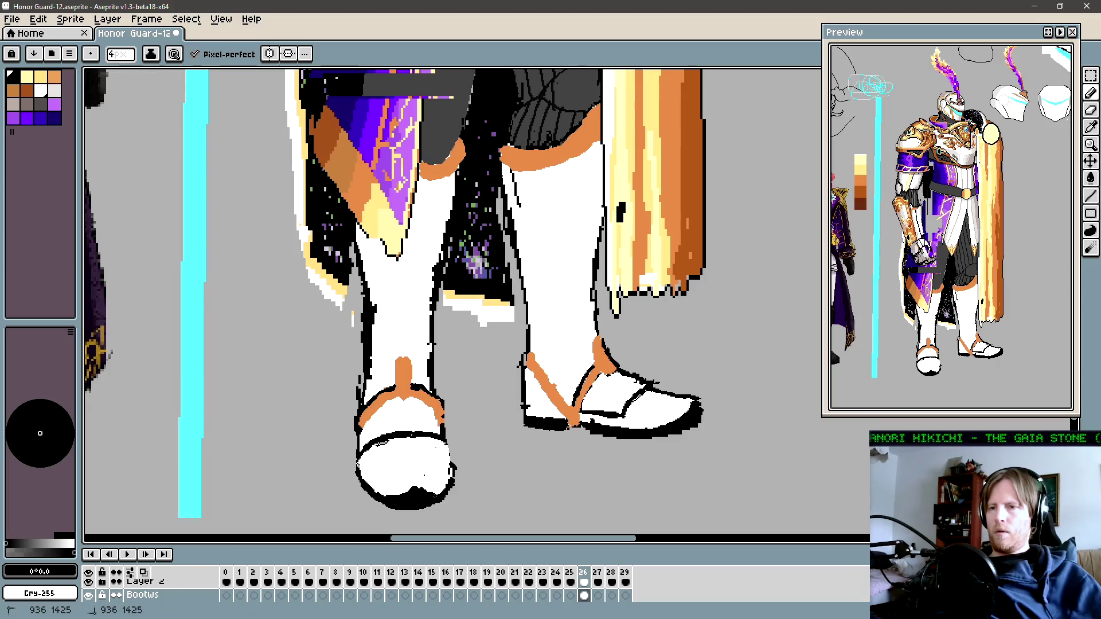
# Step: With a 3 px black brush, draw a line across the right shoe
pyautogui.moveTo(422, 485); pyautogui.dragTo(473, 473)
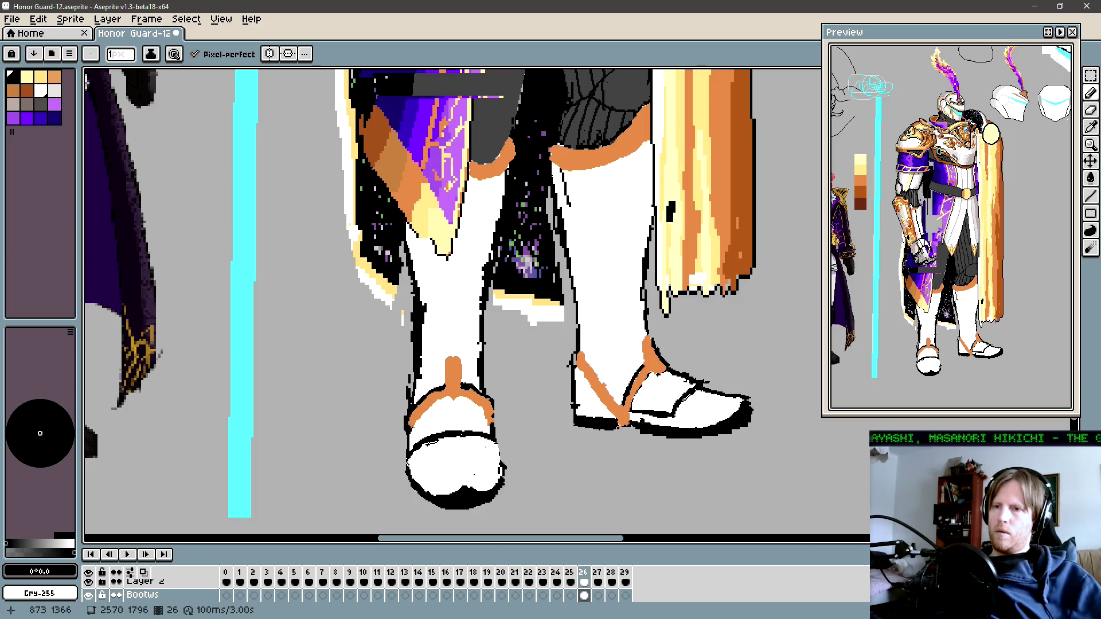
pyautogui.press('+')
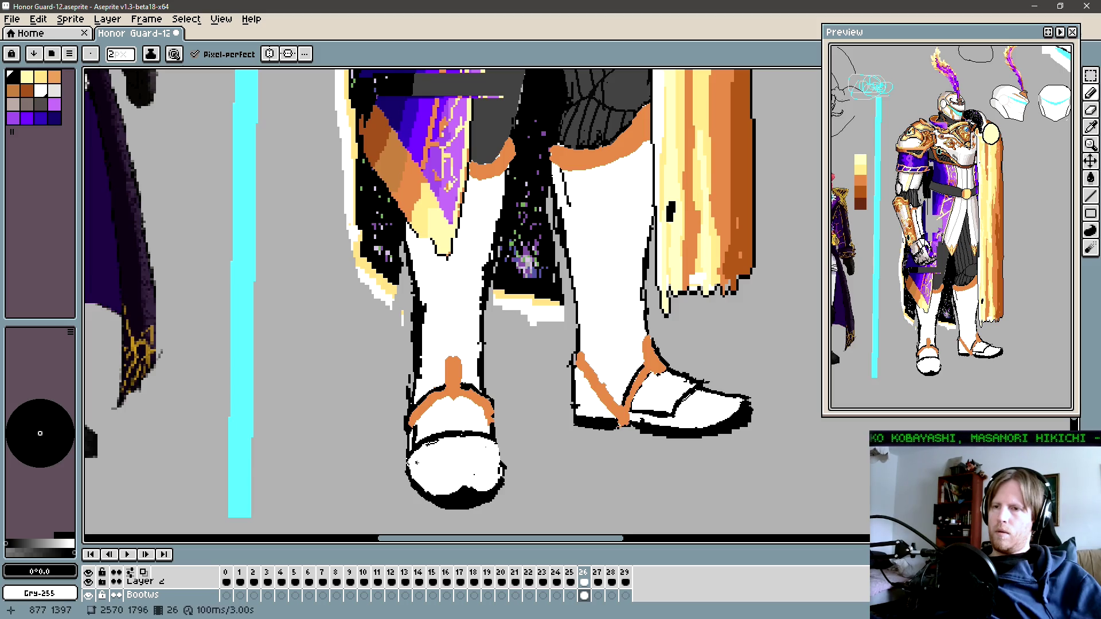
pyautogui.press('+')
pyautogui.keyDown('alt'); pyautogui.click(473, 474); pyautogui.keyUp('alt')
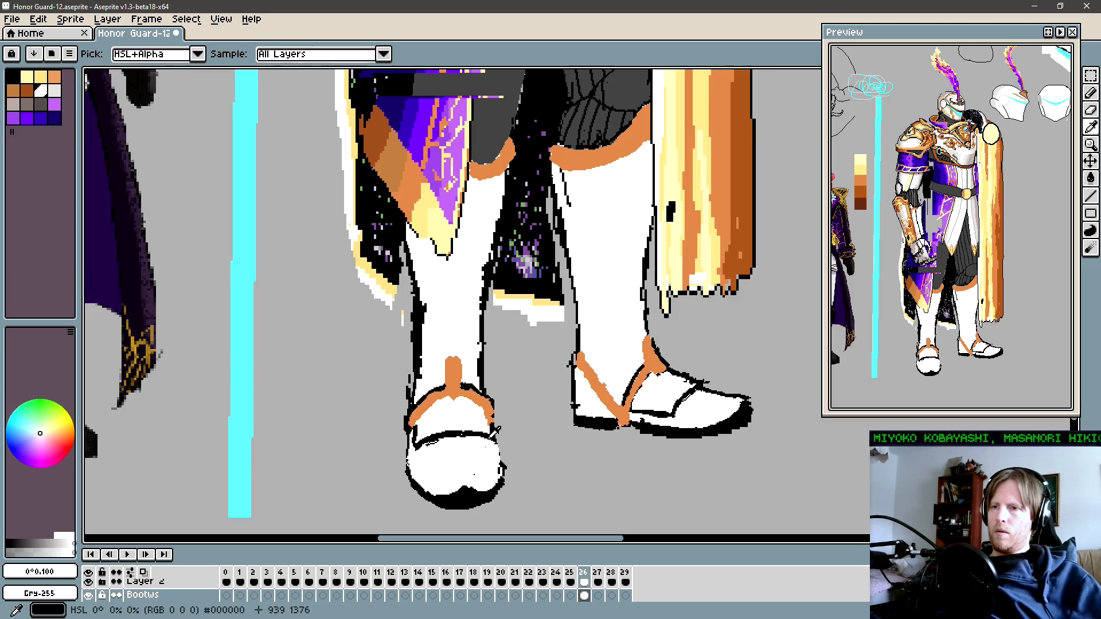
pyautogui.keyDown('alt'); pyautogui.click(480, 440); pyautogui.keyUp('alt')
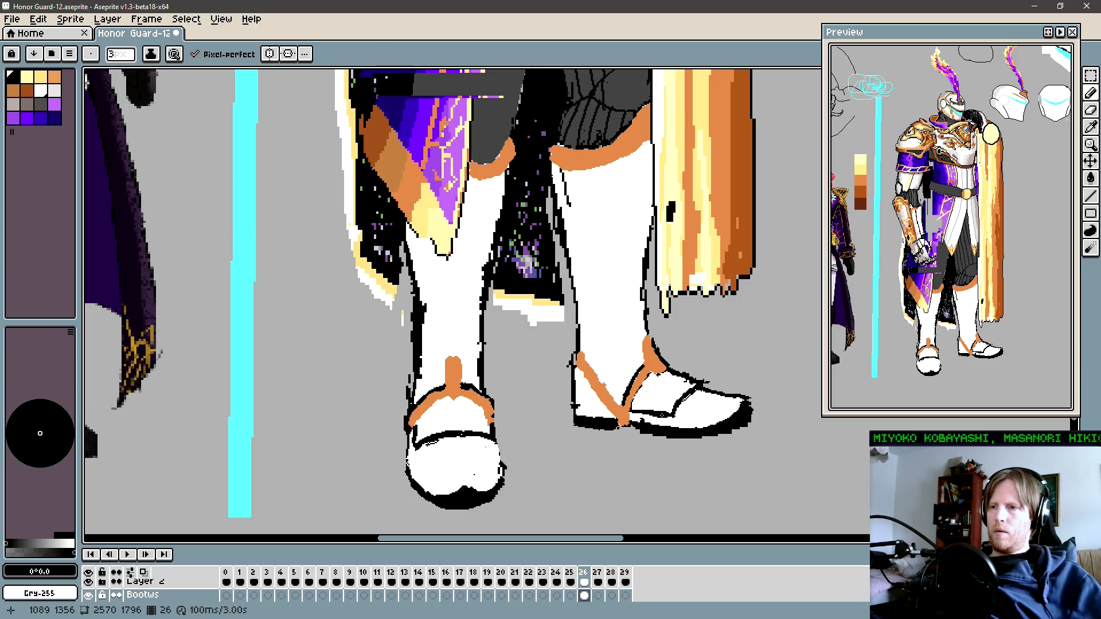
pyautogui.scroll(1, 664, 422)
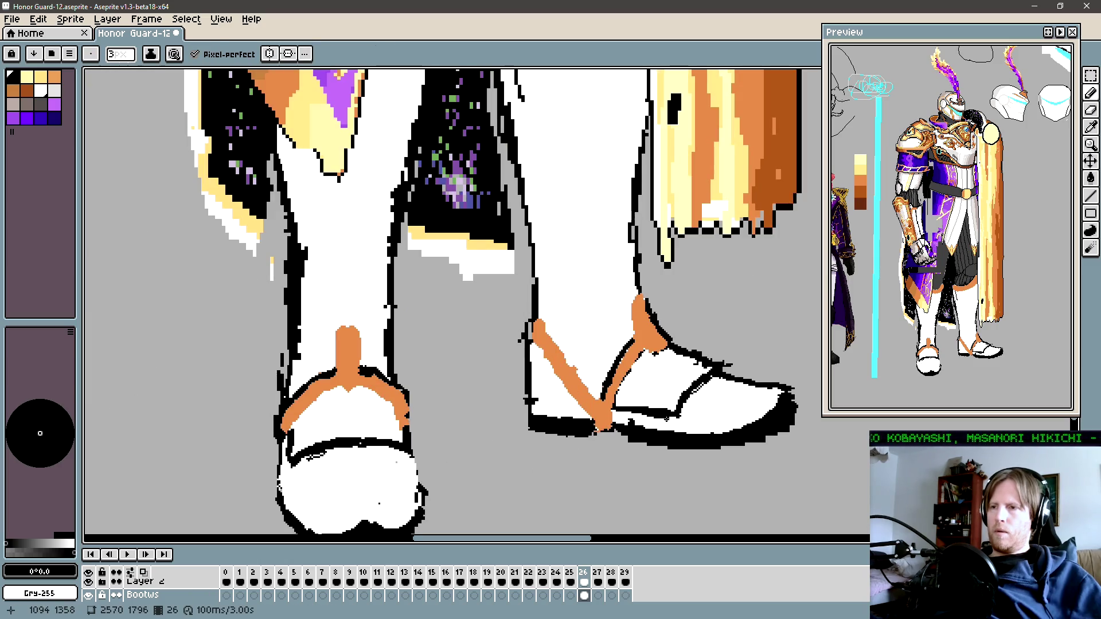
pyautogui.moveTo(667, 418); pyautogui.dragTo(677, 433)
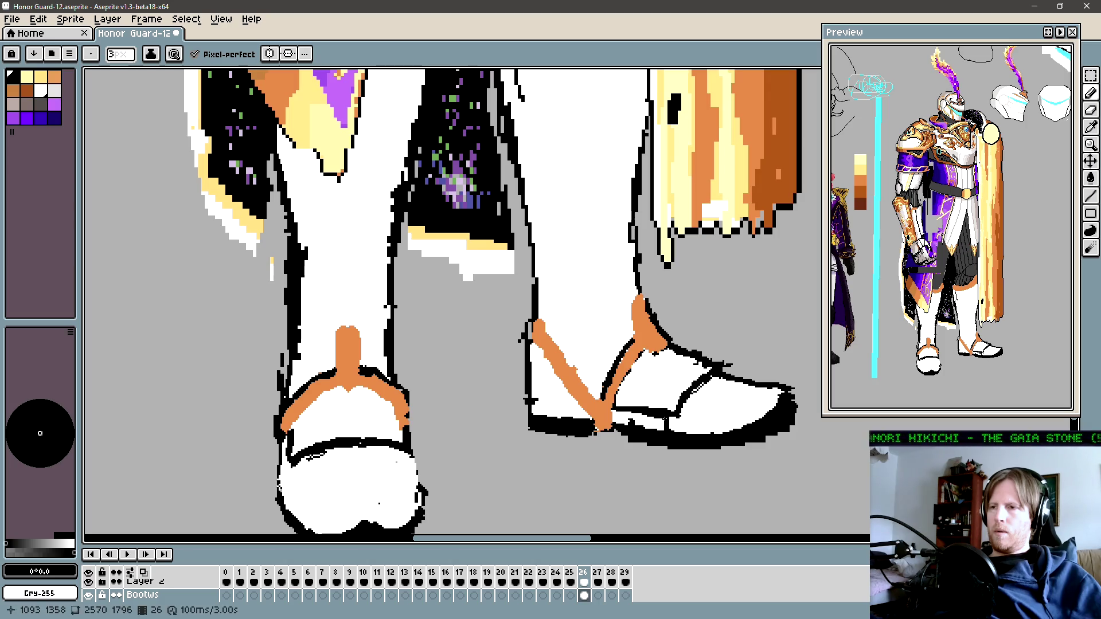
pyautogui.hscroll(-1, 667, 427)
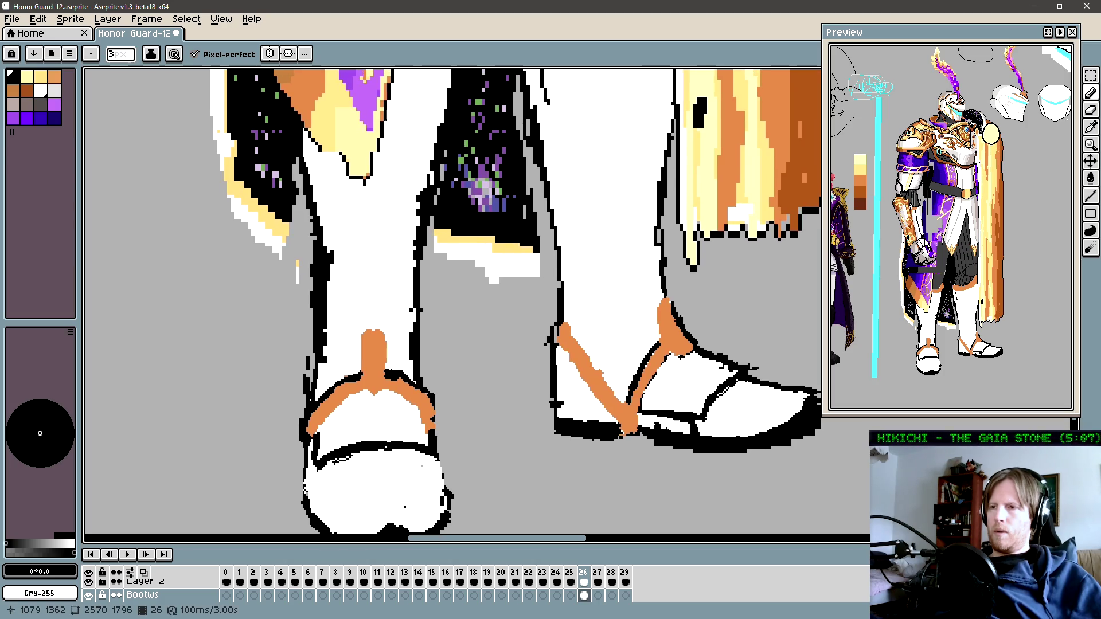
pyautogui.hscroll(3, 625, 430)
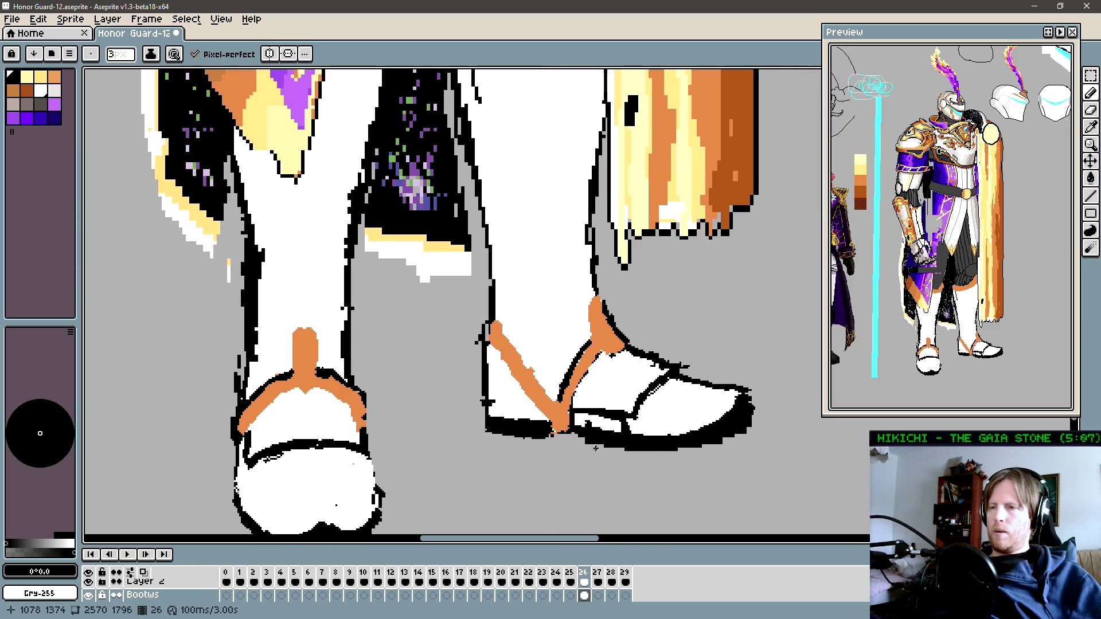
# Step: Draw two vertical black 2 px lines on the right shoe's sole
pyautogui.press('v')
pyautogui.press('b')
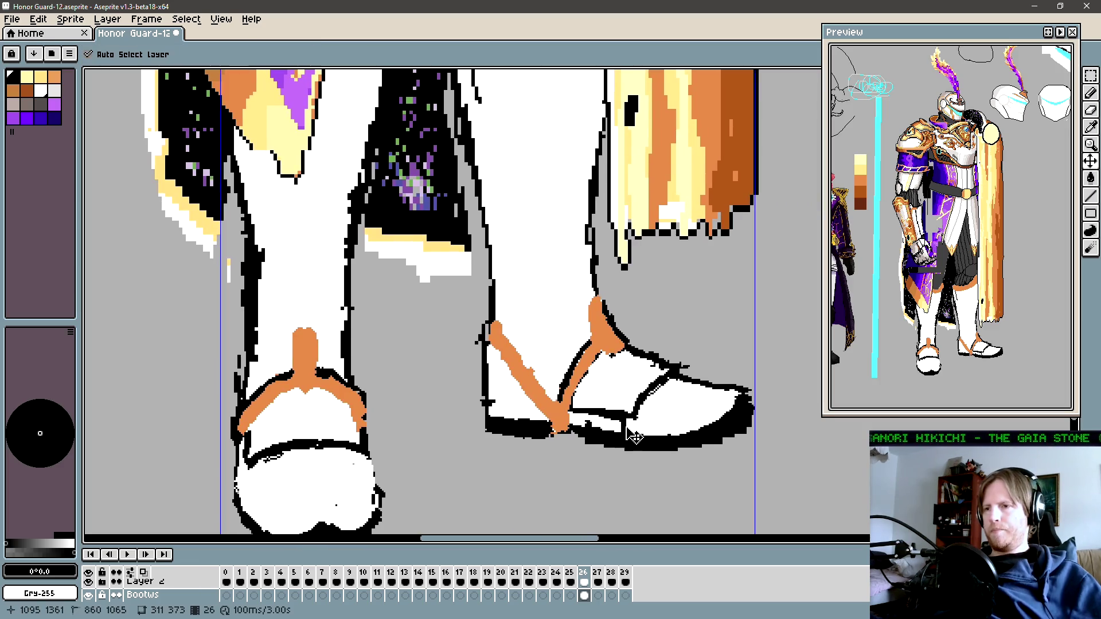
pyautogui.scroll(2, 636, 433)
pyautogui.press('-')
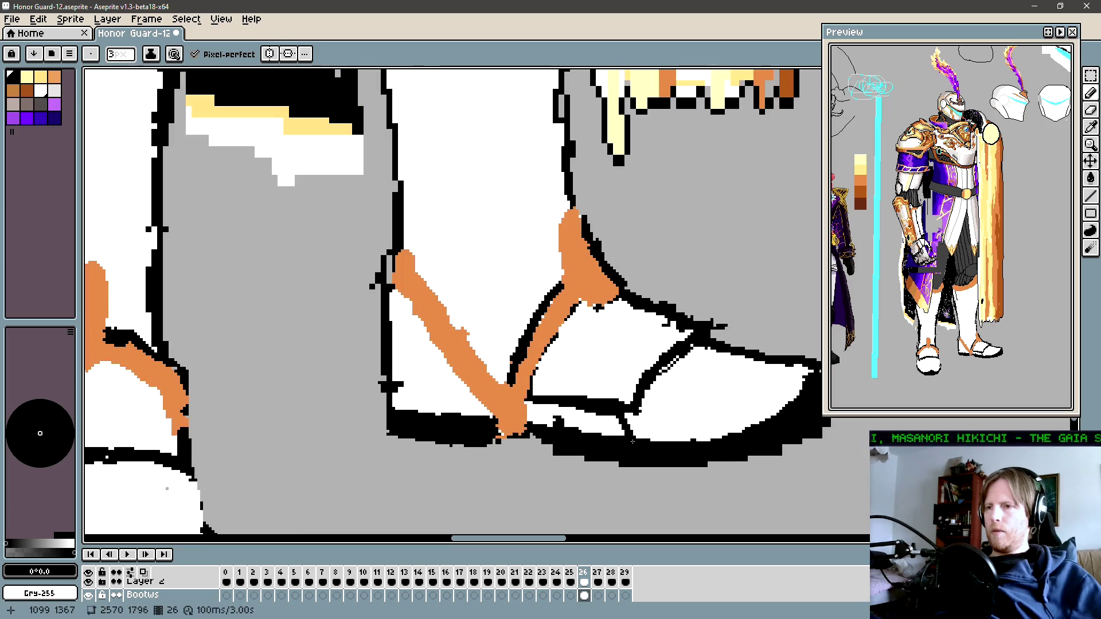
pyautogui.press('+')
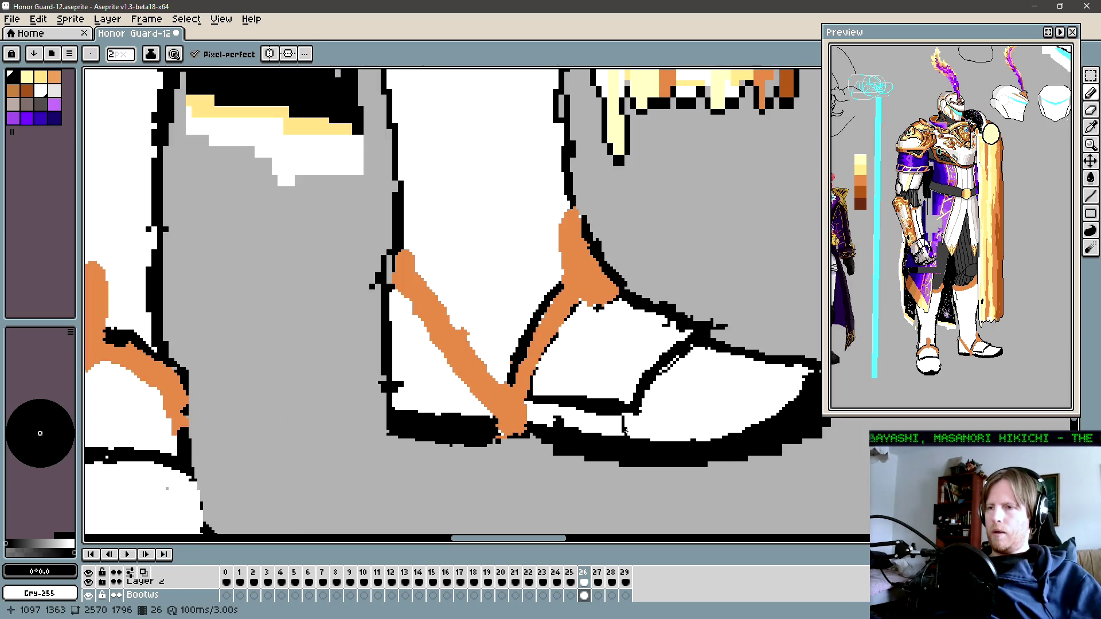
pyautogui.click(633, 447)
pyautogui.moveTo(604, 434); pyautogui.dragTo(601, 413)
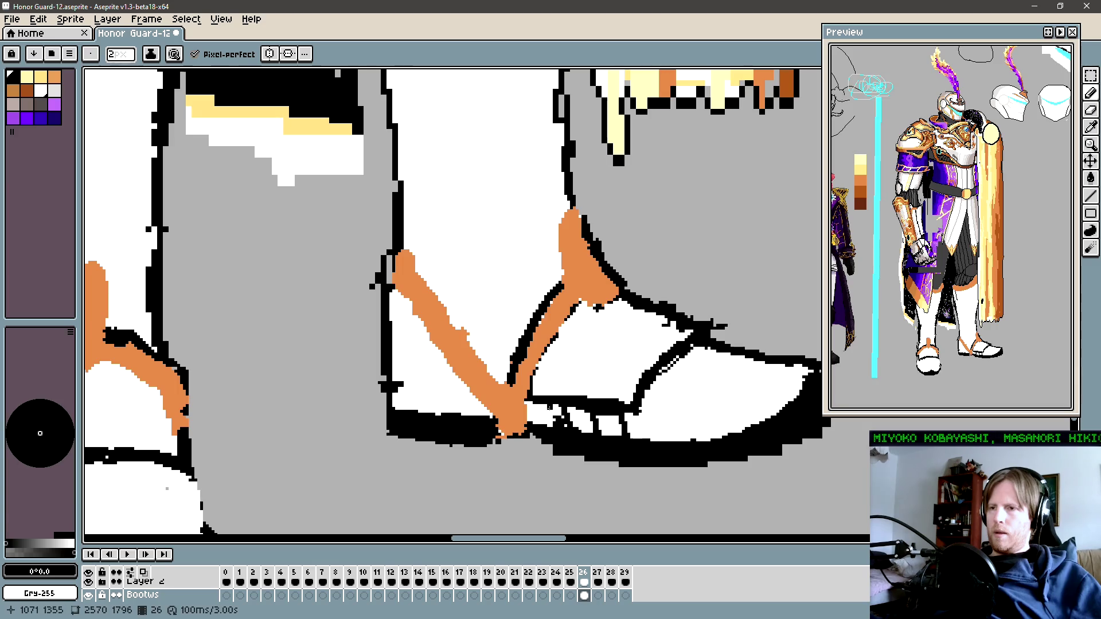
# Step: Redraw one of the vertical sole lines so it is straighter
pyautogui.scroll(-1, 539, 404)
pyautogui.scroll(-1, 550, 410)
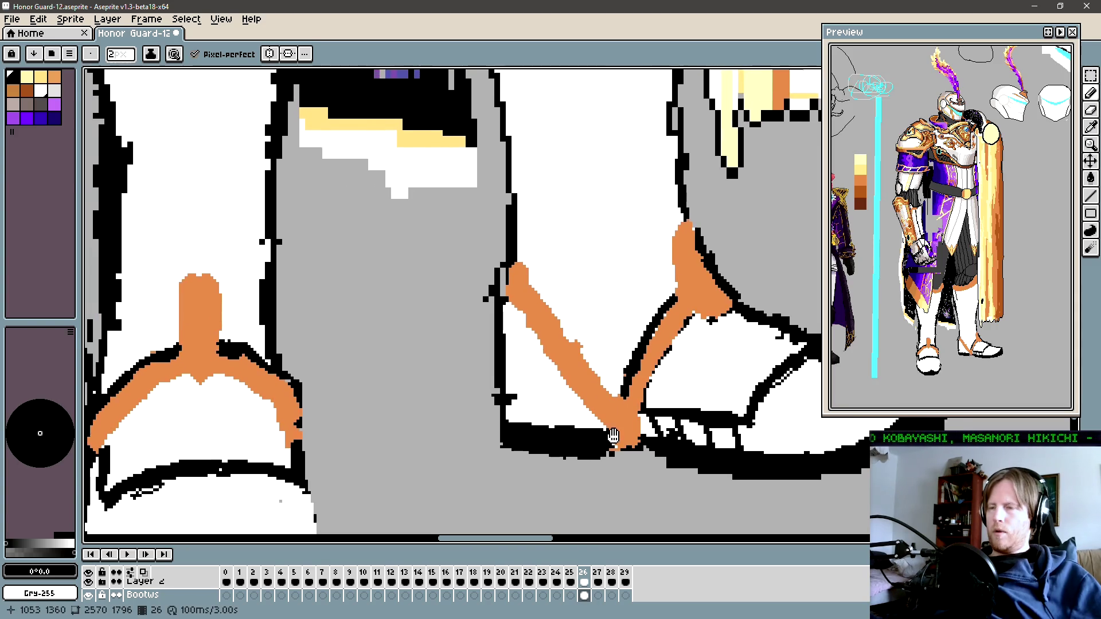
pyautogui.scroll(-2, 573, 424)
pyautogui.hscroll(2, 573, 425)
pyautogui.hscroll(1, 546, 442)
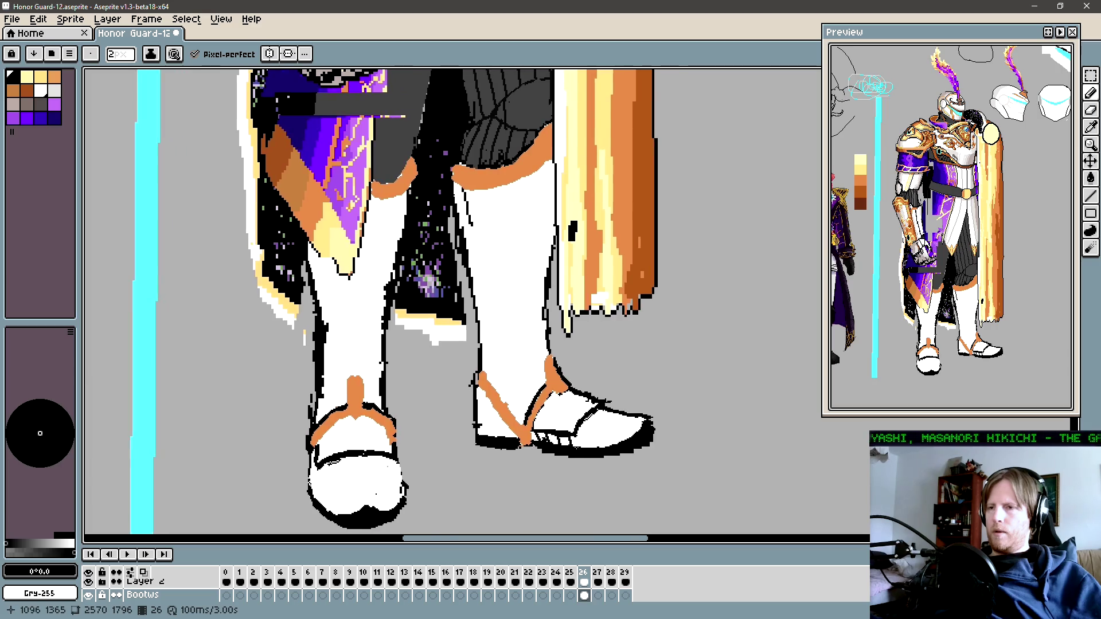
pyautogui.scroll(1, 548, 443)
pyautogui.scroll(1, 582, 444)
pyautogui.scroll(1, 596, 439)
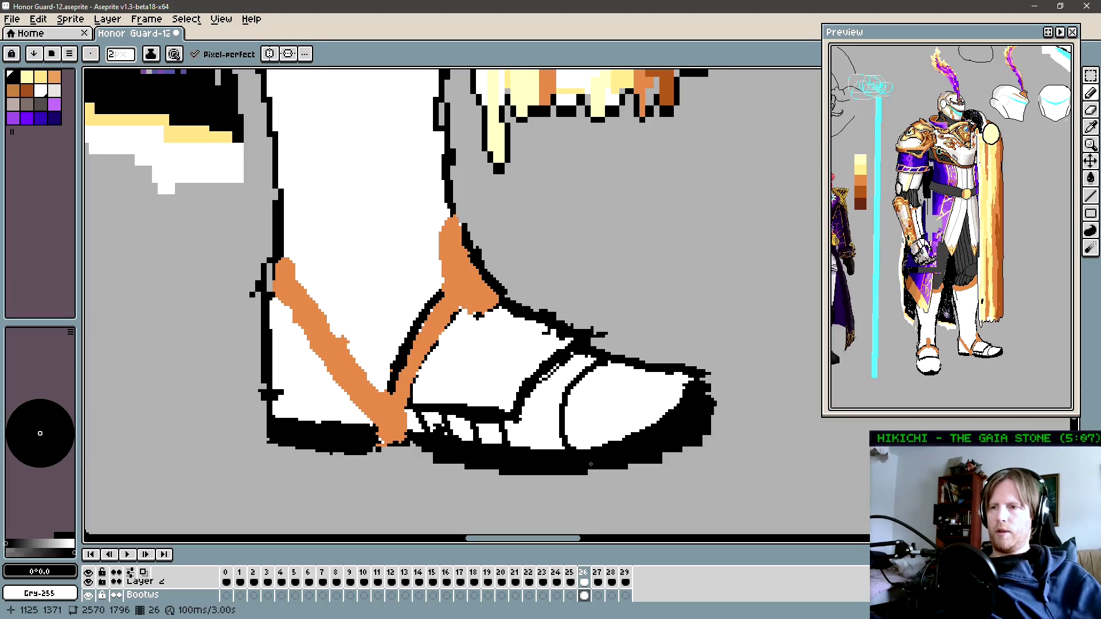
pyautogui.scroll(-2, 595, 449)
pyautogui.scroll(-2, 595, 449)
pyautogui.scroll(2, 594, 449)
pyautogui.scroll(2, 595, 449)
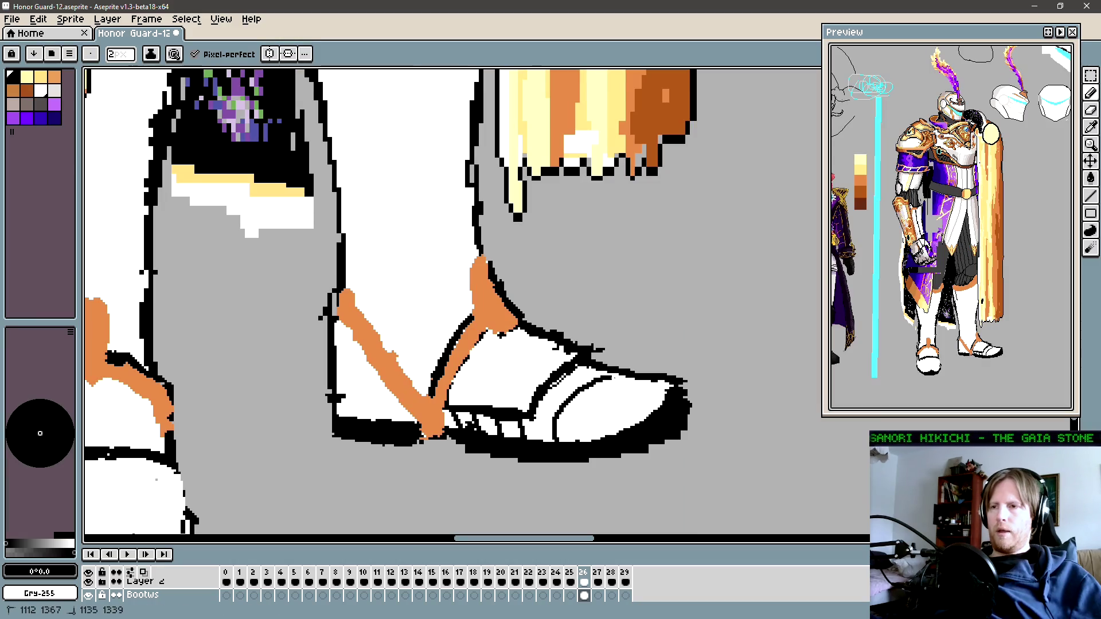
pyautogui.keyDown('shift'); pyautogui.click(568, 395); pyautogui.keyUp('shift')
# Step: Bring the knight's legs and boots back into view
pyautogui.scroll(-1, 489, 430)
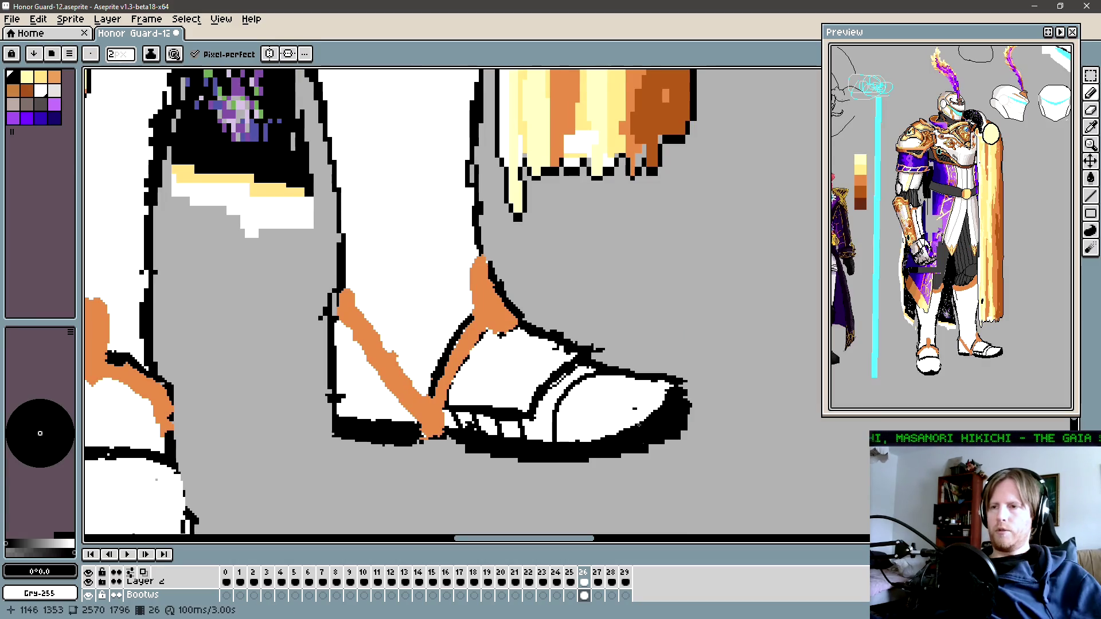
pyautogui.scroll(-1, 489, 430)
pyautogui.scroll(-1, 489, 430)
pyautogui.scroll(-1, 489, 430)
pyautogui.moveTo(490, 431); pyautogui.dragTo(538, 444)
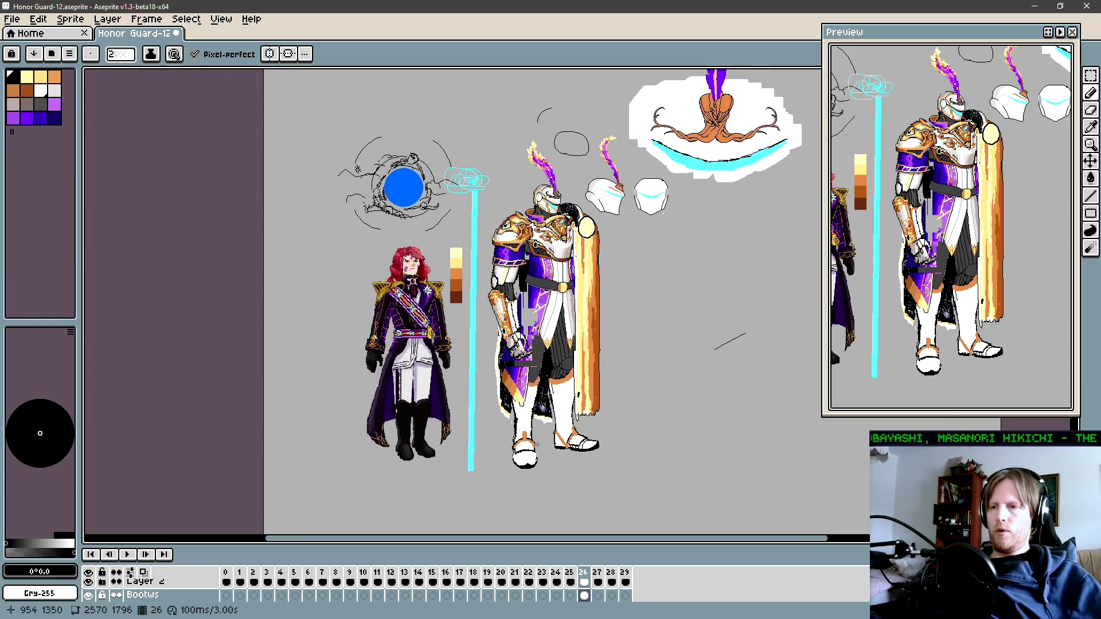
pyautogui.scroll(2, 573, 446)
pyautogui.scroll(1, 570, 456)
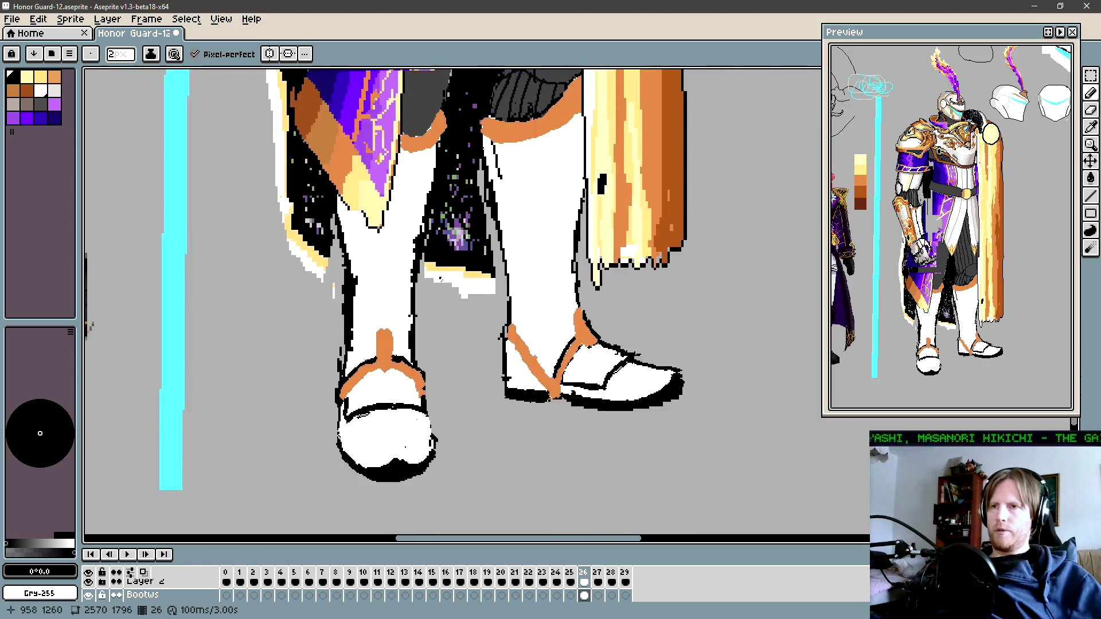
# Step: Fill the right shoe's toe and heel dark grey and draw a dark line across it
pyautogui.hscroll(-3, 490, 404)
pyautogui.keyDown('alt'); pyautogui.click(492, 402); pyautogui.keyUp('alt')
pyautogui.press('g')
pyautogui.click(706, 439)
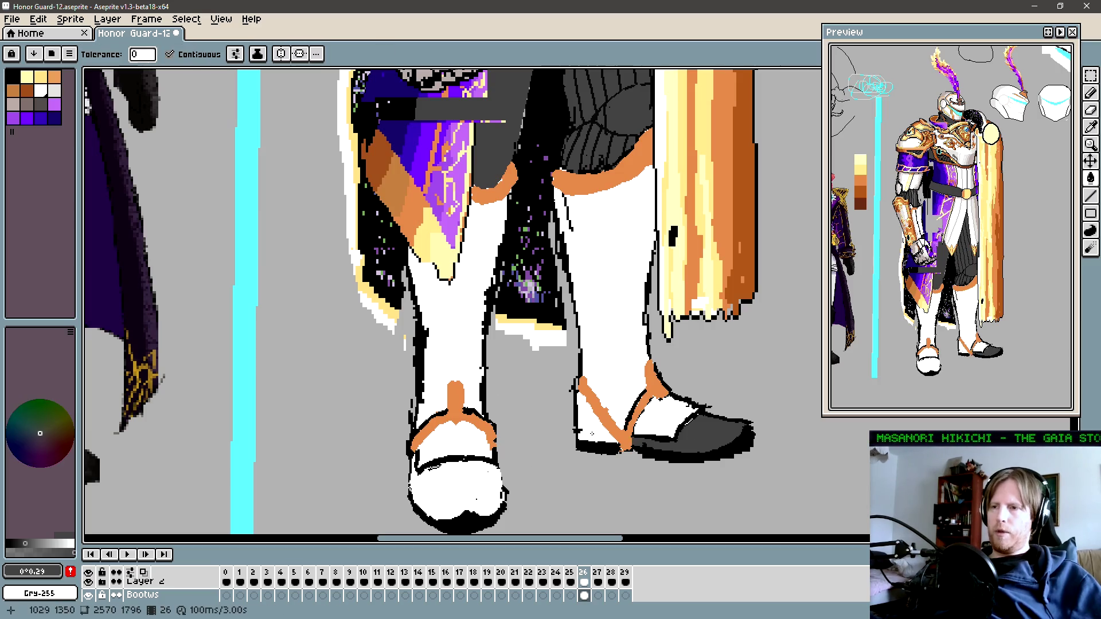
pyautogui.click(594, 418)
pyautogui.press('b')
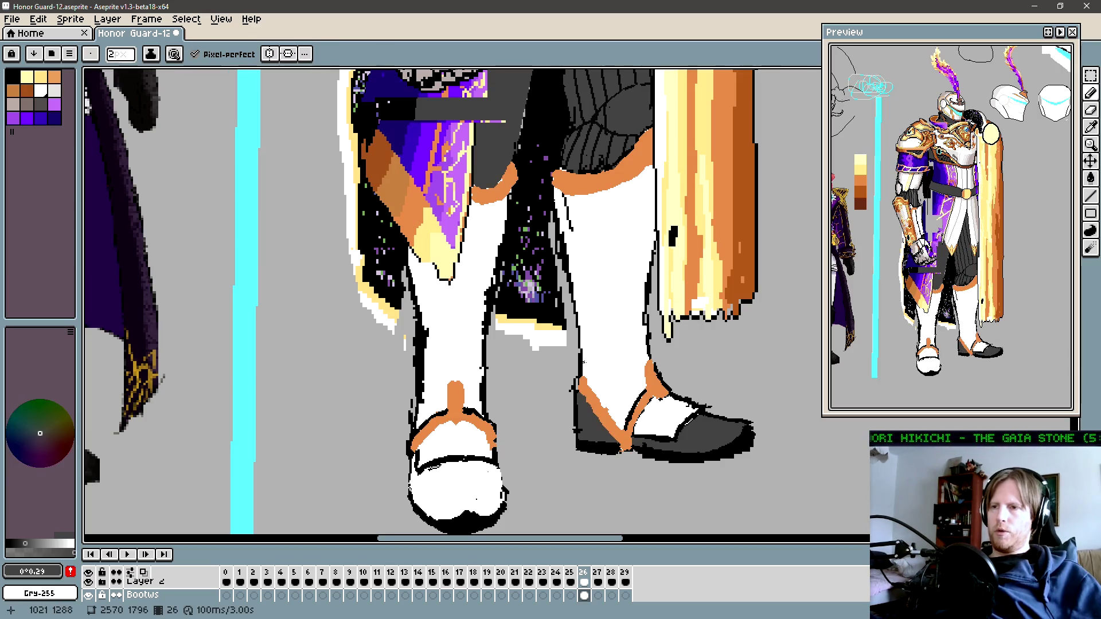
pyautogui.moveTo(585, 363); pyautogui.dragTo(643, 370)
pyautogui.hotkey('ctrl', 'z')
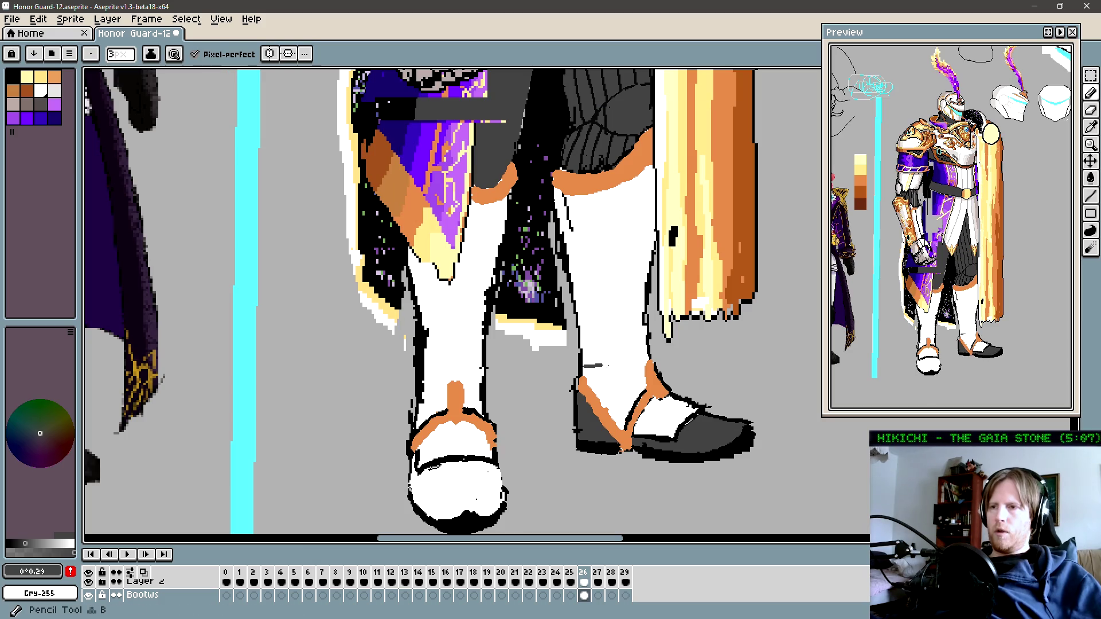
pyautogui.moveTo(584, 363); pyautogui.dragTo(627, 367)
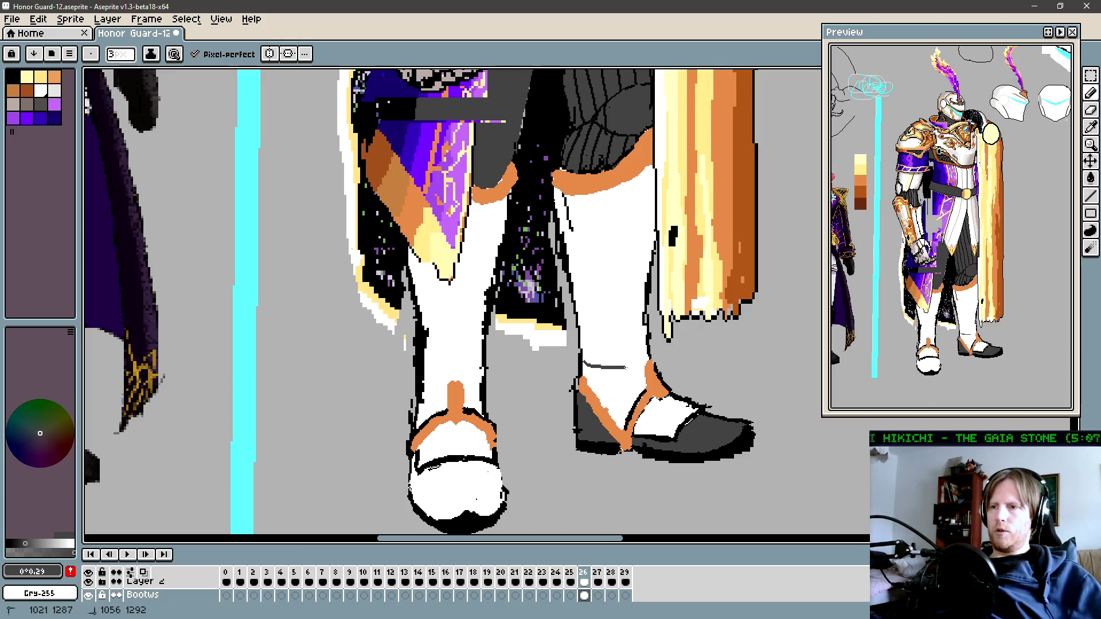
# Step: Fill the remaining parts of the right shoe dark grey
pyautogui.press('g')
pyautogui.click(608, 381)
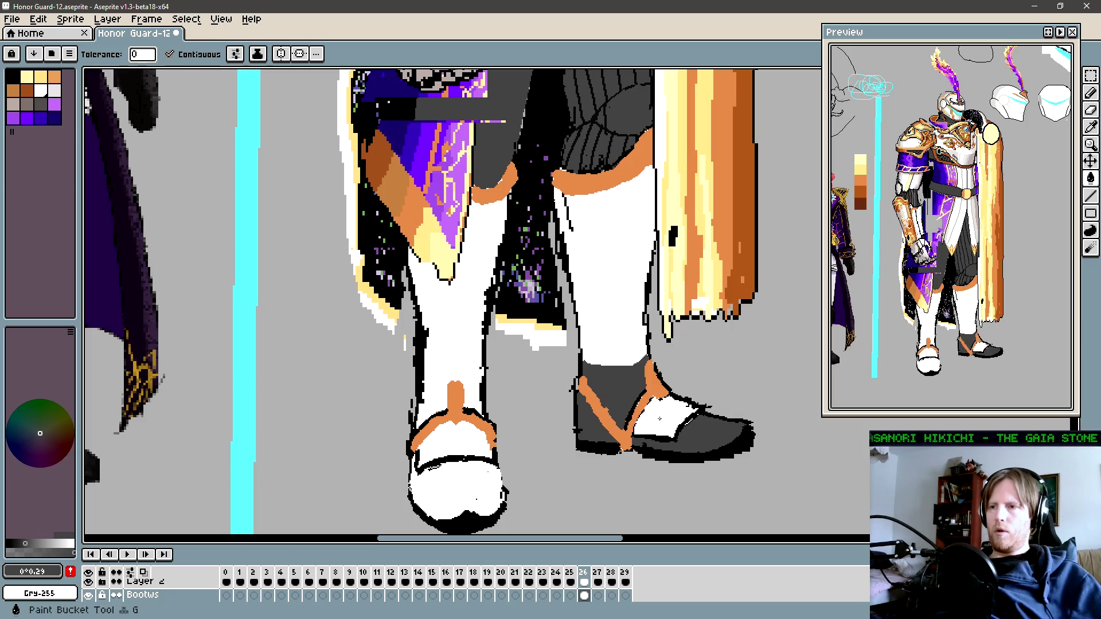
pyautogui.click(660, 413)
pyautogui.scroll(-2, 605, 431)
pyautogui.scroll(-2, 605, 431)
pyautogui.scroll(1, 620, 441)
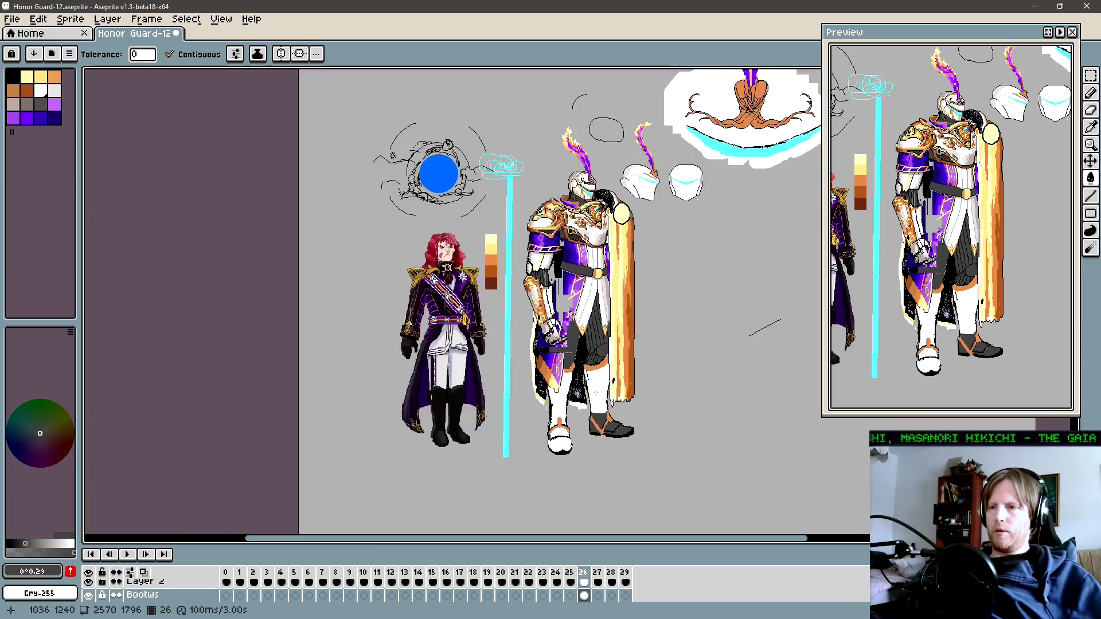
pyautogui.press('ctrl')
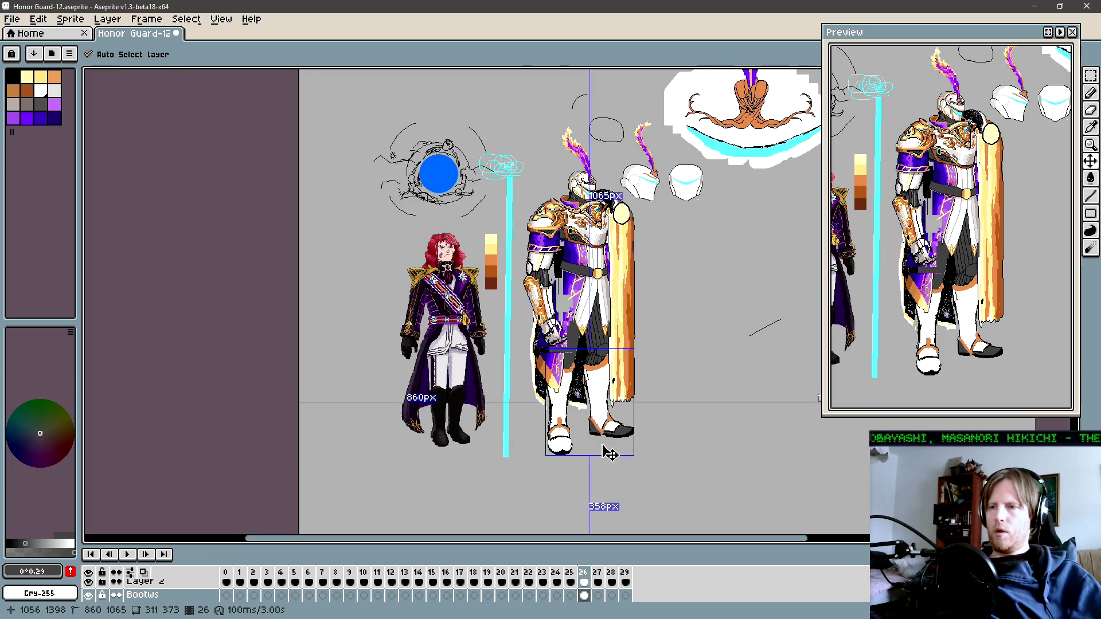
pyautogui.scroll(3, 618, 447)
# Step: Fill the left shoe's white toe dark grey
pyautogui.press('g')
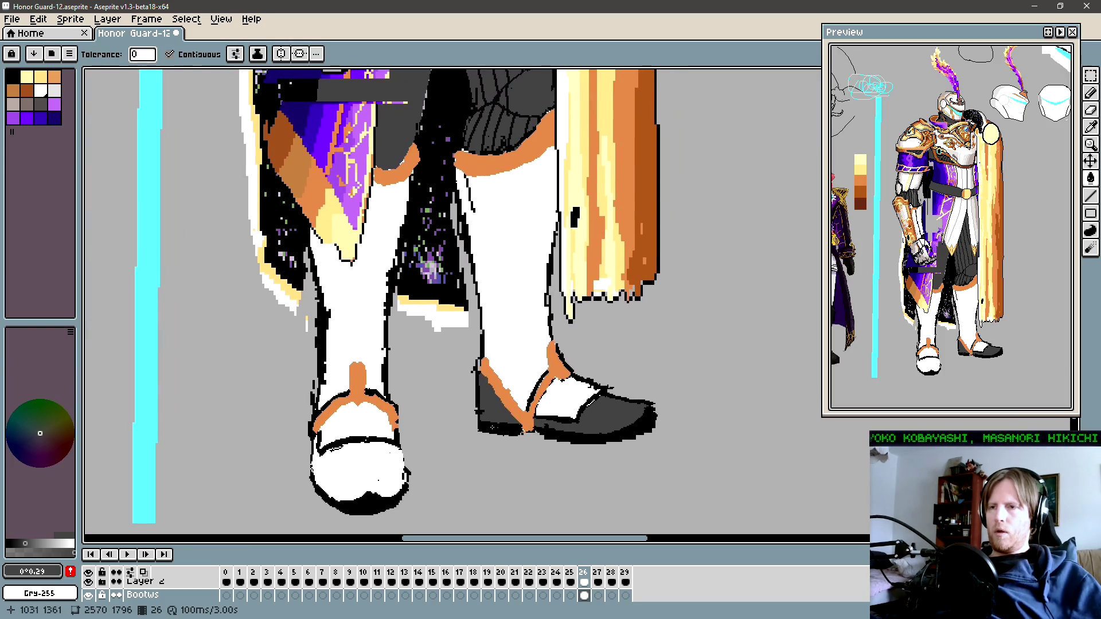
pyautogui.scroll(2, 453, 304)
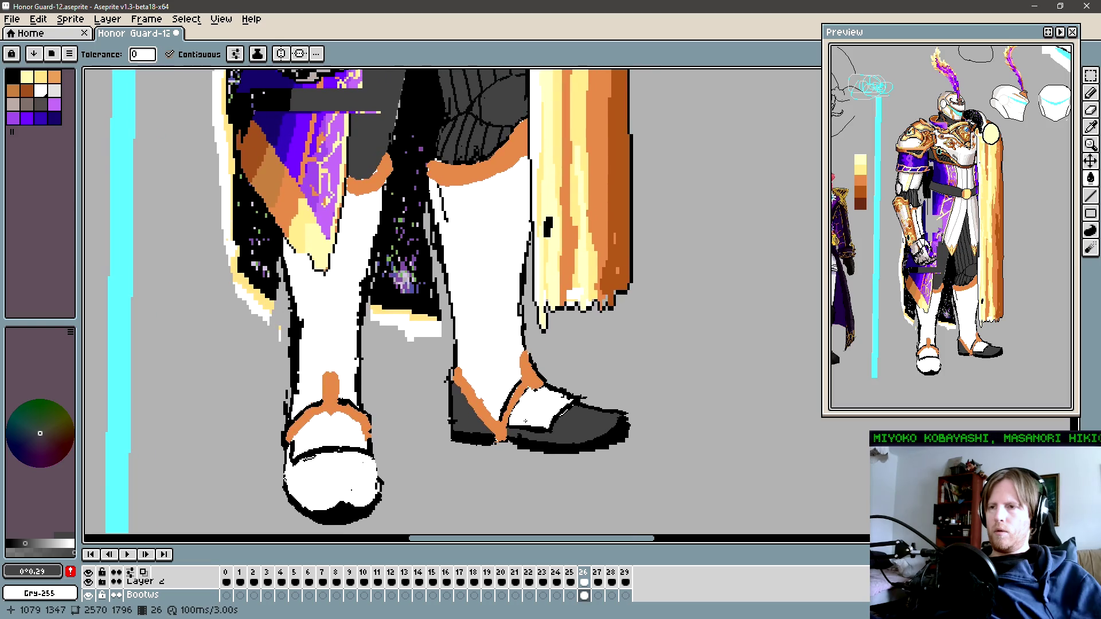
pyautogui.hscroll(-2, 453, 304)
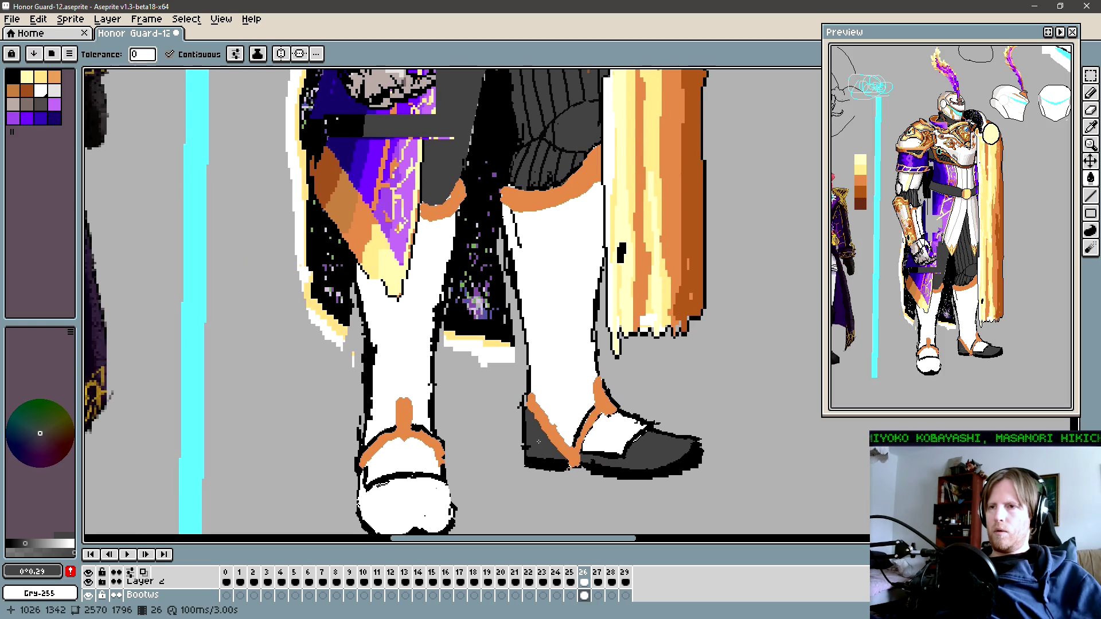
pyautogui.scroll(-2, 409, 497)
pyautogui.click(442, 470)
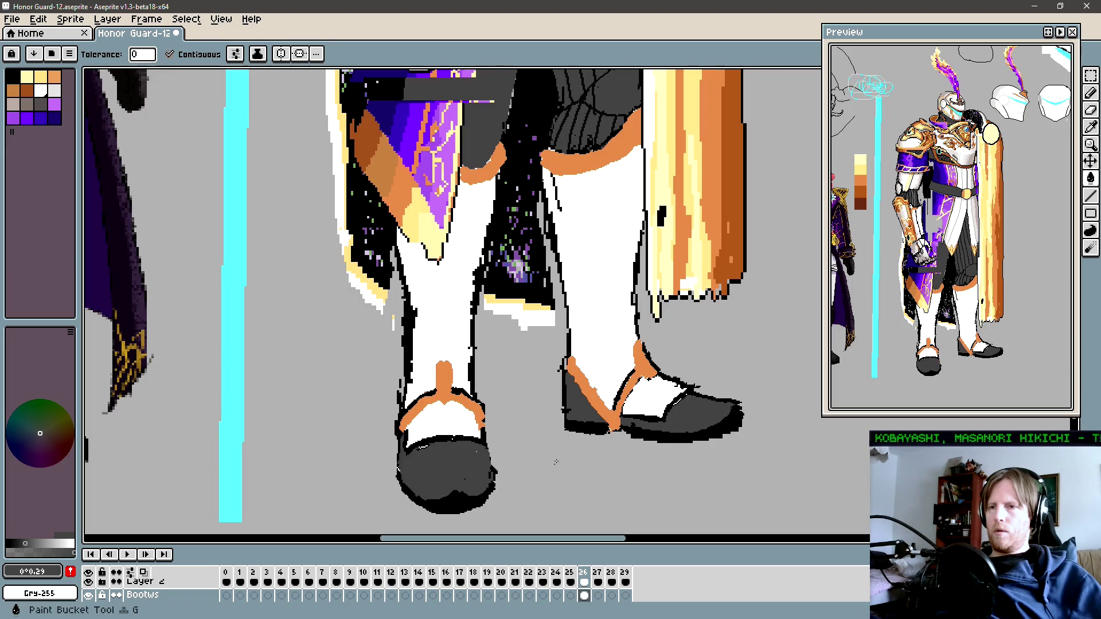
pyautogui.hscroll(2, 623, 366)
pyautogui.hscroll(2, 623, 366)
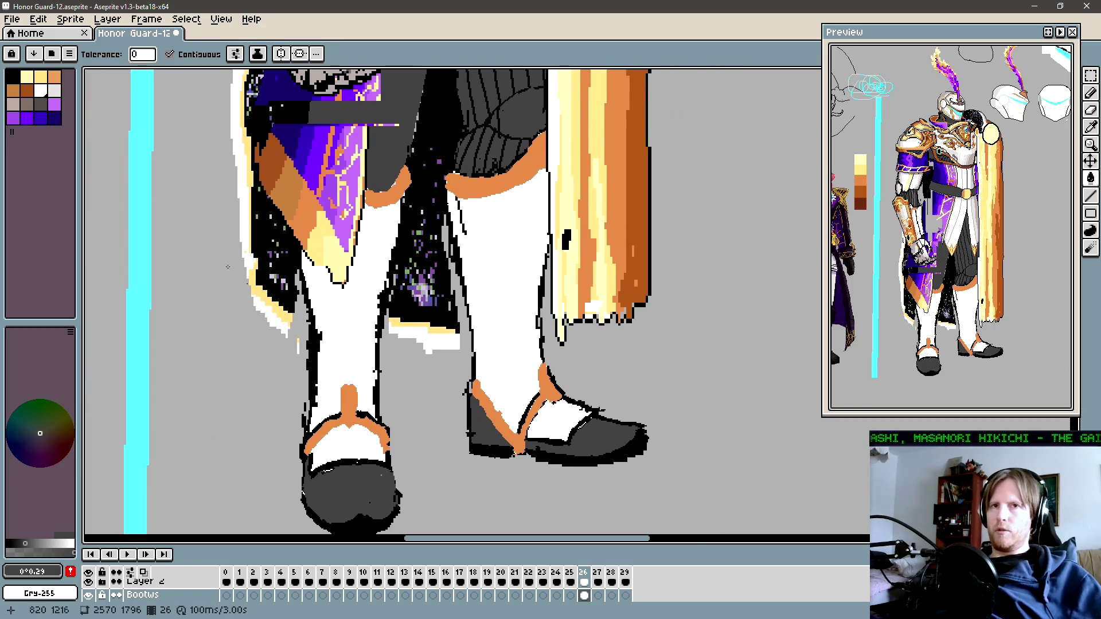
pyautogui.click(26, 90)
# Step: Pick a dark orange-brown and fill the left shoe and the right shoe's toe and heel
pyautogui.click(40, 466)
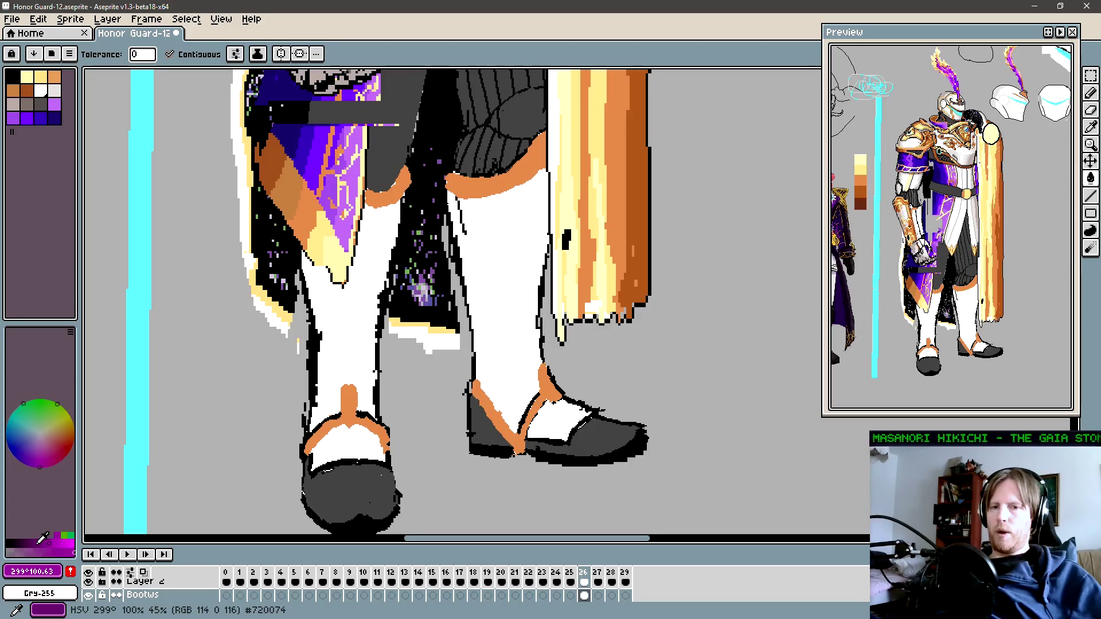
pyautogui.keyDown('alt'); pyautogui.click(315, 454); pyautogui.keyUp('alt')
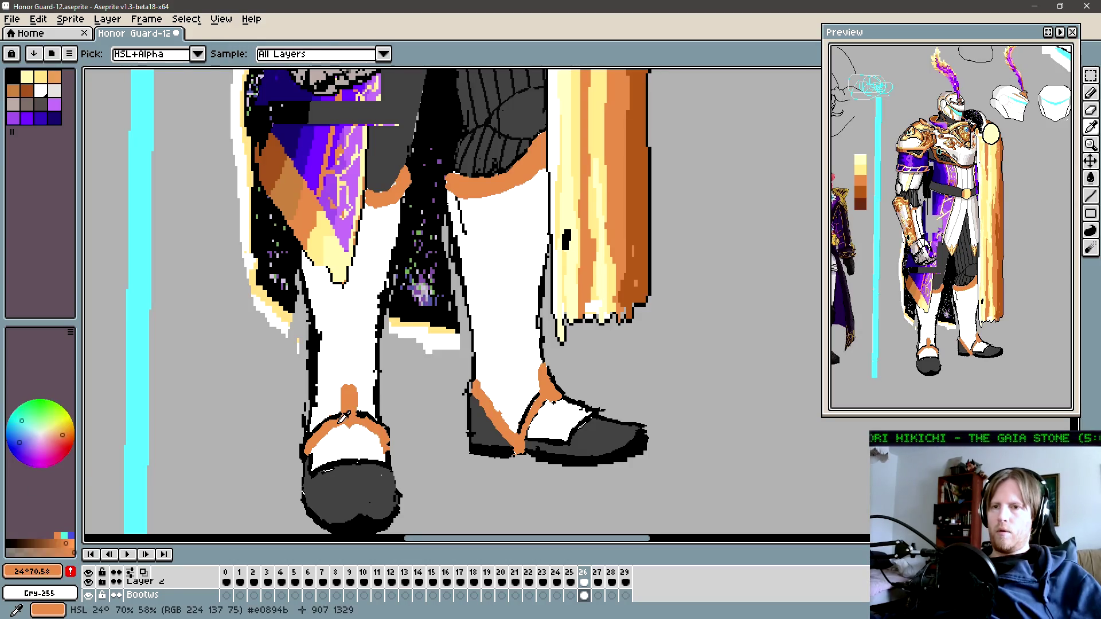
pyautogui.click(30, 537)
pyautogui.click(350, 493)
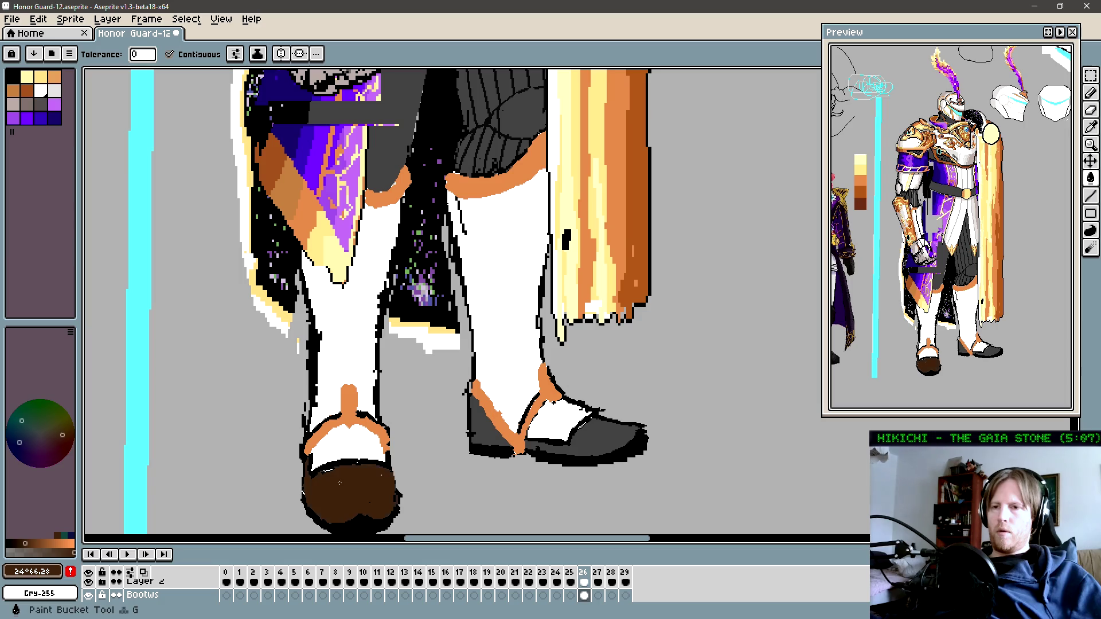
pyautogui.click(591, 442)
pyautogui.click(494, 438)
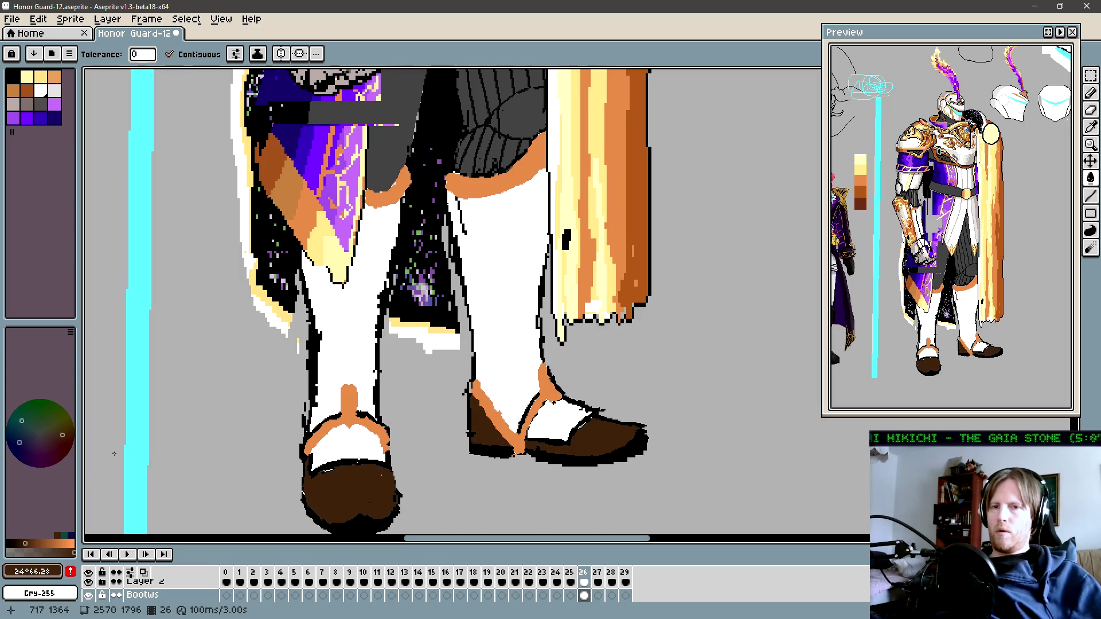
# Step: Lighten the brown slightly and refill both shoes with the lighter shade
pyautogui.click(34, 543)
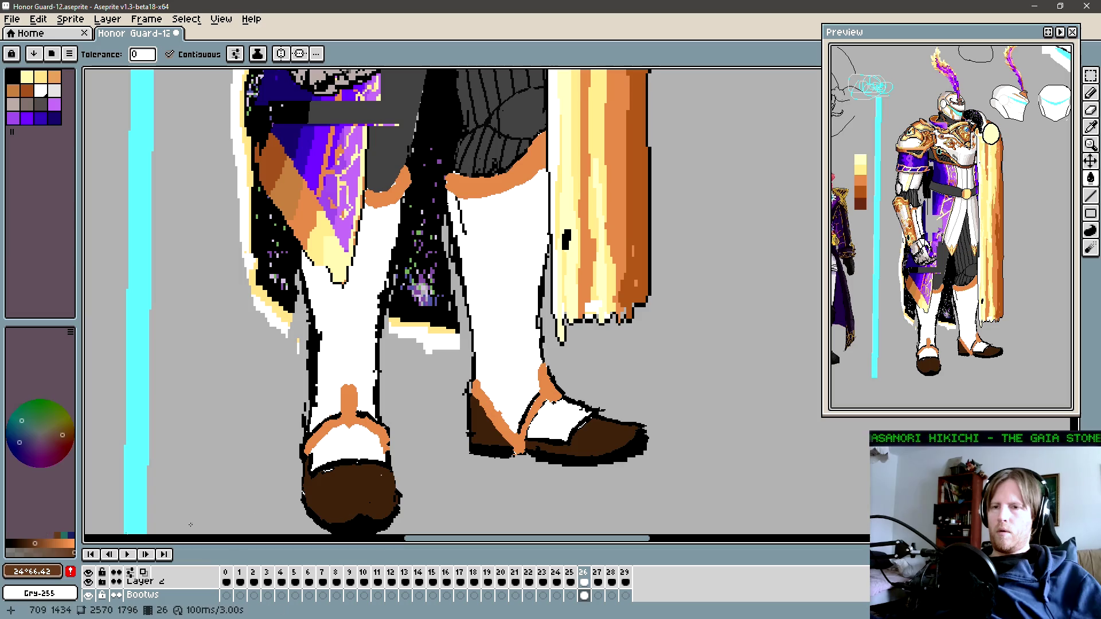
pyautogui.click(350, 493)
pyautogui.click(498, 438)
pyautogui.click(600, 435)
pyautogui.scroll(-3, 540, 473)
pyautogui.scroll(1, 539, 473)
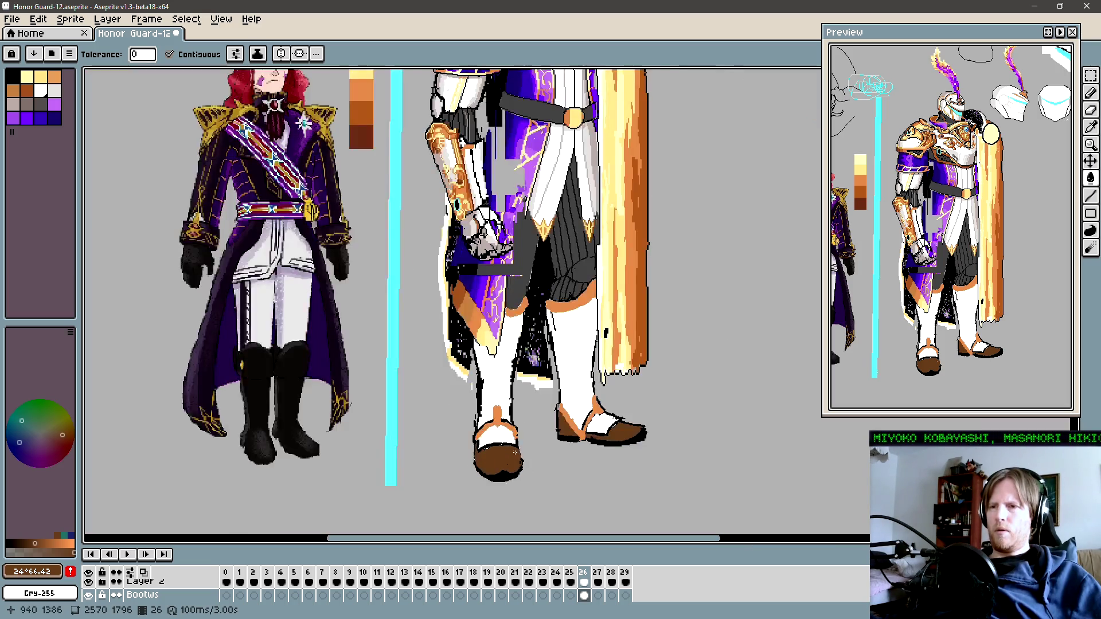
# Step: Sample the shoes' brown and start a Replace Color with brown as the replacement
pyautogui.scroll(2, 506, 453)
pyautogui.press('i')
pyautogui.click(506, 453)
pyautogui.press('g')
pyautogui.scroll(-1, 507, 453)
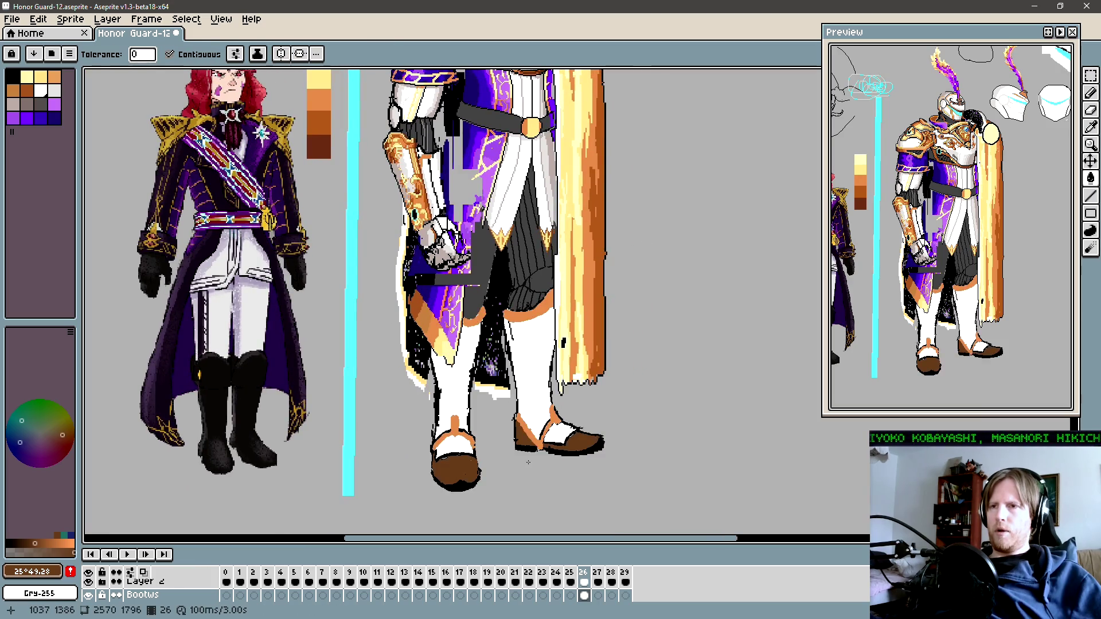
pyautogui.hotkey('shift', 'r')
pyautogui.moveTo(995, 145); pyautogui.dragTo(995, 166)
pyautogui.click(995, 167)
# Step: Tune the replacement colour to HSL 348/20/32 and apply it to the shoes
pyautogui.click(862, 254)
pyautogui.moveTo(909, 234); pyautogui.dragTo(882, 244)
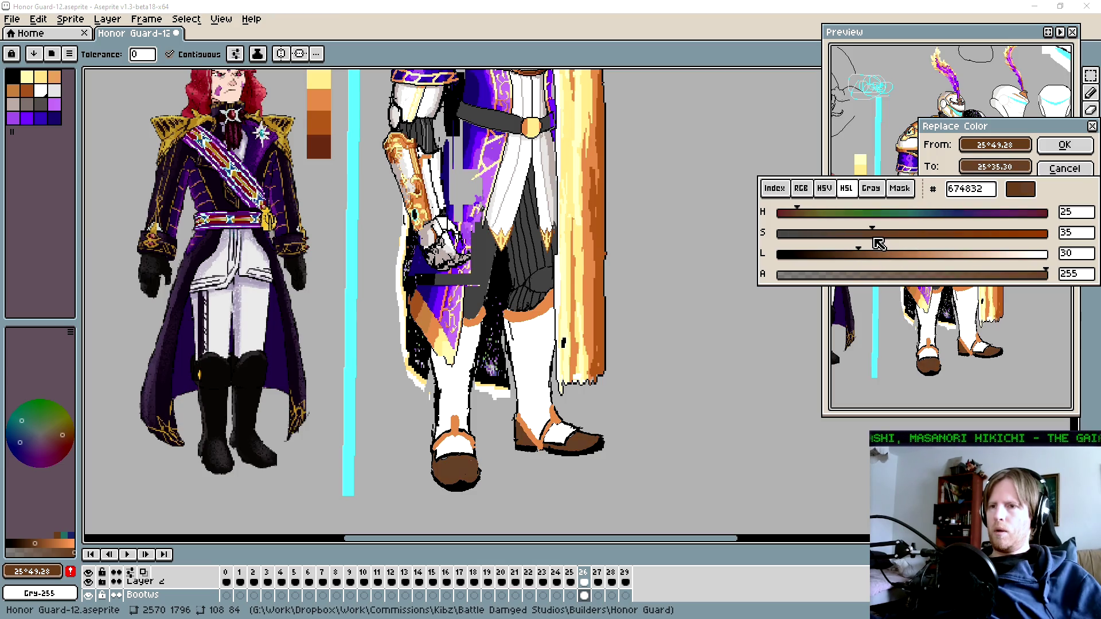
pyautogui.click(792, 214)
pyautogui.moveTo(792, 216); pyautogui.dragTo(1009, 218)
pyautogui.moveTo(881, 236); pyautogui.dragTo(839, 241)
pyautogui.moveTo(1014, 217); pyautogui.dragTo(1042, 222)
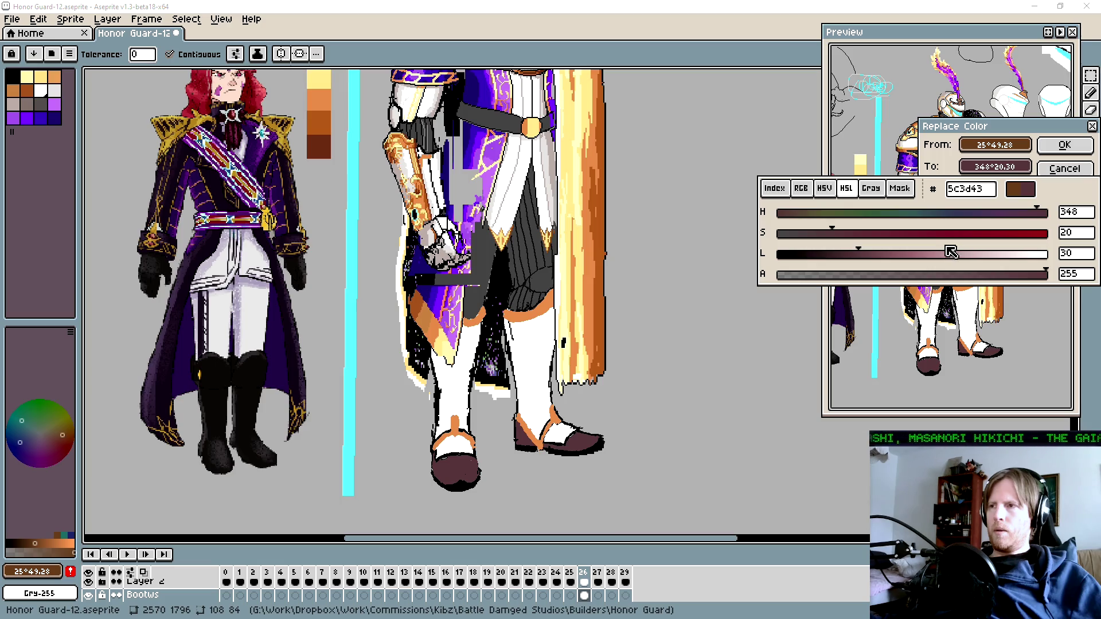
pyautogui.moveTo(865, 261); pyautogui.dragTo(868, 262)
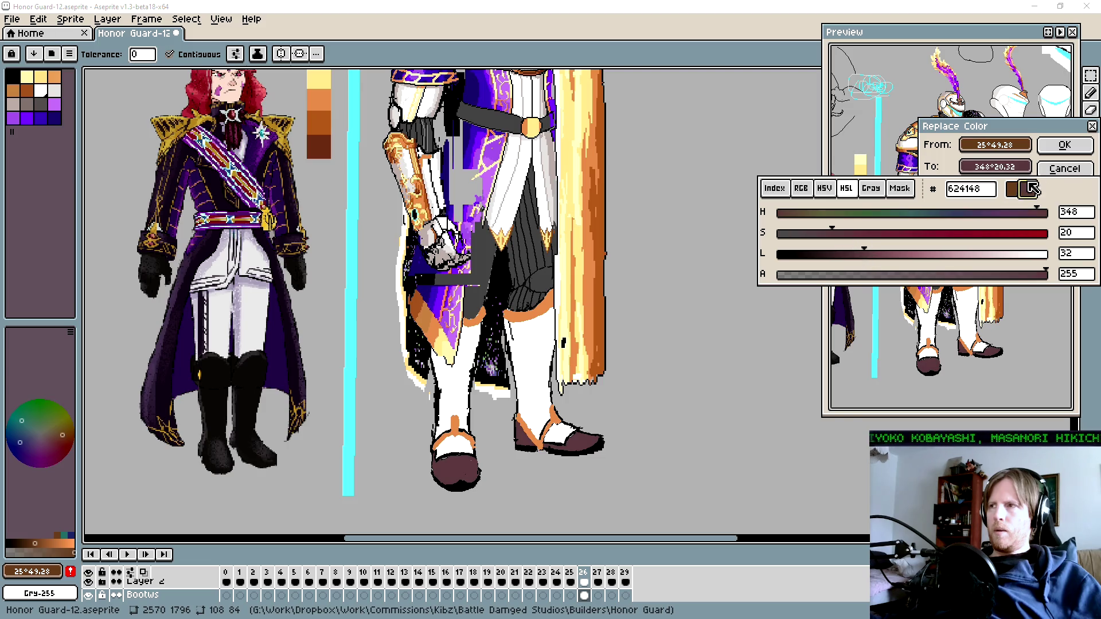
pyautogui.click(1065, 145)
pyautogui.scroll(-2, 566, 271)
pyautogui.scroll(-1, 567, 270)
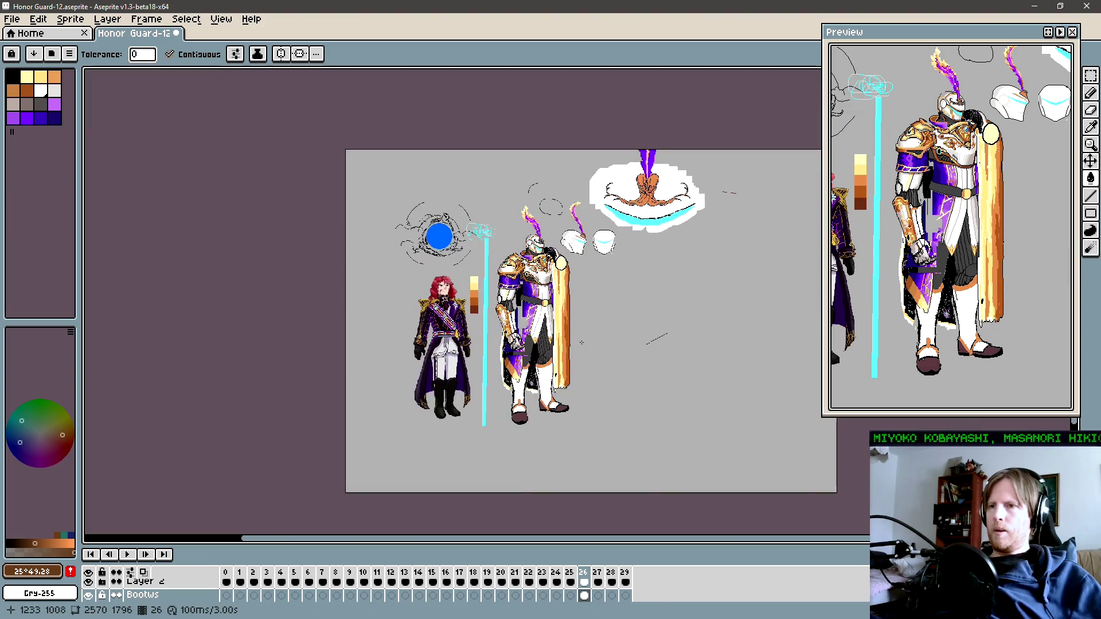
pyautogui.press('Left')
pyautogui.press('Right')
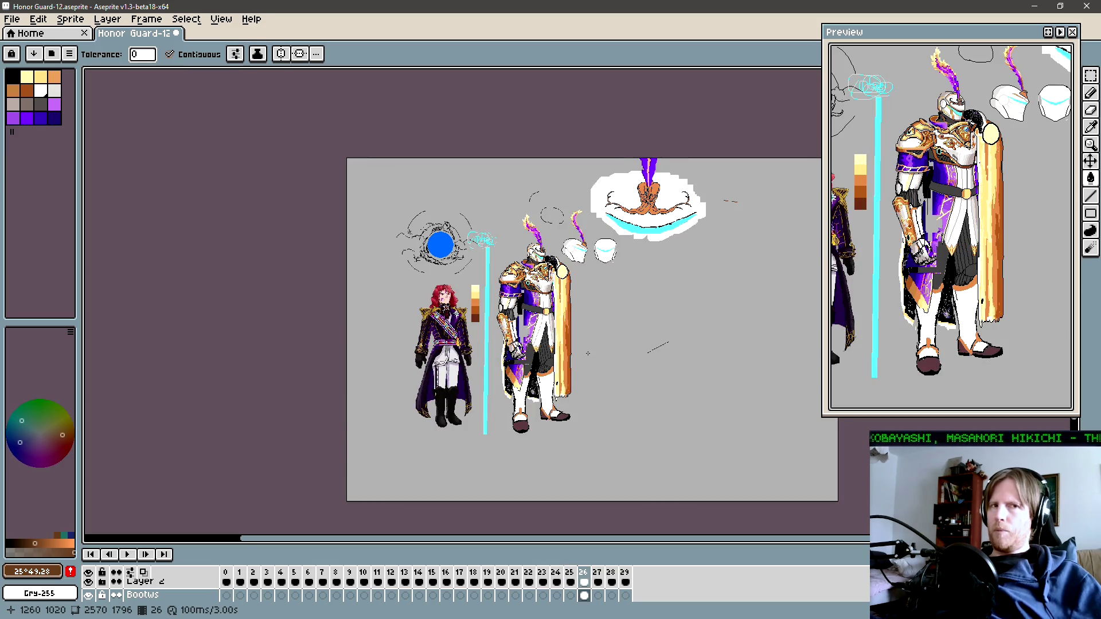
pyautogui.scroll(1, 560, 405)
pyautogui.press('m')
pyautogui.moveTo(567, 427); pyautogui.dragTo(516, 351)
pyautogui.hotkey('ctrl', 'd')
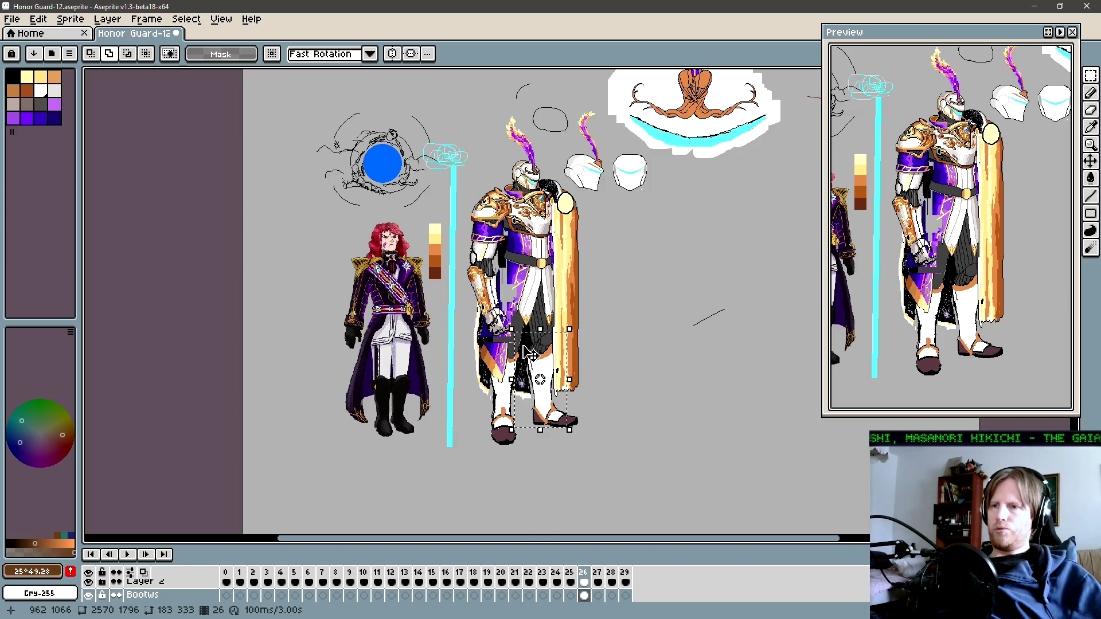
pyautogui.scroll(1, 556, 423)
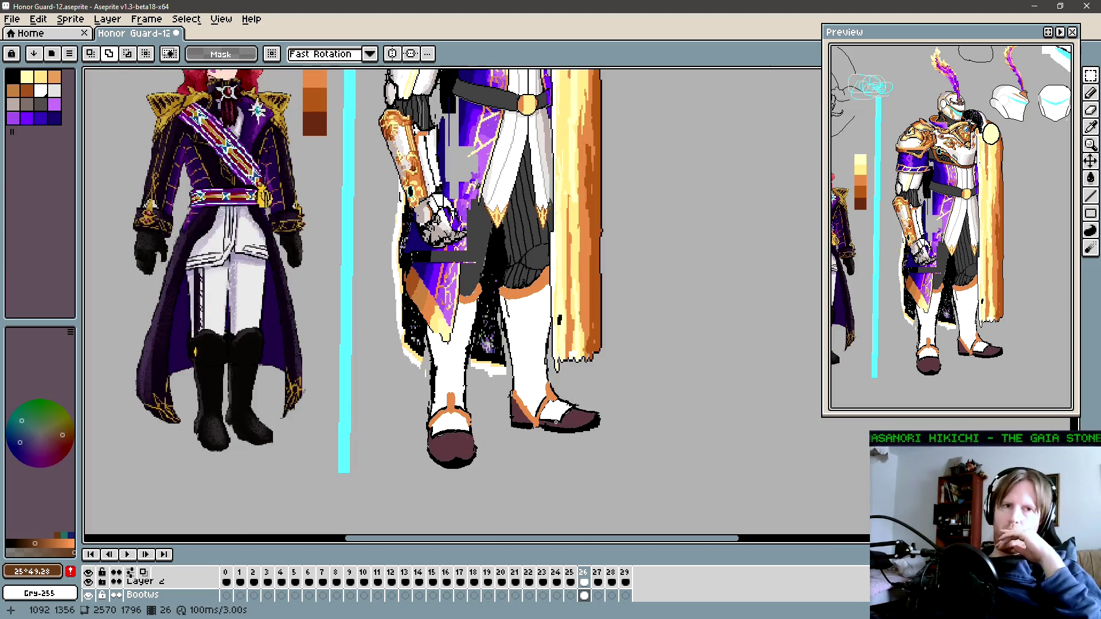
pyautogui.hscroll(2, 624, 423)
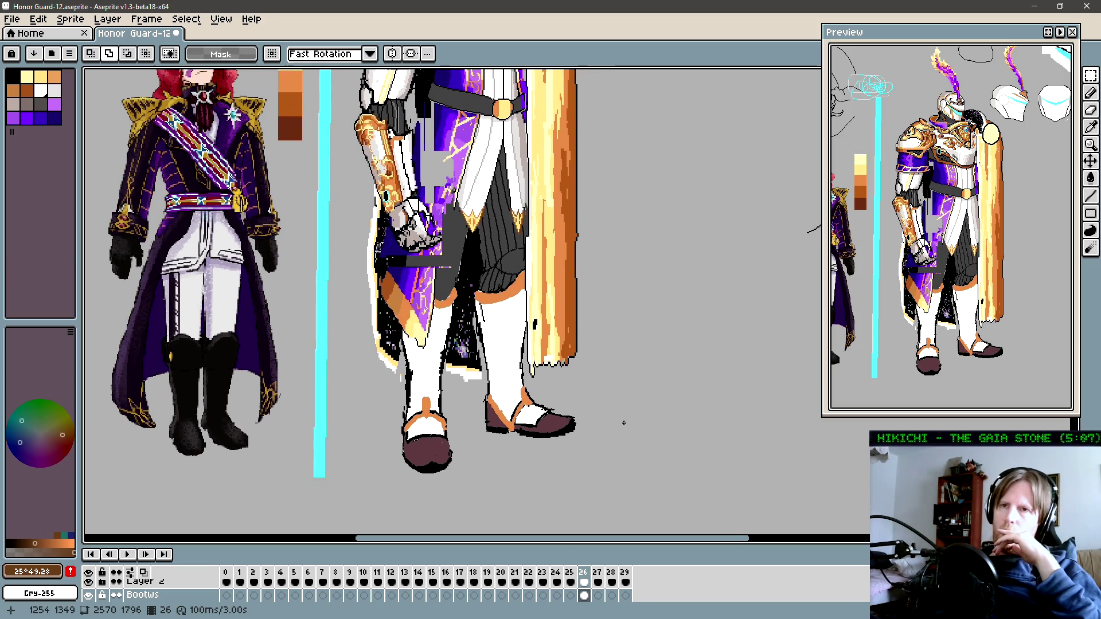
pyautogui.scroll(1, 559, 425)
pyautogui.scroll(1, 565, 425)
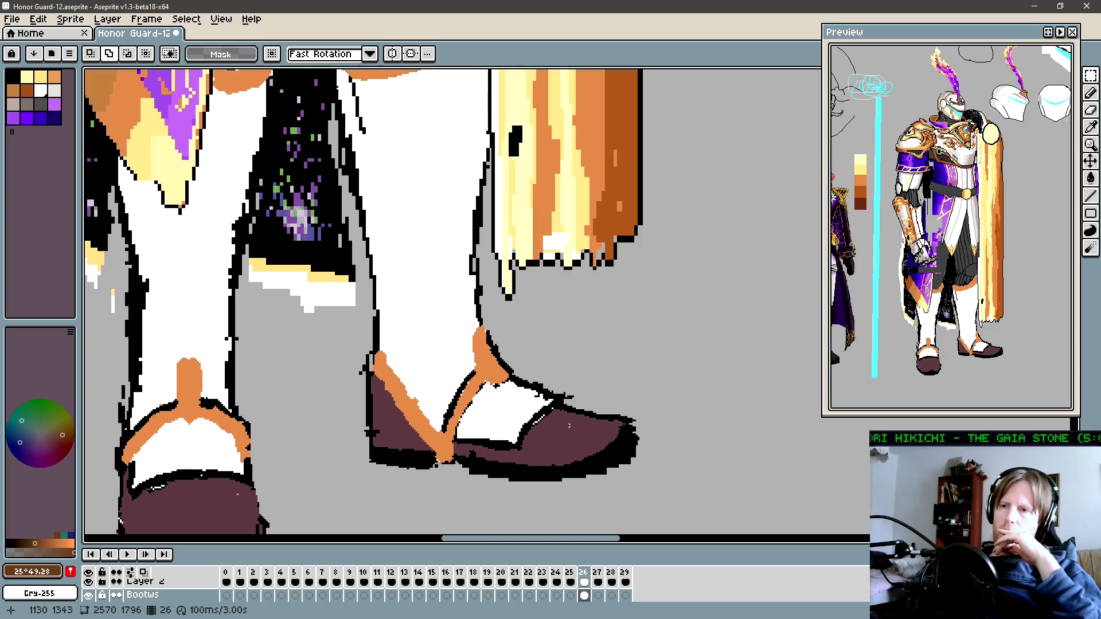
pyautogui.scroll(-1, 565, 426)
pyautogui.scroll(-1, 631, 438)
pyautogui.scroll(-1, 641, 443)
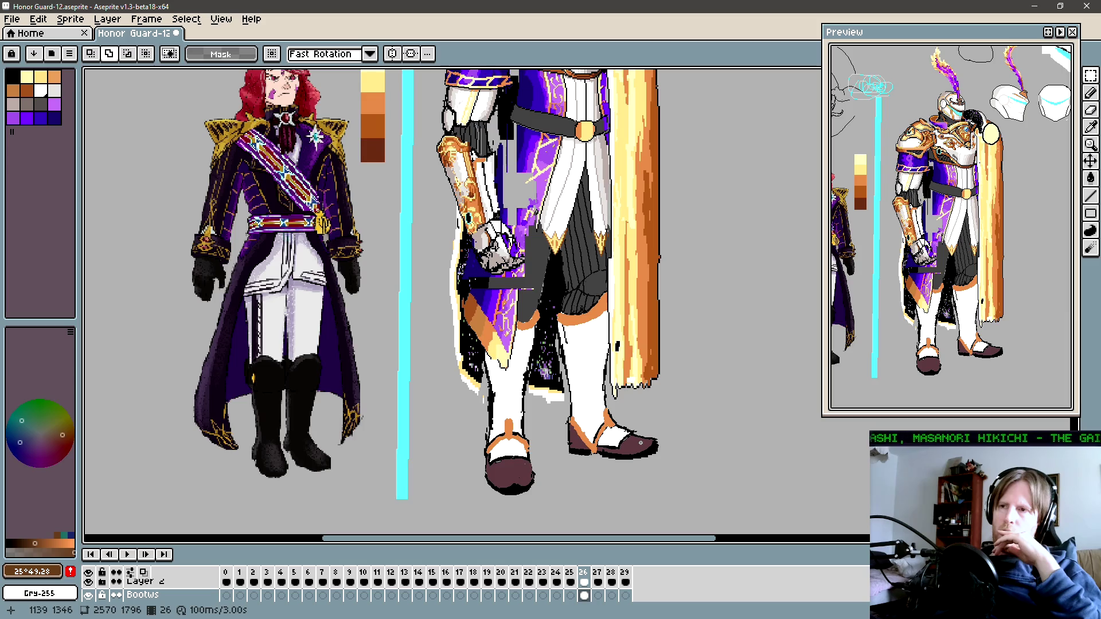
pyautogui.moveTo(641, 444); pyautogui.dragTo(615, 444)
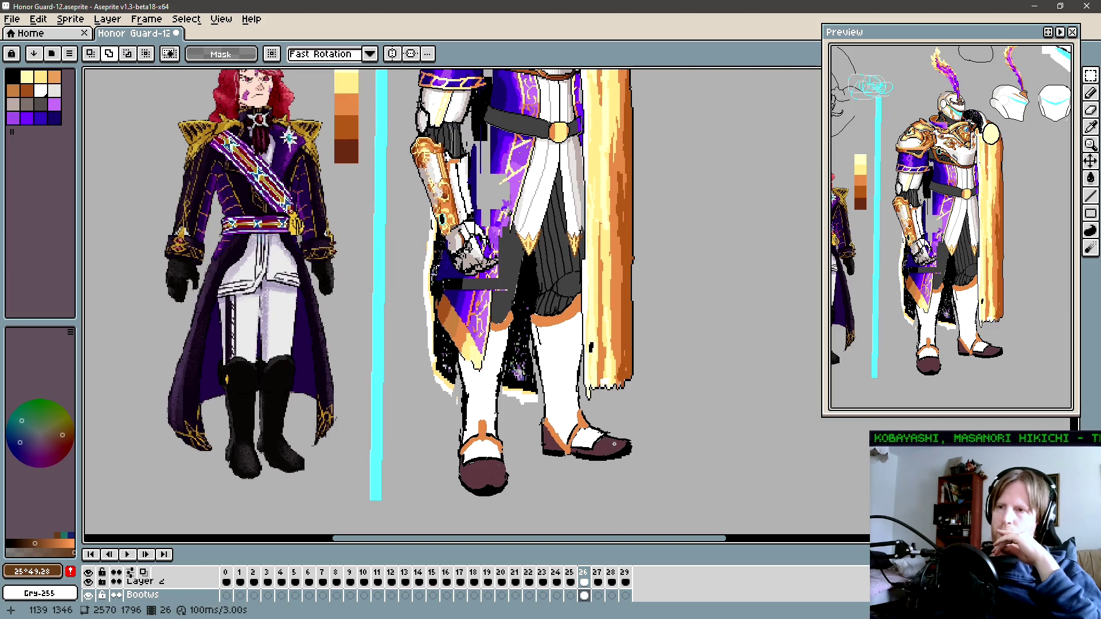
pyautogui.scroll(2, 617, 444)
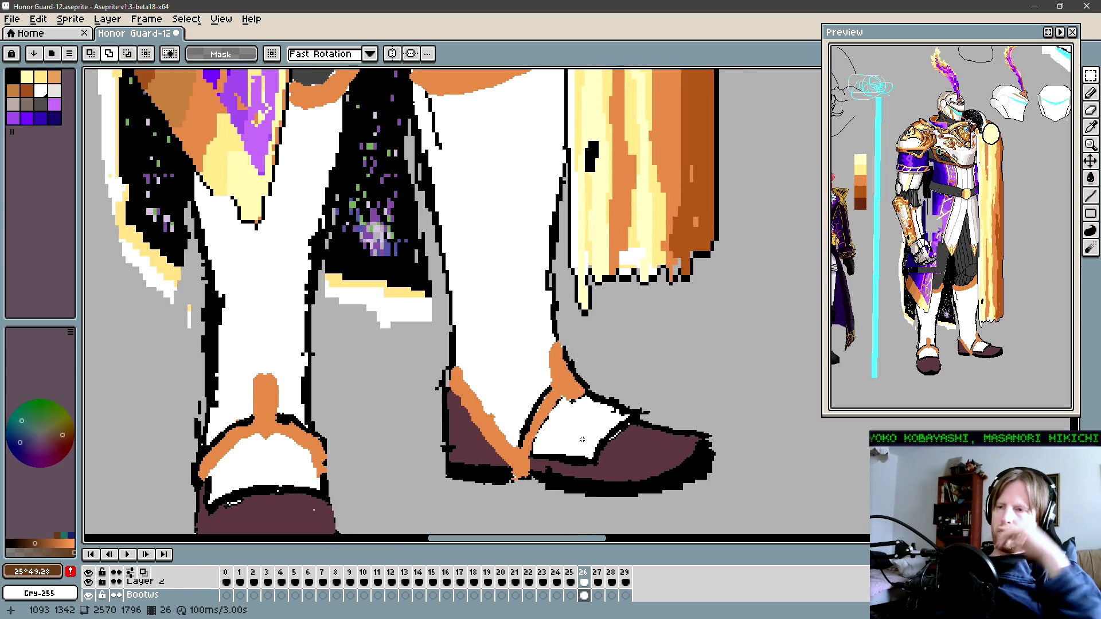
pyautogui.scroll(1, 541, 441)
# Step: Draw an orange strap outline across the white top of the right shoe
pyautogui.press('b')
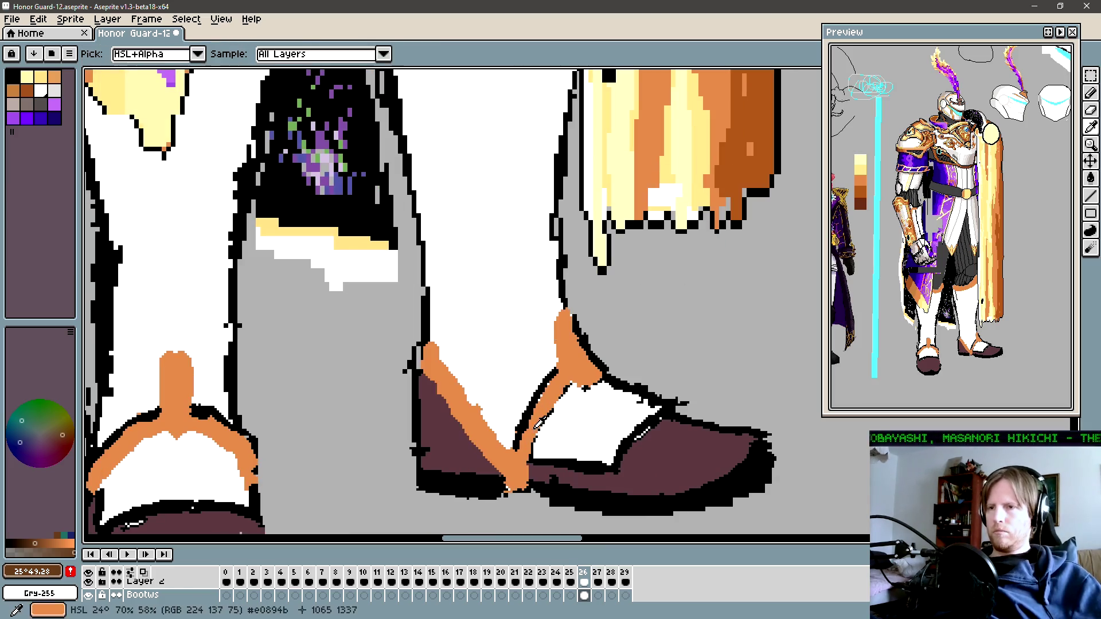
pyautogui.keyDown('alt'); pyautogui.click(539, 441); pyautogui.keyUp('alt')
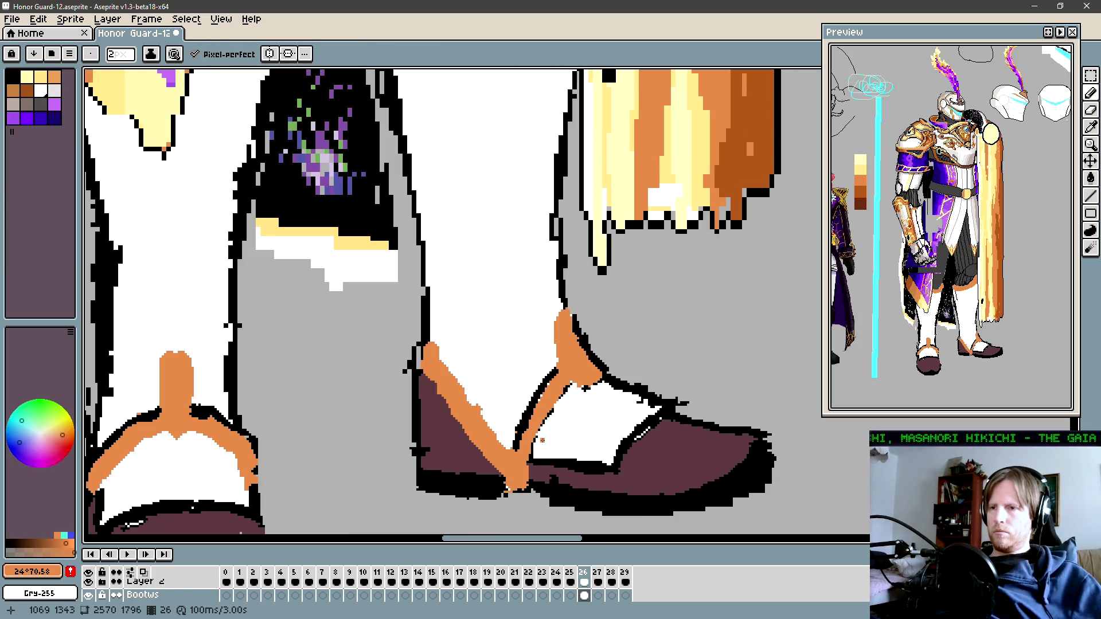
pyautogui.moveTo(542, 440); pyautogui.dragTo(610, 445)
pyautogui.hscroll(2, 562, 439)
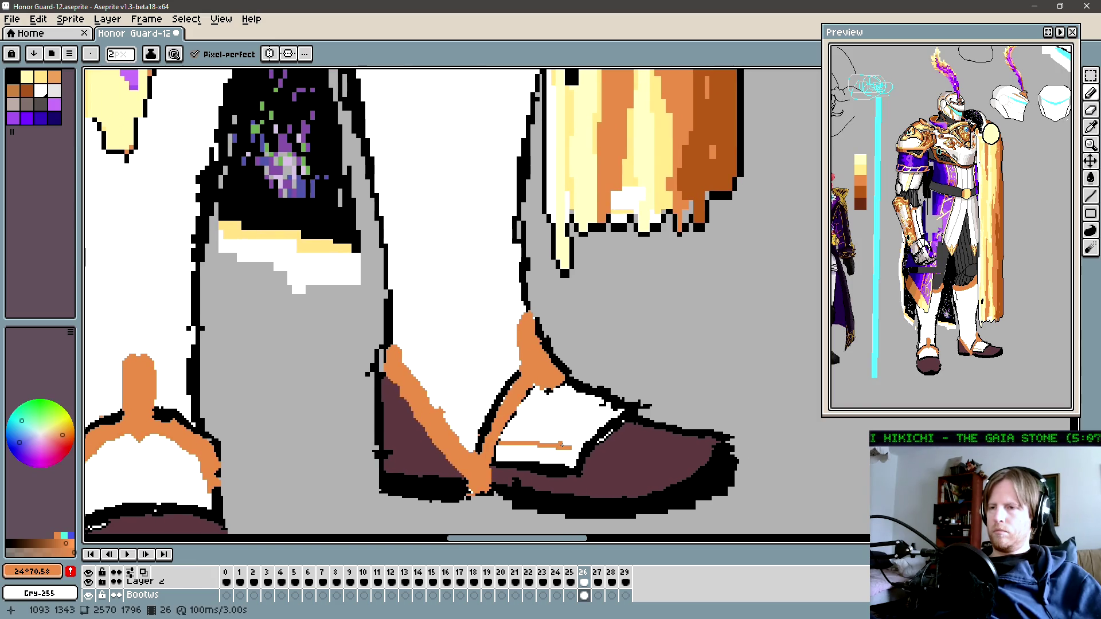
pyautogui.moveTo(563, 446); pyautogui.dragTo(573, 446)
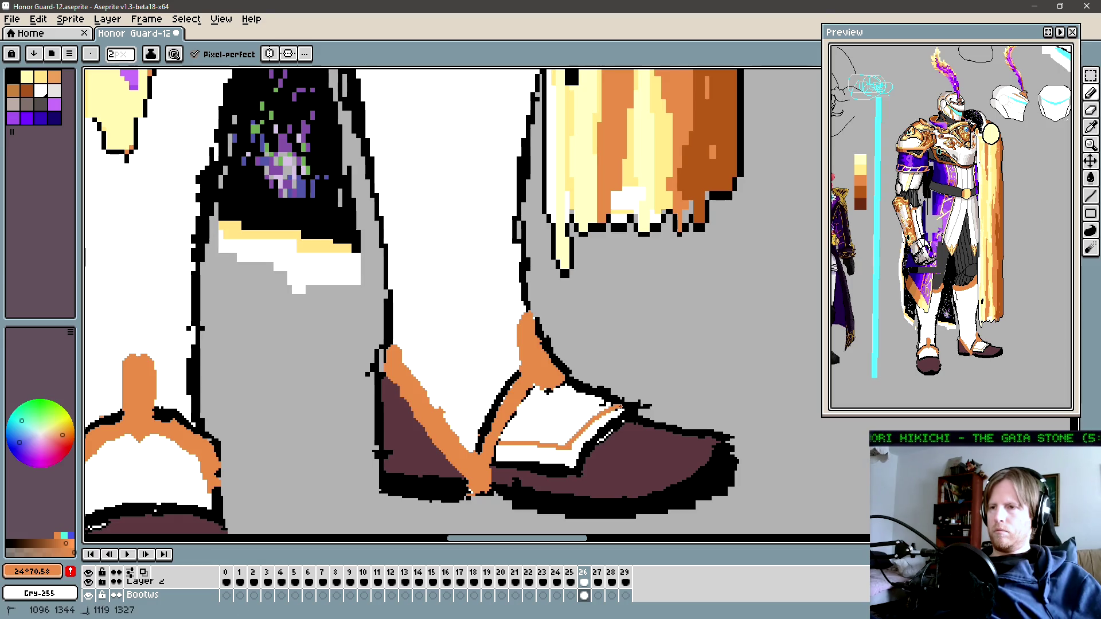
# Step: Fill the strap band with orange
pyautogui.press('g')
pyautogui.click(551, 453)
pyautogui.scroll(-5, 551, 454)
pyautogui.scroll(1, 550, 456)
pyautogui.scroll(2, 551, 456)
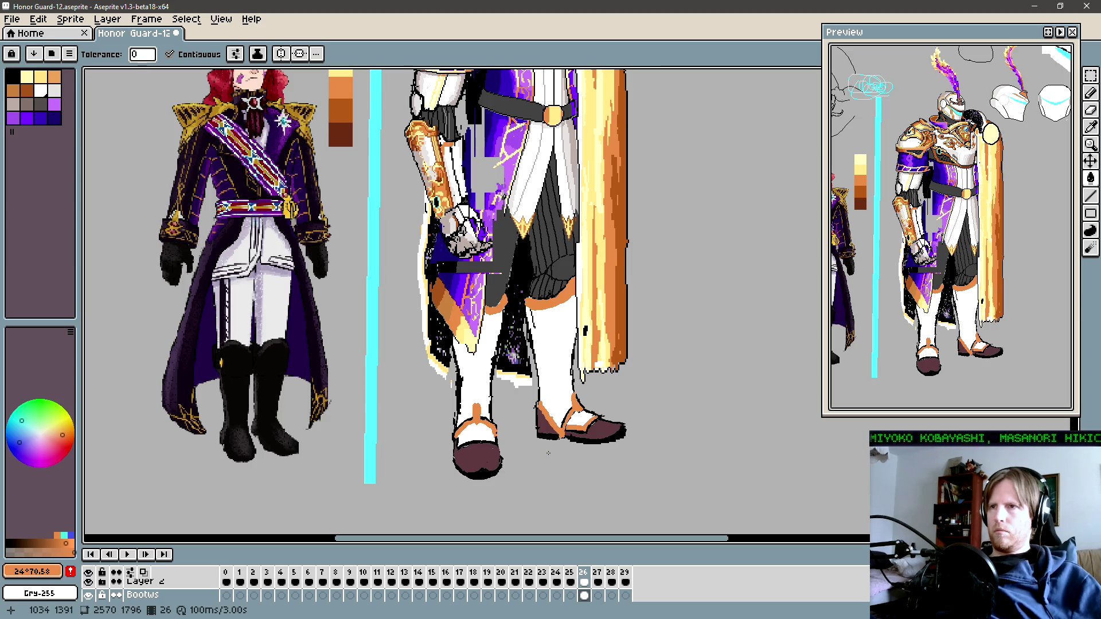
pyautogui.scroll(1, 548, 453)
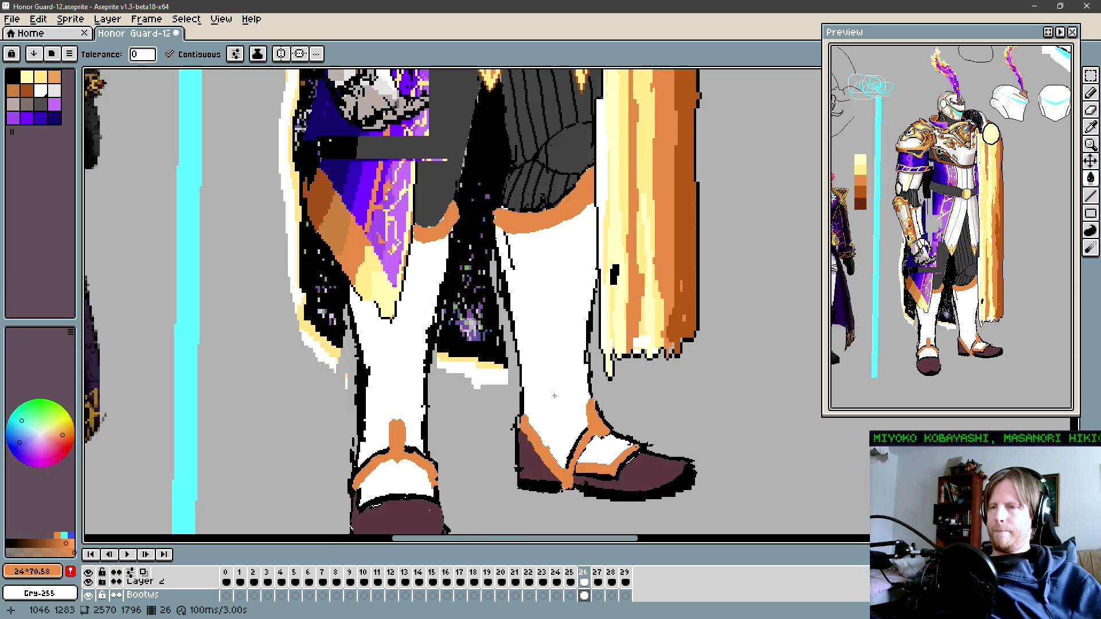
pyautogui.scroll(1, 539, 430)
pyautogui.moveTo(560, 462); pyautogui.dragTo(542, 436)
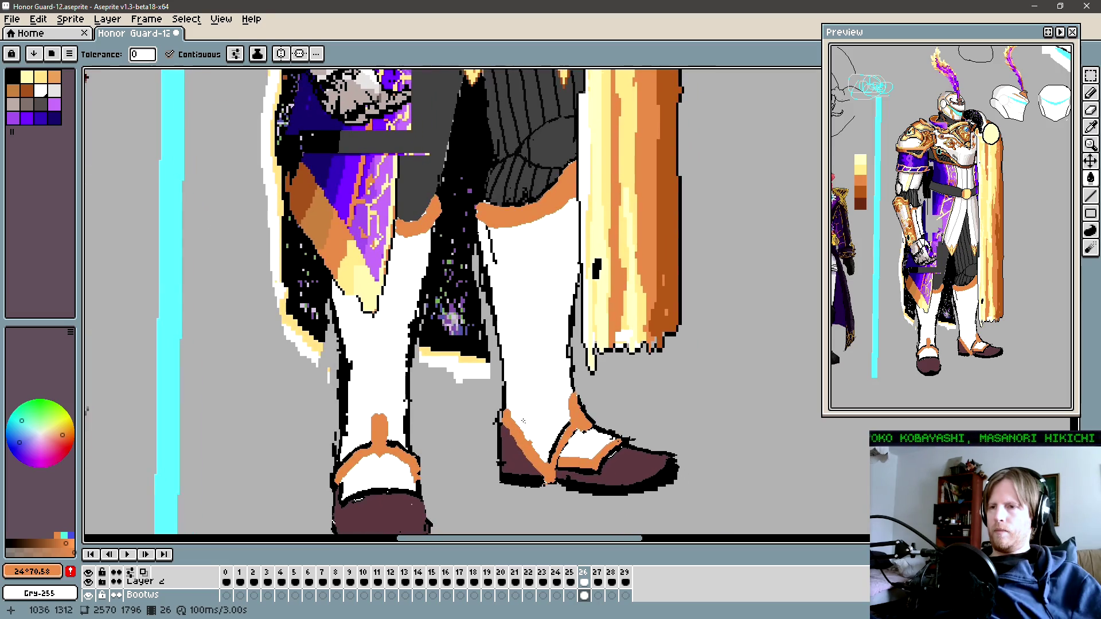
pyautogui.press('i')
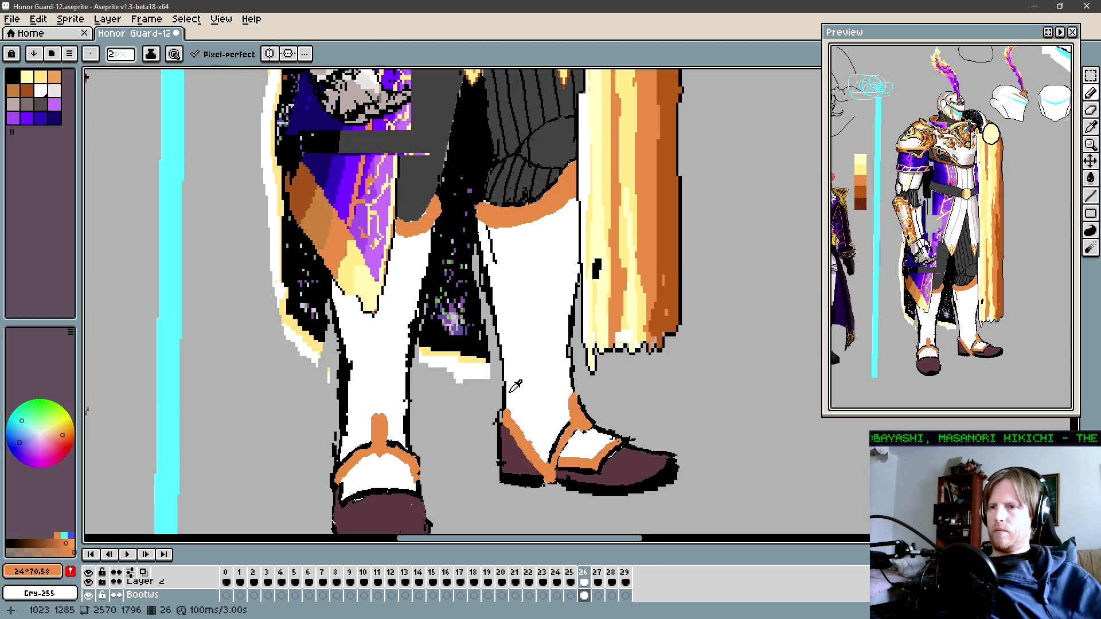
pyautogui.keyDown('alt'); pyautogui.click(507, 390); pyautogui.keyUp('alt')
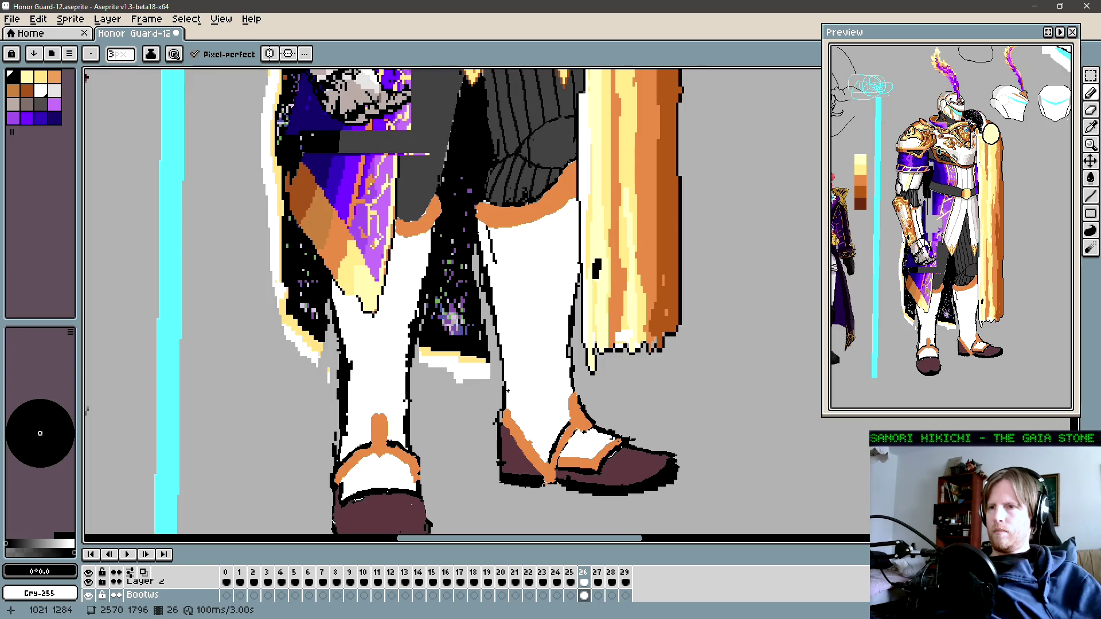
pyautogui.moveTo(544, 419); pyautogui.dragTo(521, 401)
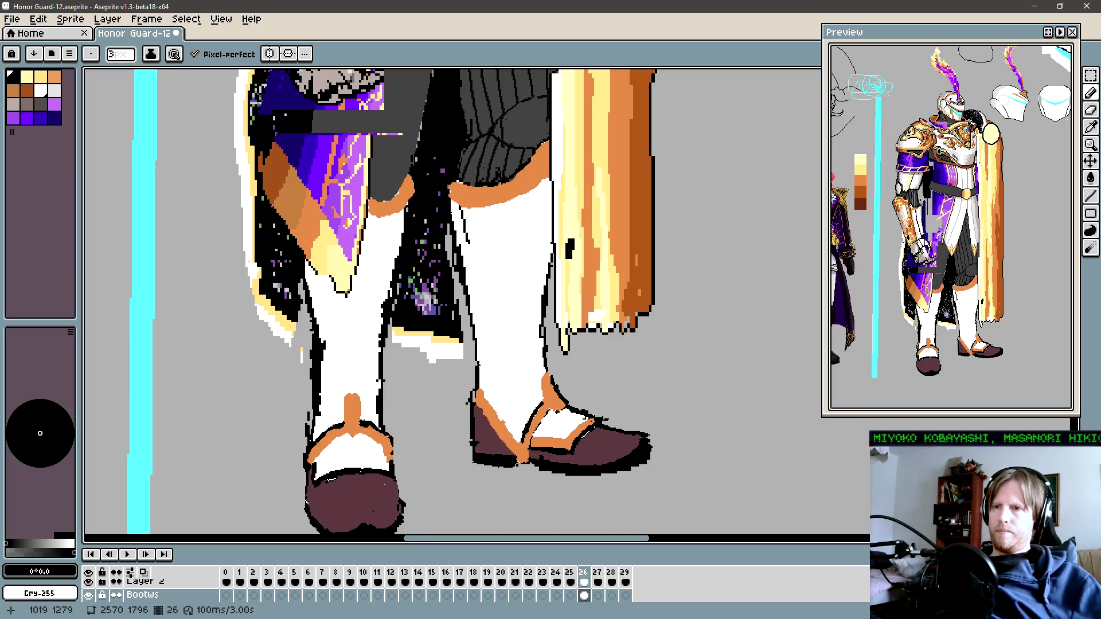
pyautogui.moveTo(480, 366); pyautogui.dragTo(548, 363)
pyautogui.hotkey('ctrl', 'z')
pyautogui.hotkey('ctrl', 'z')
pyautogui.moveTo(477, 356); pyautogui.dragTo(546, 365)
pyautogui.hotkey('ctrl', 'z')
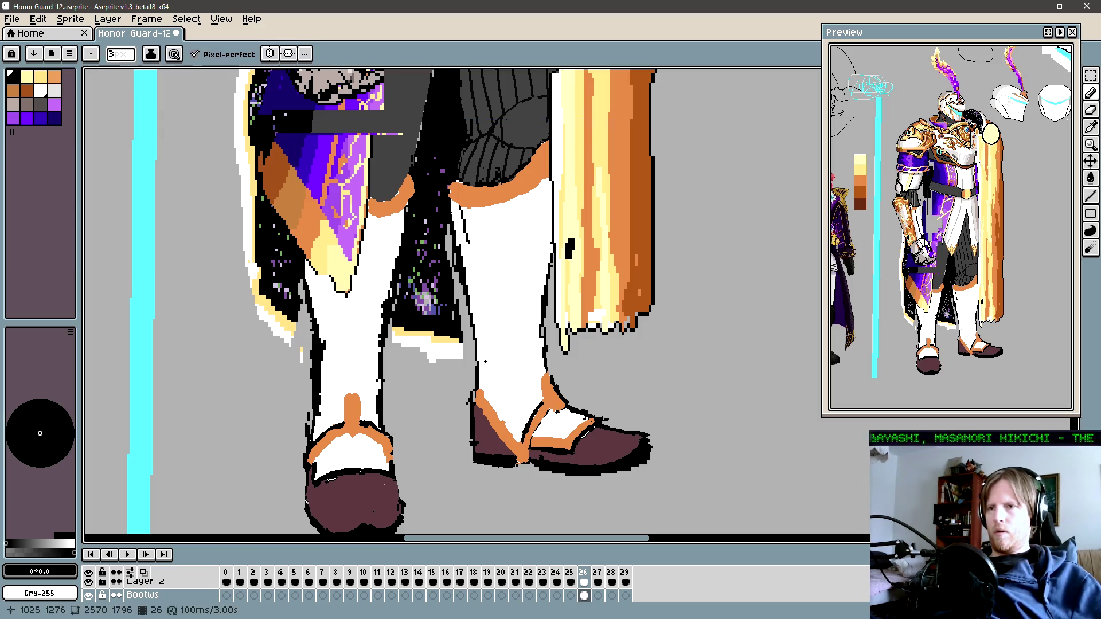
pyautogui.moveTo(474, 356); pyautogui.dragTo(513, 370)
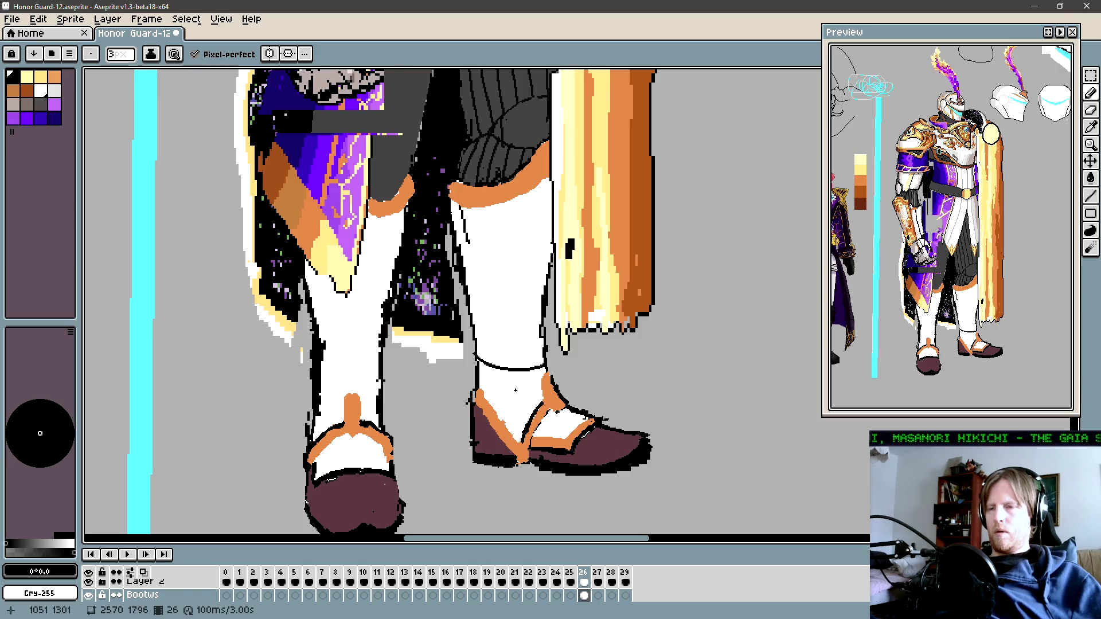
pyautogui.hotkey('ctrl', 'z')
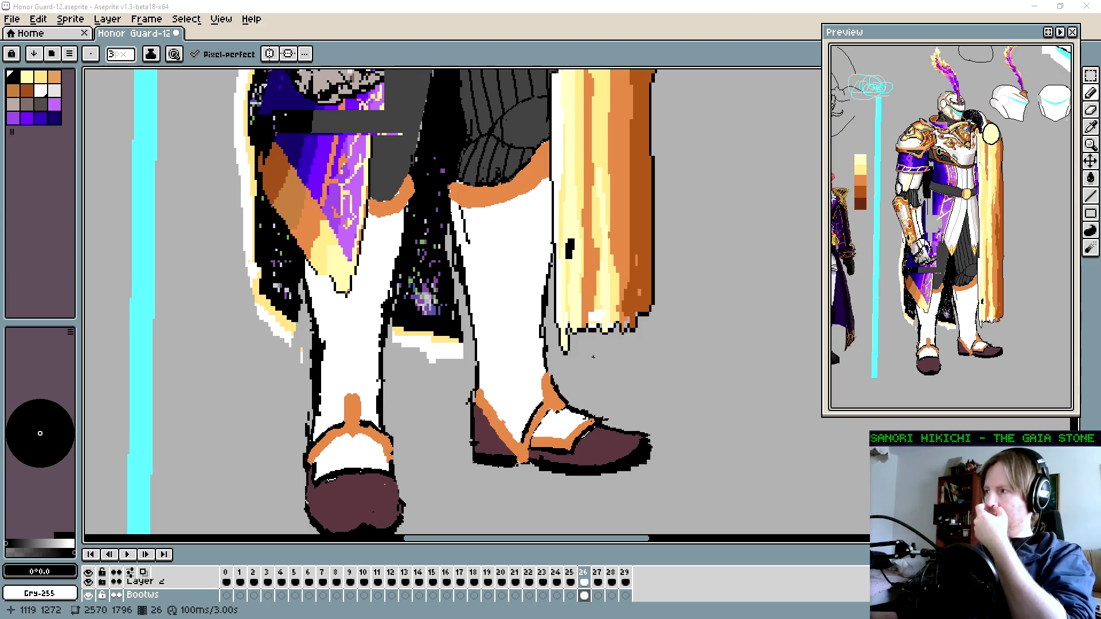
# Step: Add new frame 27 to the timeline and zoom out over the sheet
pyautogui.moveTo(539, 359)
pyautogui.mouseDown()
pyautogui.moveTo(585, 354)
pyautogui.moveTo(581, 342)
pyautogui.mouseUp()
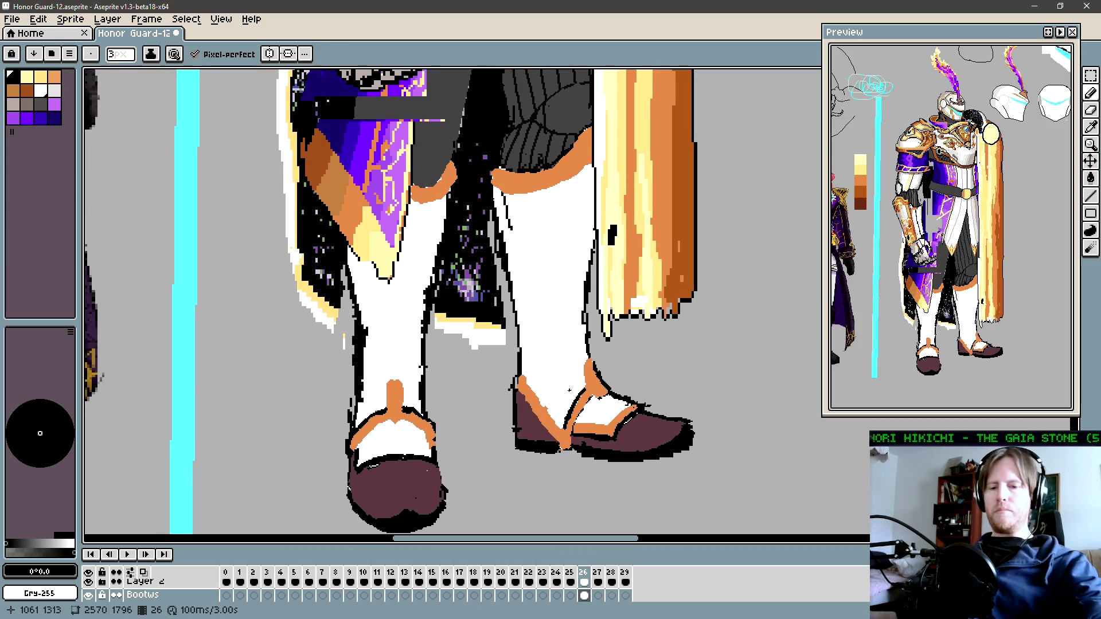
pyautogui.hotkey('alt', 'n')
pyautogui.hscroll(-1, 585, 383)
pyautogui.hotkey('ctrl', 'h')
pyautogui.hotkey('ctrl', 'h')
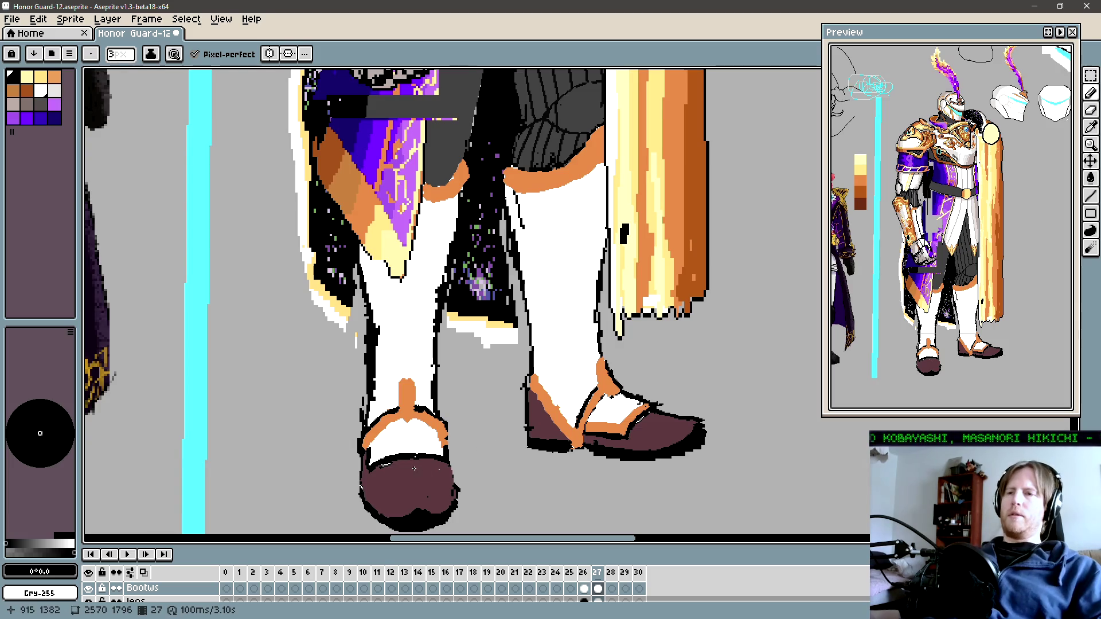
pyautogui.scroll(-2, 468, 450)
pyautogui.scroll(-1, 498, 401)
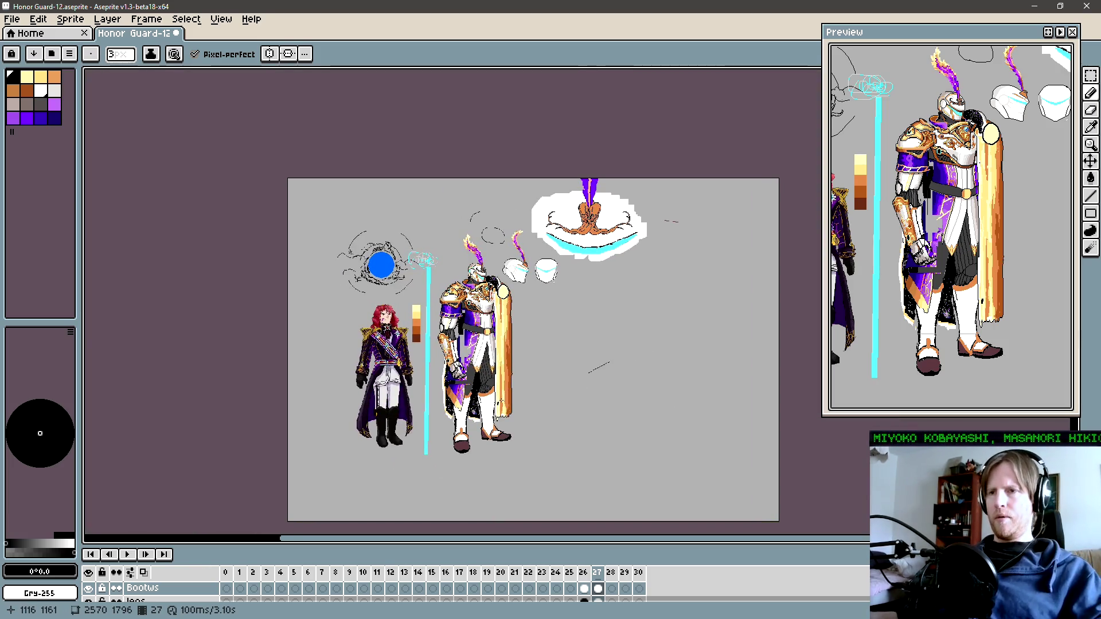
pyautogui.scroll(1, 502, 400)
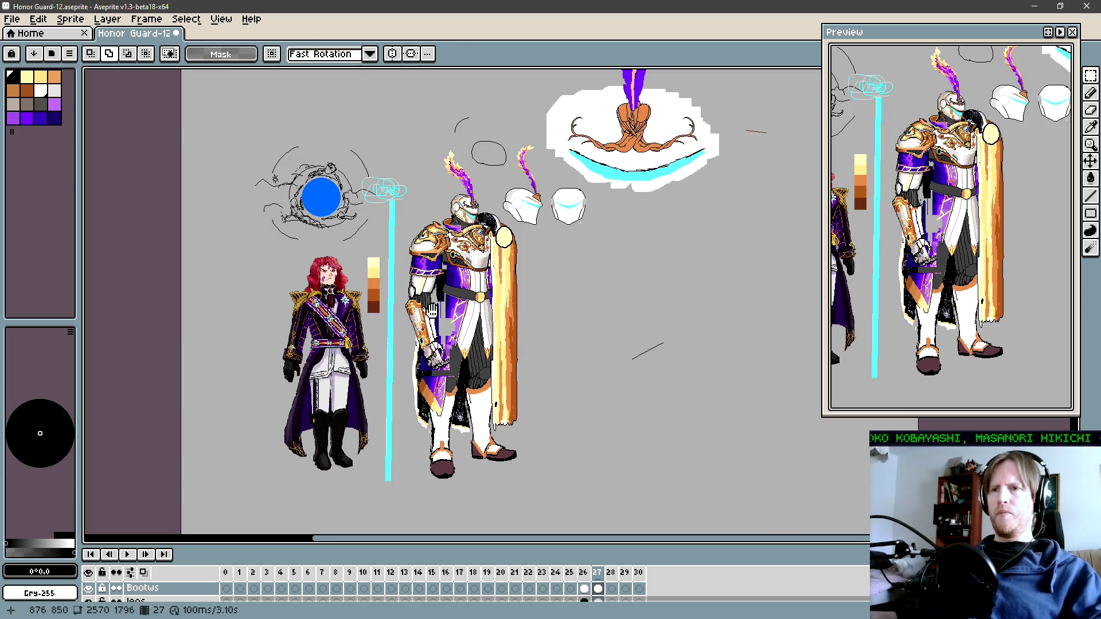
pyautogui.moveTo(506, 299); pyautogui.dragTo(521, 297)
# Step: Make a rectangular selection around the knight's feet, then clear it
pyautogui.press('m')
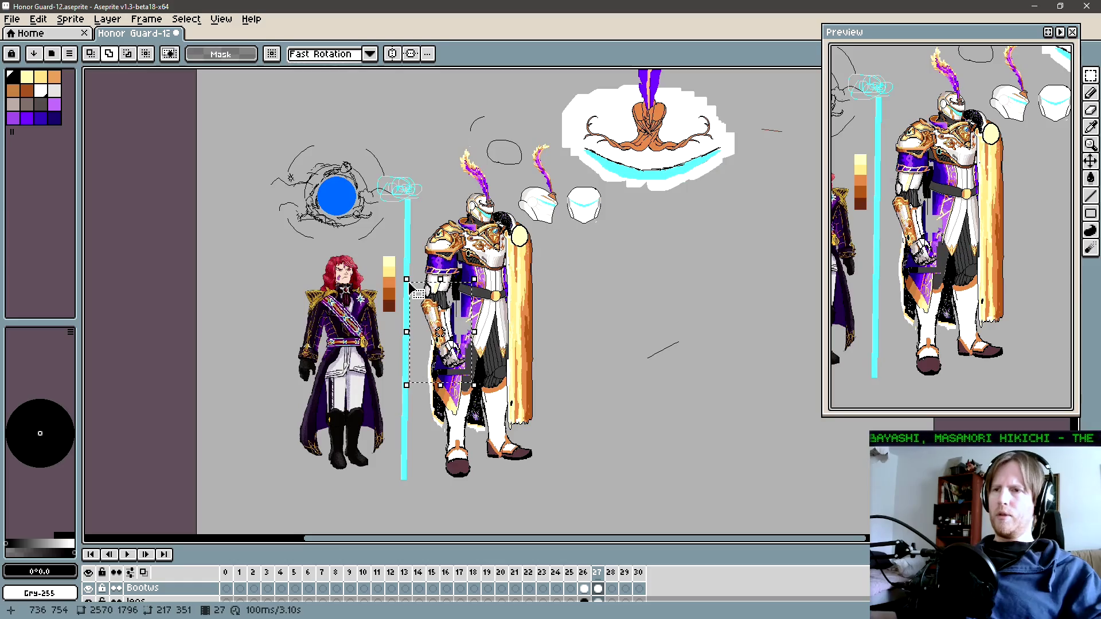
pyautogui.moveTo(416, 290); pyautogui.dragTo(434, 289)
pyautogui.press('b')
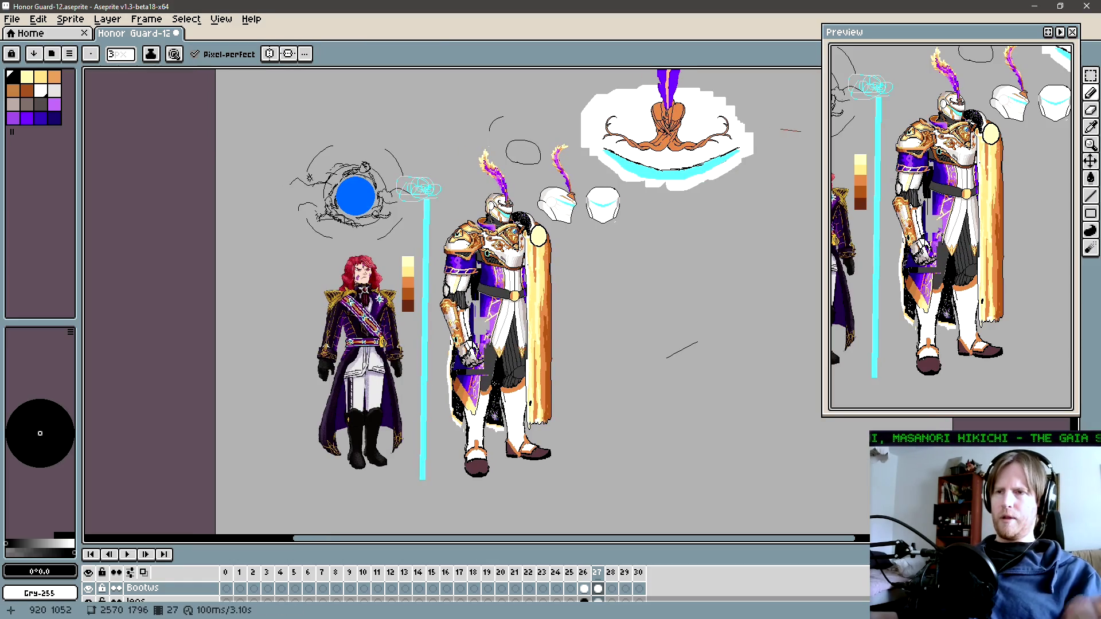
pyautogui.press('m')
pyautogui.moveTo(578, 503); pyautogui.dragTo(438, 421)
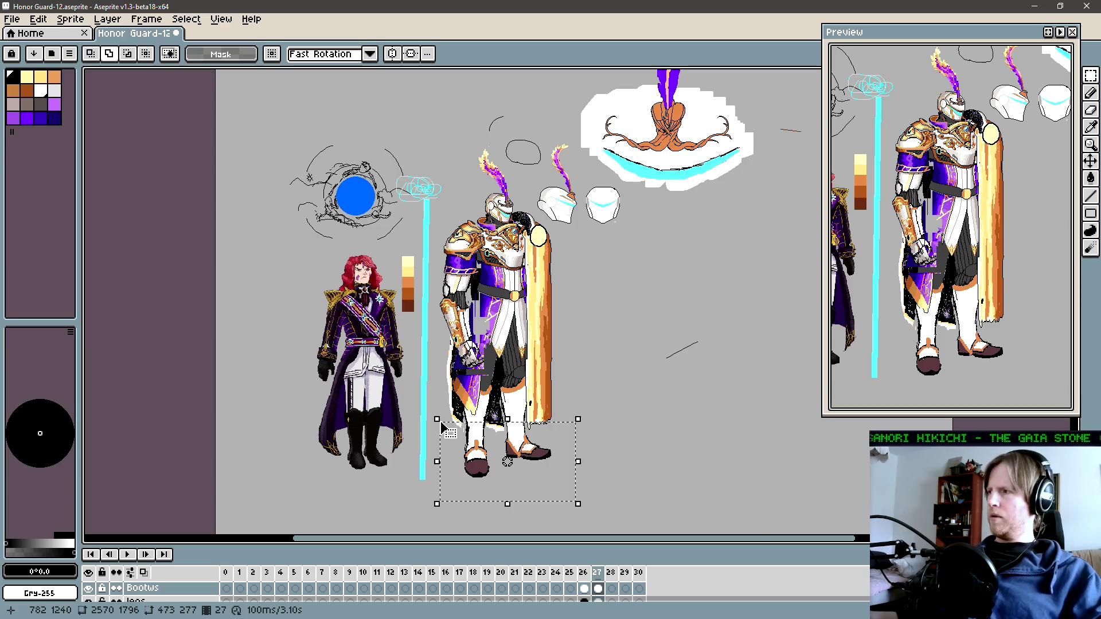
pyautogui.click(474, 419)
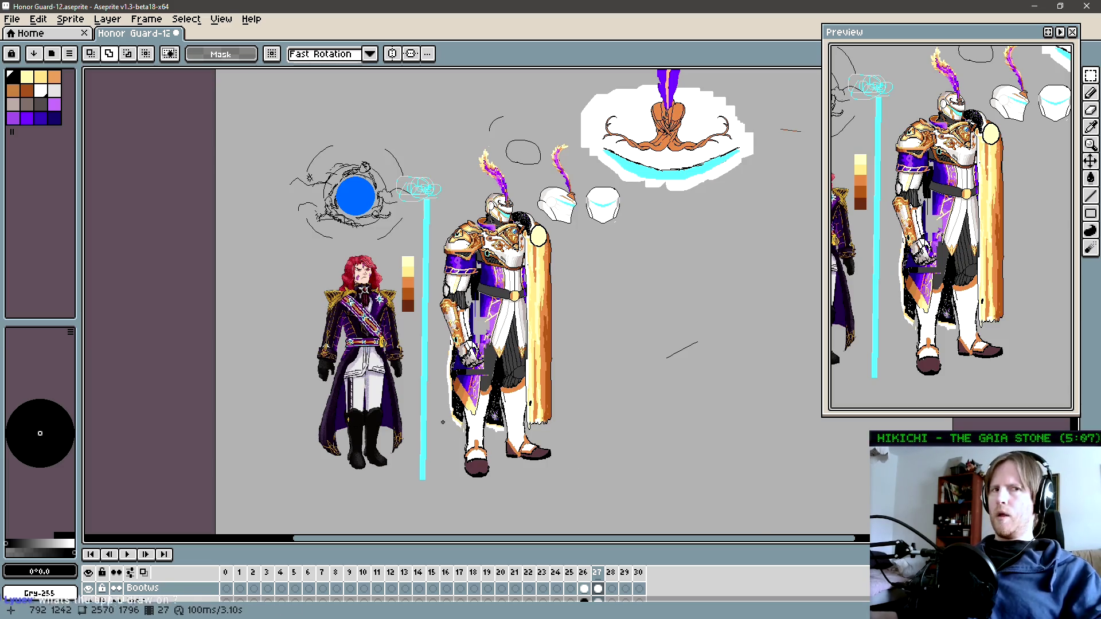
# Step: Zoom back in on the knight's legs and shoes, picking white from the shoe top
pyautogui.press('m')
pyautogui.moveTo(492, 461); pyautogui.dragTo(489, 382)
pyautogui.press('b')
pyautogui.scroll(2, 490, 382)
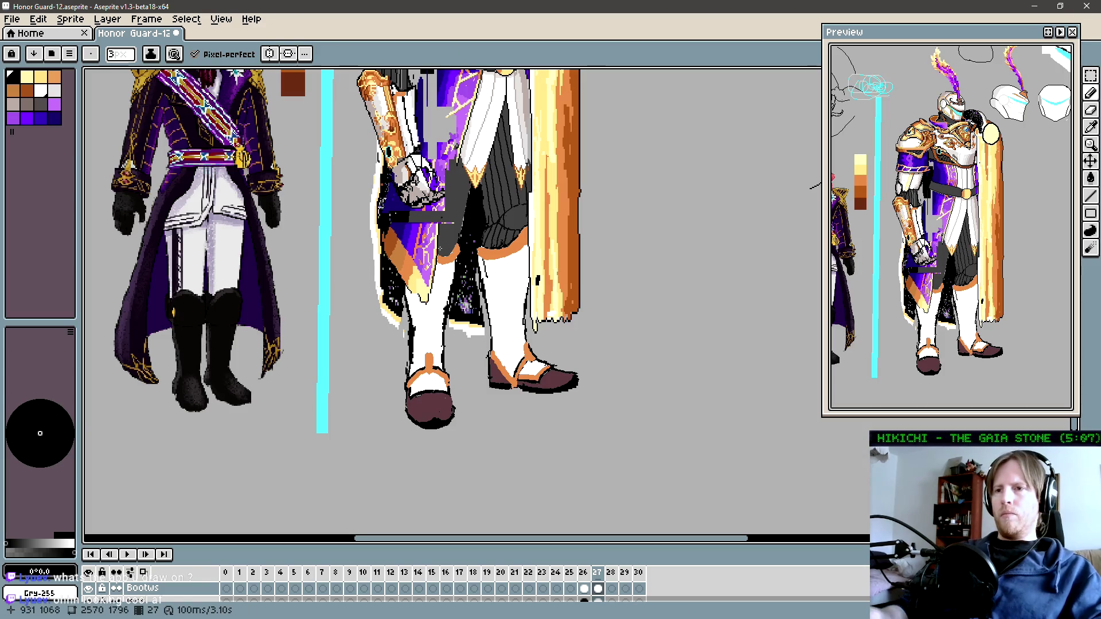
pyautogui.press('space')
pyautogui.scroll(1, 528, 370)
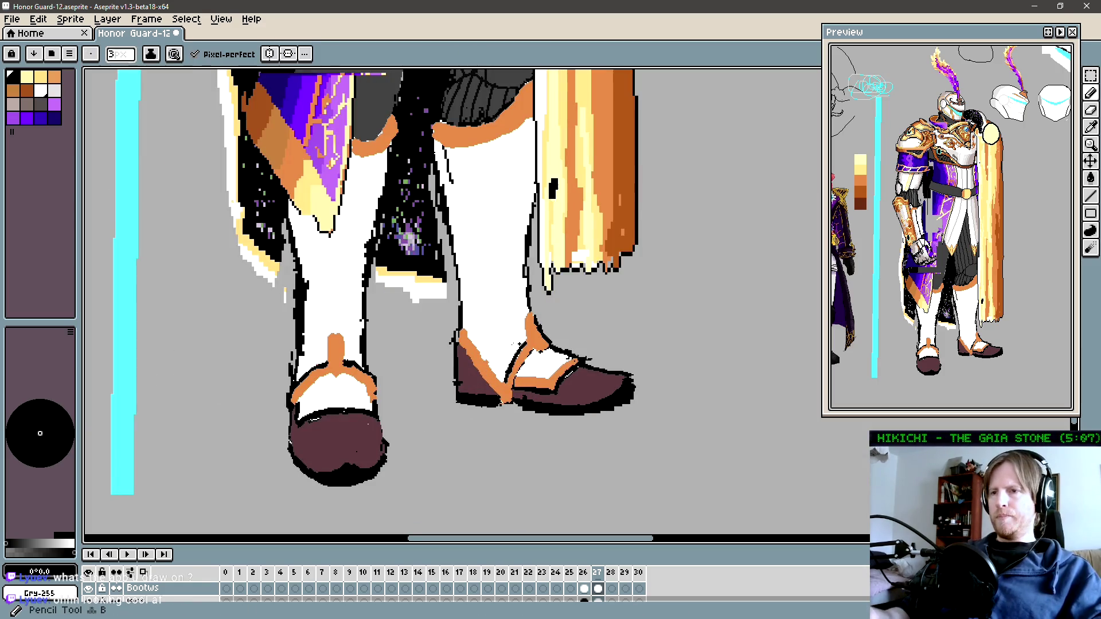
pyautogui.keyDown('alt'); pyautogui.click(490, 350); pyautogui.keyUp('alt')
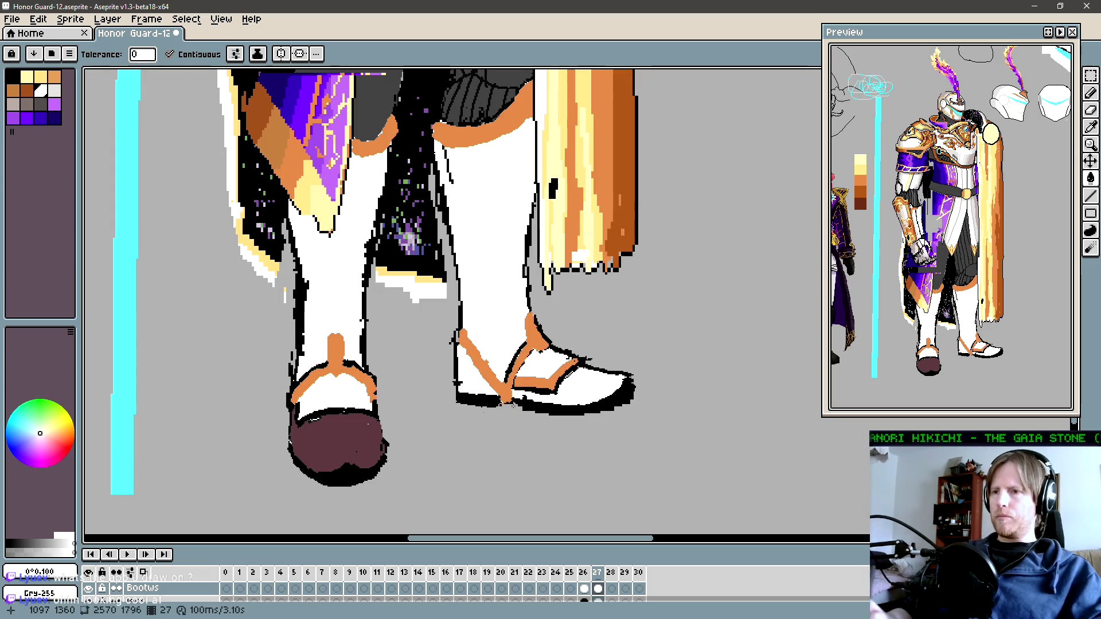
# Step: Fill both shoes' maroon toe caps white
pyautogui.click(574, 390)
pyautogui.click(338, 441)
pyautogui.press('b')
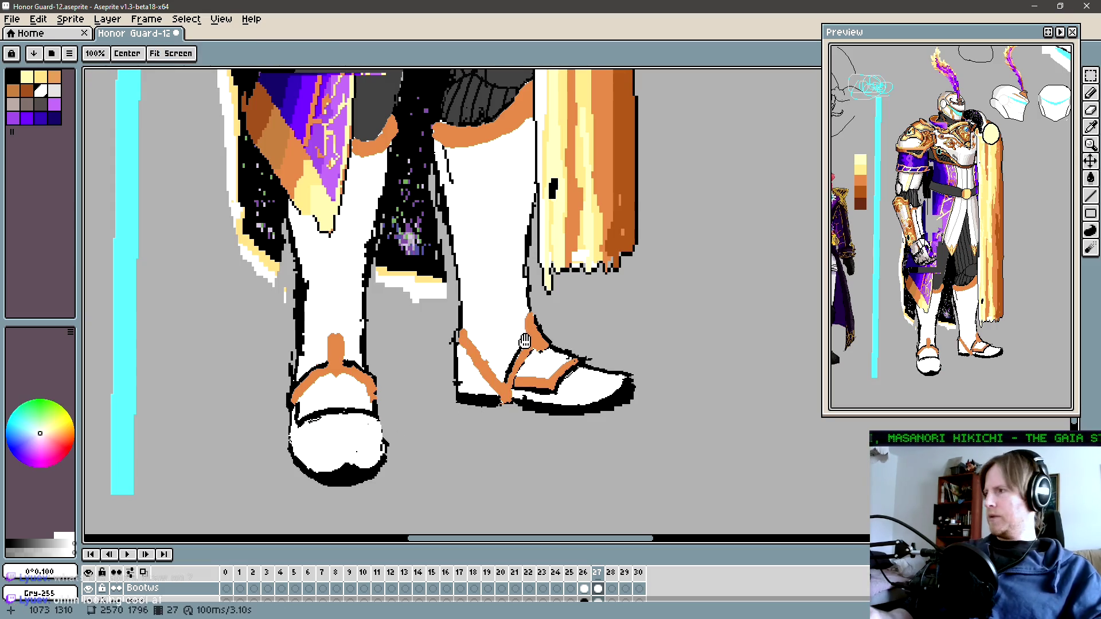
# Step: Thicken the right shoe's orange strap, trimming its edge with white and black outline touch-ups
pyautogui.keyDown('alt'); pyautogui.click(535, 328); pyautogui.keyUp('alt')
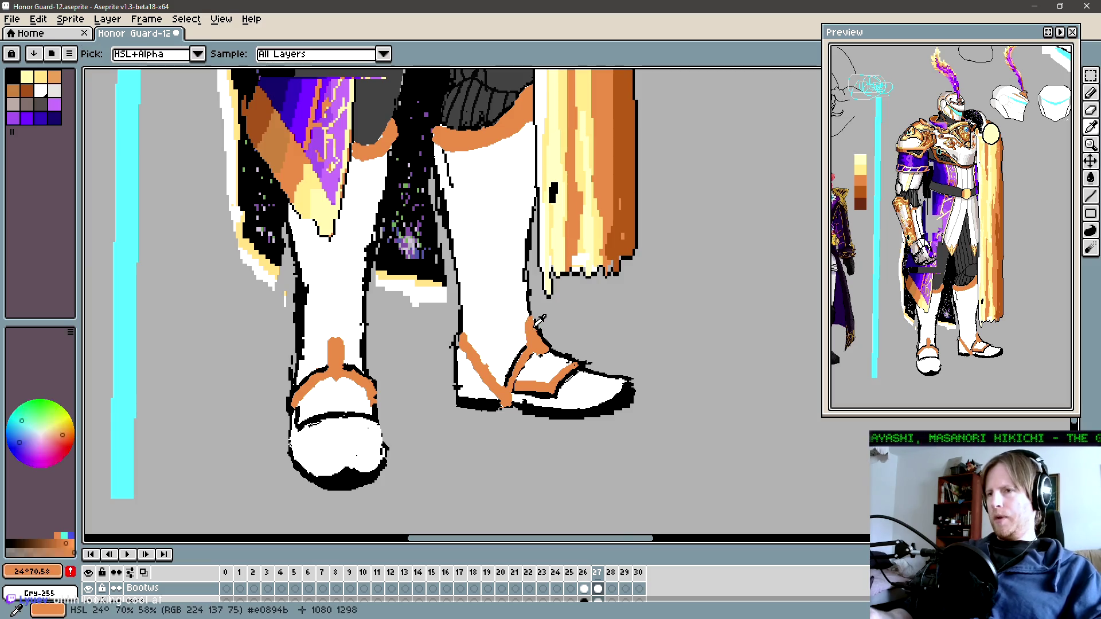
pyautogui.keyDown('alt'); pyautogui.click(533, 323); pyautogui.keyUp('alt')
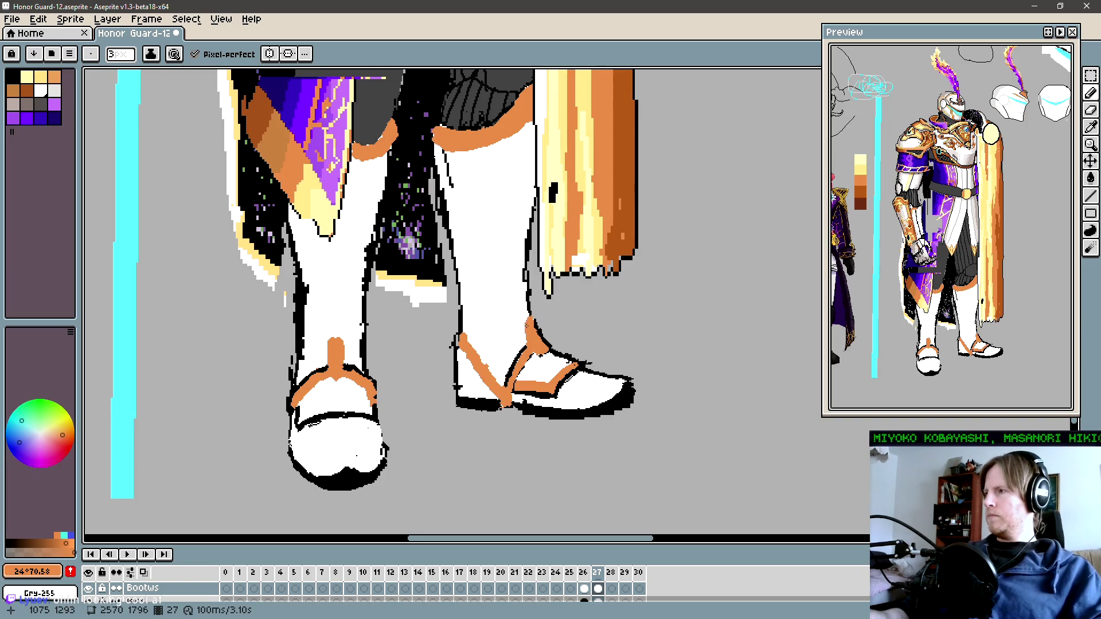
pyautogui.moveTo(528, 325); pyautogui.dragTo(528, 305)
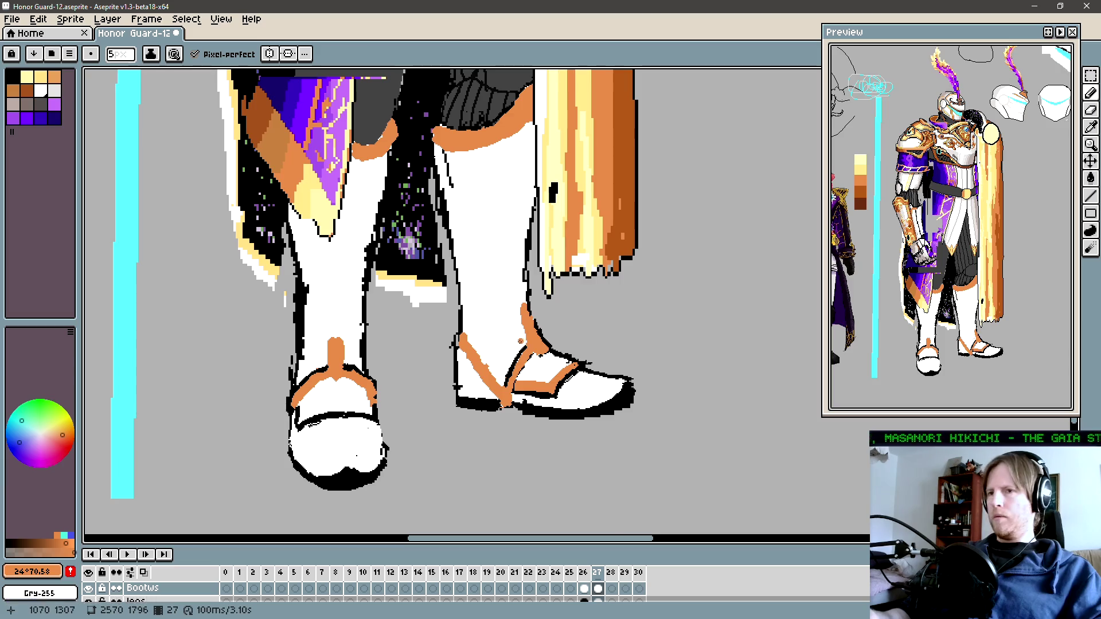
pyautogui.moveTo(521, 345); pyautogui.dragTo(499, 360)
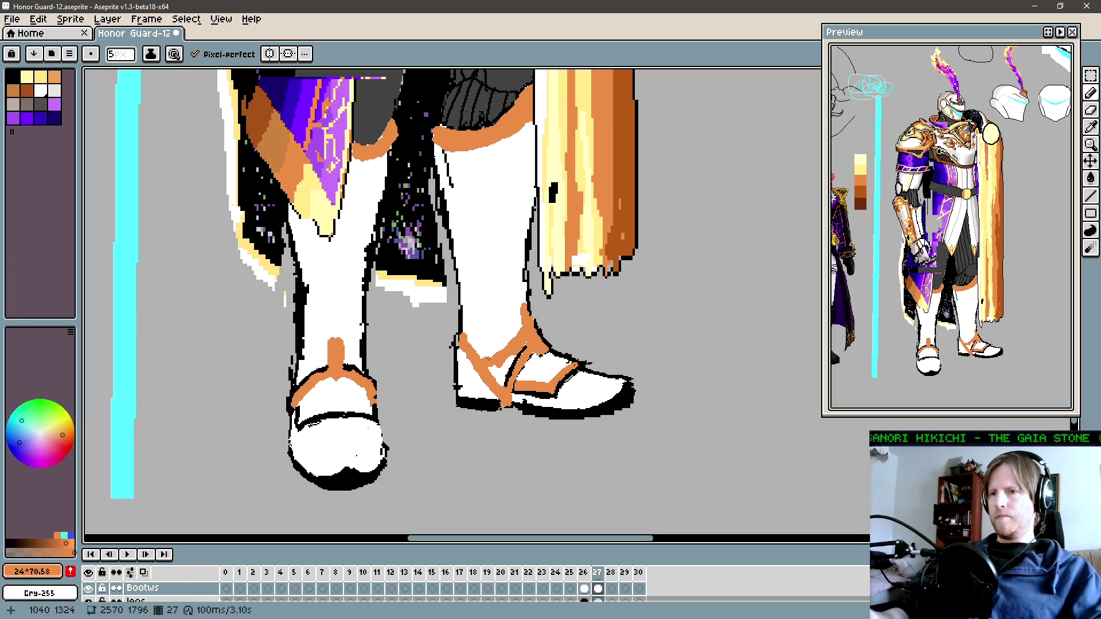
pyautogui.keyDown('alt'); pyautogui.click(489, 364); pyautogui.keyUp('alt')
pyautogui.moveTo(490, 365); pyautogui.dragTo(500, 393)
pyautogui.keyDown('alt'); pyautogui.click(505, 401); pyautogui.keyUp('alt')
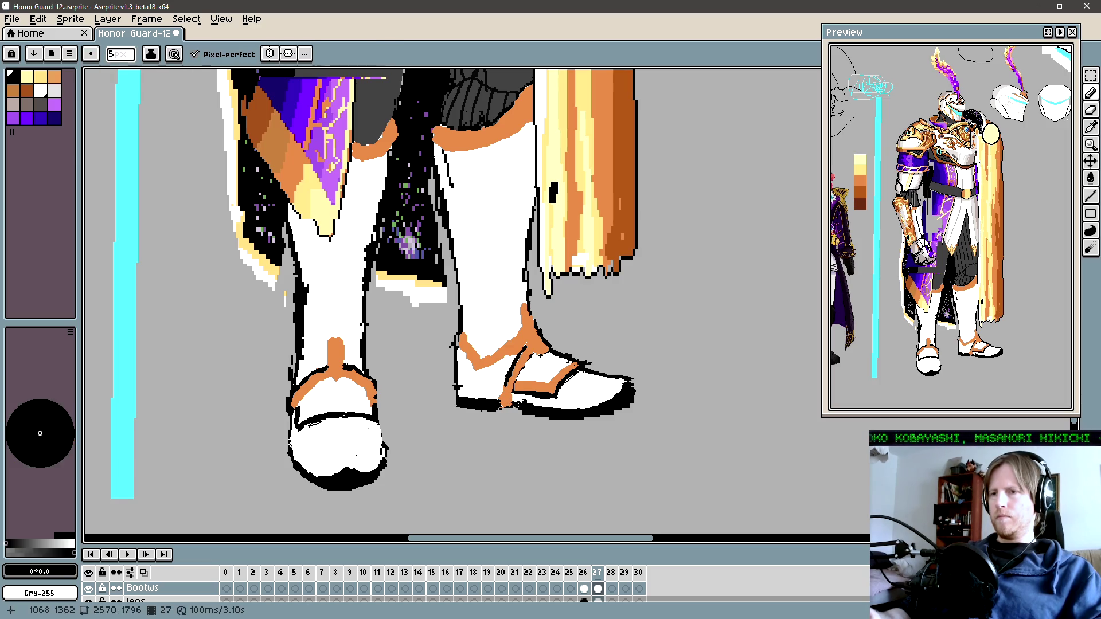
pyautogui.moveTo(505, 402); pyautogui.dragTo(513, 400)
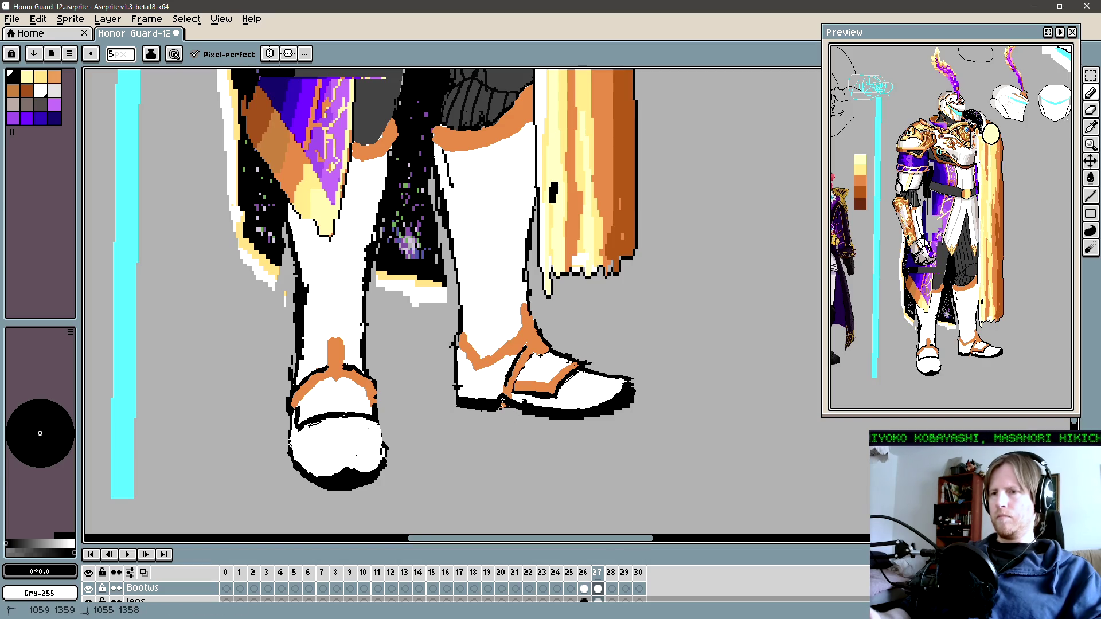
pyautogui.keyDown('alt'); pyautogui.click(519, 396); pyautogui.keyUp('alt')
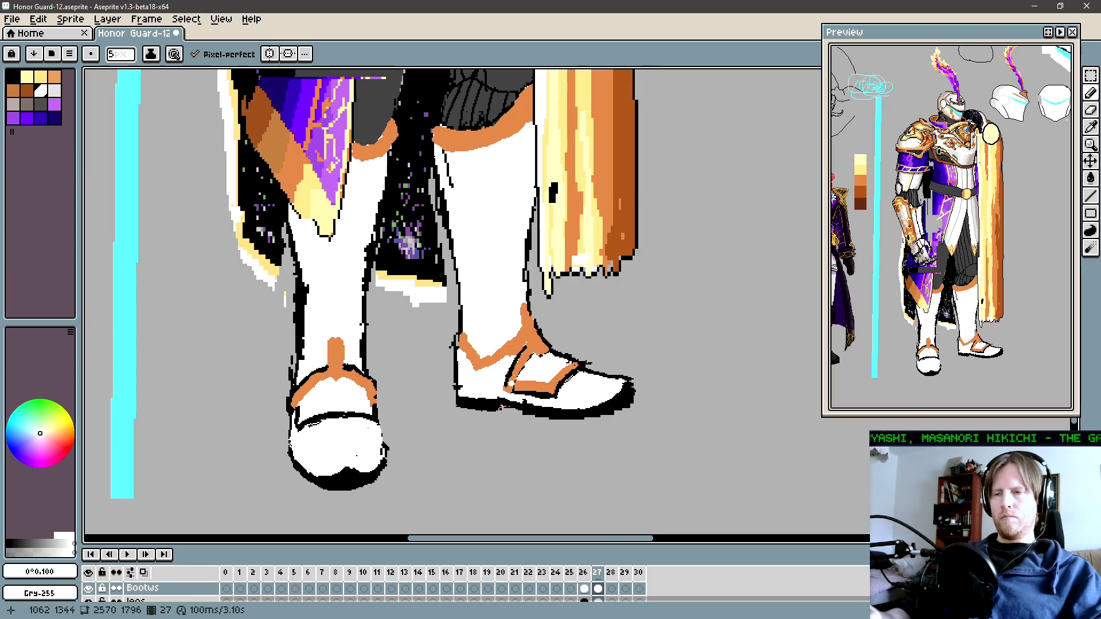
pyautogui.press('space')
pyautogui.moveTo(559, 346); pyautogui.dragTo(561, 354)
pyautogui.moveTo(515, 313); pyautogui.dragTo(499, 387)
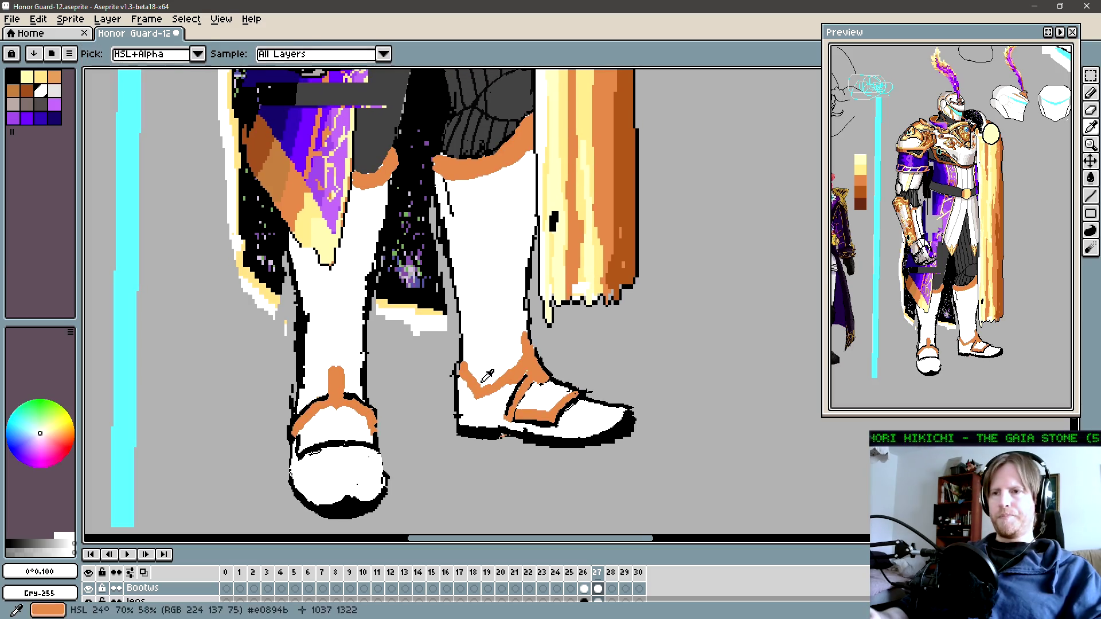
# Step: Draw black pixel lines along the top edge of the right boot's strap
pyautogui.keyDown('alt'); pyautogui.click(455, 361); pyautogui.keyUp('alt')
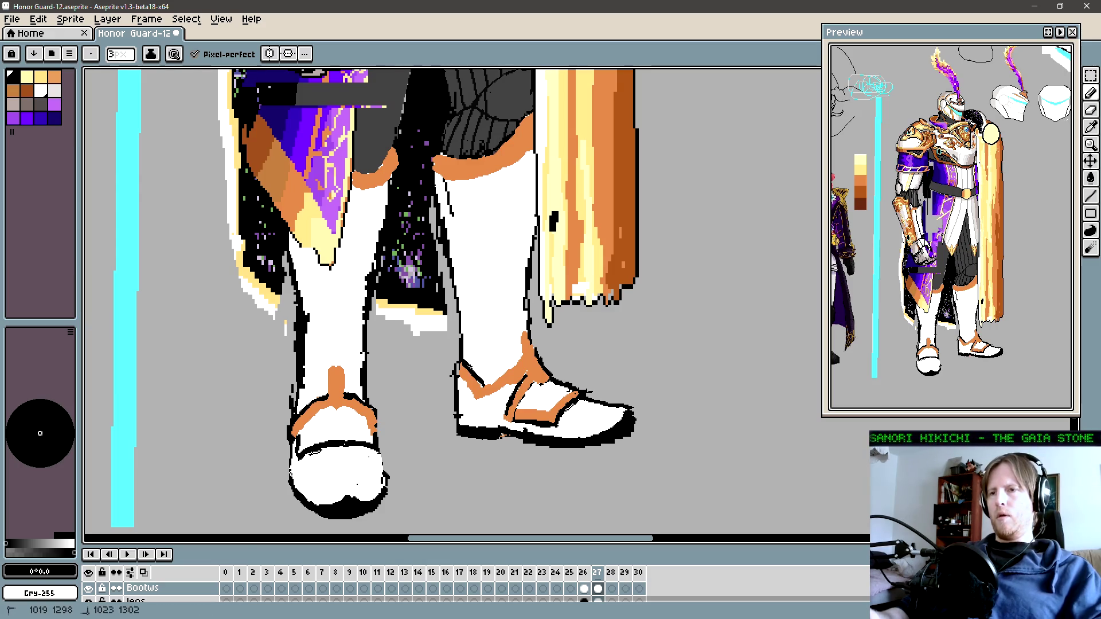
pyautogui.moveTo(486, 383); pyautogui.dragTo(516, 363)
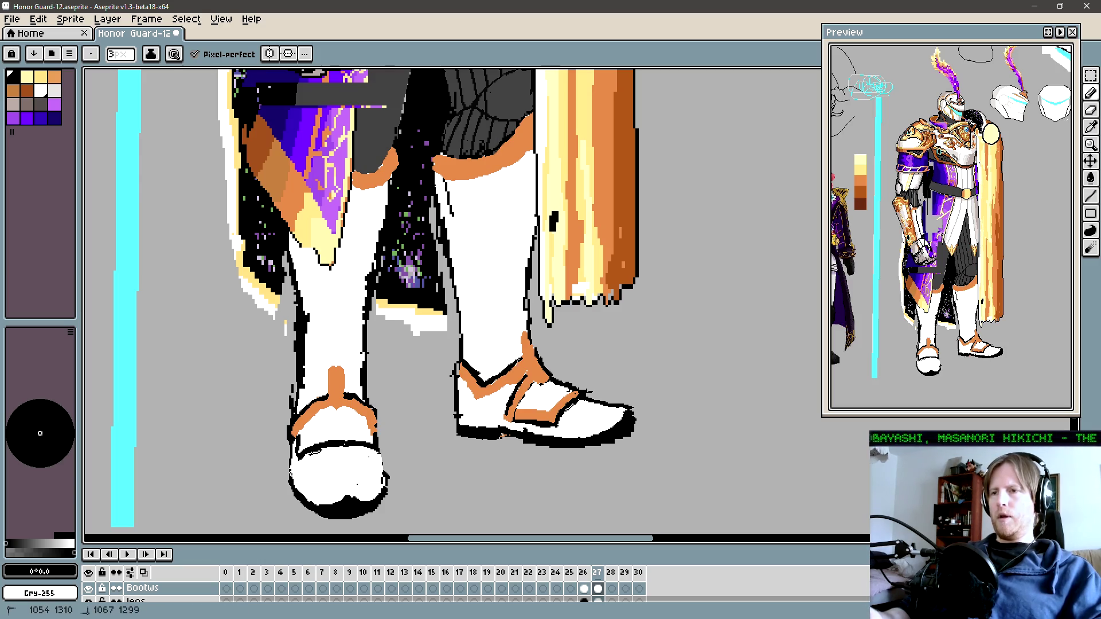
pyautogui.press('space')
pyautogui.moveTo(522, 358); pyautogui.dragTo(514, 366)
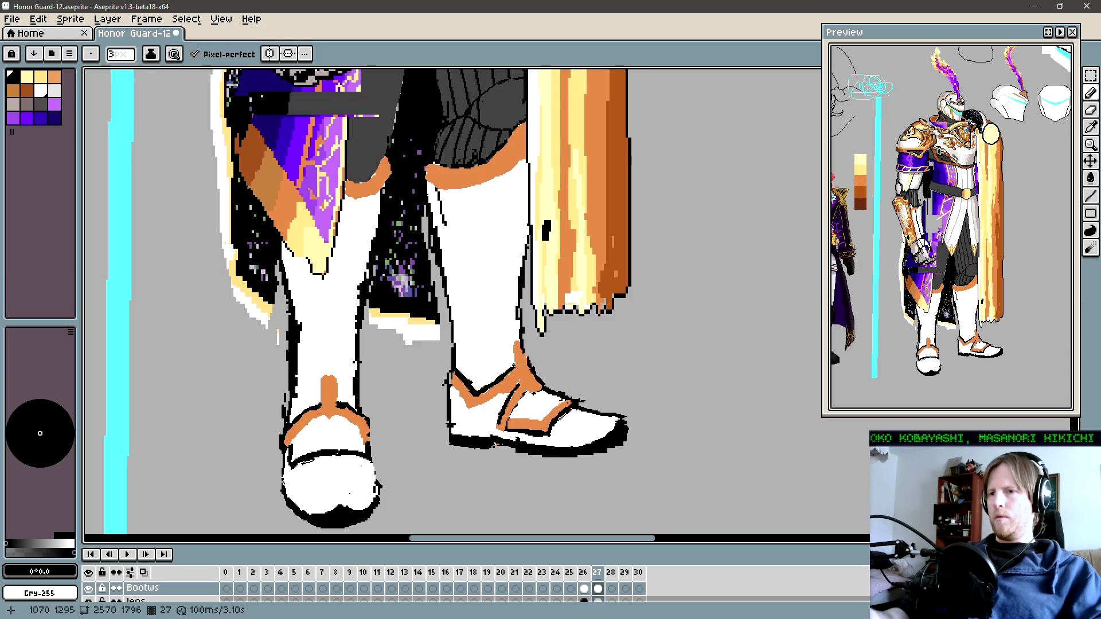
pyautogui.keyDown('alt'); pyautogui.click(521, 360); pyautogui.keyUp('alt')
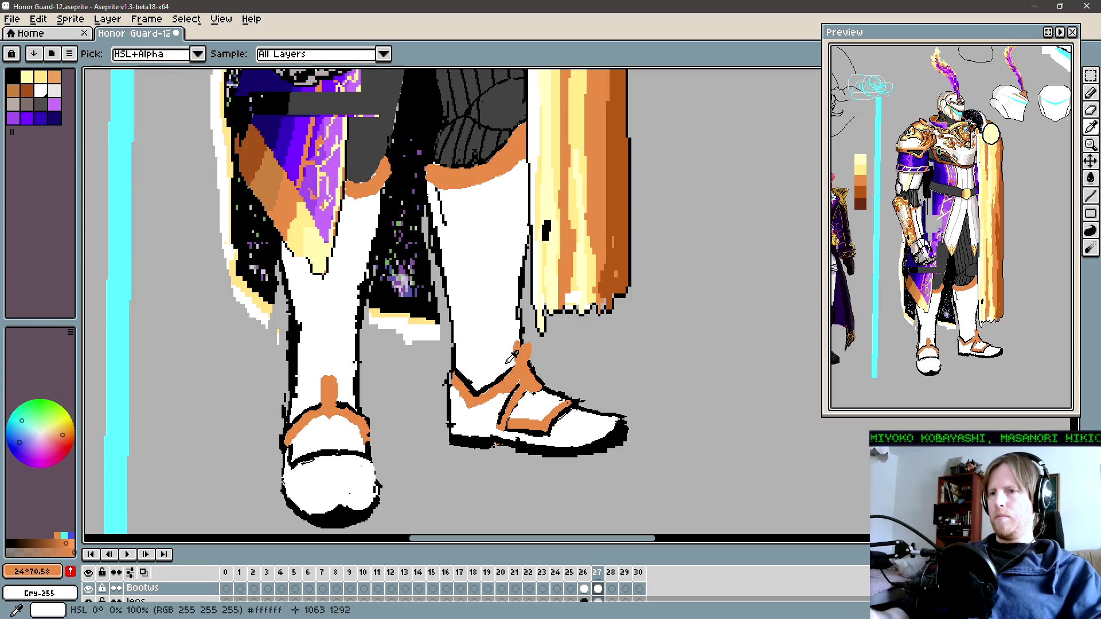
pyautogui.keyDown('alt'); pyautogui.click(529, 362); pyautogui.keyUp('alt')
pyautogui.moveTo(520, 357)
pyautogui.mouseDown()
pyautogui.moveTo(530, 343)
pyautogui.moveTo(529, 360)
pyautogui.mouseUp()
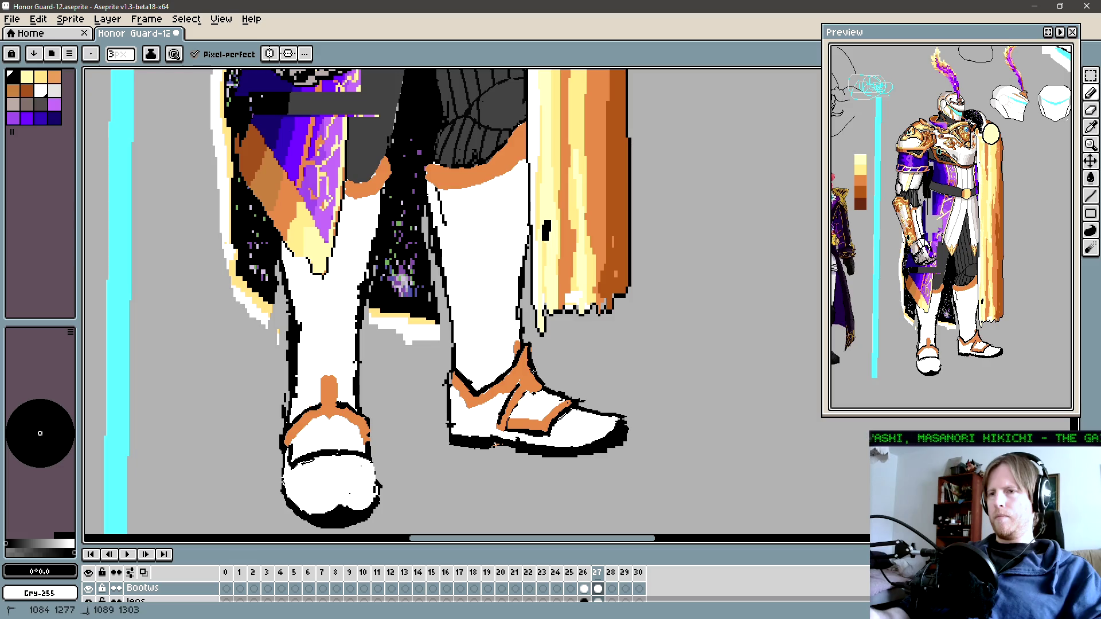
# Step: Sample the boot's white and orange for touch-ups, then bring the shins into view
pyautogui.keyDown('alt'); pyautogui.click(513, 352); pyautogui.keyUp('alt')
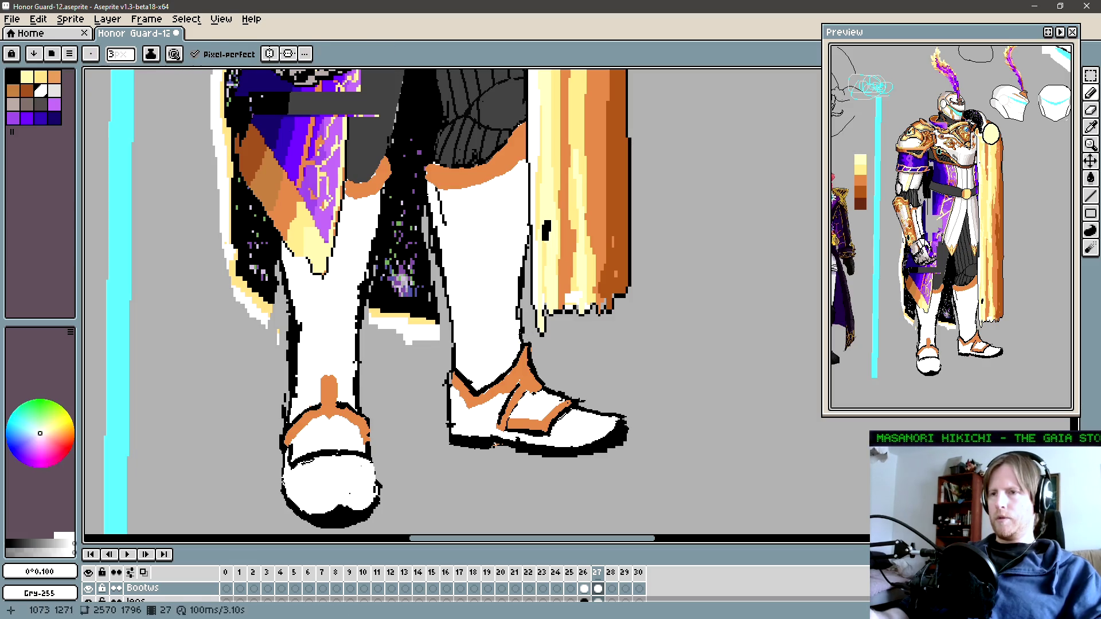
pyautogui.press('e')
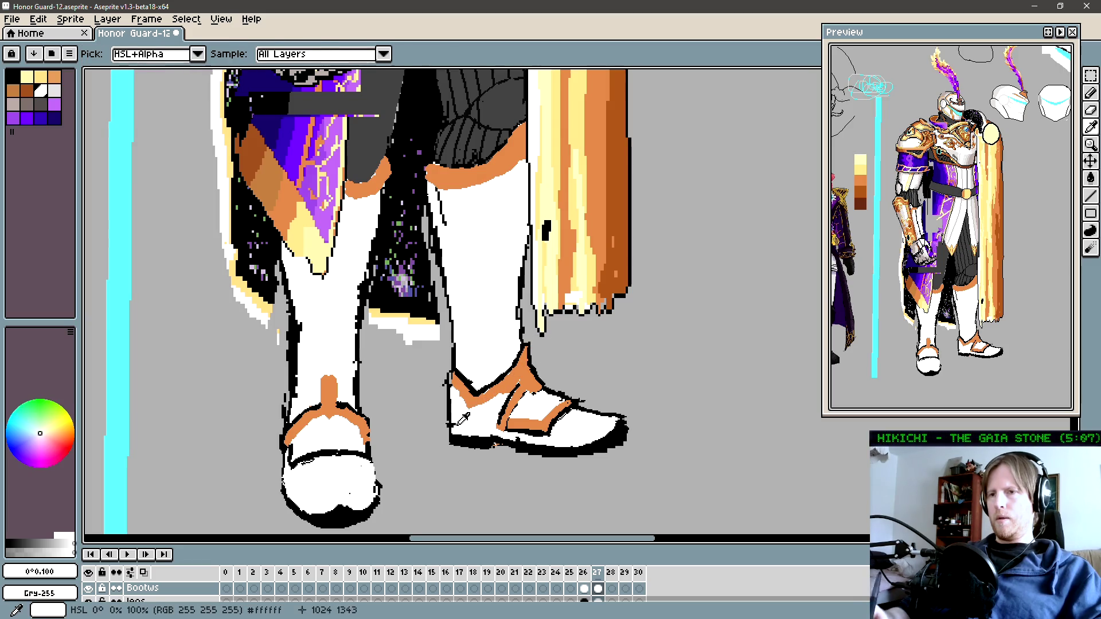
pyautogui.press('alt')
pyautogui.press('b')
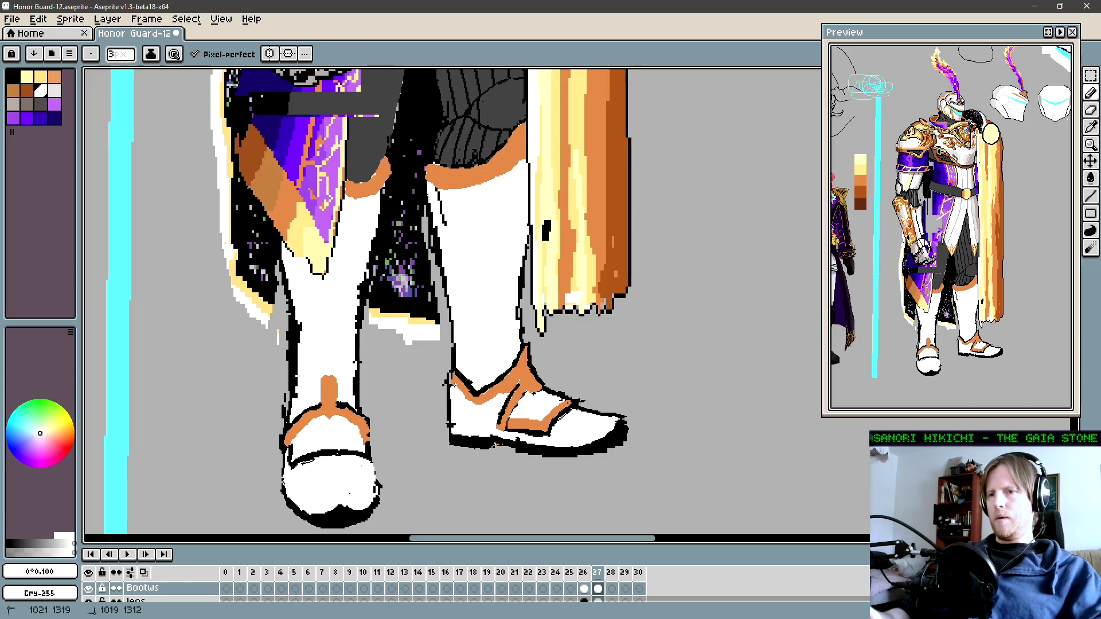
pyautogui.keyDown('alt'); pyautogui.click(494, 444); pyautogui.keyUp('alt')
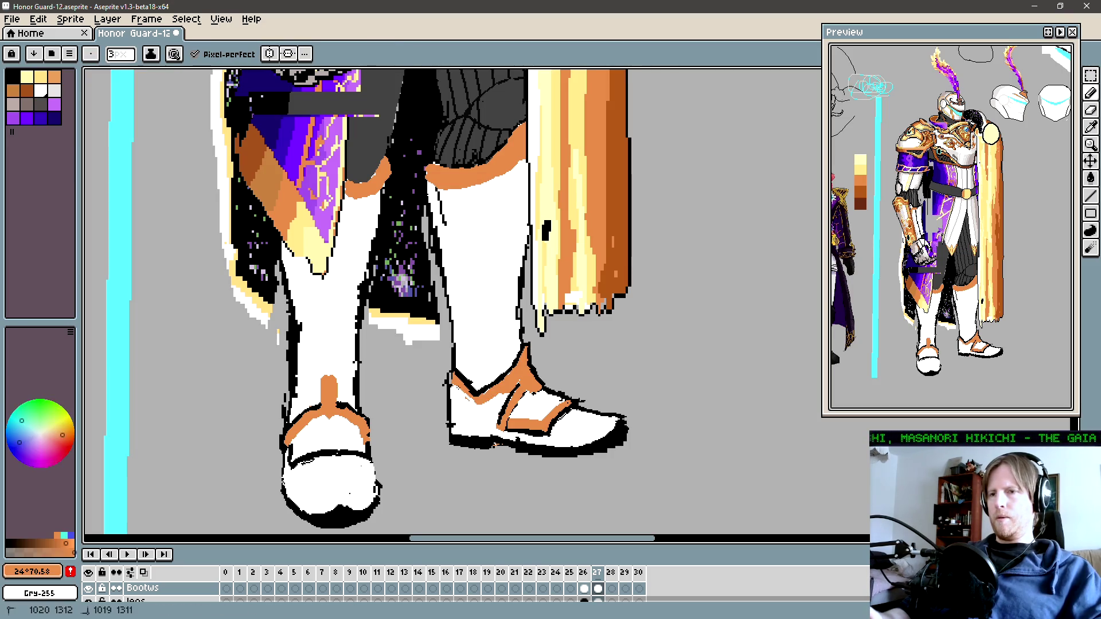
pyautogui.press('alt')
pyautogui.press('alt')
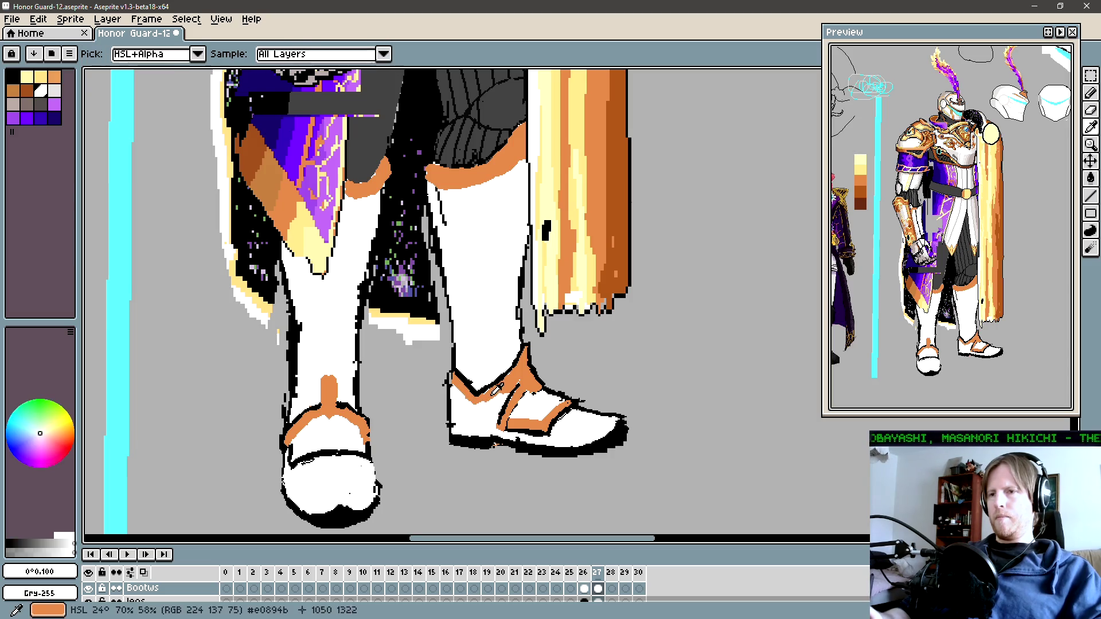
pyautogui.keyDown('alt'); pyautogui.click(488, 401); pyautogui.keyUp('alt')
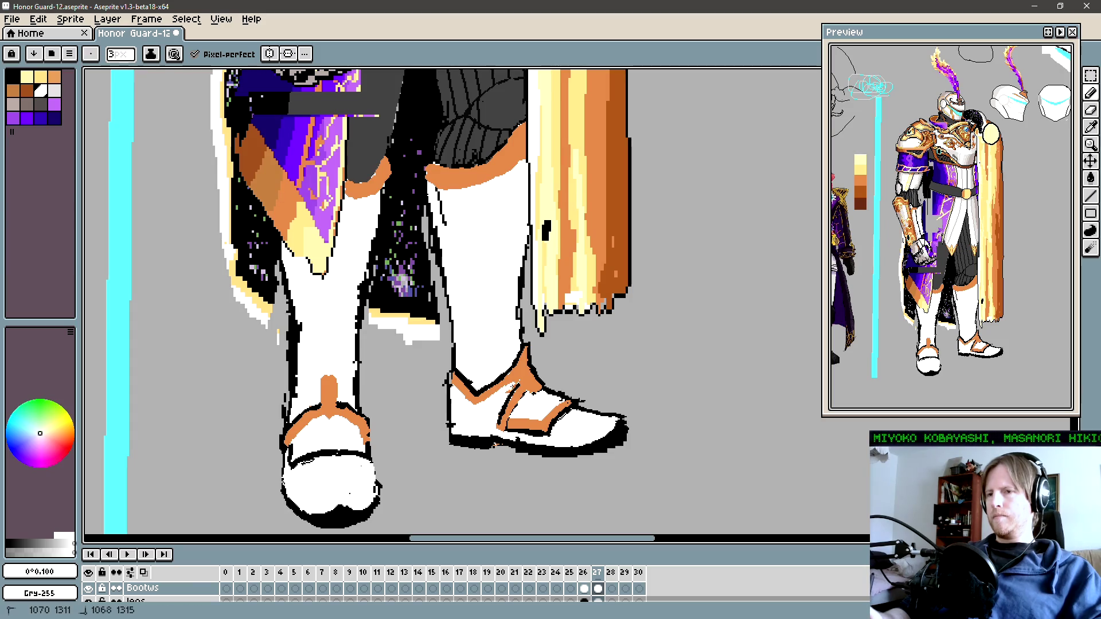
pyautogui.moveTo(465, 413); pyautogui.dragTo(478, 428)
pyautogui.press('space')
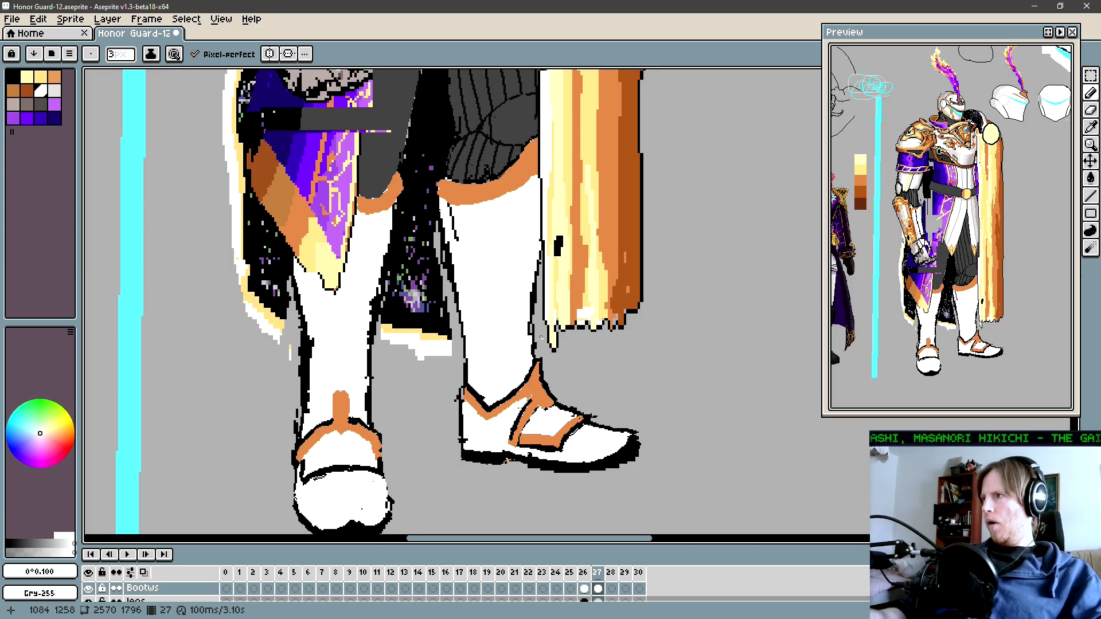
pyautogui.moveTo(483, 230); pyautogui.dragTo(500, 264)
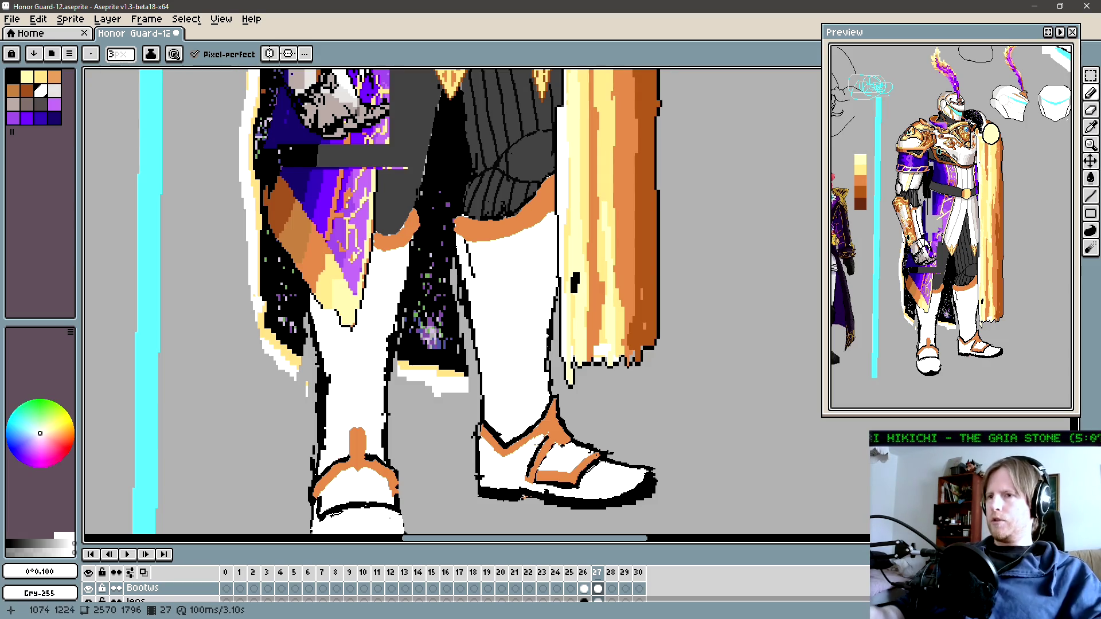
# Step: Draw an orange line down the right shin to the ankle, plus a branching line across the guard
pyautogui.press('space')
pyautogui.moveTo(543, 380); pyautogui.dragTo(546, 387)
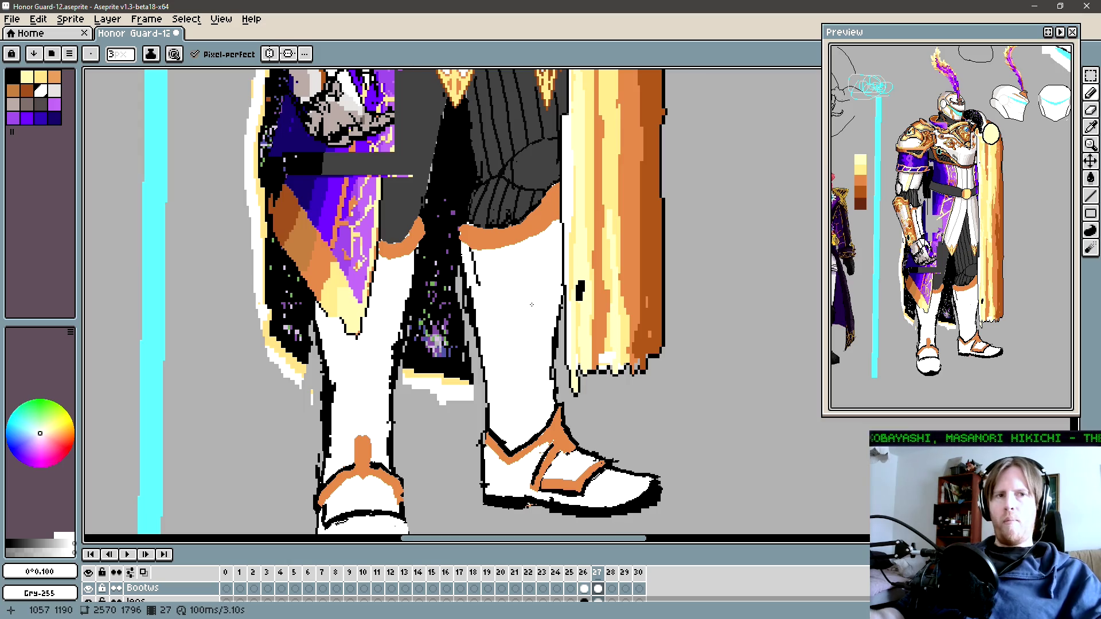
pyautogui.keyDown('alt'); pyautogui.click(515, 316); pyautogui.keyUp('alt')
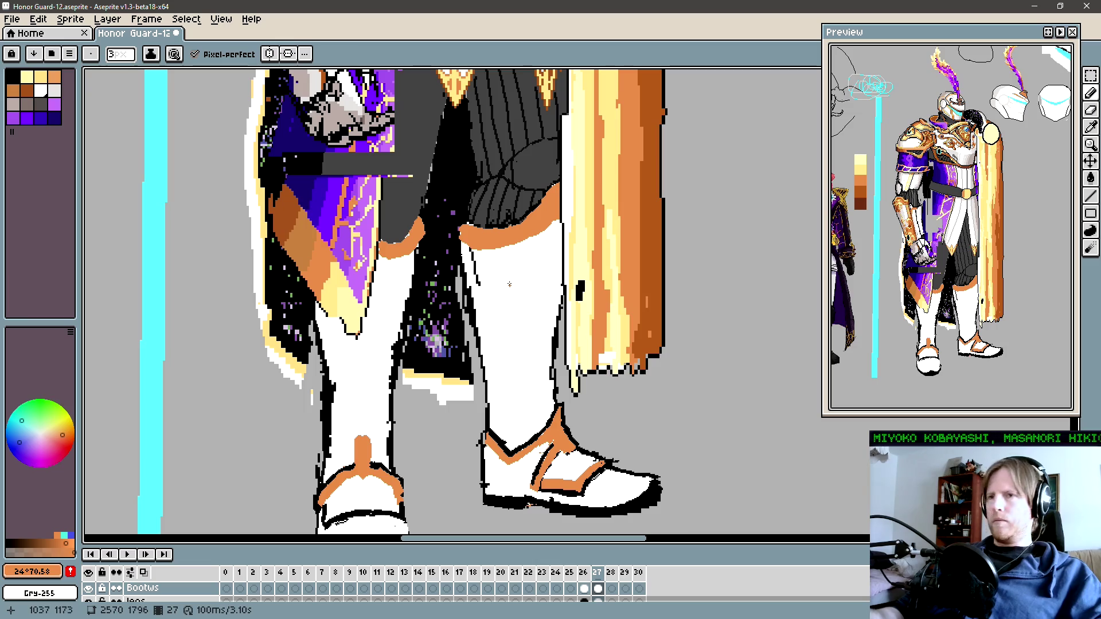
pyautogui.moveTo(499, 248); pyautogui.dragTo(510, 402)
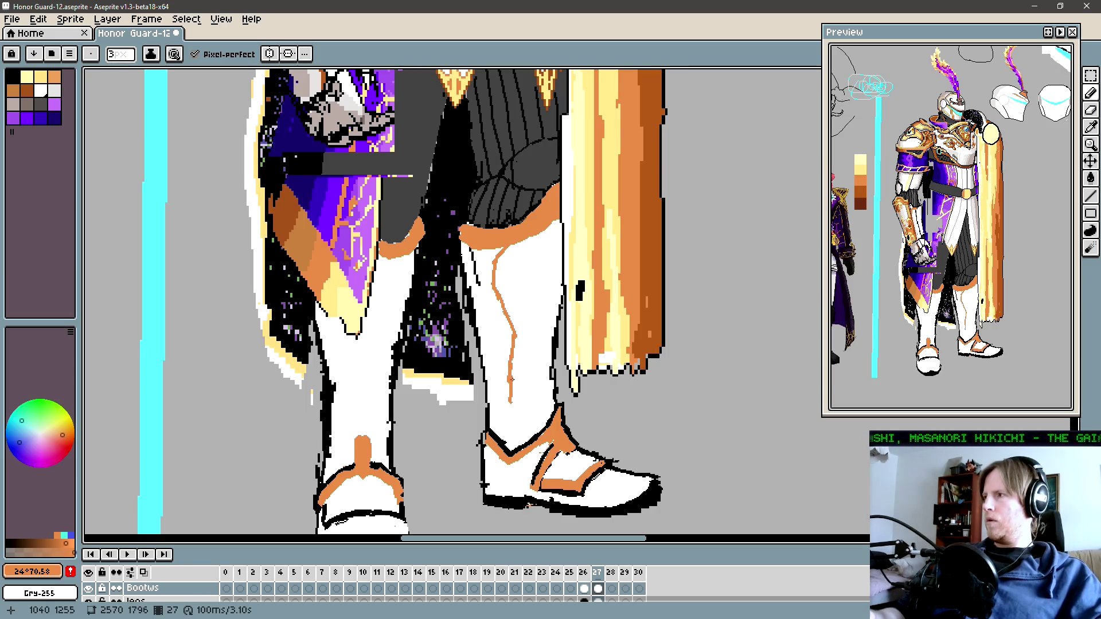
pyautogui.moveTo(510, 403); pyautogui.dragTo(494, 432)
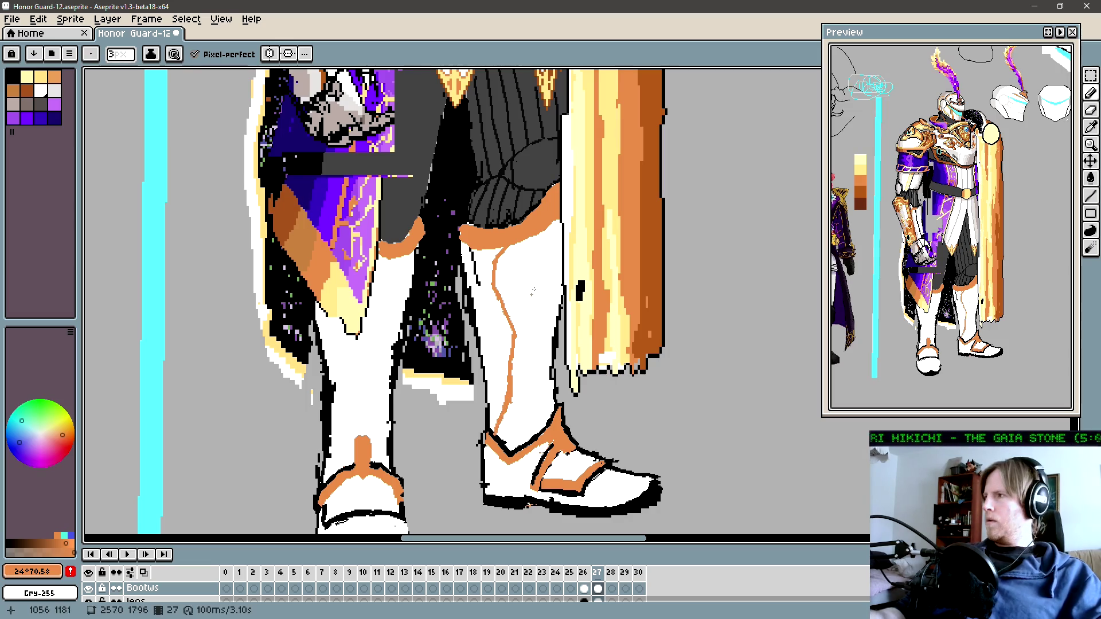
pyautogui.moveTo(500, 292)
pyautogui.mouseDown()
pyautogui.moveTo(540, 325)
pyautogui.moveTo(542, 378)
pyautogui.moveTo(561, 311)
pyautogui.moveTo(547, 333)
pyautogui.moveTo(557, 344)
pyautogui.mouseUp()
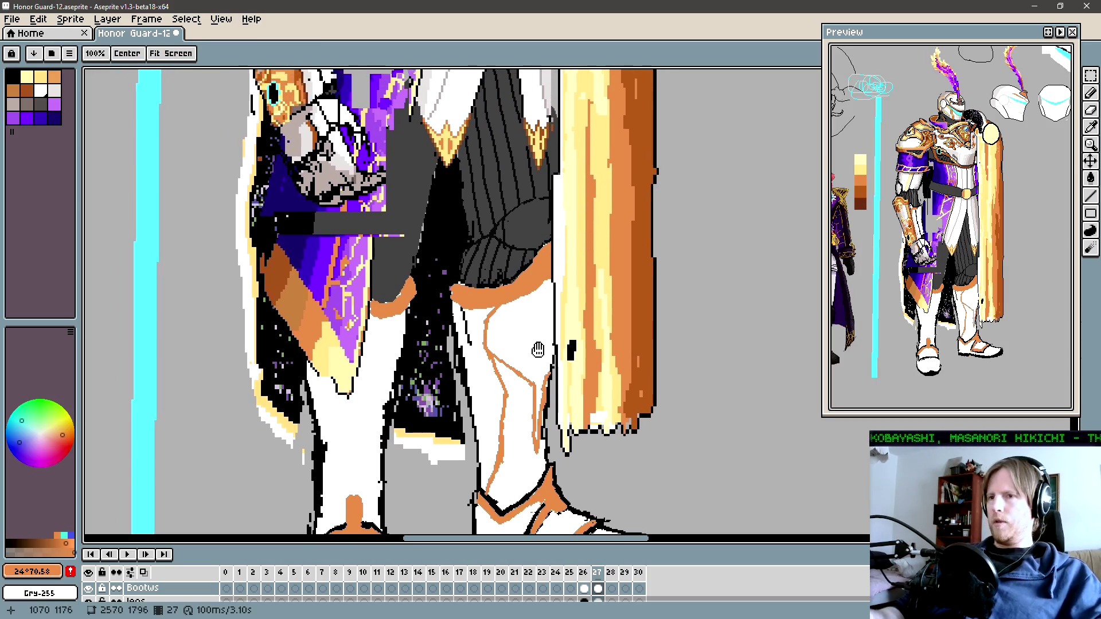
pyautogui.scroll(-4, 553, 327)
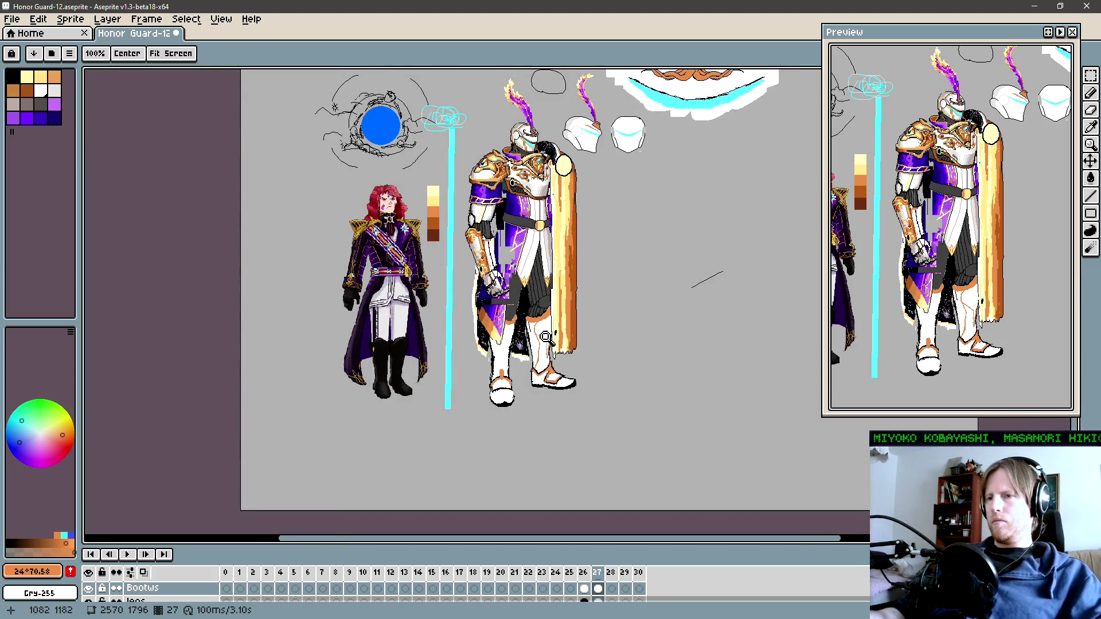
pyautogui.scroll(2, 553, 341)
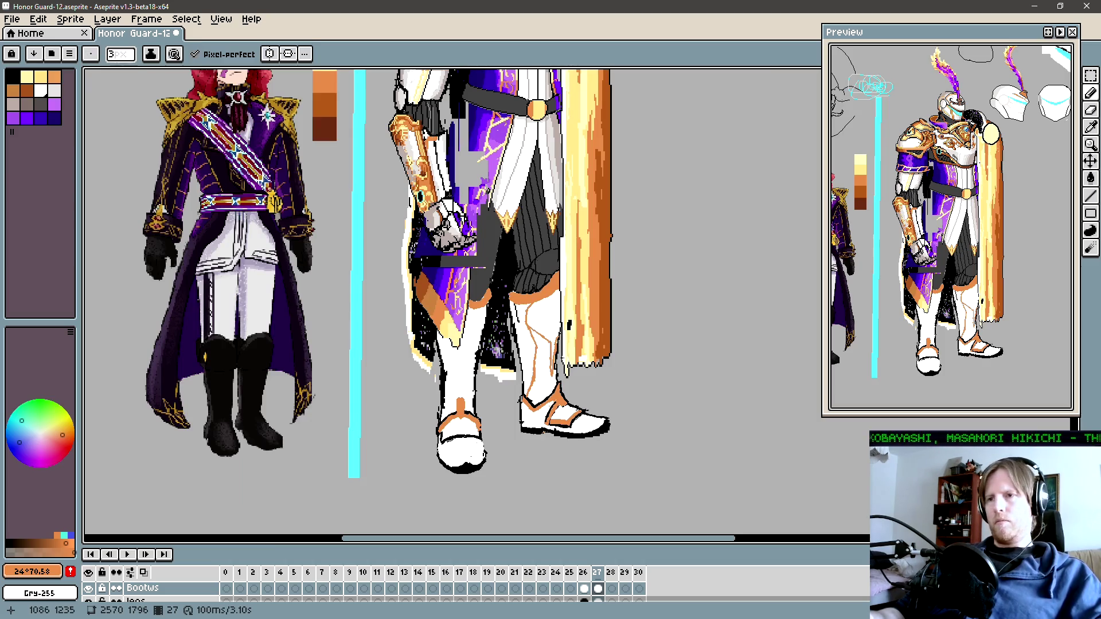
pyautogui.scroll(2, 518, 406)
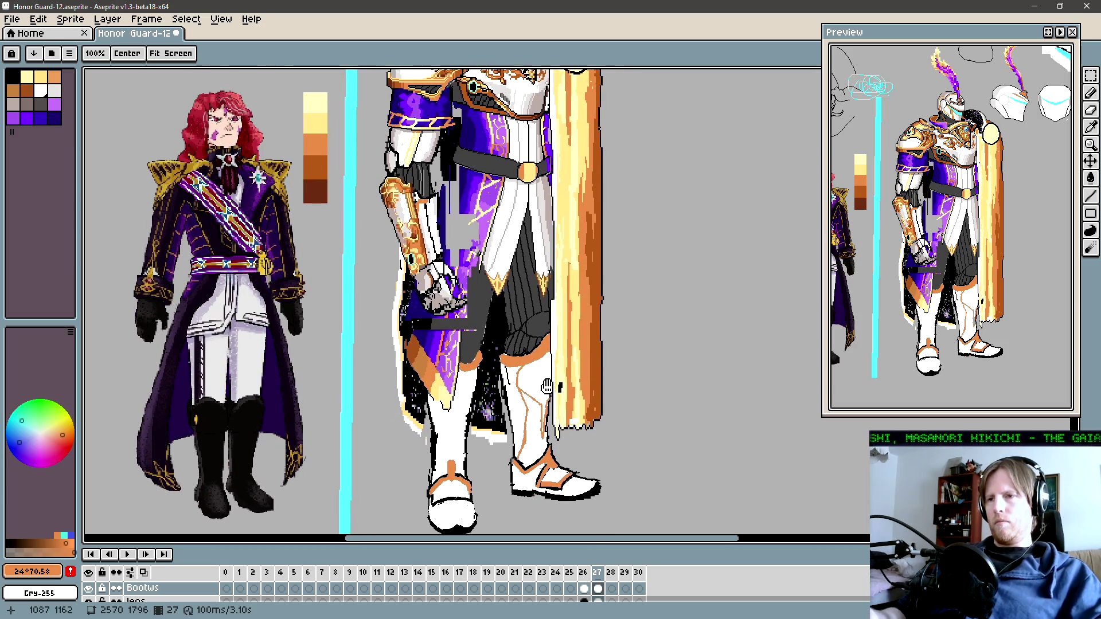
pyautogui.scroll(-1, 533, 390)
pyautogui.press('v')
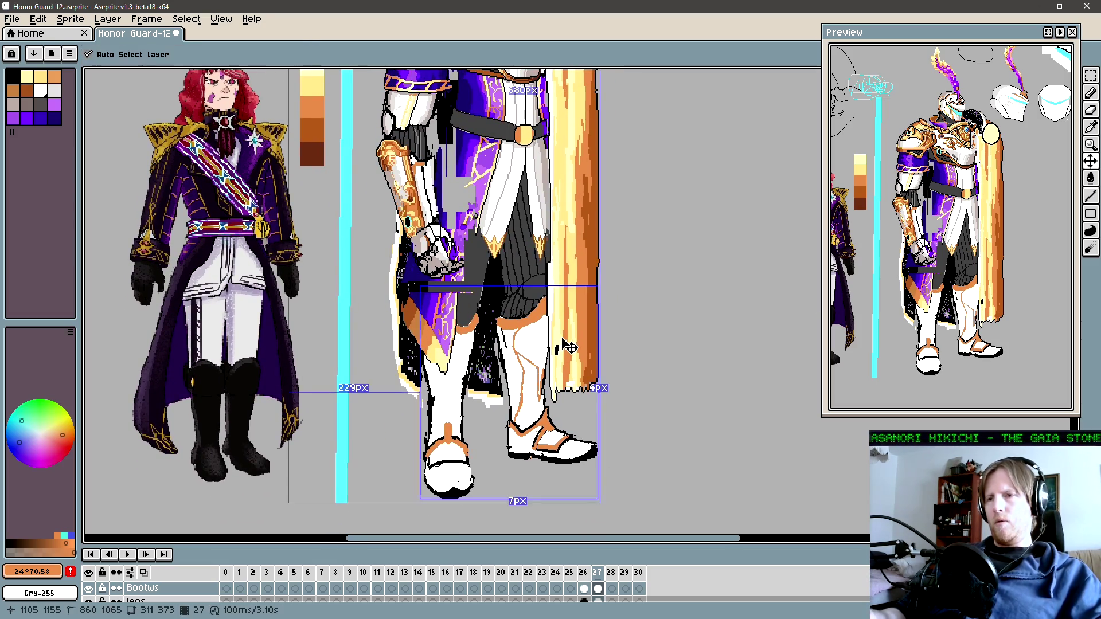
pyautogui.press('ctrl')
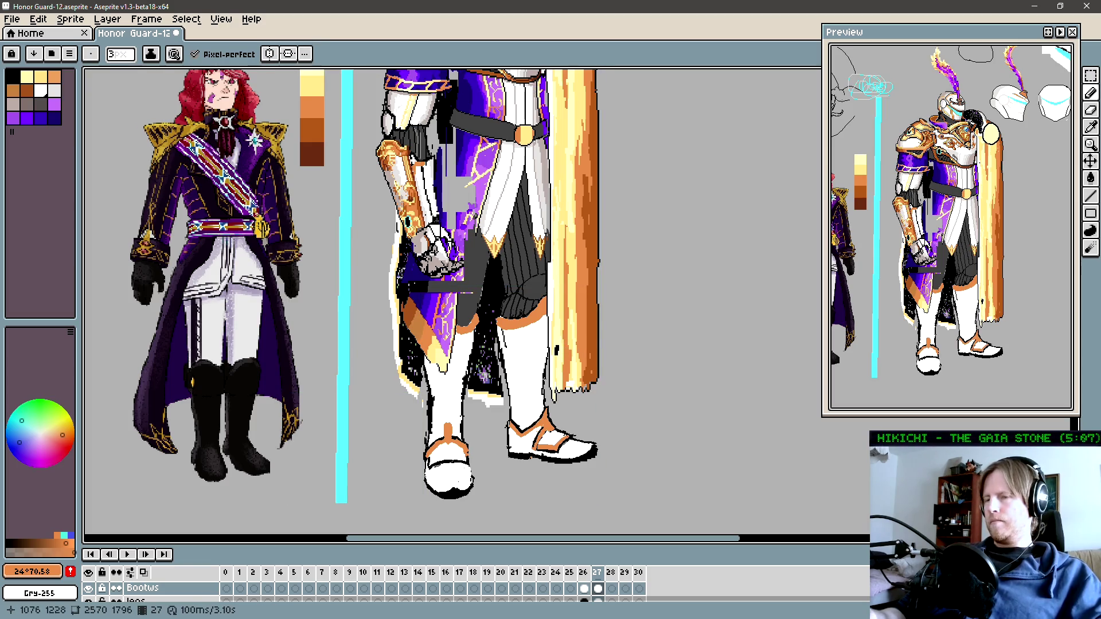
pyautogui.scroll(-1, 559, 360)
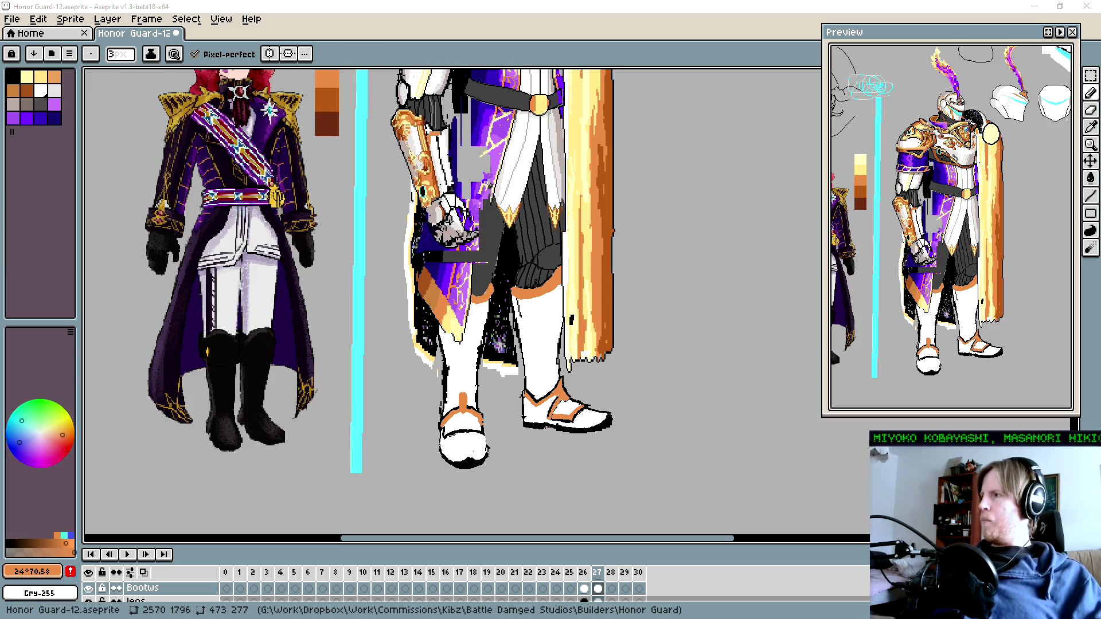
pyautogui.scroll(-3, 704, 188)
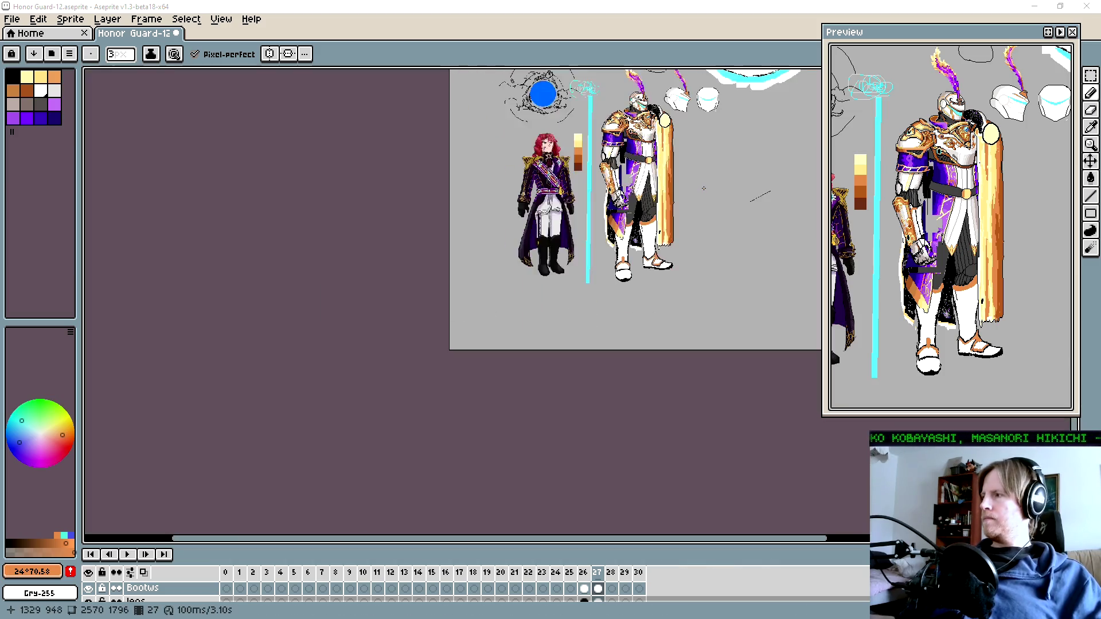
pyautogui.scroll(5, 704, 188)
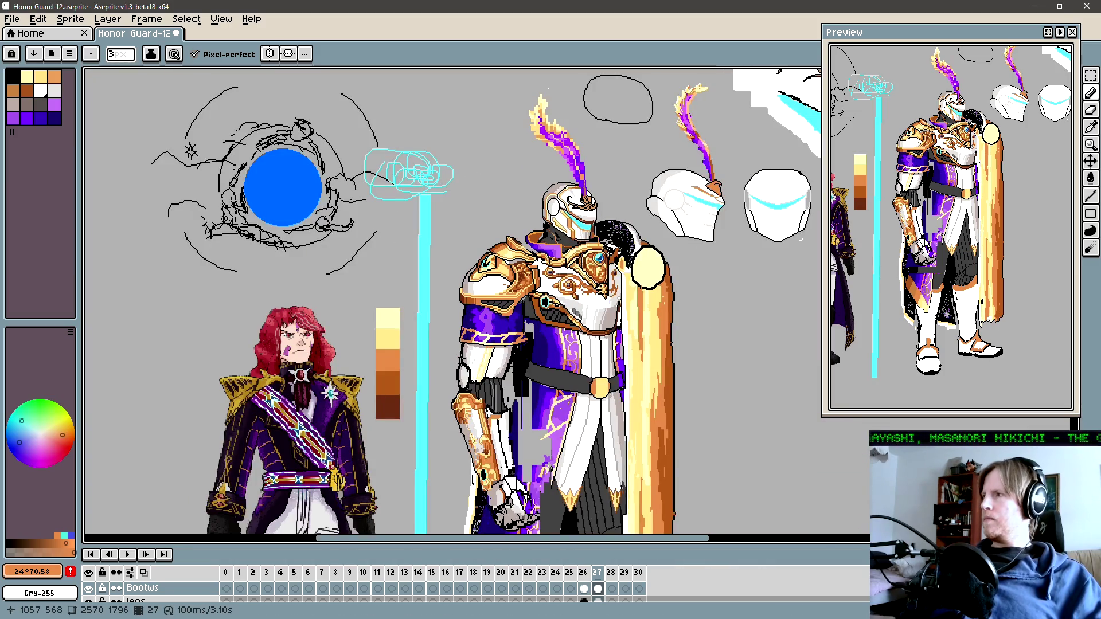
pyautogui.moveTo(639, 297); pyautogui.dragTo(580, 235)
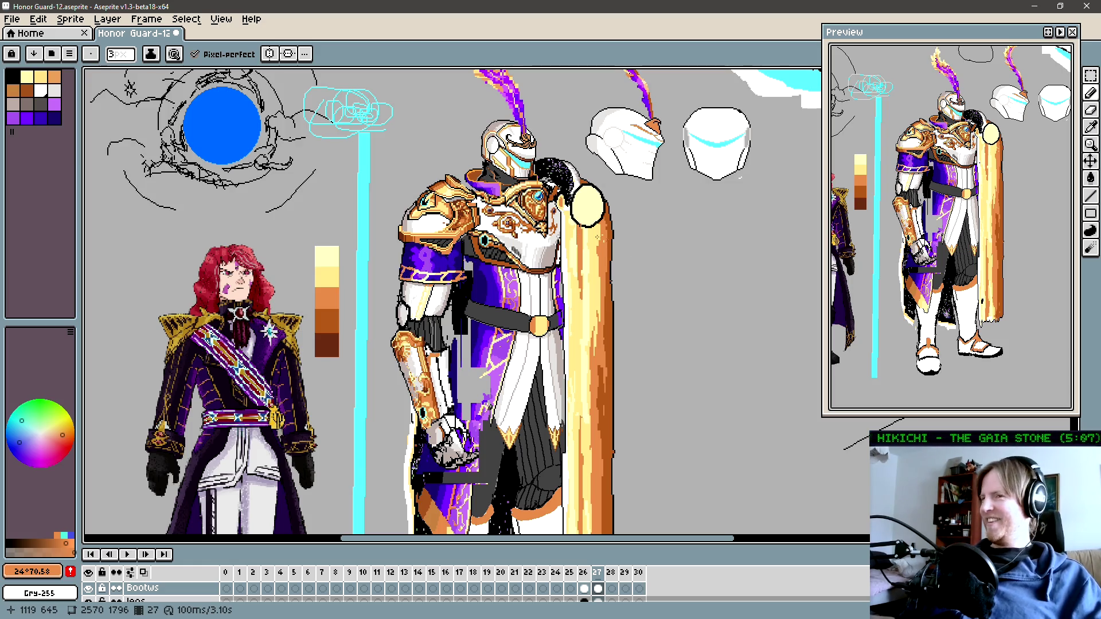
pyautogui.moveTo(652, 268); pyautogui.dragTo(611, 259)
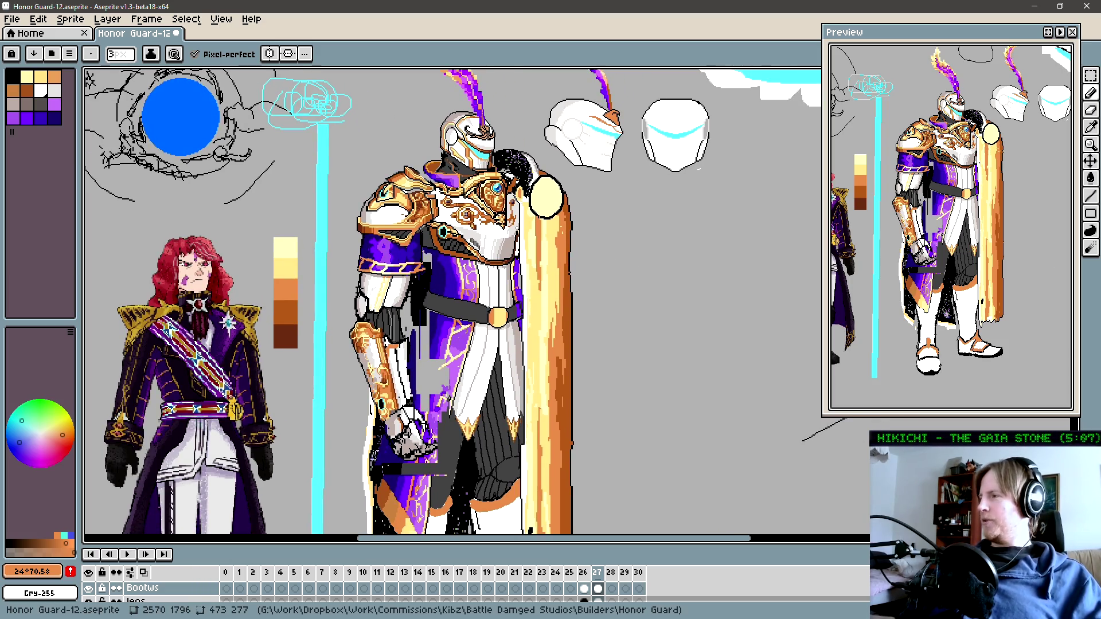